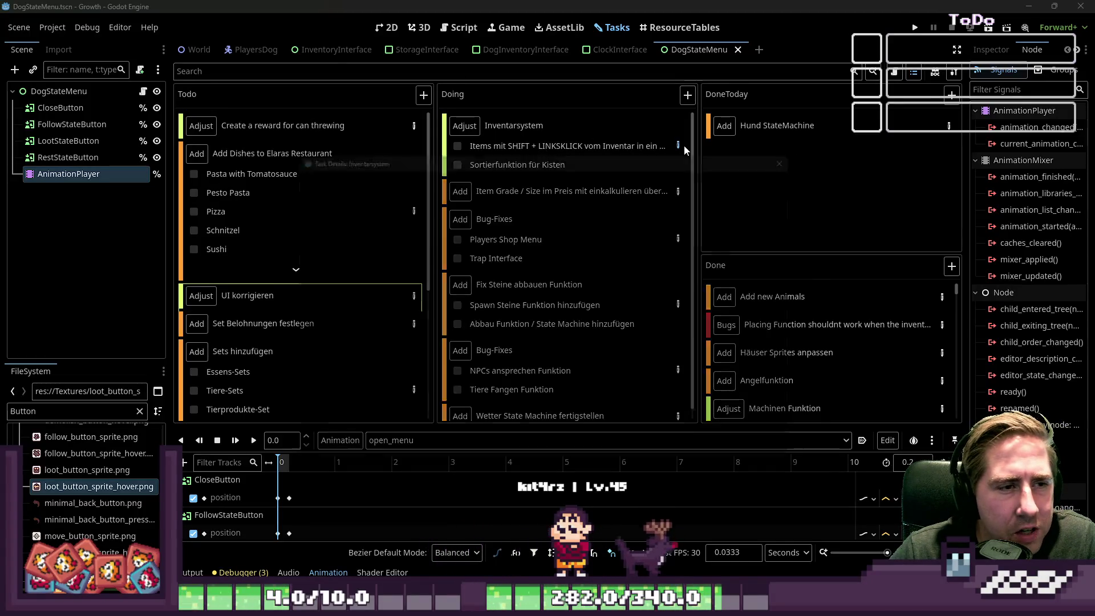
View the Inventarsystem task details in a widened window, then close them.
double_click(656, 164)
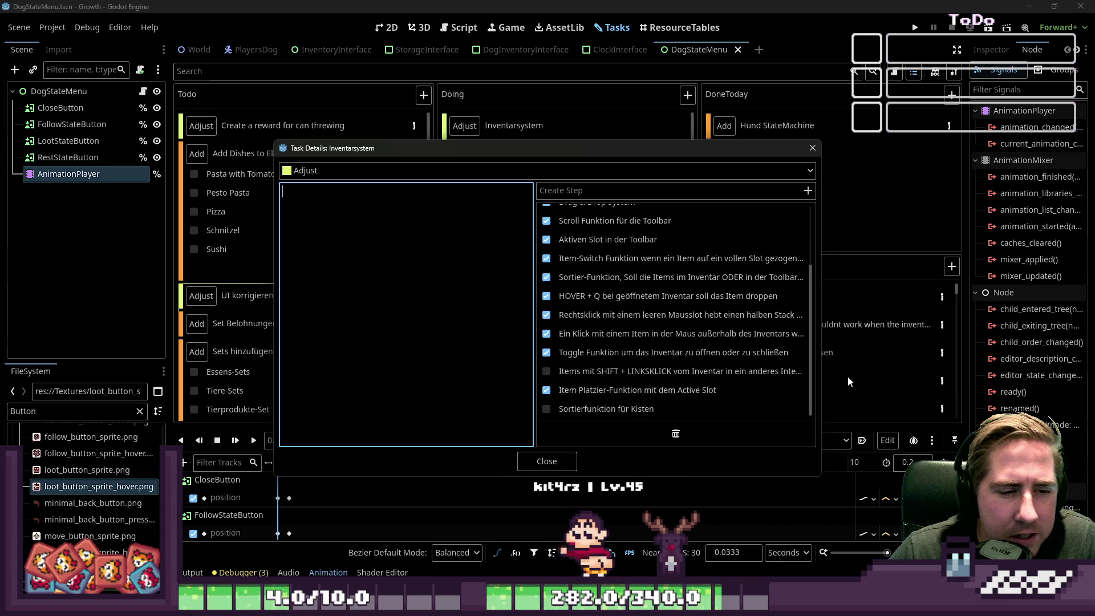
left_click_drag(821, 366, 905, 365)
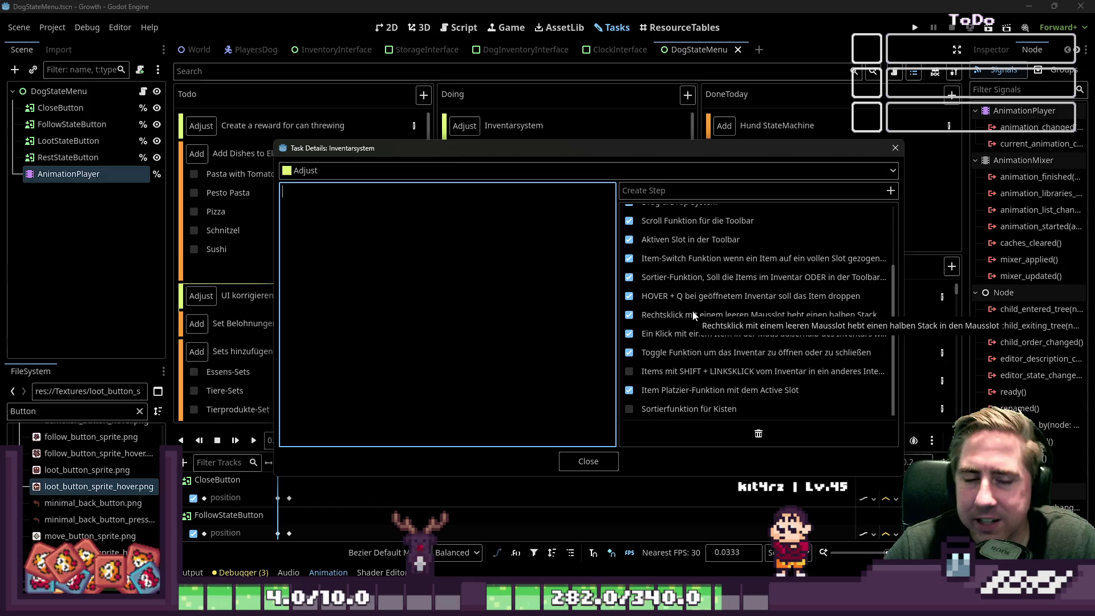
left_click(895, 147)
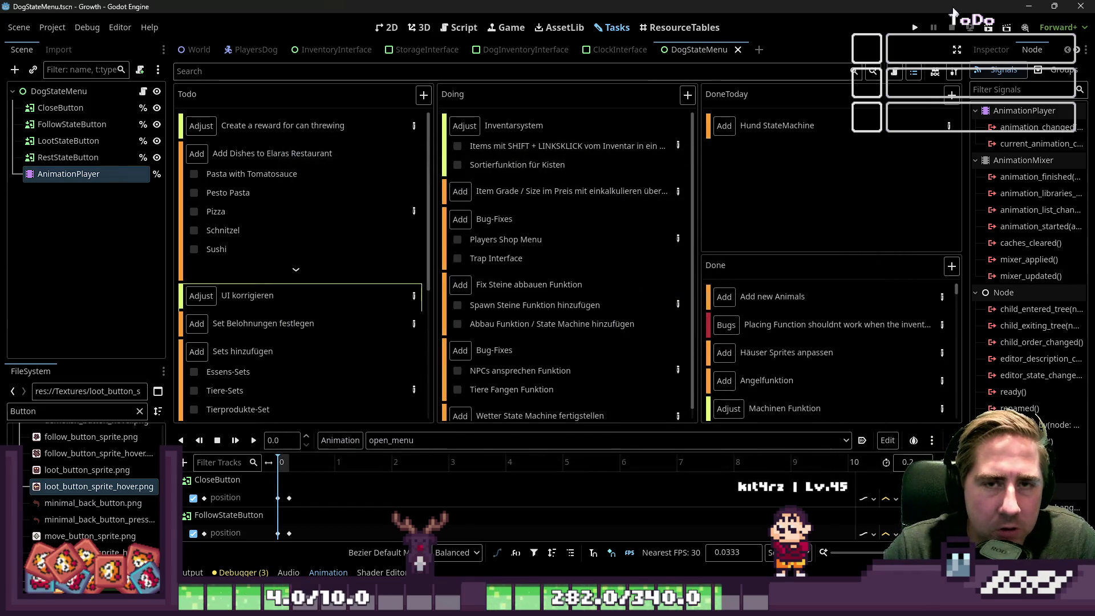
Test-run the game with a new character, put Blueberry Seeds in the first inventory slot, then stop.
left_click(915, 29)
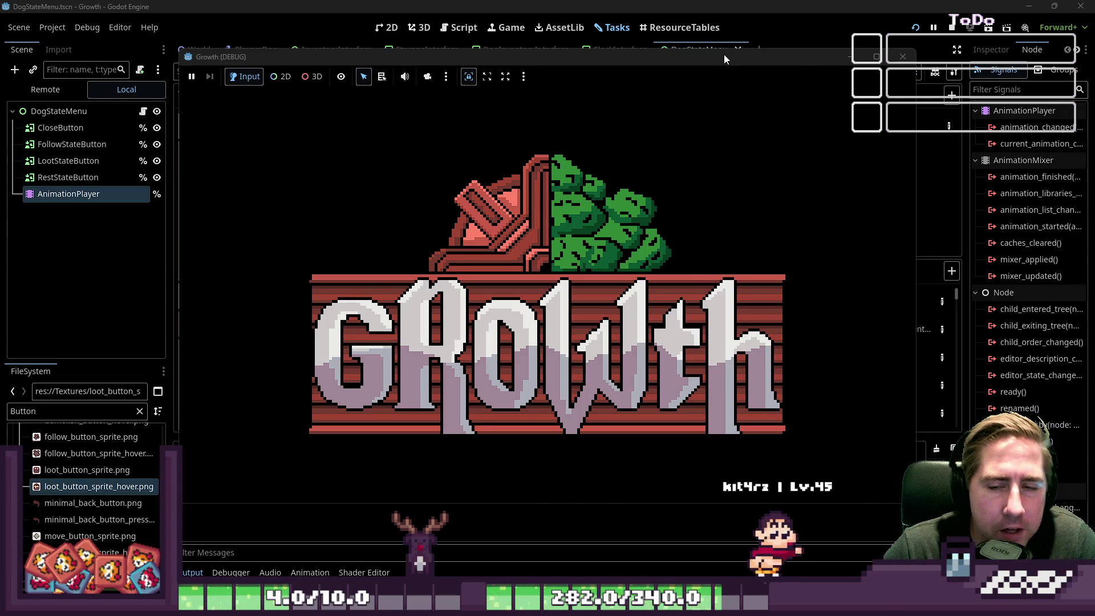
type("ewqcas")
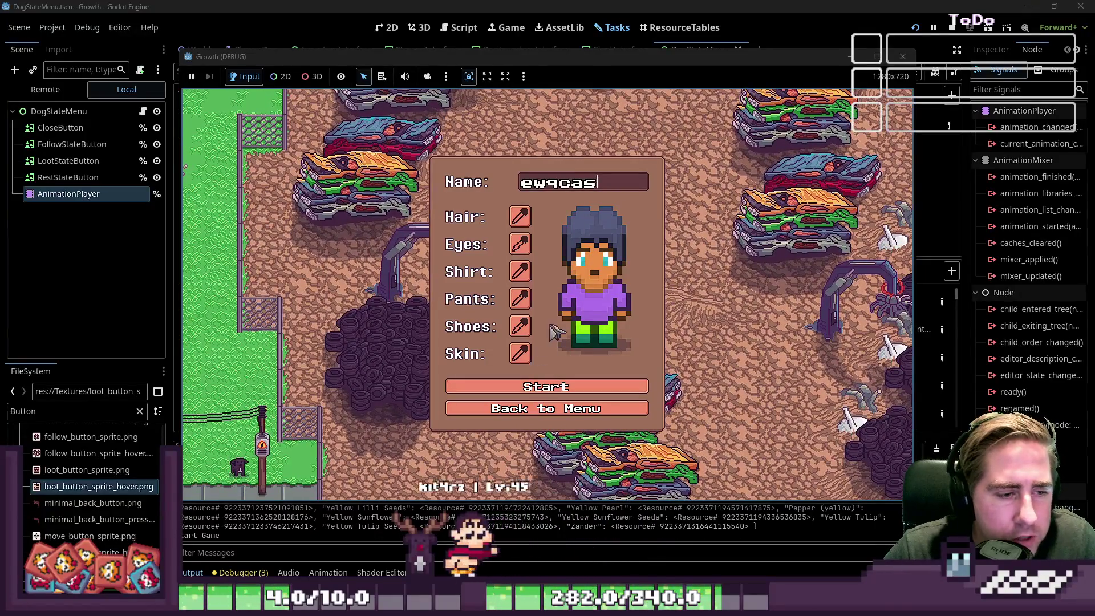
left_click(537, 390)
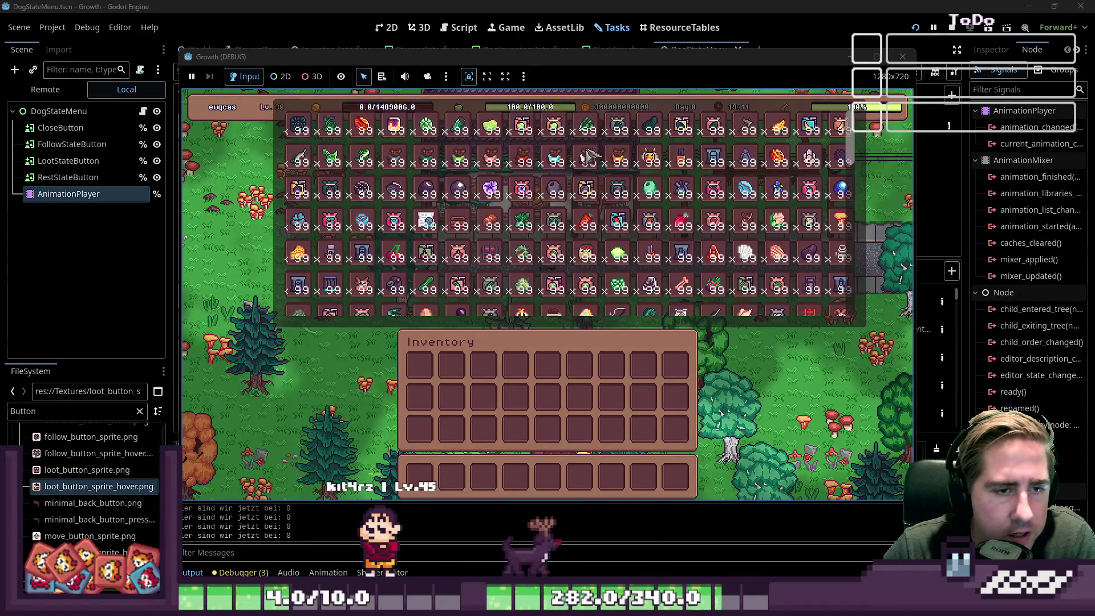
left_click(555, 222)
left_click(831, 410)
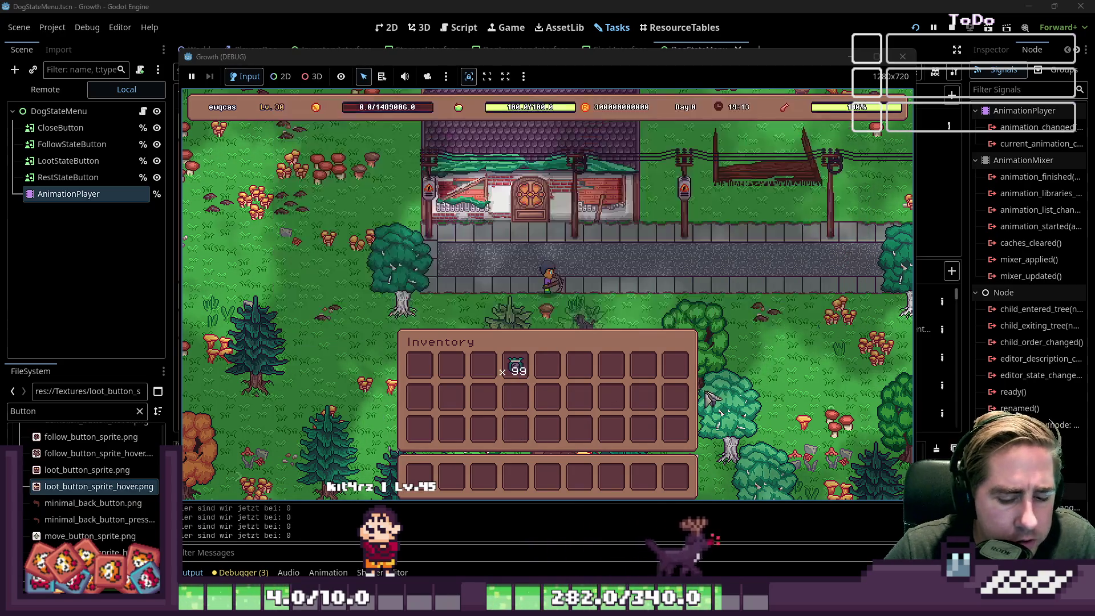
mouse_move(517, 365)
left_mouse_down()
mouse_move(577, 392)
mouse_move(425, 374)
left_mouse_up()
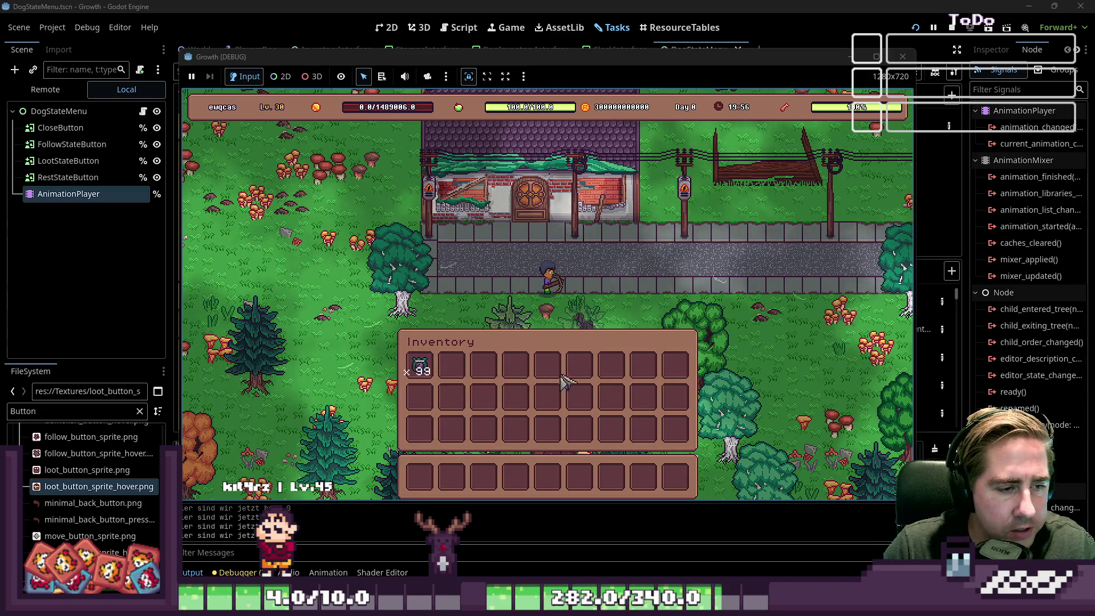
left_click(902, 56)
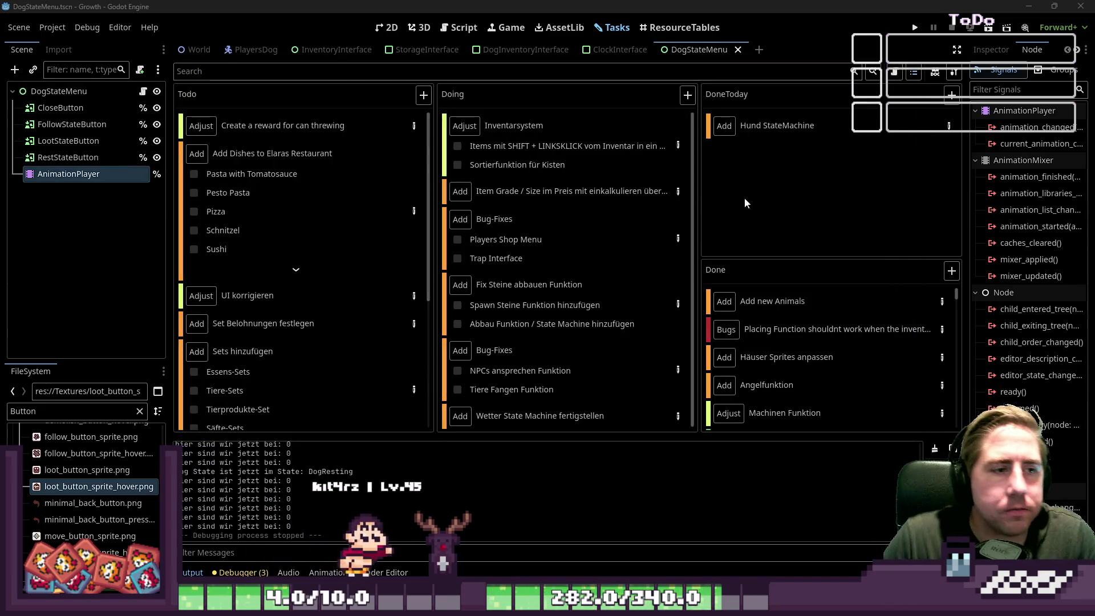
Scroll the Doing column, then view the DogStateMenu scene in 2D and its DogStateMenu.gd script.
scroll(639, 240, "down", 1)
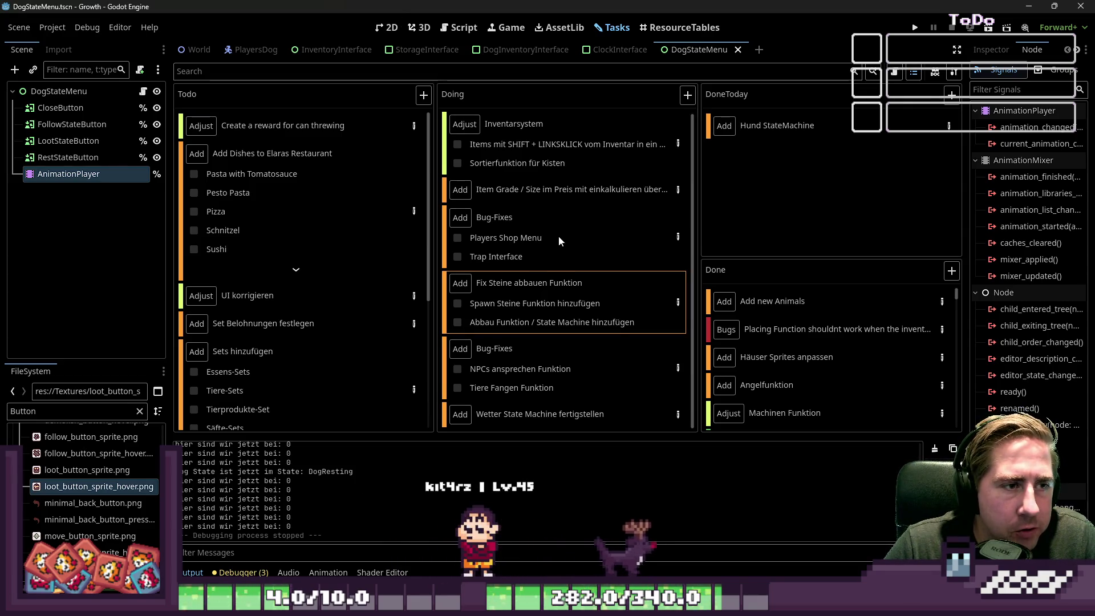
scroll(559, 235, "up", 1)
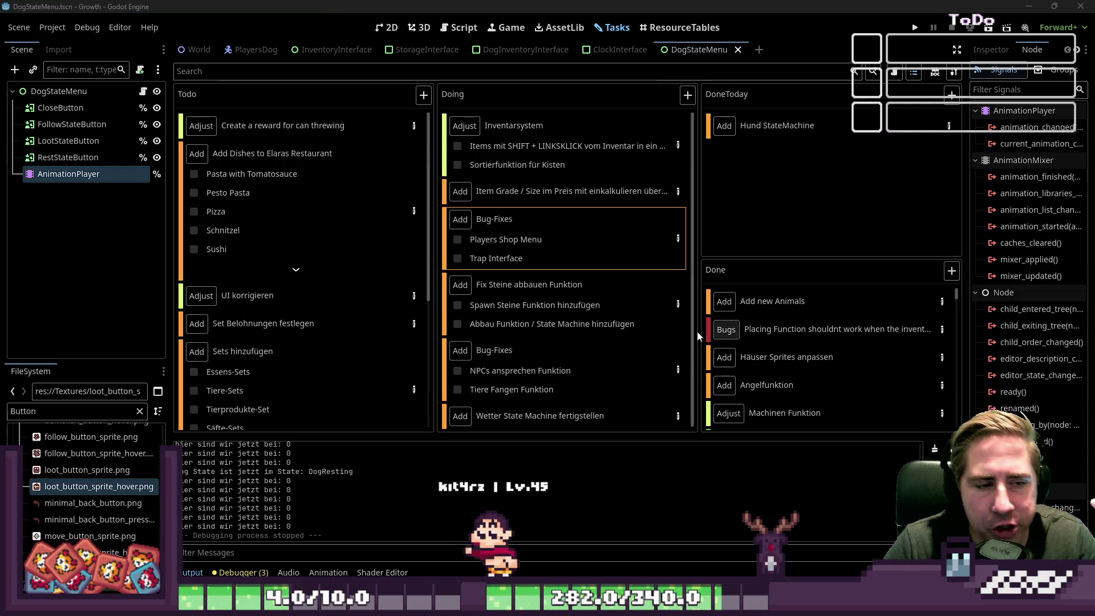
left_click(388, 27)
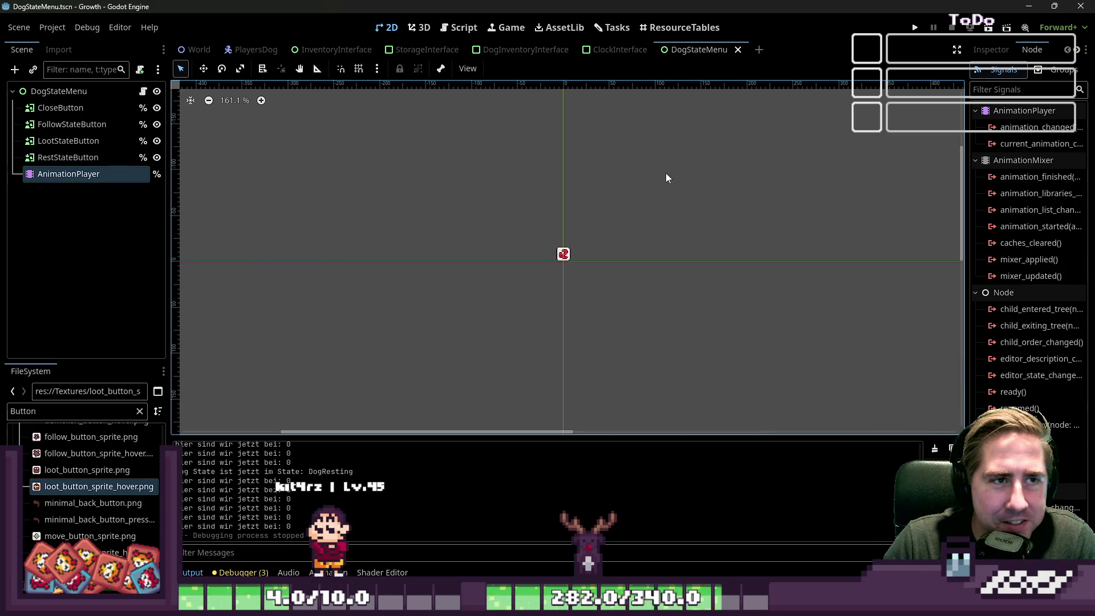
left_click(459, 27)
Open GlobalSignals.gd and then GlobalData.gd from the script list.
scroll(188, 205, "up", 5)
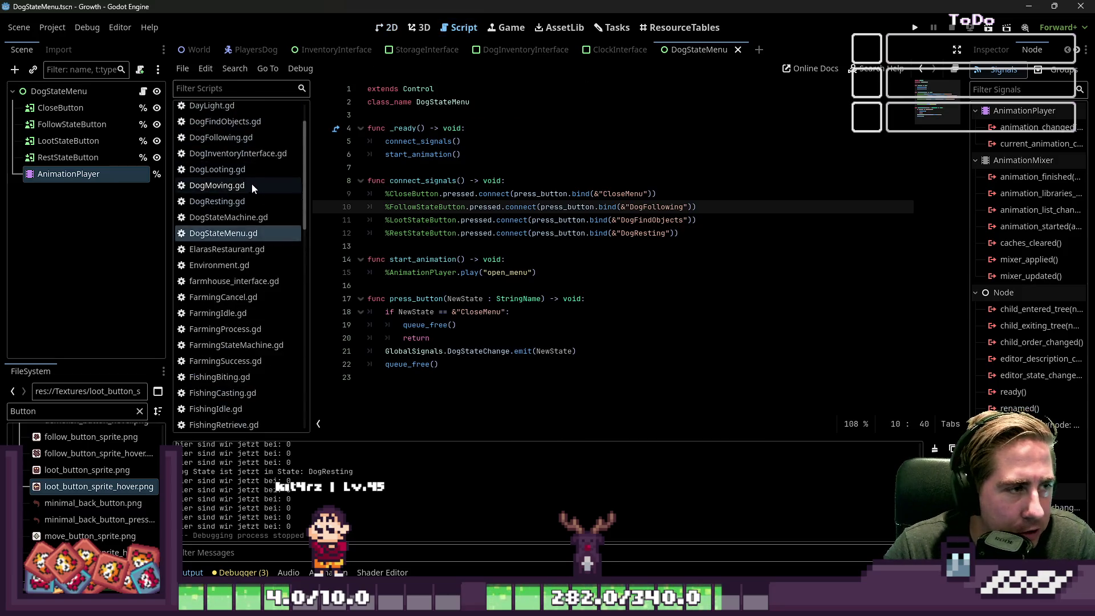
scroll(216, 245, "down", 12)
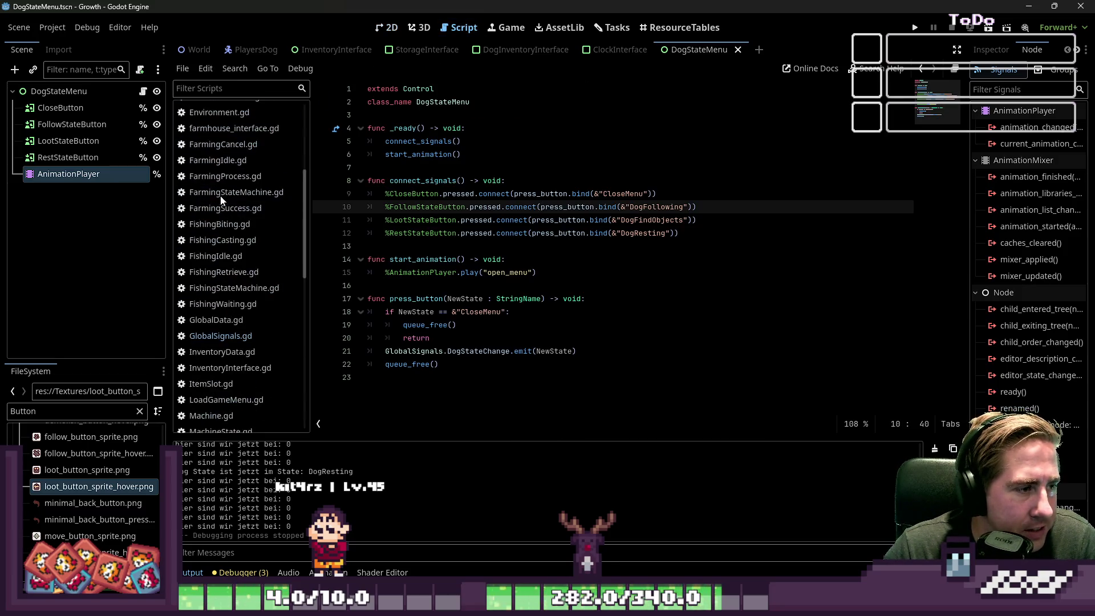
scroll(225, 296, "down", 8)
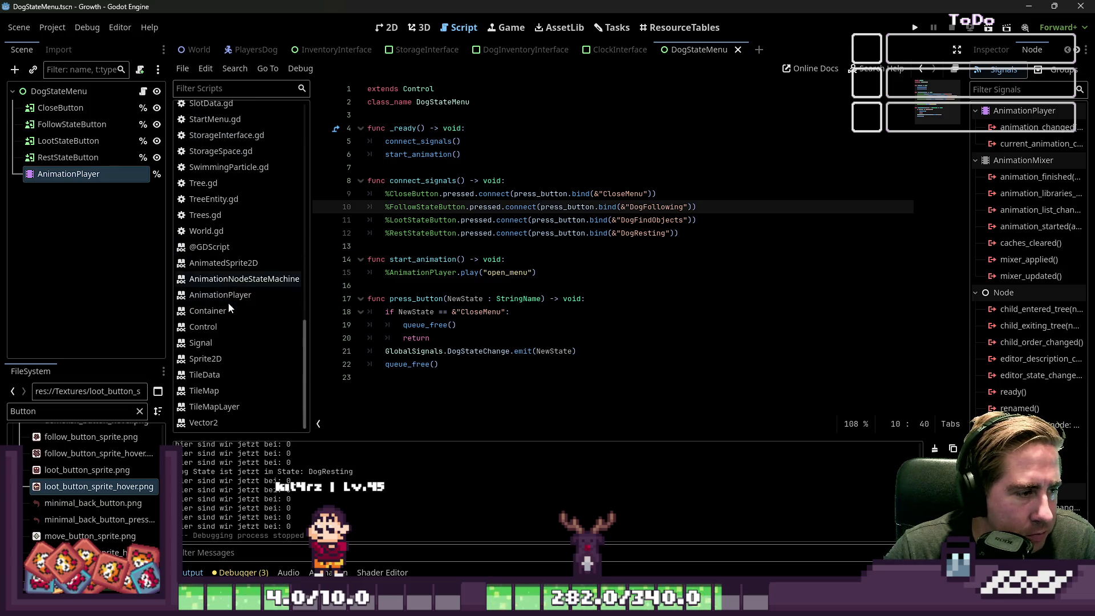
scroll(223, 270, "up", 10)
scroll(218, 264, "up", 3)
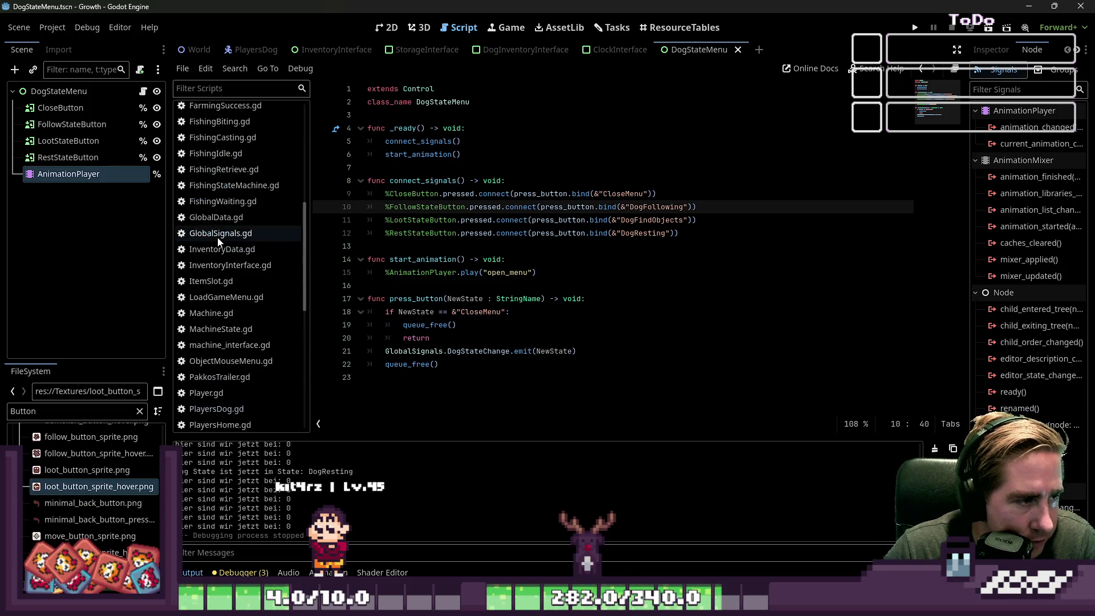
left_click(223, 234)
left_click(228, 221)
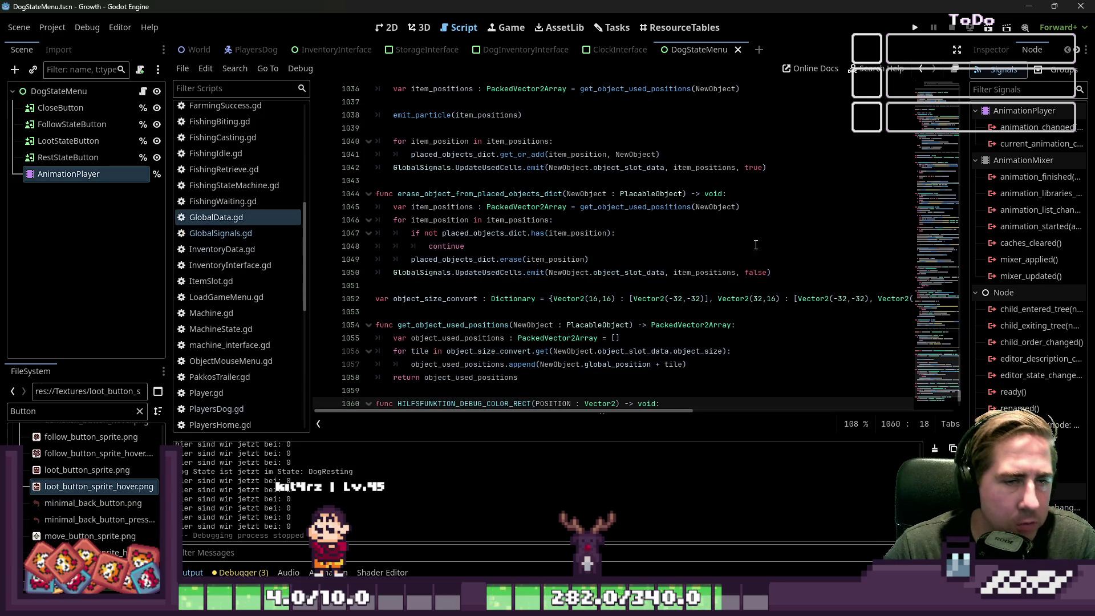
Read through the GlobalData.gd code, scrolling and dragging the scrollbar.
scroll(963, 389, "up", 3)
scroll(962, 400, "down", 10)
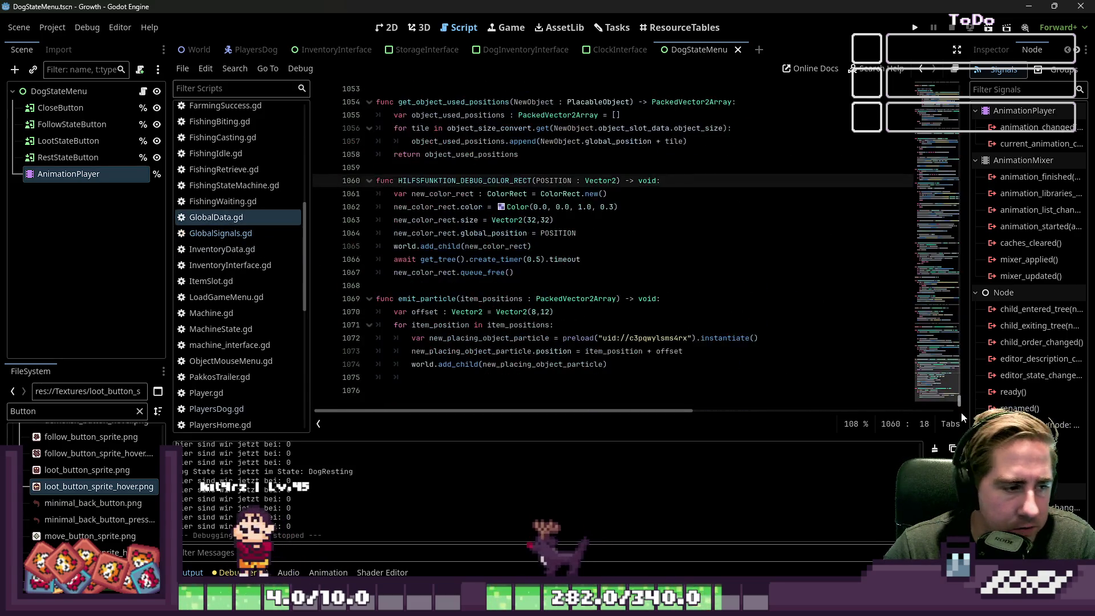
mouse_move(961, 402)
left_mouse_down()
mouse_move(930, 91)
mouse_move(908, 298)
mouse_move(916, 197)
left_mouse_up()
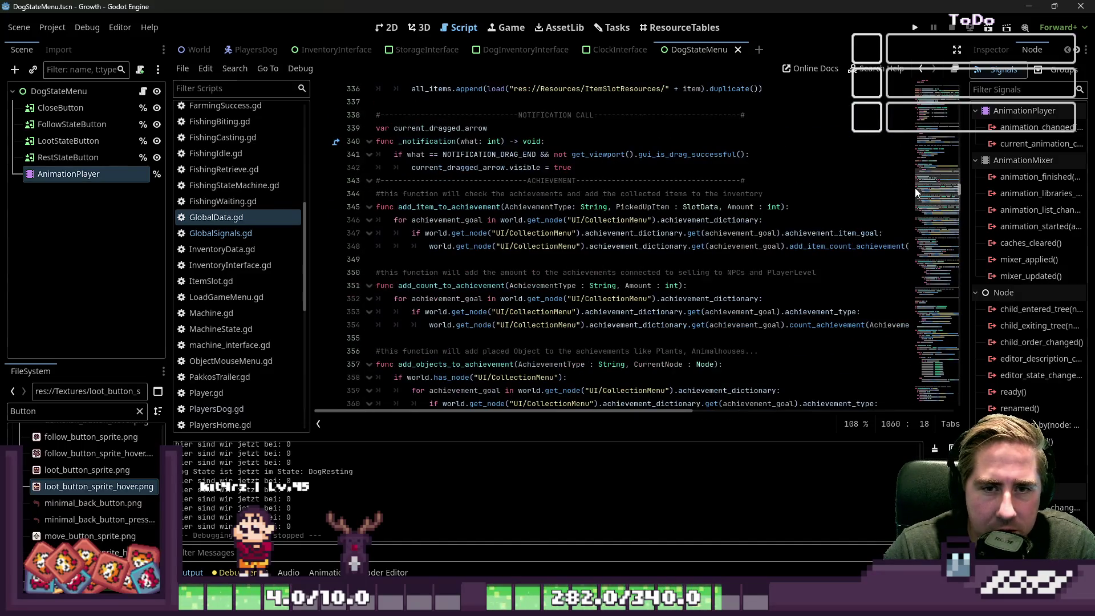
scroll(582, 220, "down", 3)
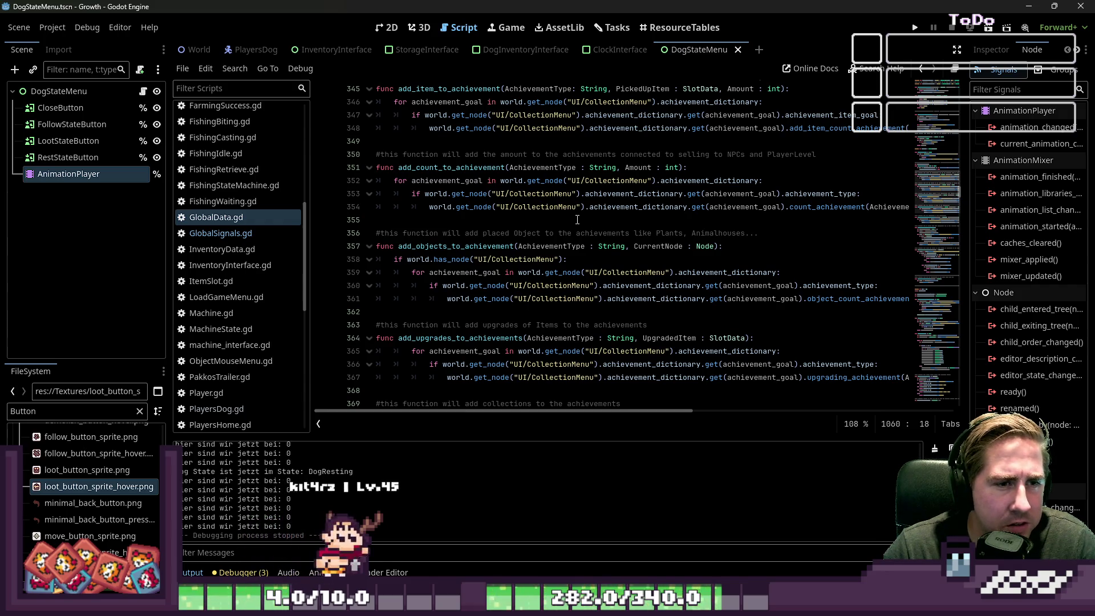
scroll(577, 219, "up", 2)
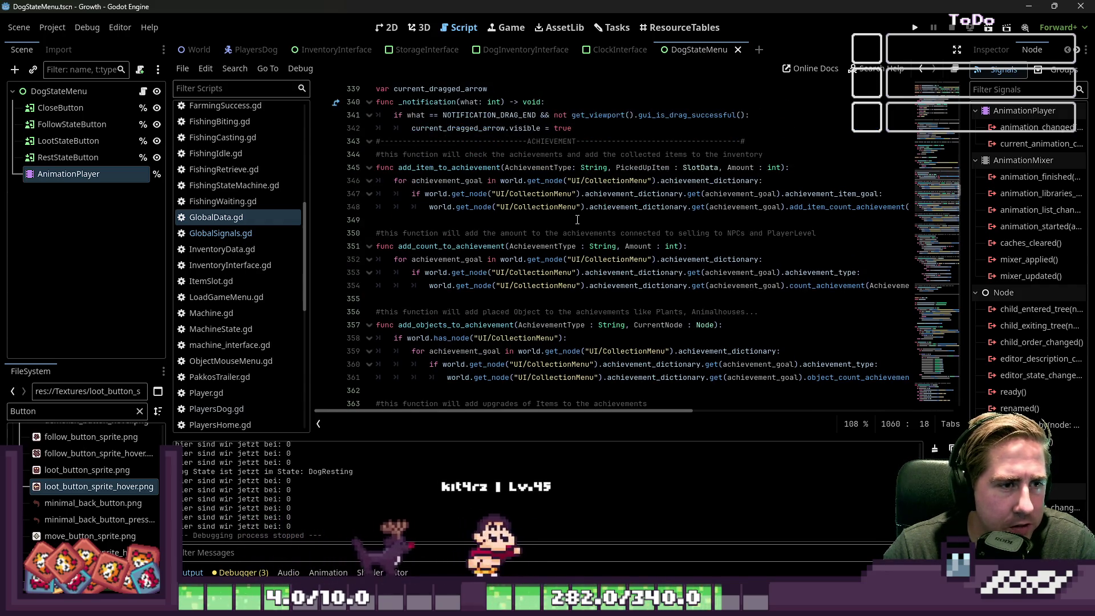
scroll(577, 220, "up", 1)
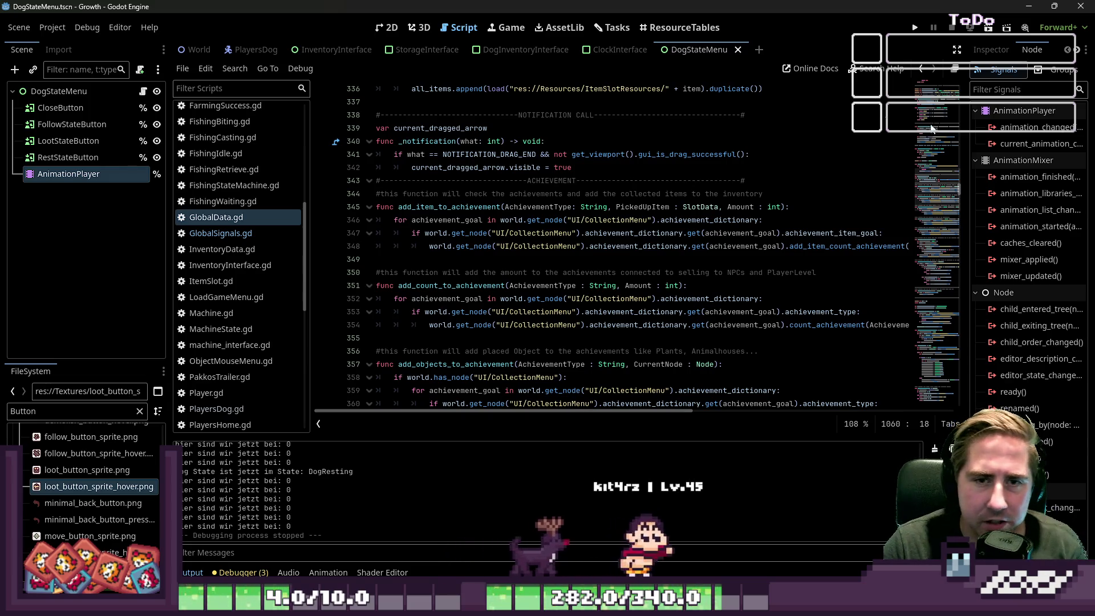
scroll(962, 187, "up", 1)
Review the rest of GlobalData.gd, then return to the Tasks board.
left_click_drag(961, 188, 958, 170)
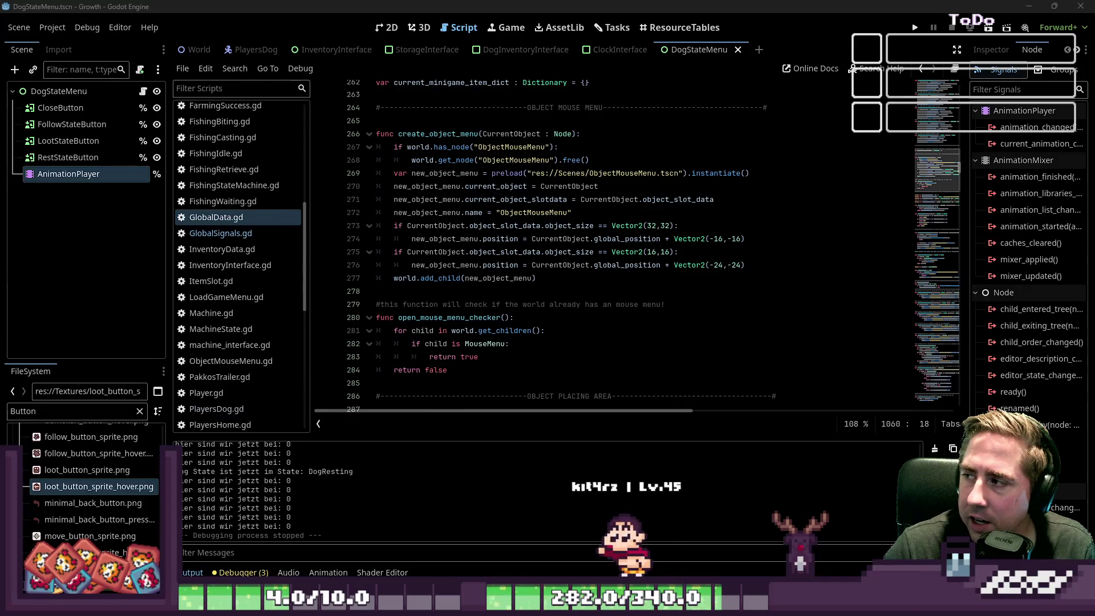
scroll(954, 165, "up", 2)
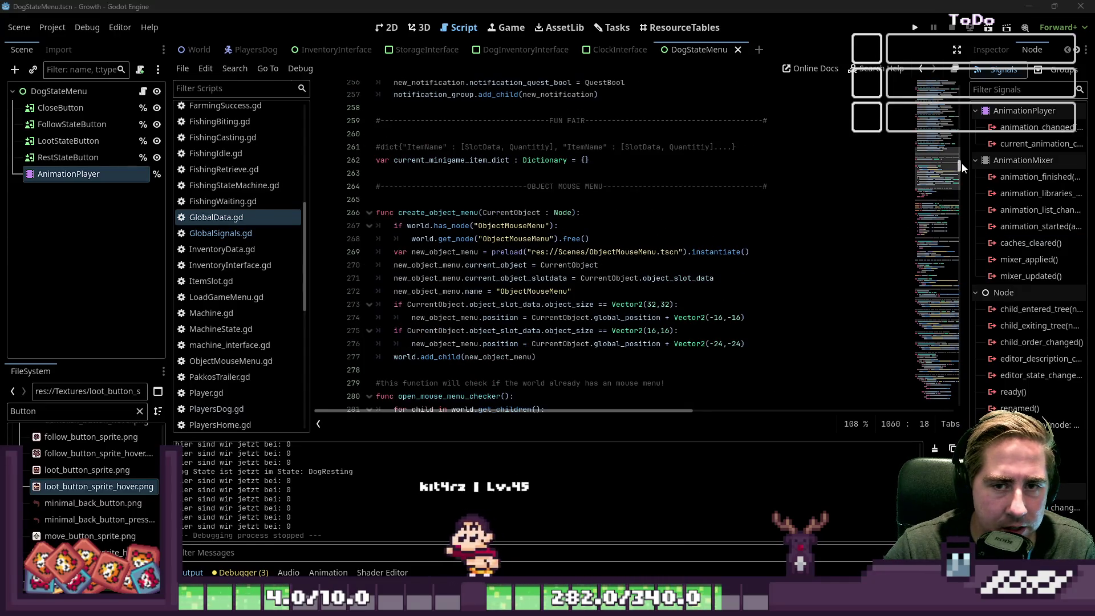
left_click_drag(961, 162, 956, 157)
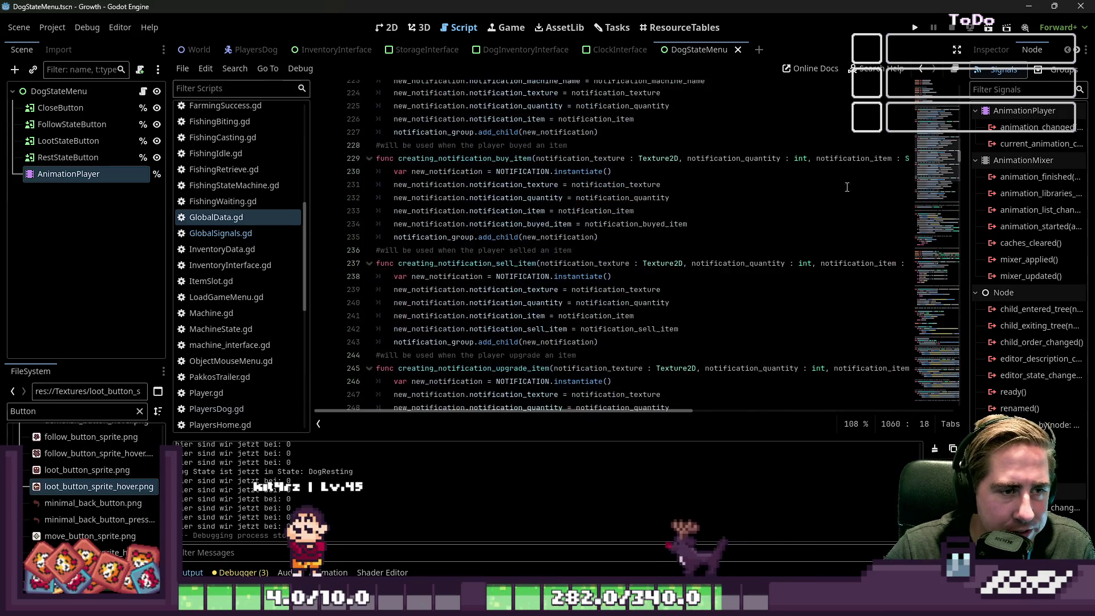
scroll(607, 232, "up", 4)
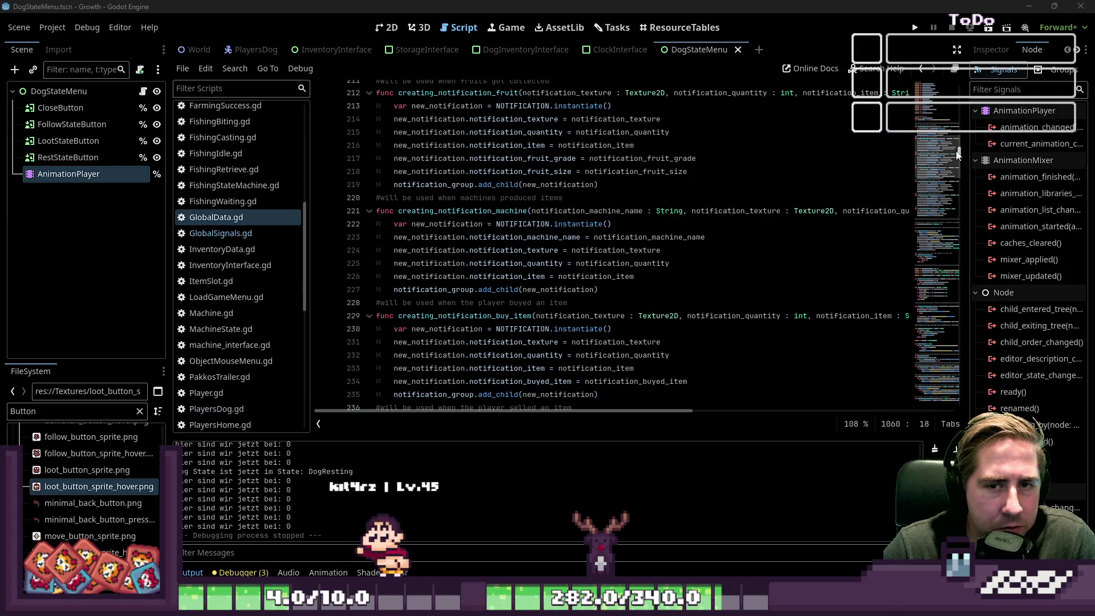
left_click_drag(958, 155, 967, 358)
scroll(689, 161, "down", 5)
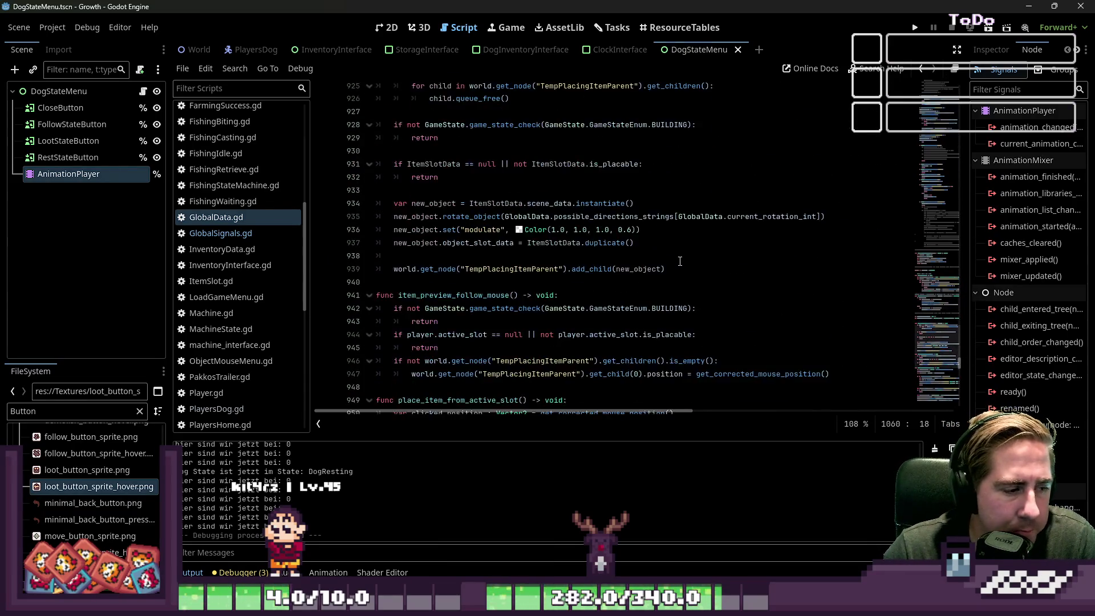
scroll(689, 161, "down", 4)
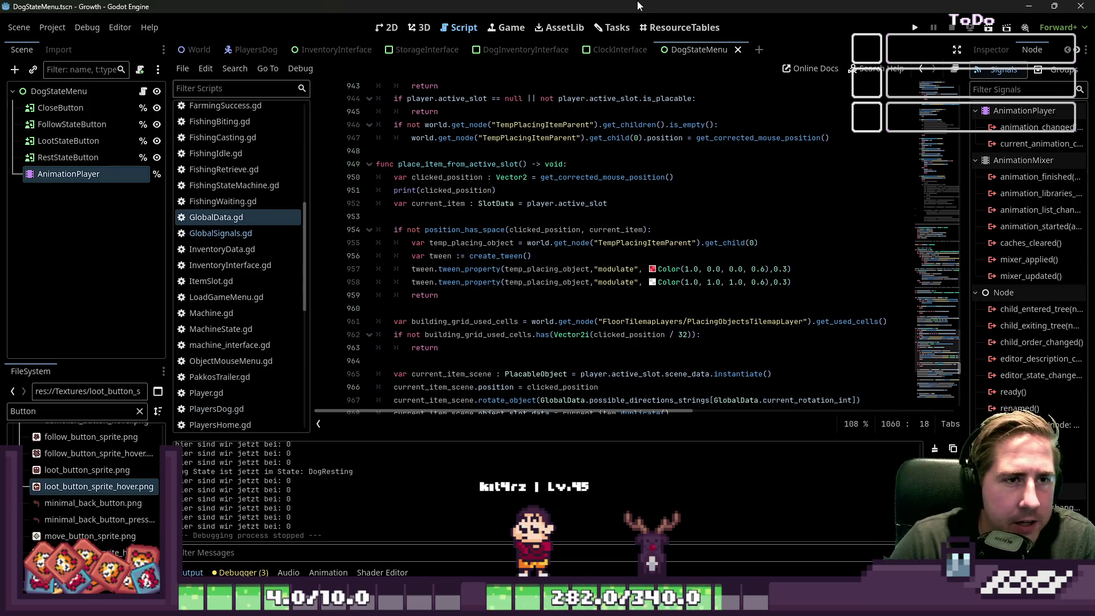
left_click(614, 28)
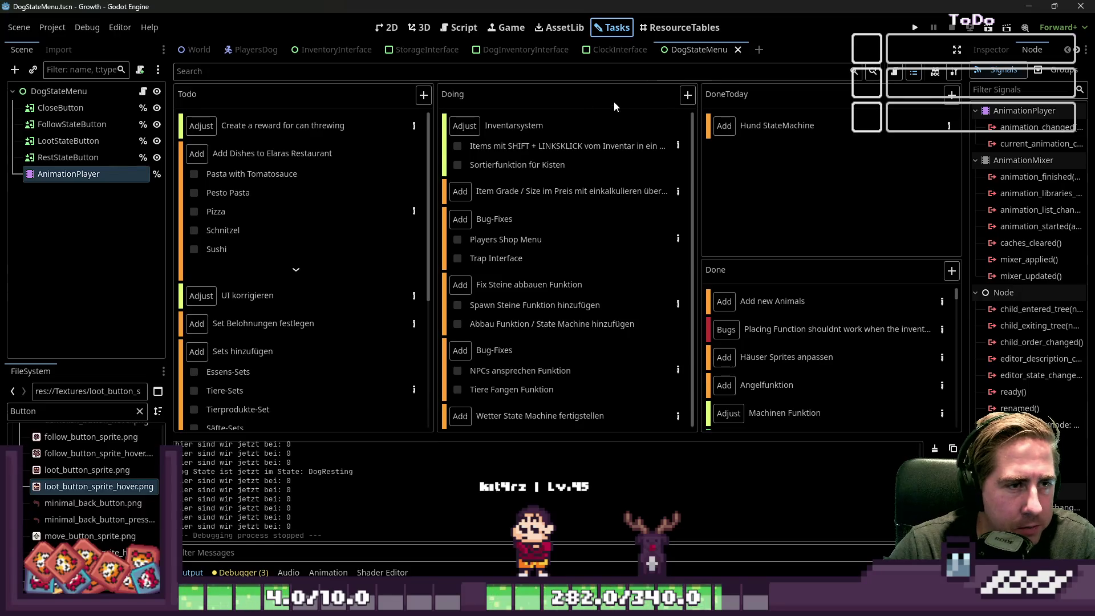
Add a Doing task titled 'Notification Funktion Updaten / Reparieren' and open its Task Details.
left_click(687, 96)
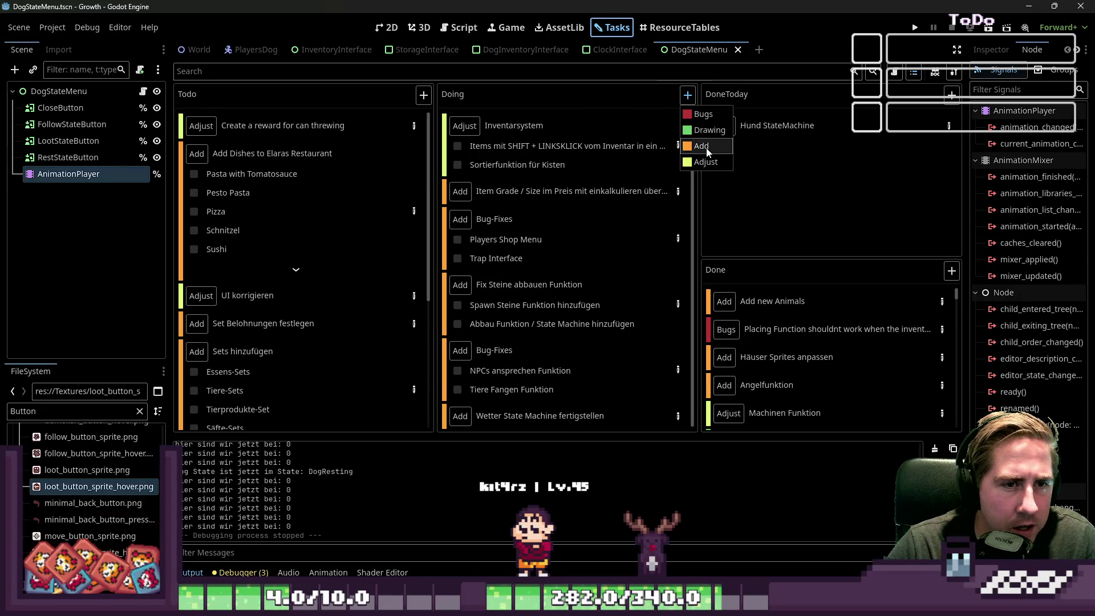
left_click(707, 148)
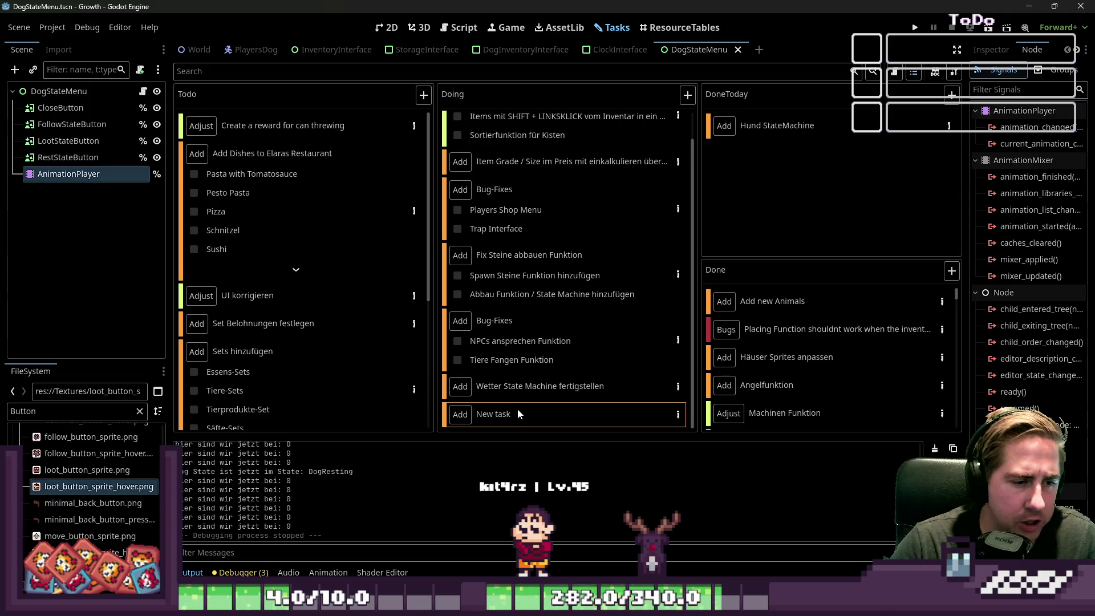
type("Not")
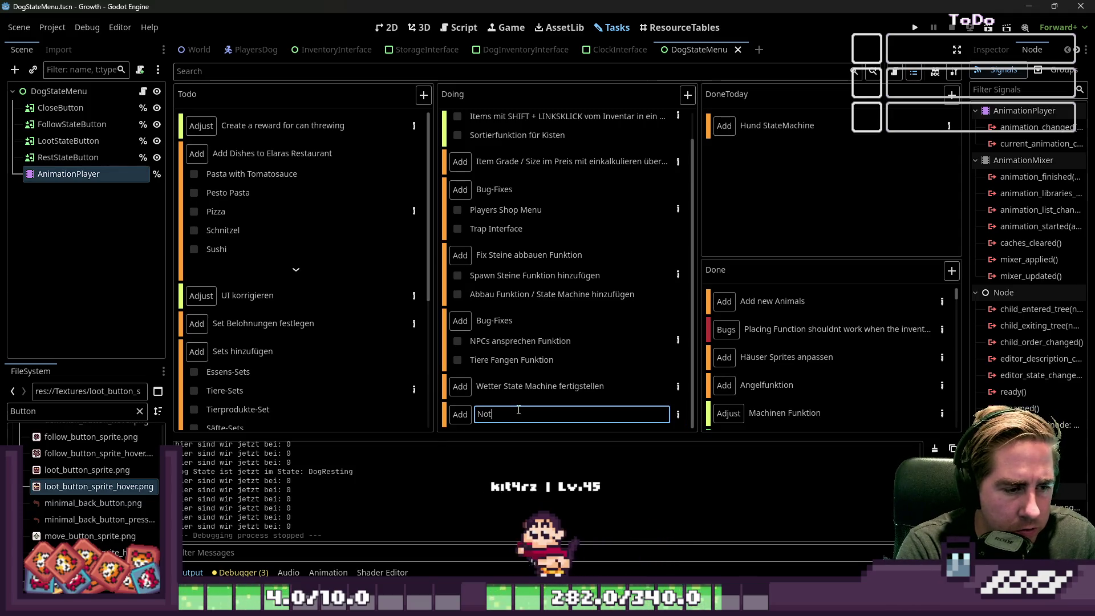
type("ification Fun")
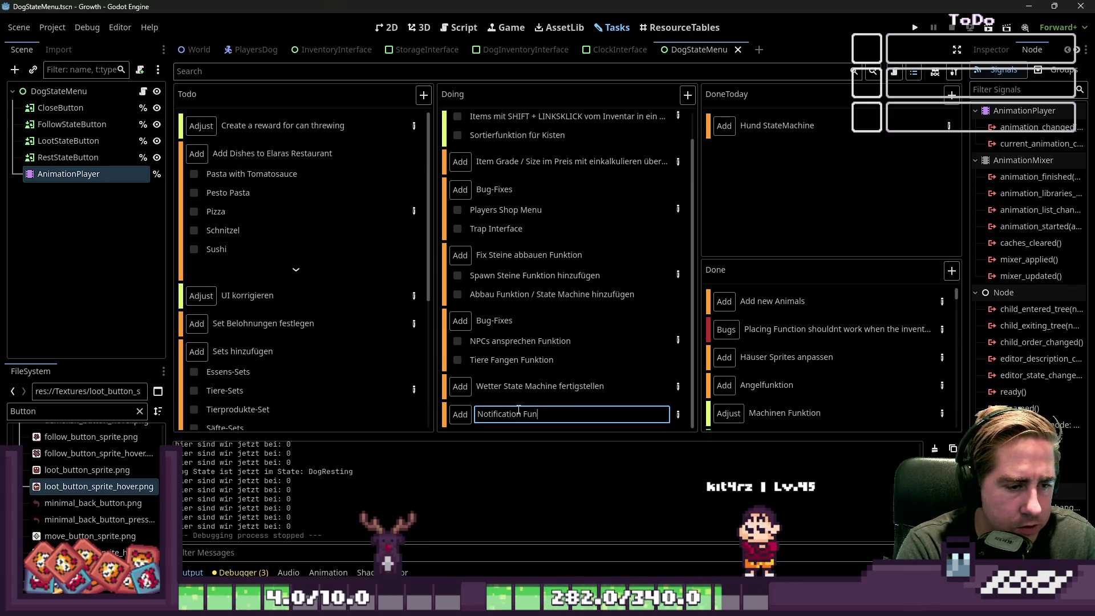
type("en / Rep")
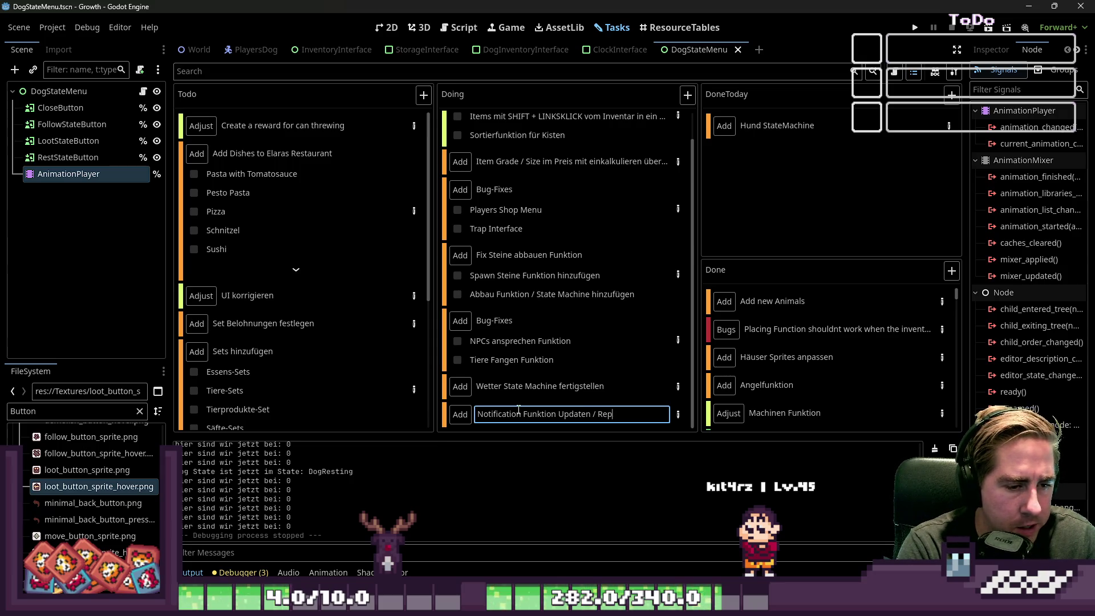
type("arieren")
key("Return")
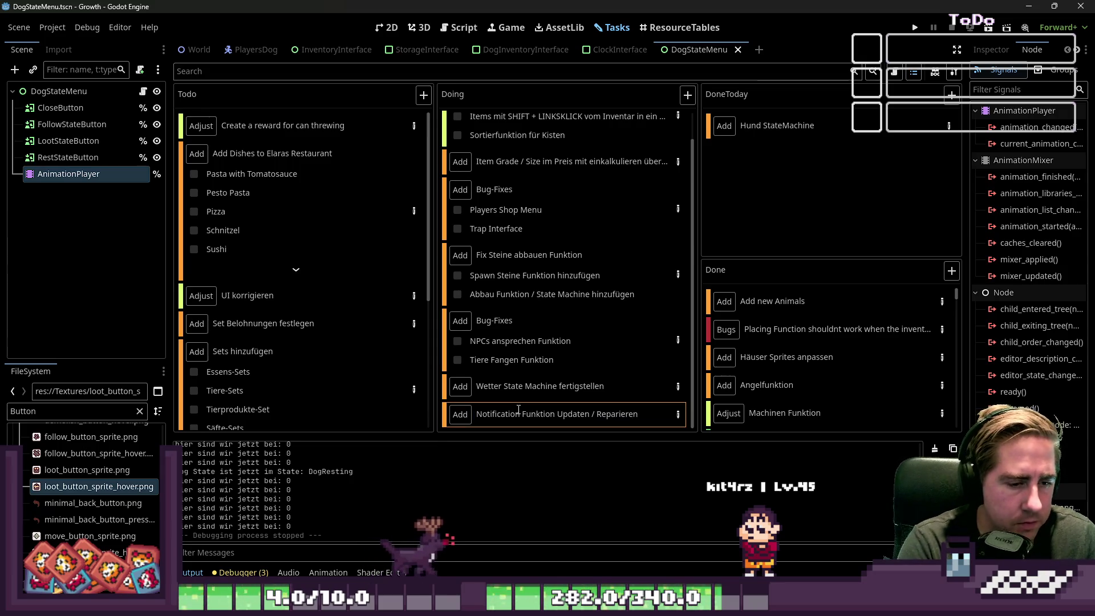
left_click(677, 414)
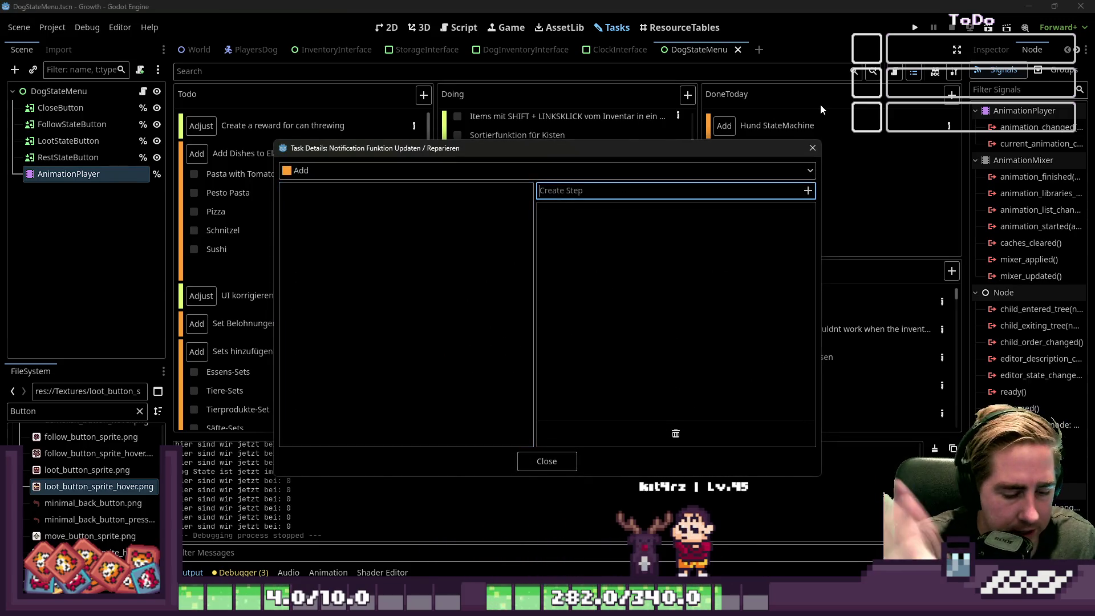
Add the step 'Signal für die Erstellung von Notifications hinzufügen' to the Notification task.
type("SIgna")
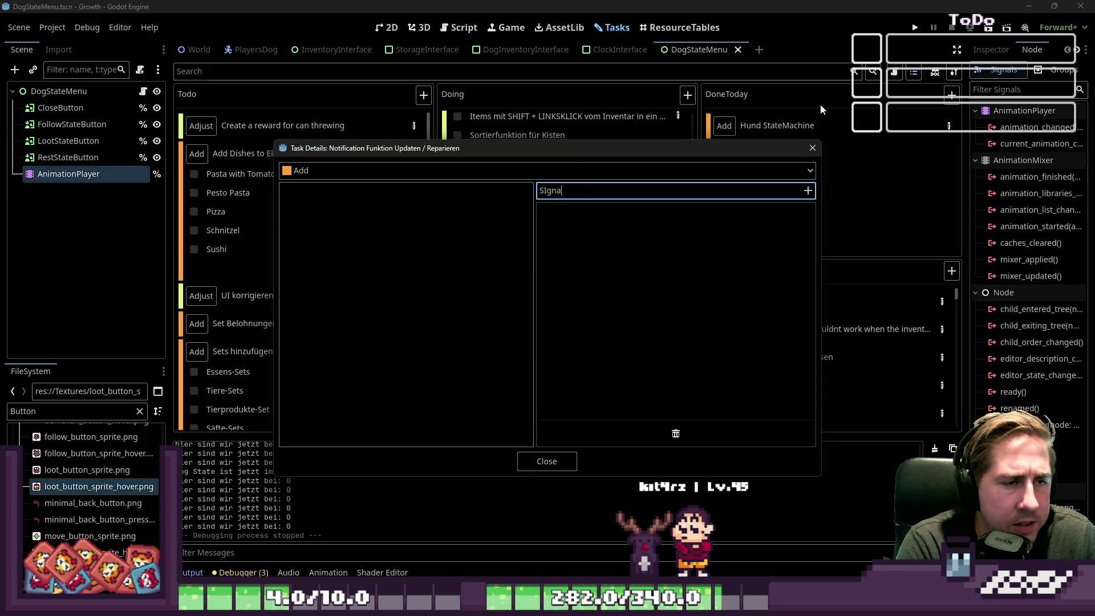
key("BackSpace")
key("BackSpace")
key("BackSpace")
type("Signal für ")
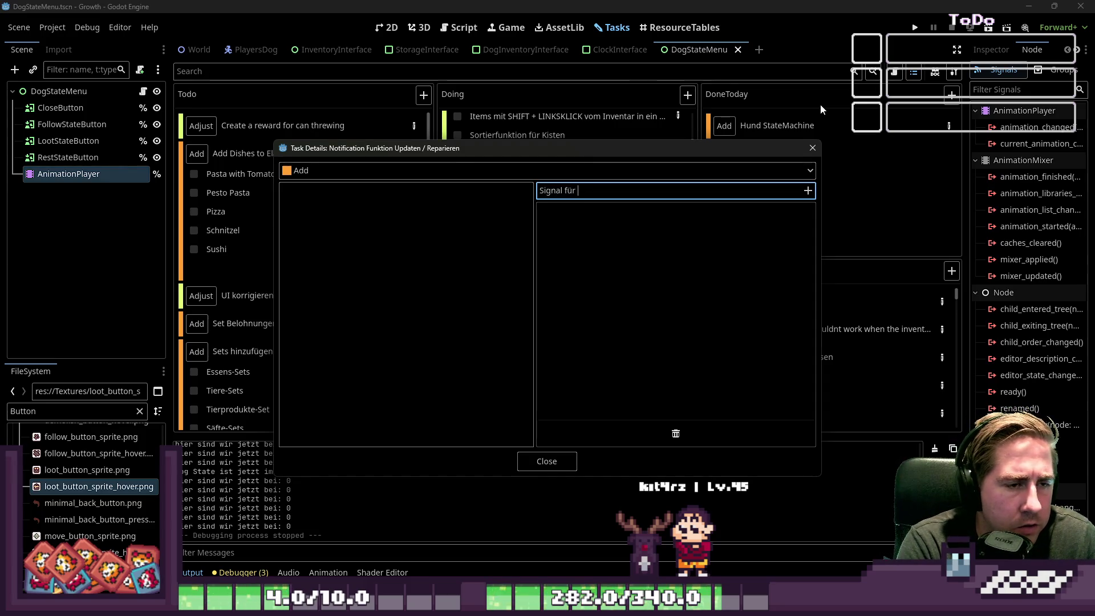
type("die Erstellung von ")
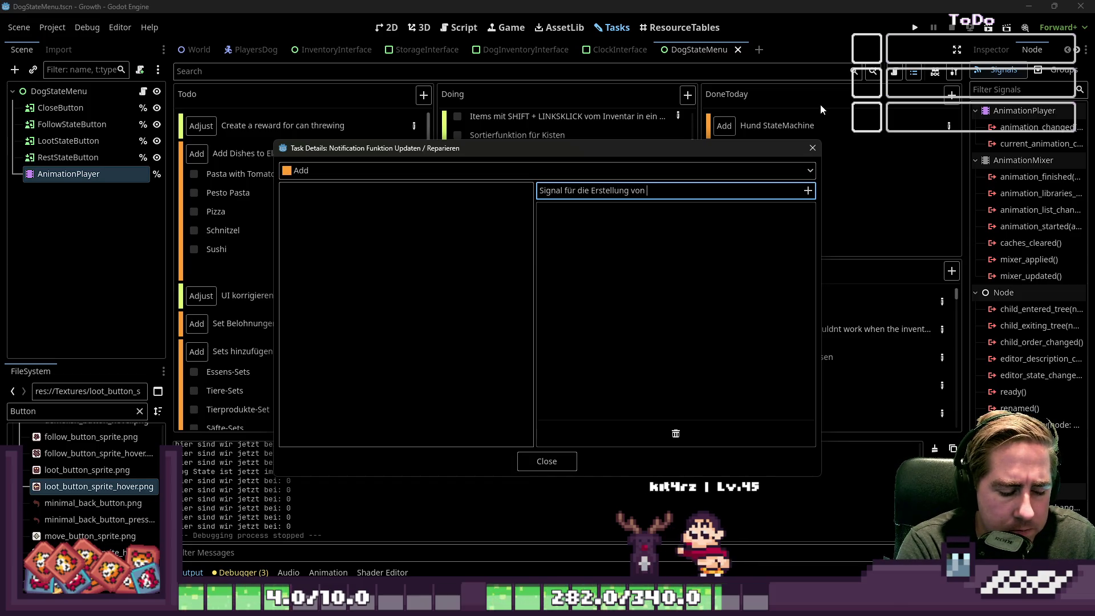
type("Notifications hinz")
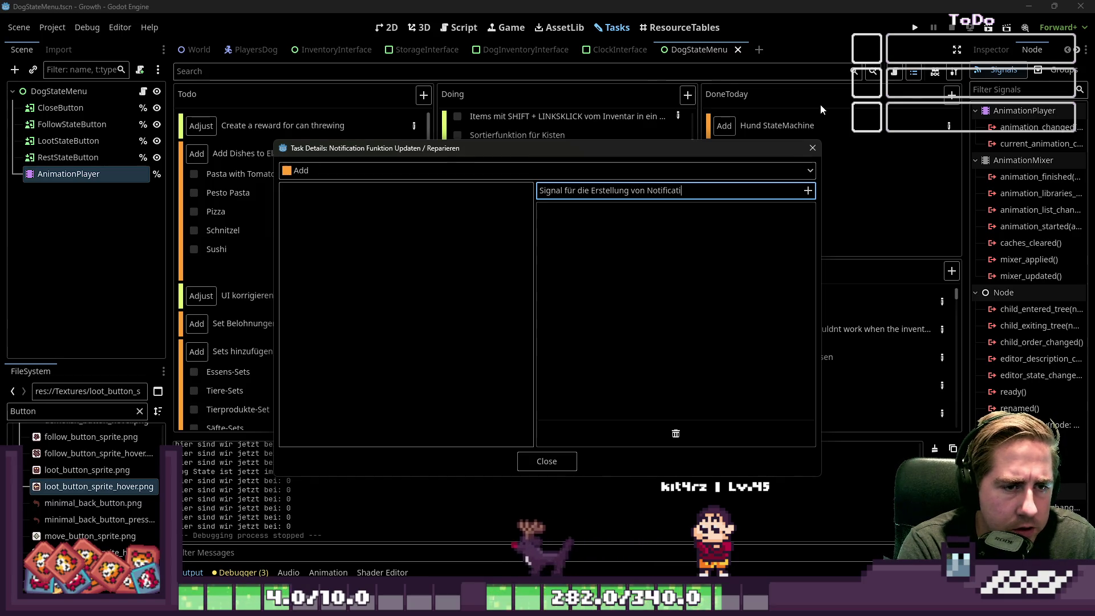
type("ufügen")
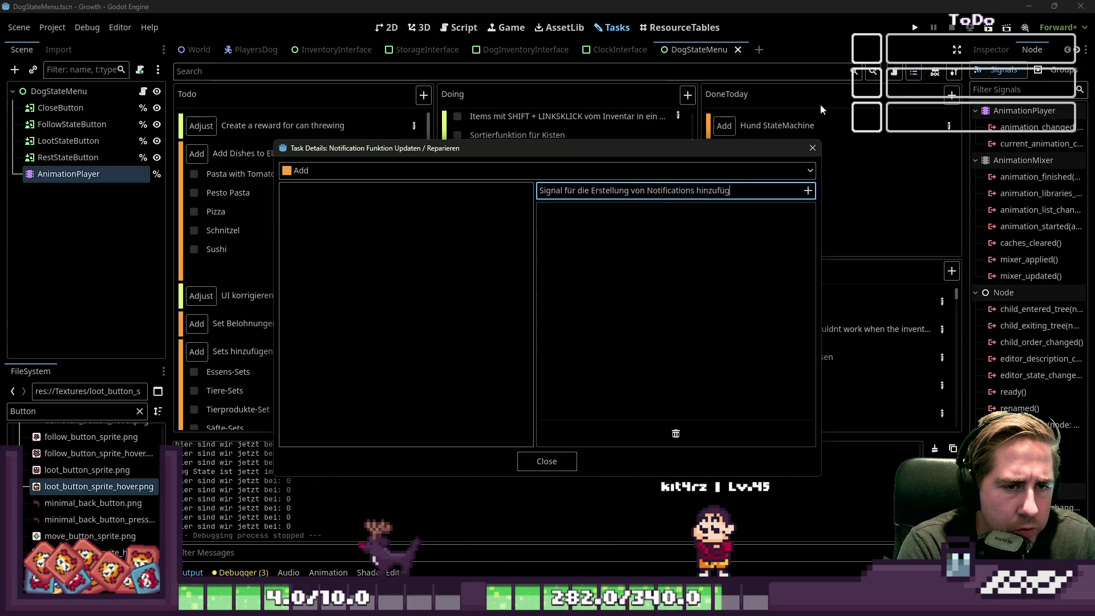
key("Return")
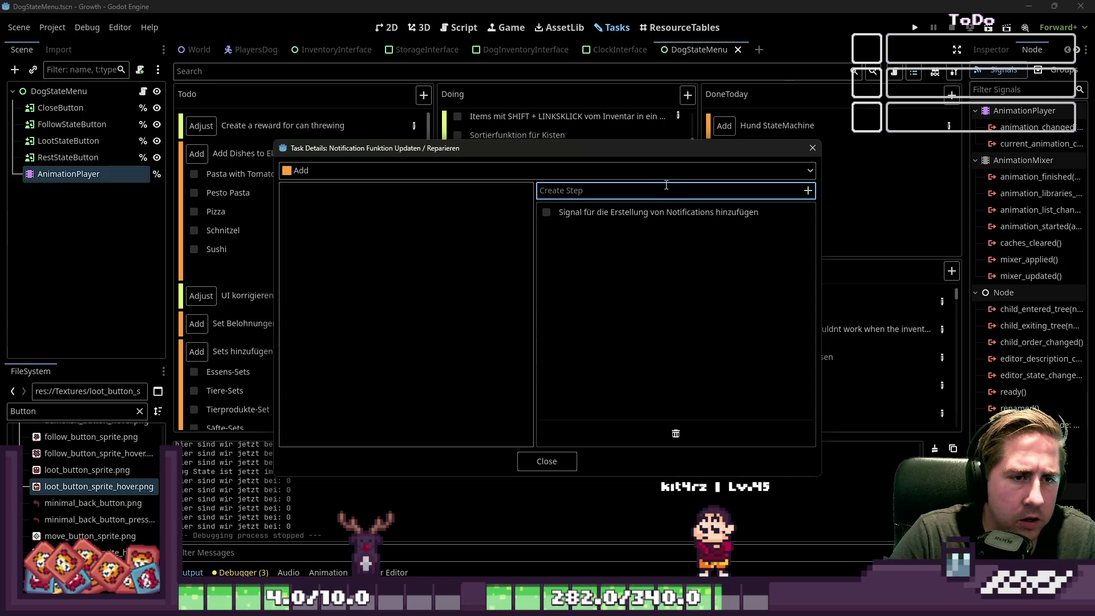
Add a second step for a machine notifications toggle ('Toggle für Notifications von Machinen').
type("Tig")
key("BackSpace")
key("BackSpace")
type("oggle für ")
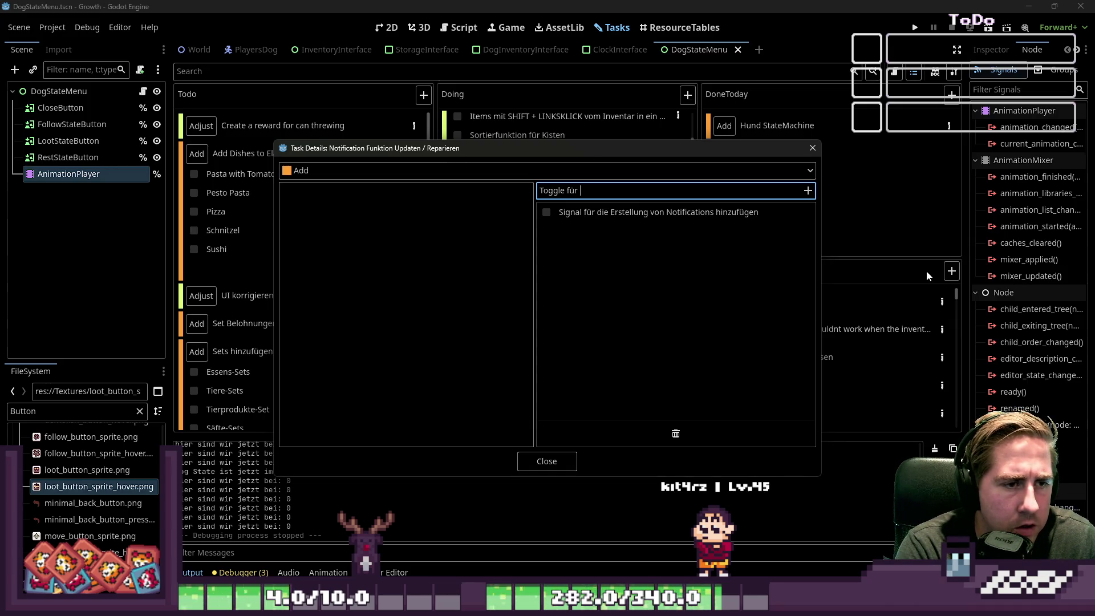
type("Notifi")
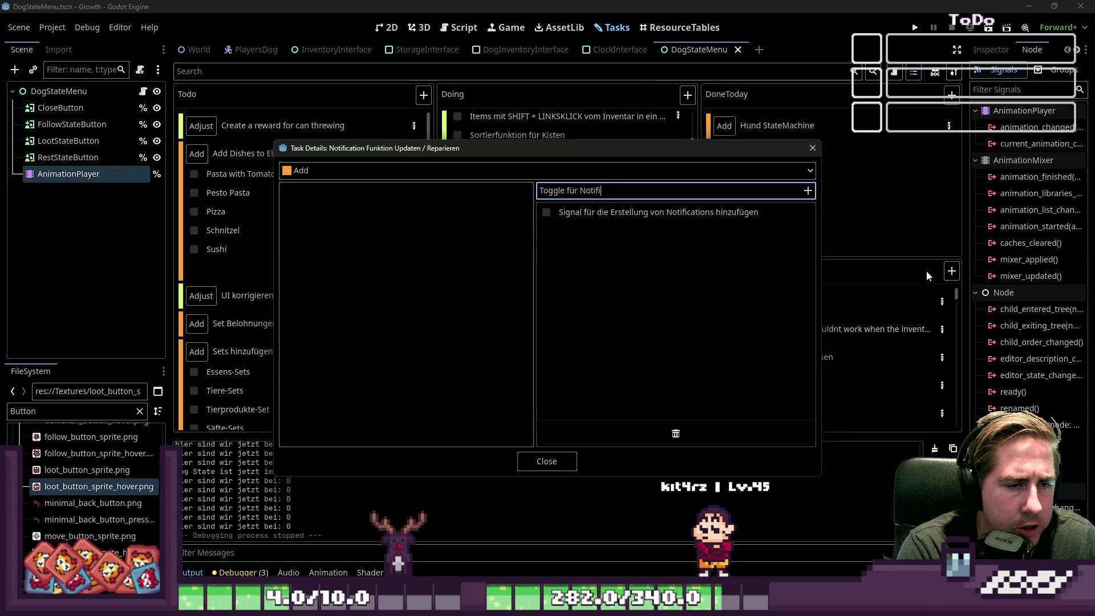
type("cations von Ma")
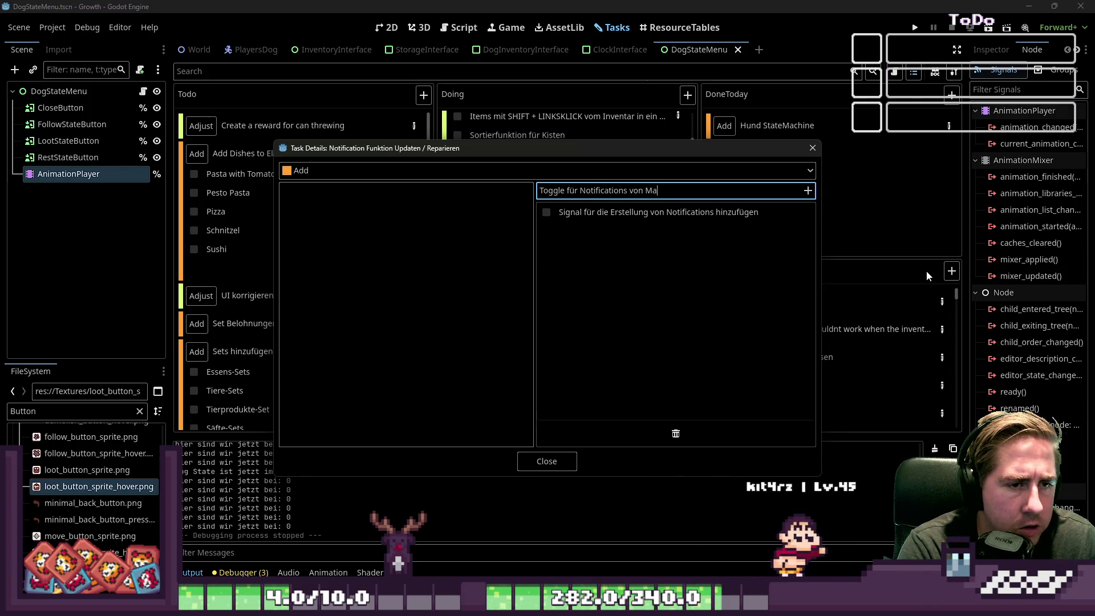
type("ch")
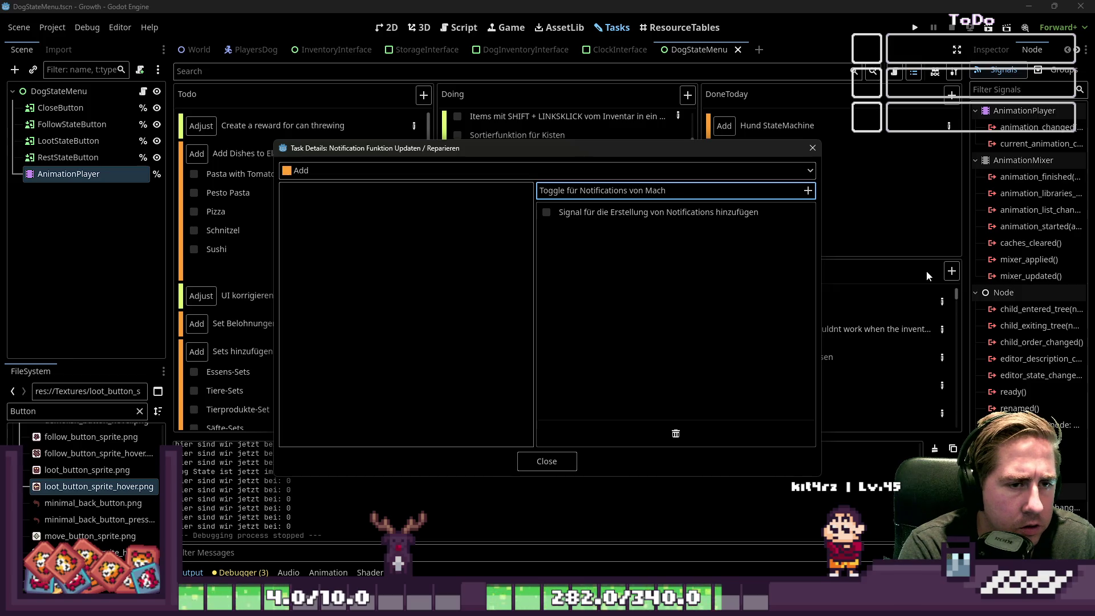
type("inen hinzufüpg")
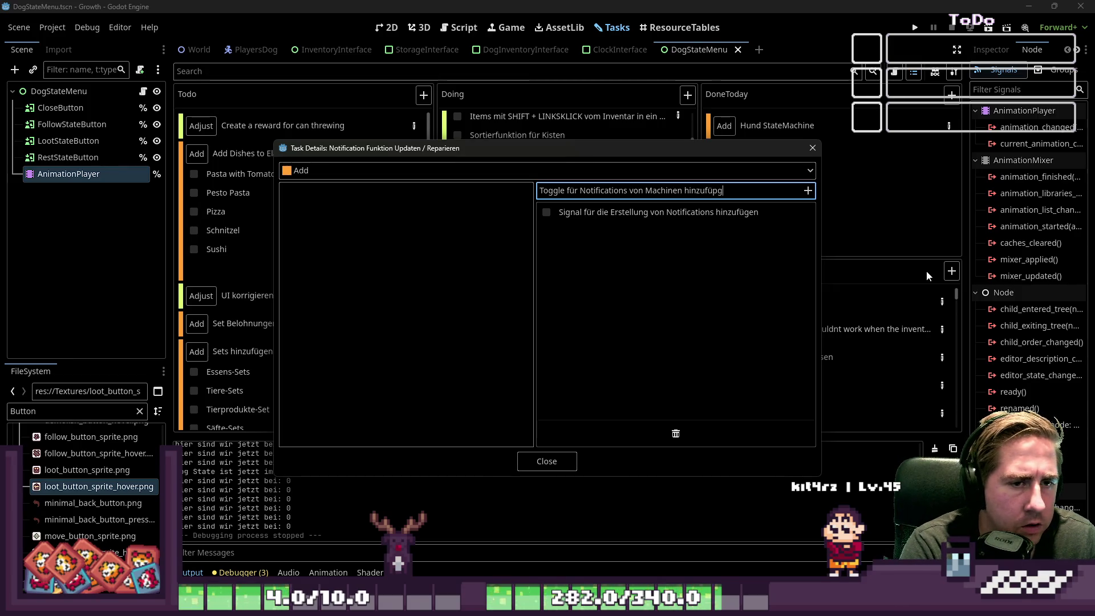
key("BackSpace")
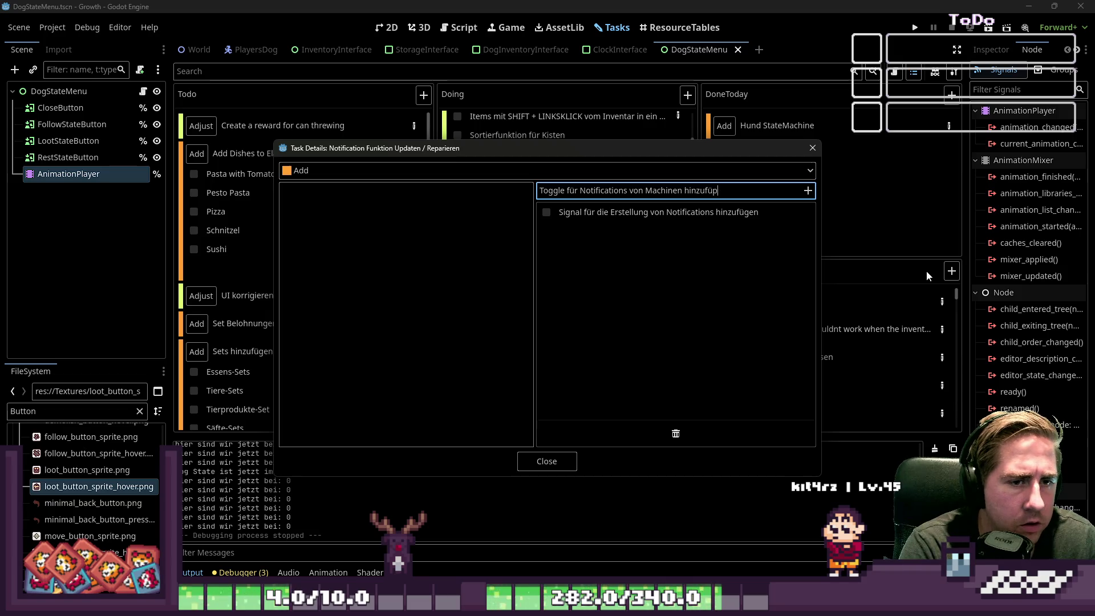
key("Return")
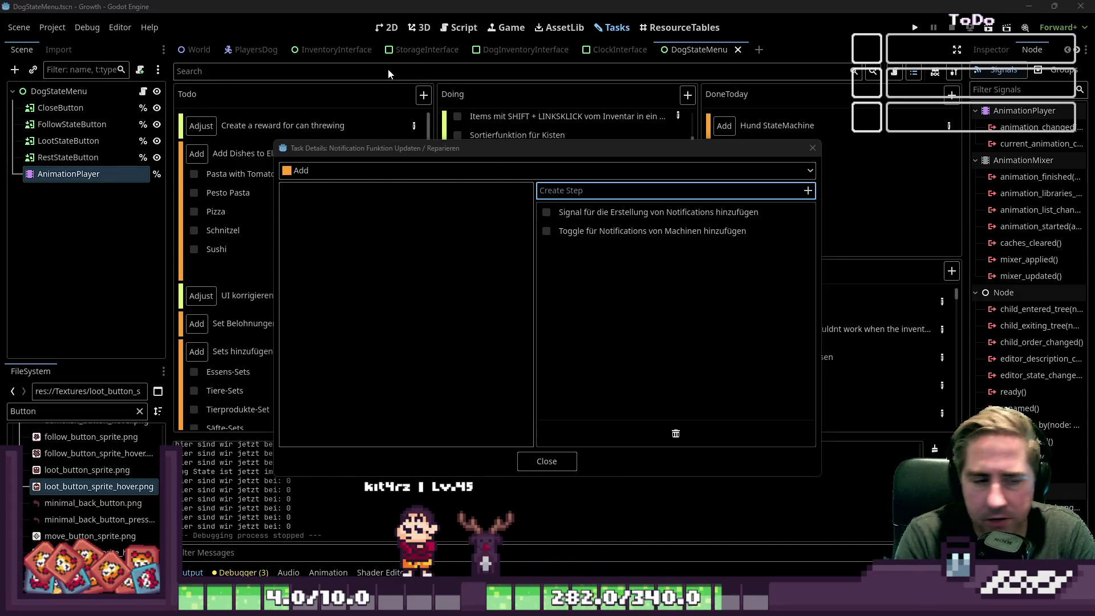
Close the task details and save the scene with Ctrl+S.
left_click(537, 463)
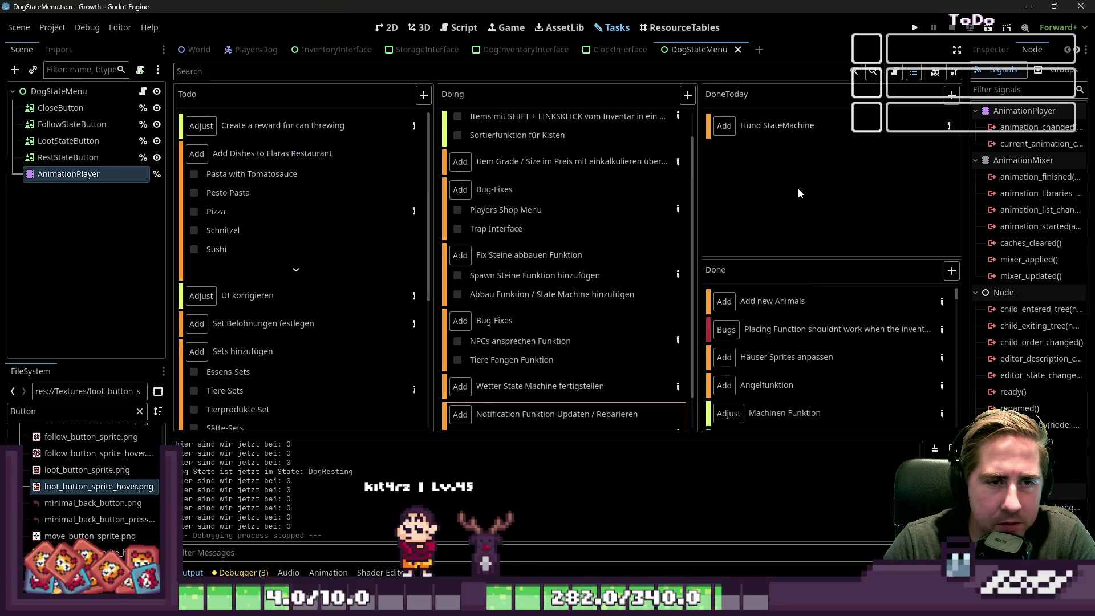
scroll(627, 328, "down", 2)
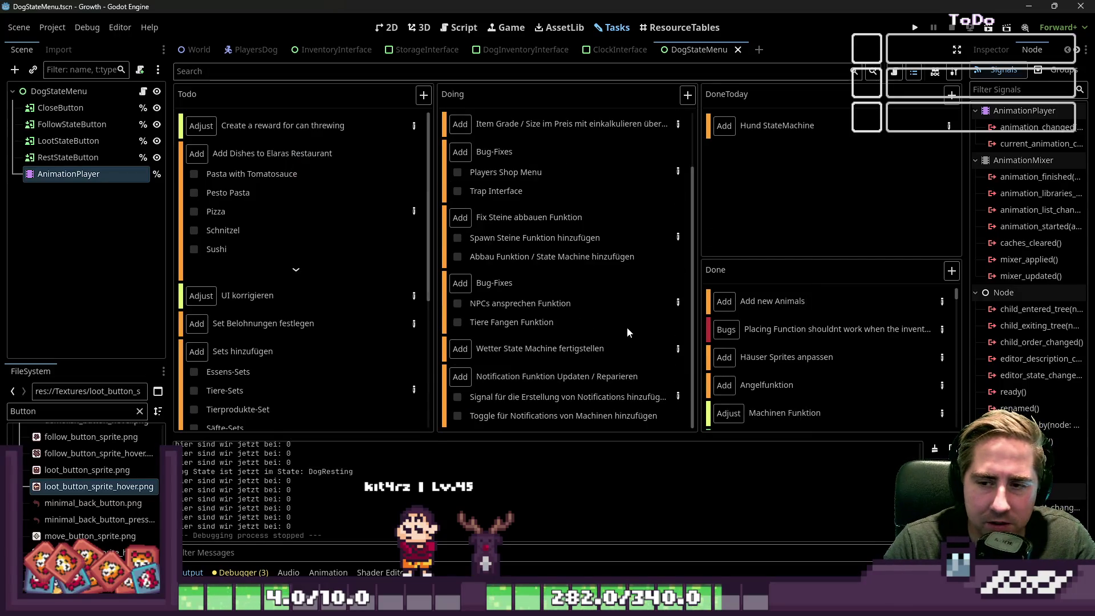
key("ctrl+s")
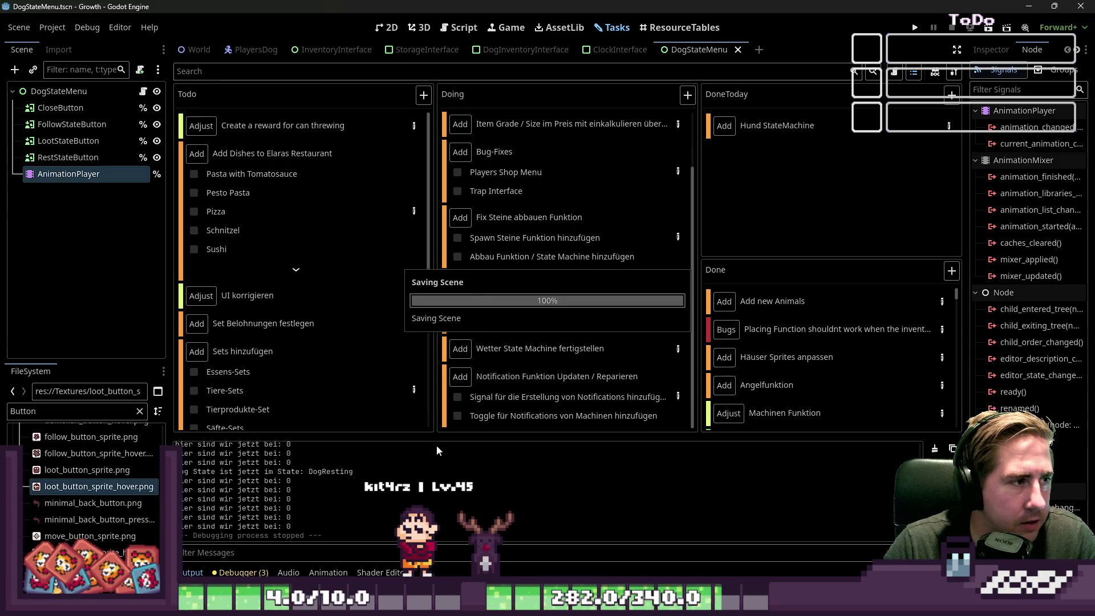
In the script editor, delete a commented-out code block and its leftover empty line.
left_click(460, 27)
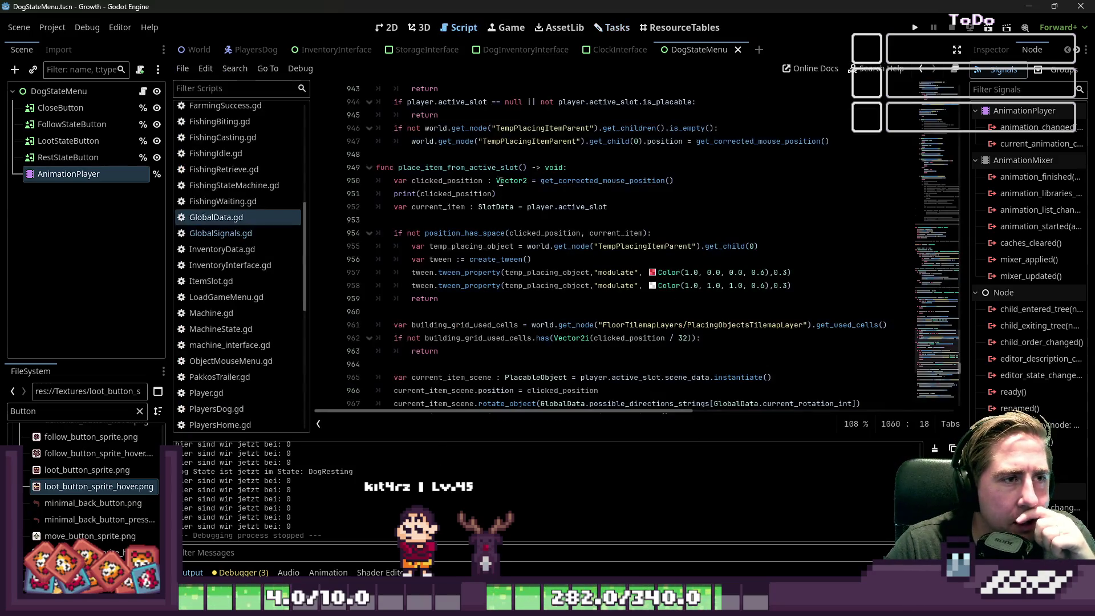
scroll(520, 231, "up", 3)
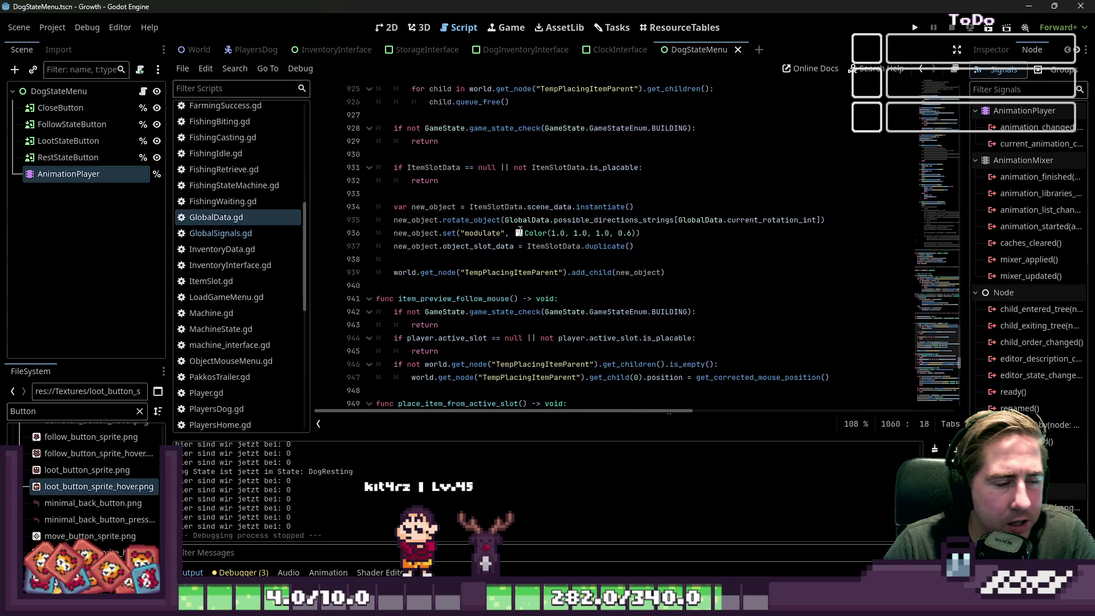
scroll(520, 231, "up", 5)
scroll(520, 231, "up", 17)
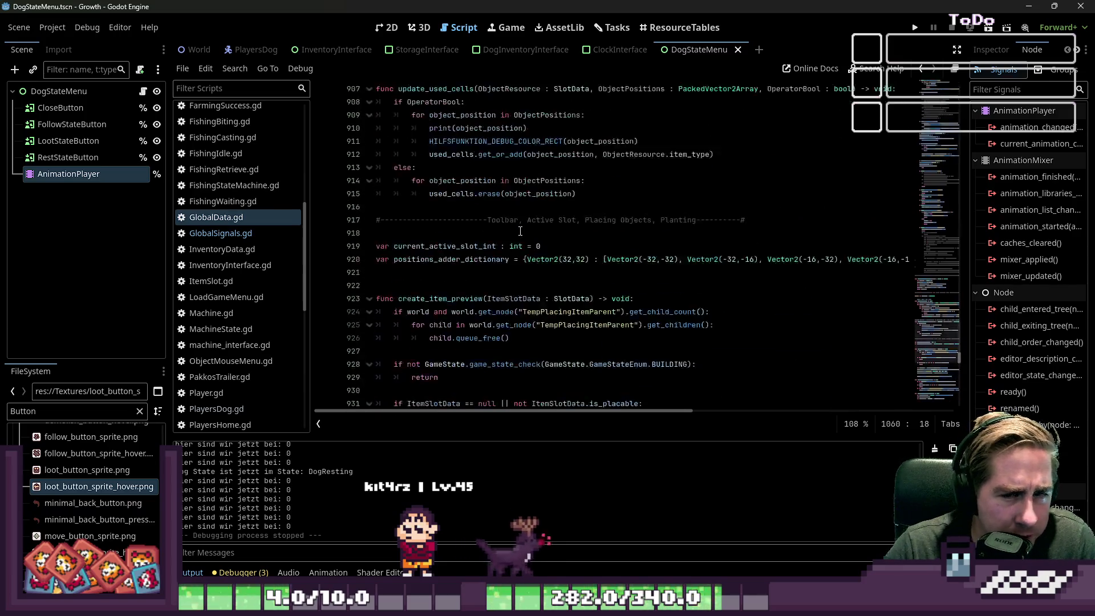
scroll(520, 232, "up", 3)
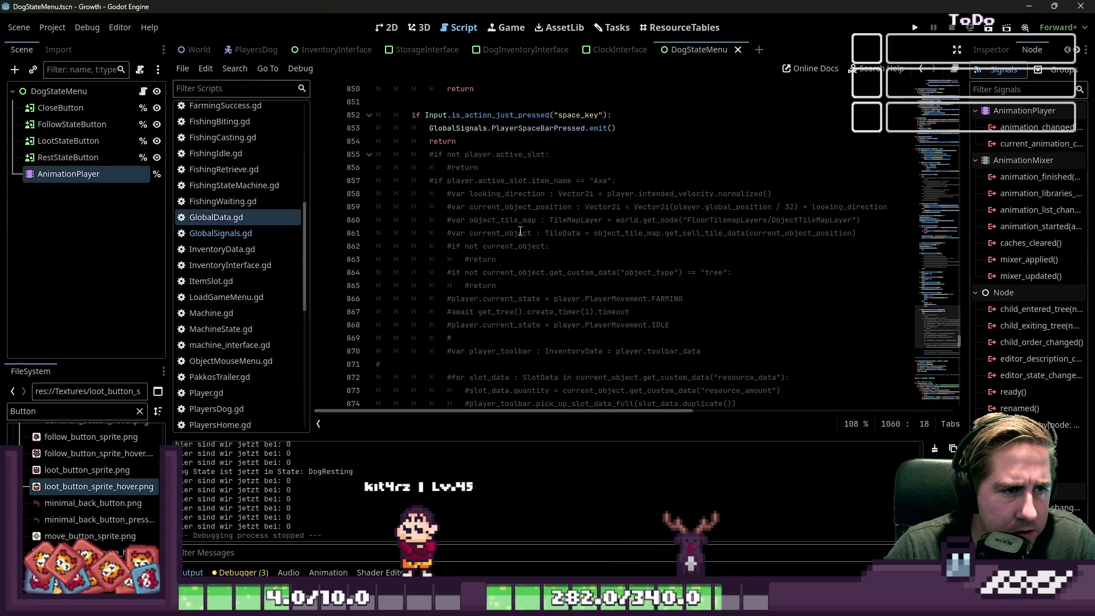
scroll(520, 232, "down", 3)
mouse_move(588, 348)
left_mouse_down()
mouse_move(587, 294)
mouse_move(399, 86)
mouse_move(285, 231)
left_mouse_up()
key("BackSpace")
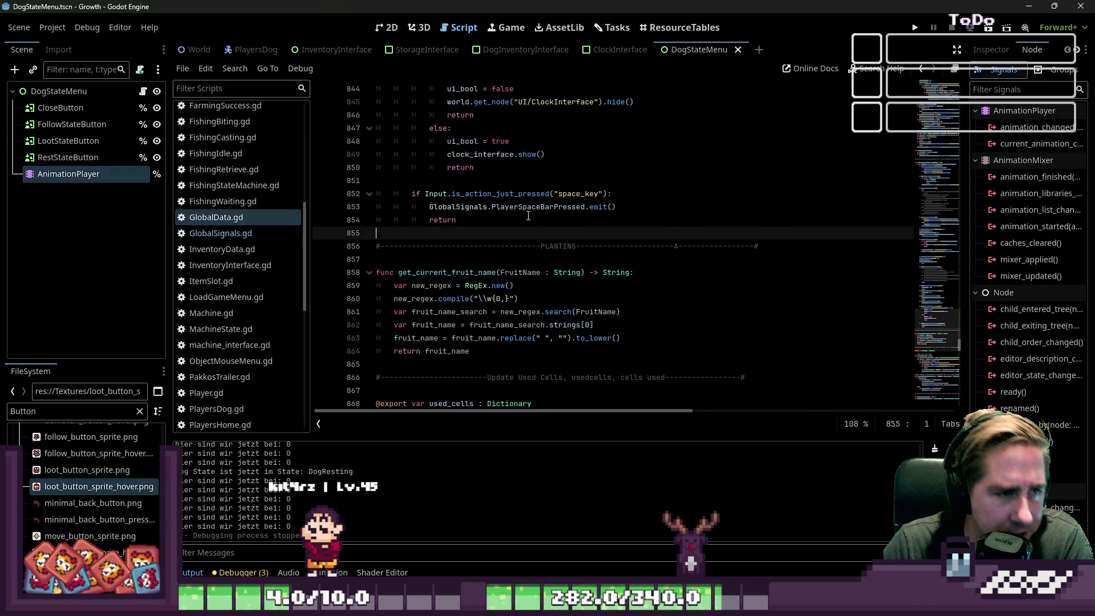
key("BackSpace")
Delete the remaining commented-out lines, including those under the Q input check, leaving only pass.
scroll(528, 216, "up", 11)
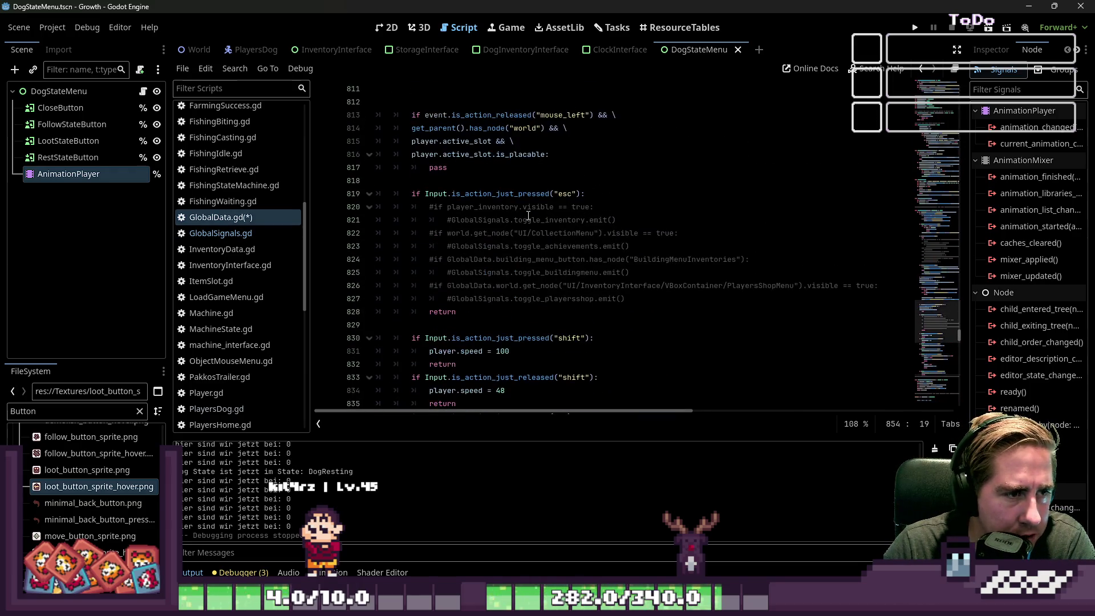
mouse_move(656, 299)
left_mouse_down()
mouse_move(411, 299)
mouse_move(399, 206)
left_mouse_up()
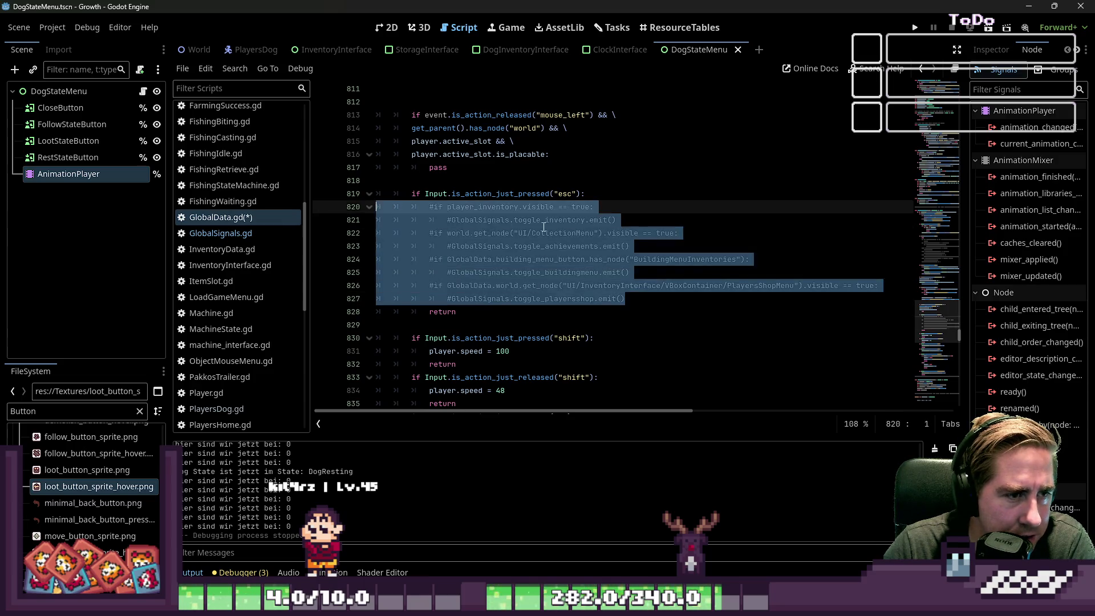
key("BackSpace")
scroll(558, 241, "up", 12)
scroll(557, 241, "up", 2)
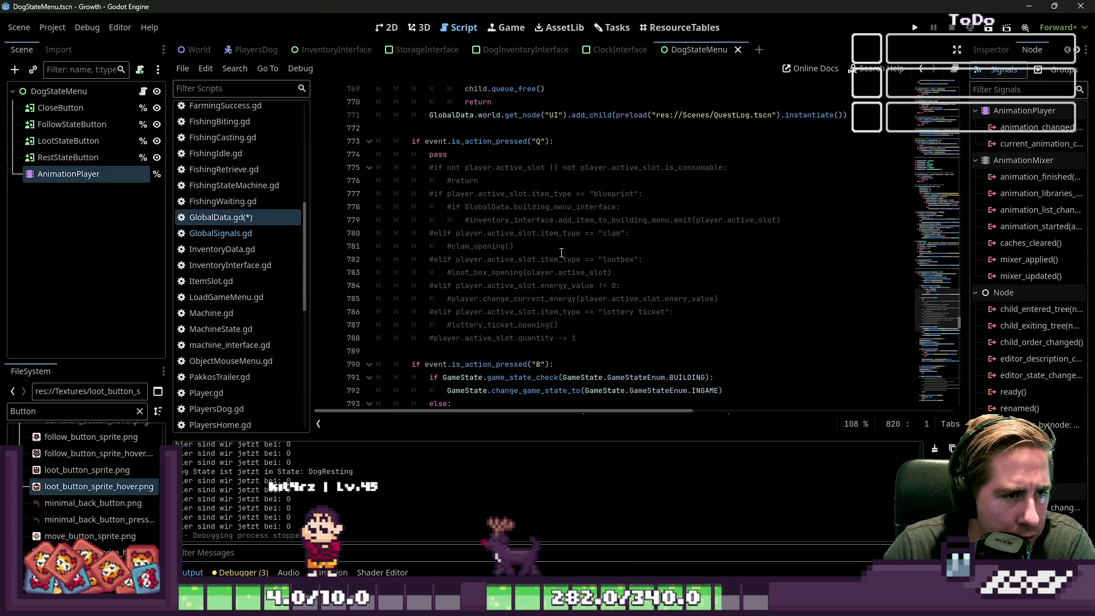
mouse_move(621, 336)
left_mouse_down()
mouse_move(570, 336)
mouse_move(399, 220)
mouse_move(365, 171)
mouse_move(349, 171)
left_mouse_up()
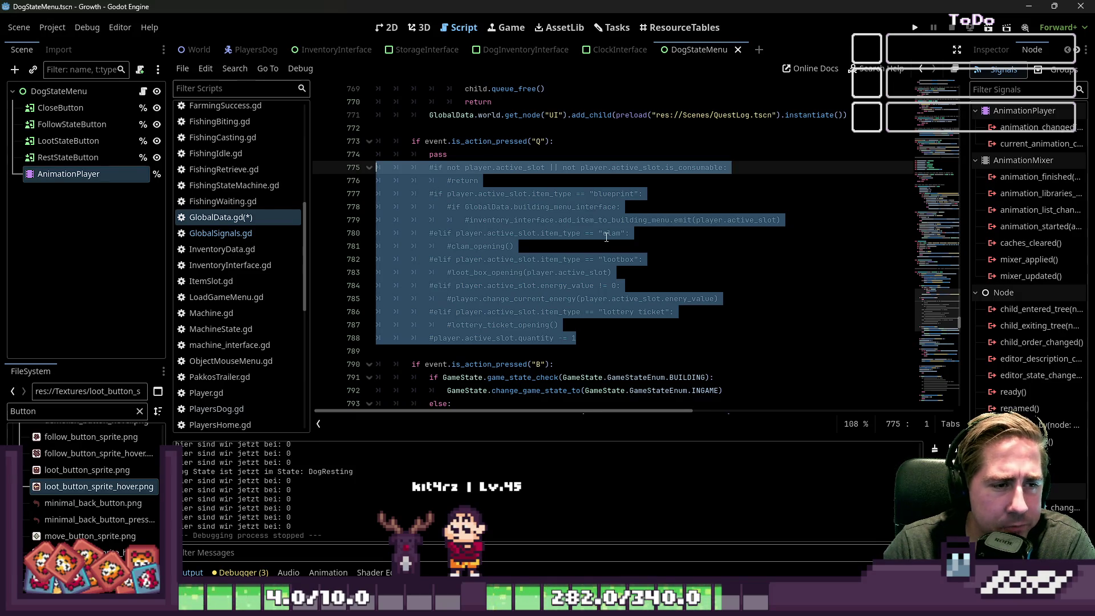
key("BackSpace")
key("BackSpace")
scroll(611, 238, "up", 13)
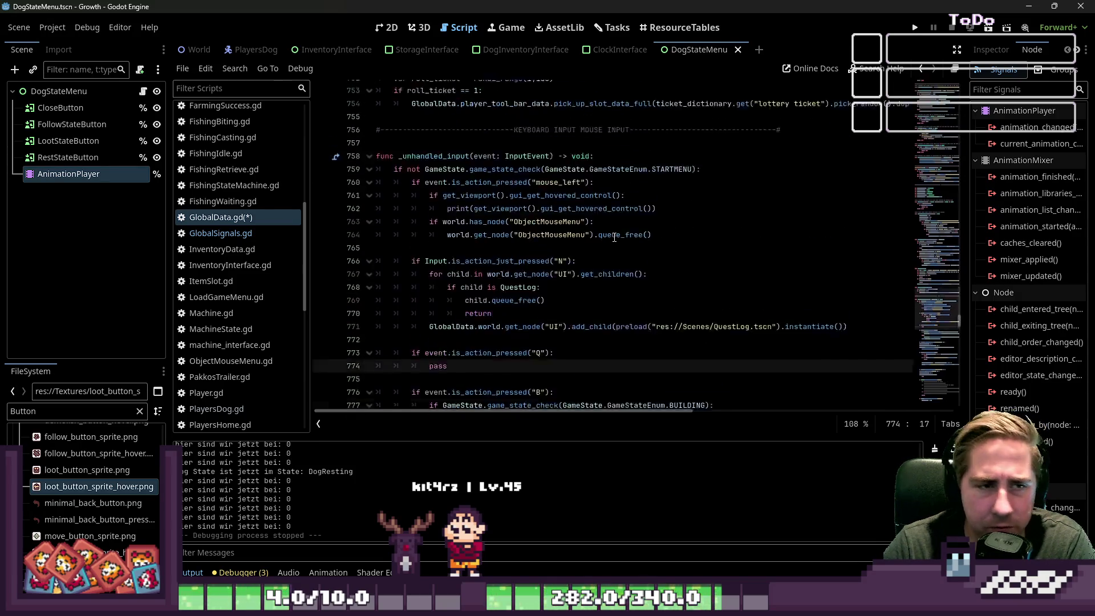
scroll(623, 240, "up", 20)
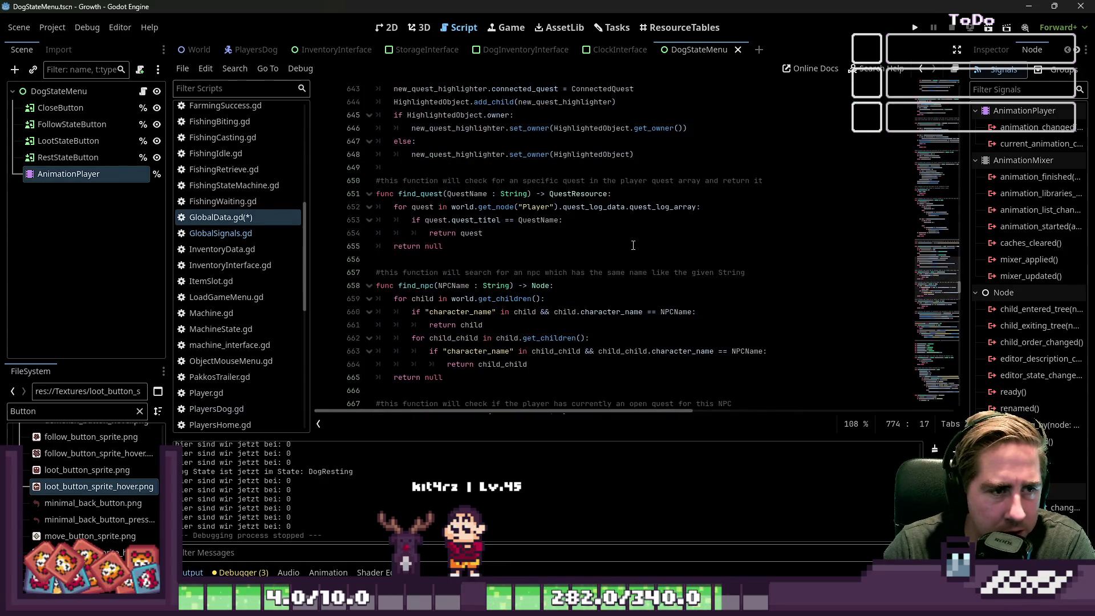
scroll(633, 245, "up", 5)
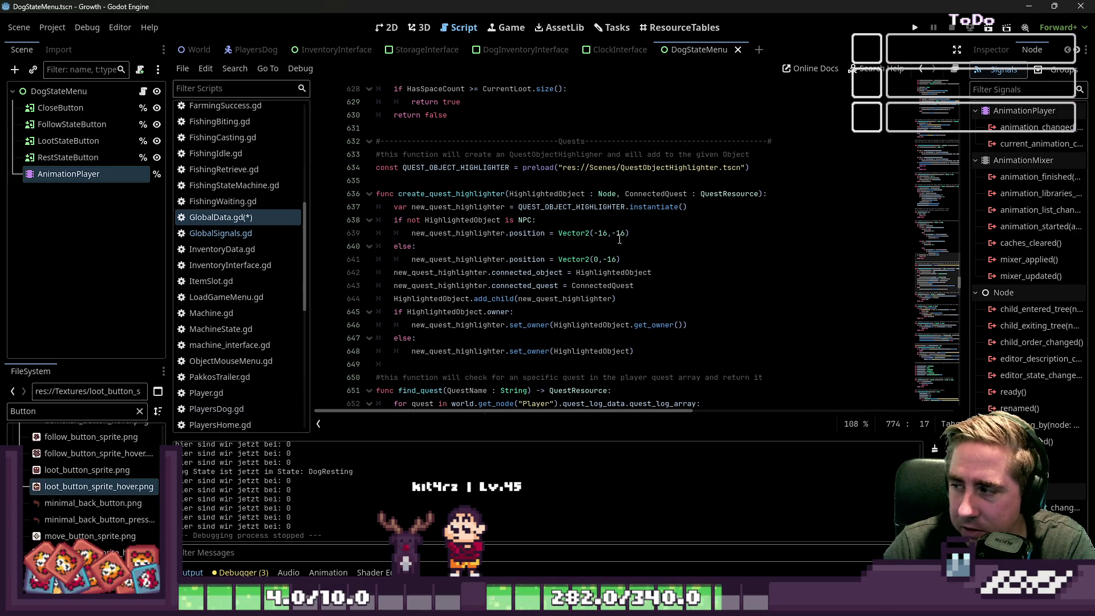
scroll(619, 240, "up", 9)
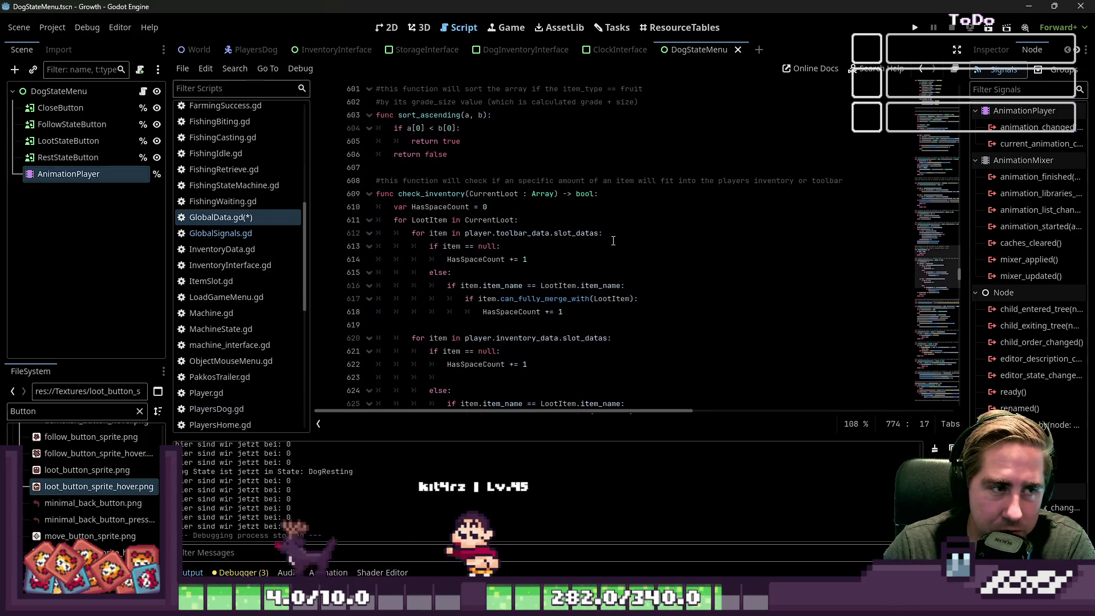
scroll(613, 241, "up", 10)
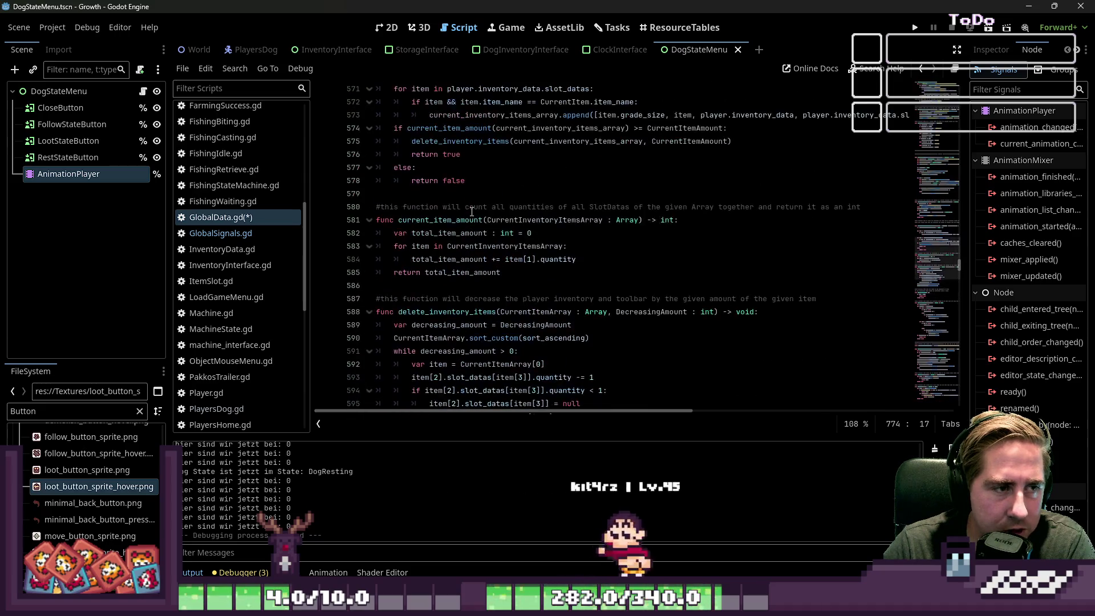
Search GlobalData.gd for 'spawn' with Ctrl+F.
left_click(581, 273)
key("ctrl+f")
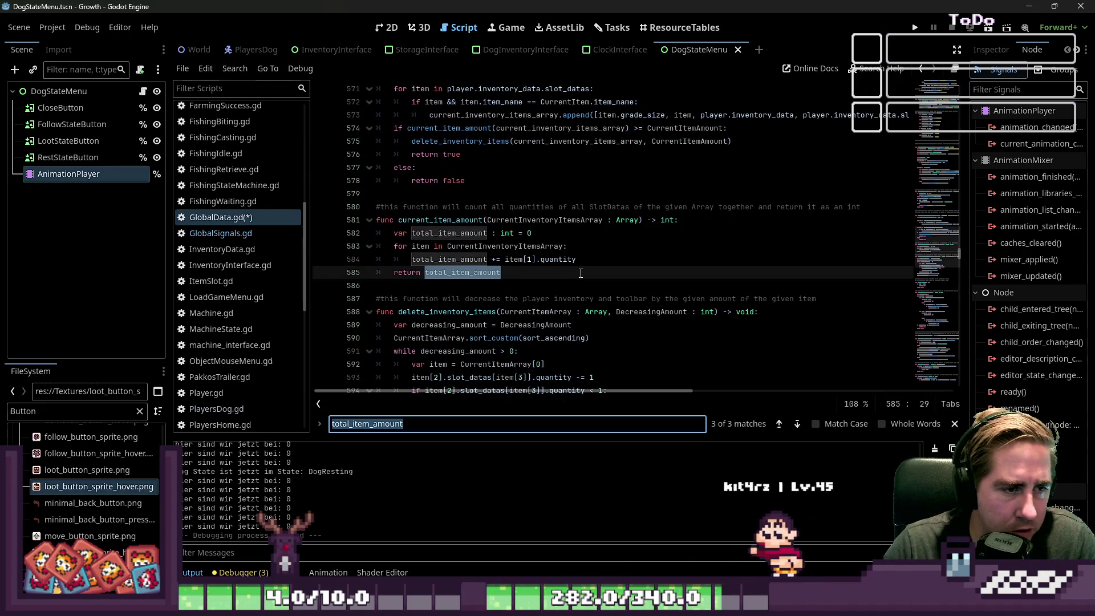
type("spawn")
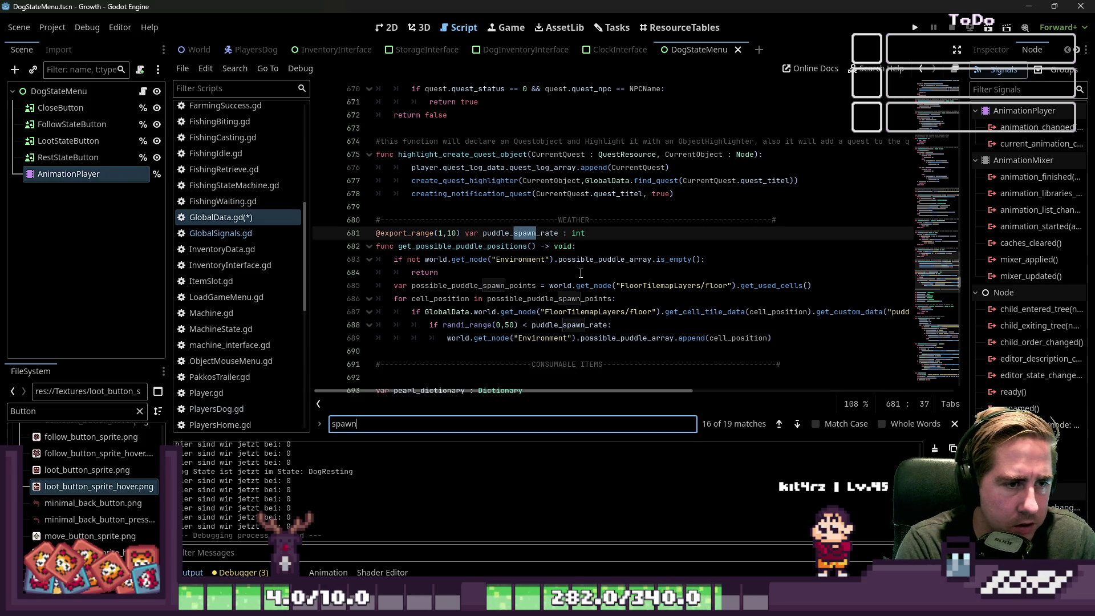
Step back through earlier matches to the spawn_objects function and select its name.
left_click(777, 426)
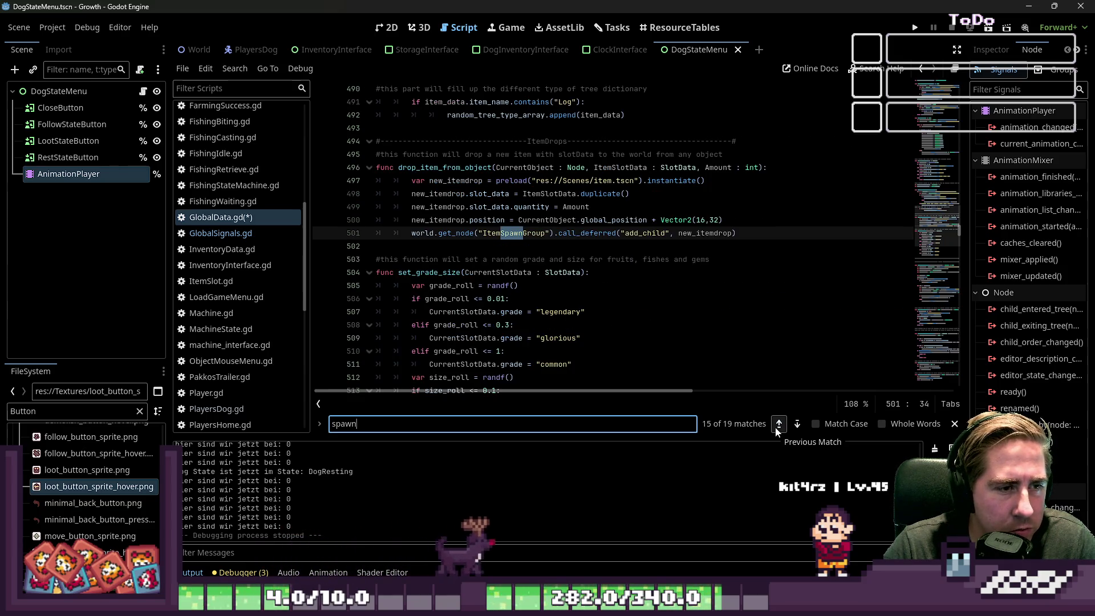
left_click(777, 425)
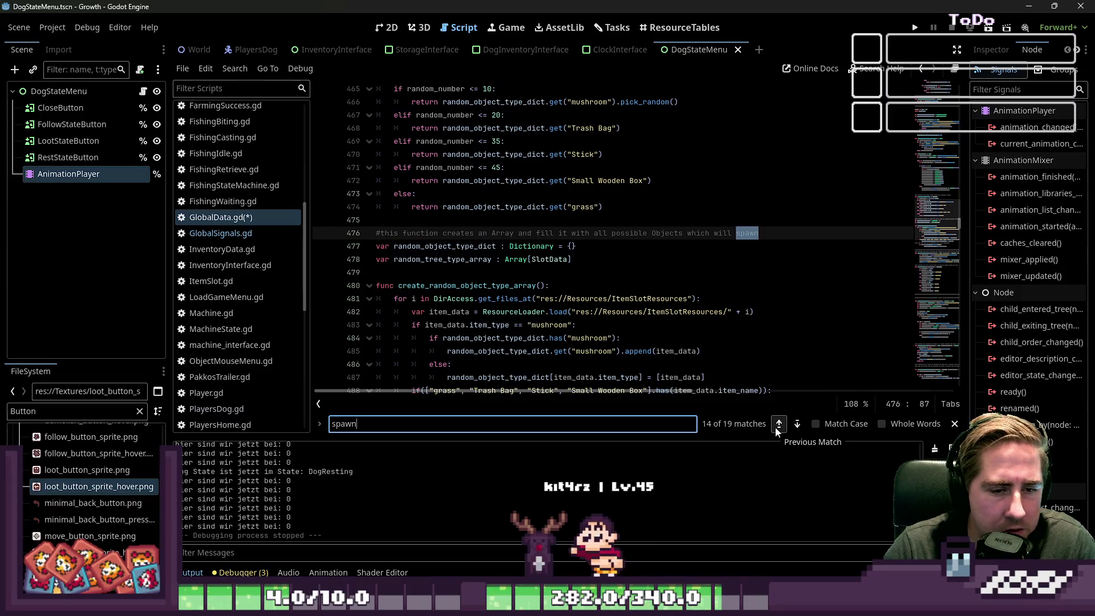
left_click(777, 425)
left_click(775, 426)
left_click(775, 426)
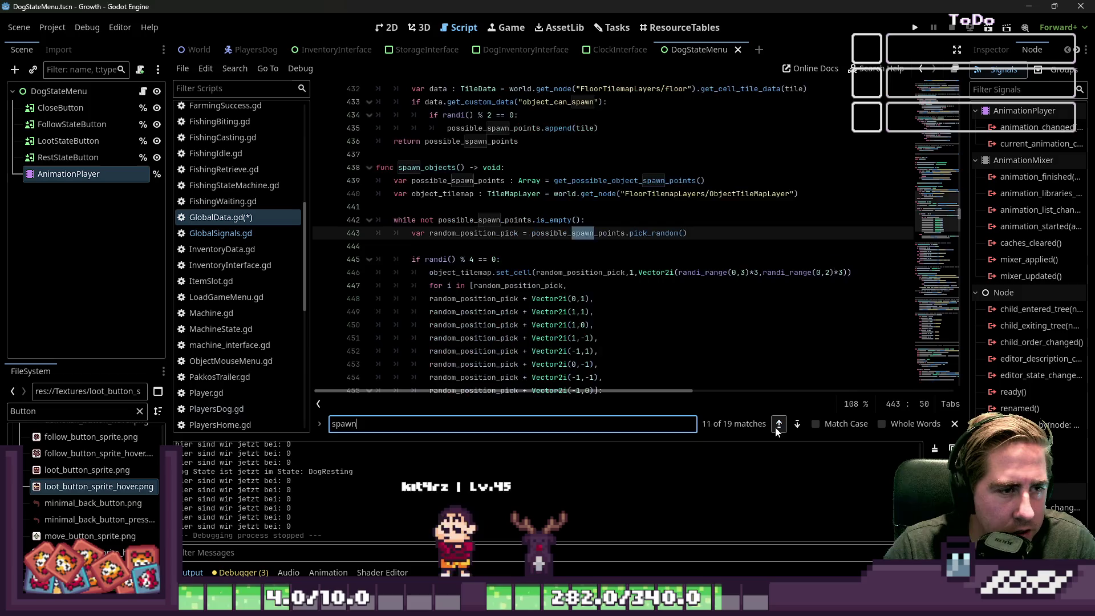
left_click(775, 426)
left_click(775, 427)
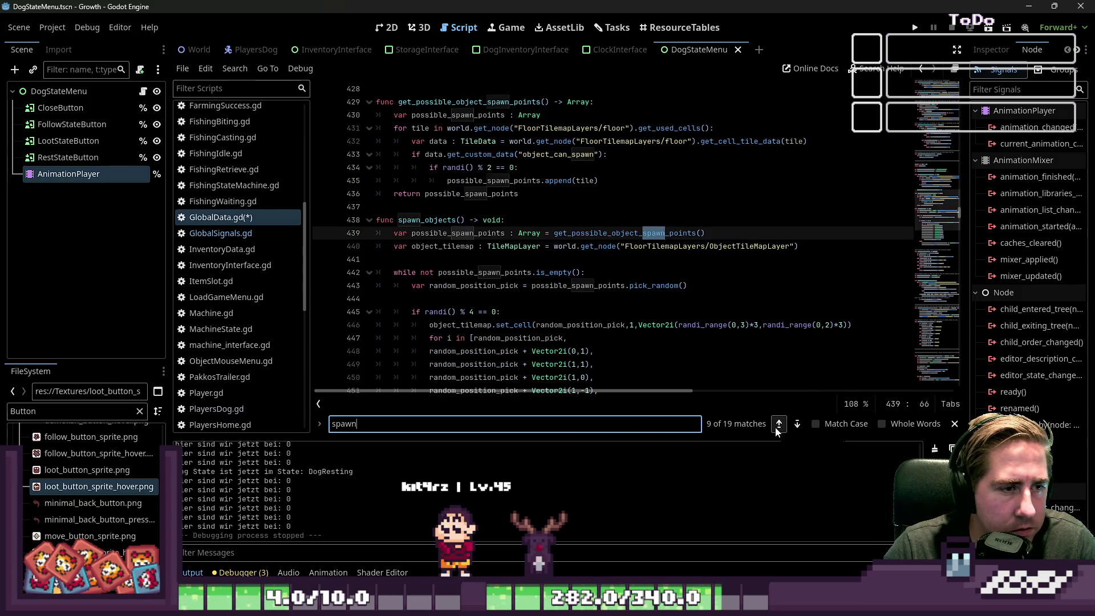
left_click(775, 427)
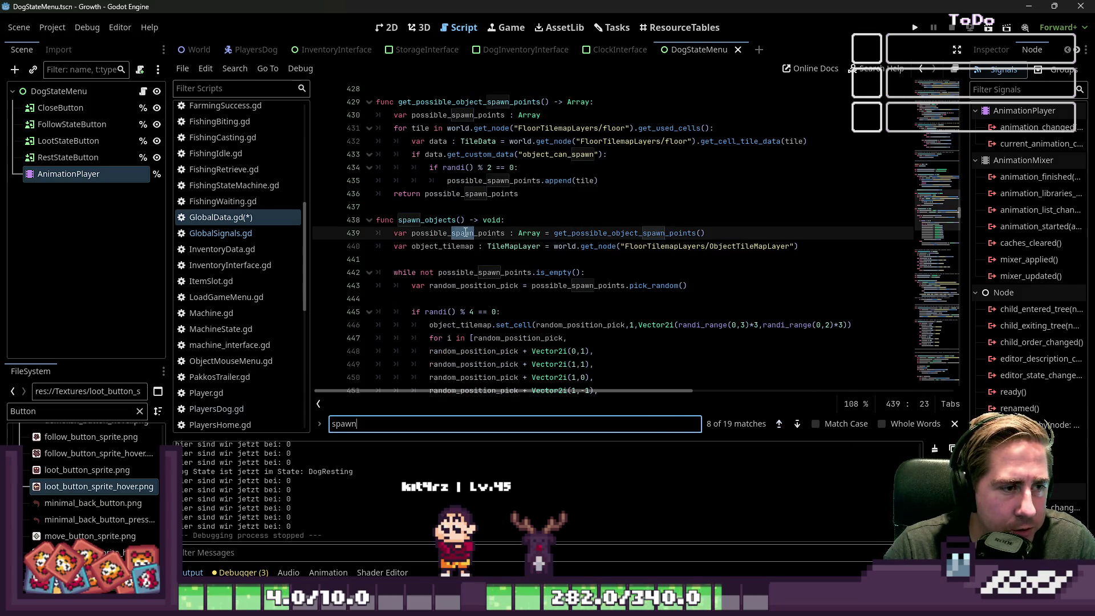
double_click(440, 220)
scroll(560, 286, "down", 6)
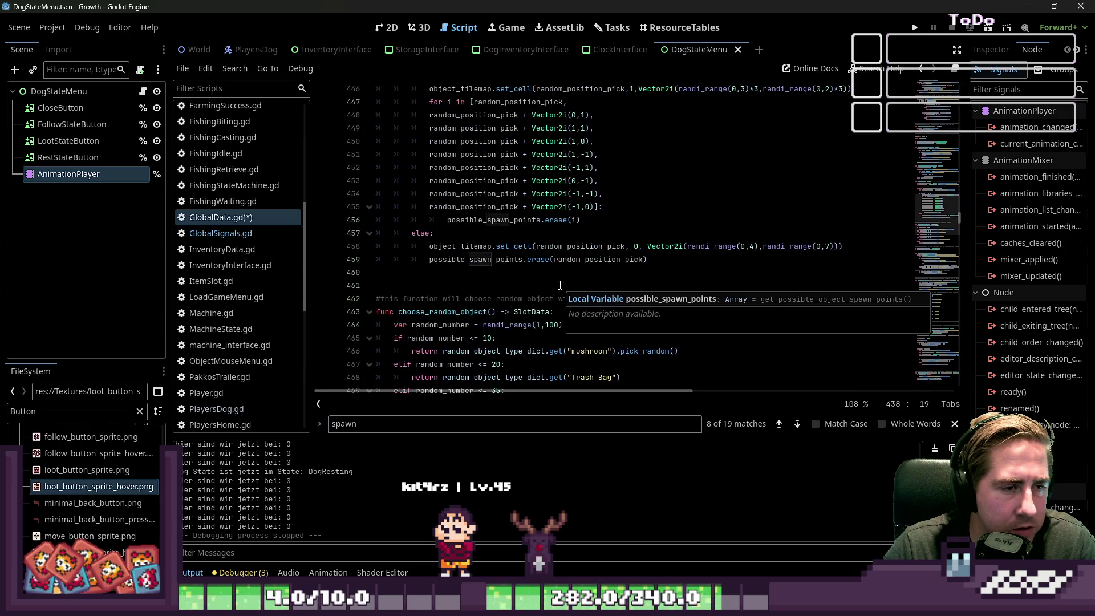
scroll(560, 285, "down", 5)
scroll(565, 285, "up", 9)
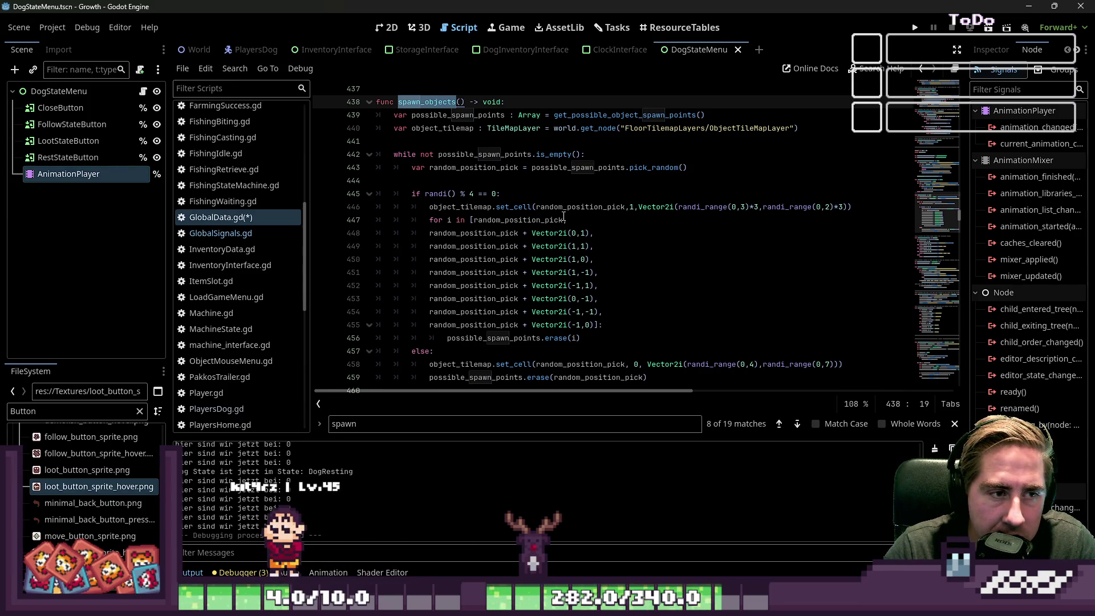
Inspect the set_cell call on line 446 and the possible_spawn_points while condition.
double_click(523, 212)
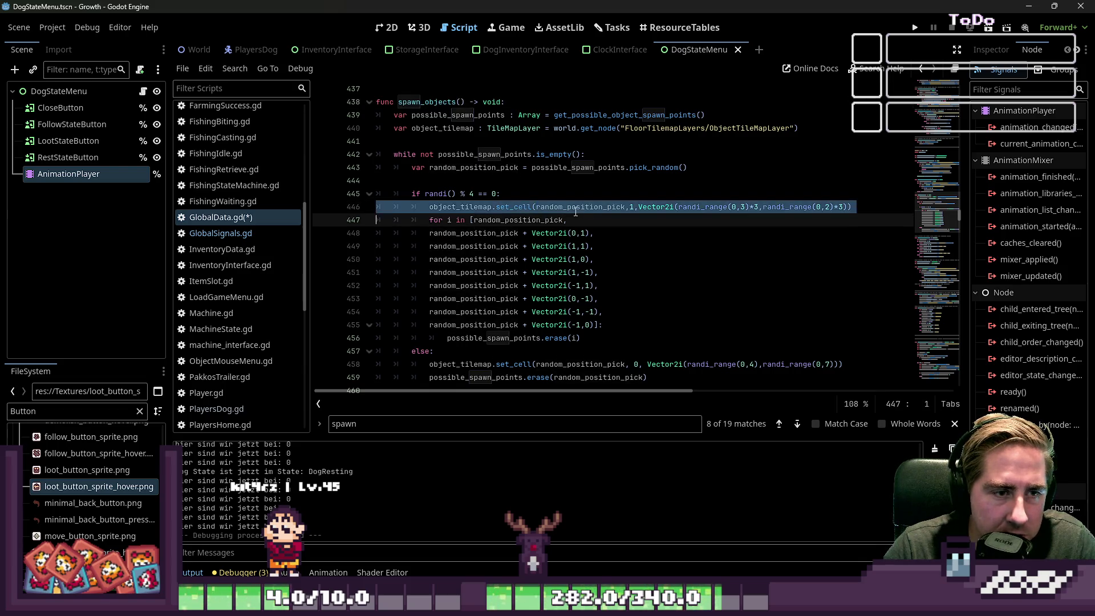
left_click(623, 212)
double_click(610, 211)
left_click(634, 210)
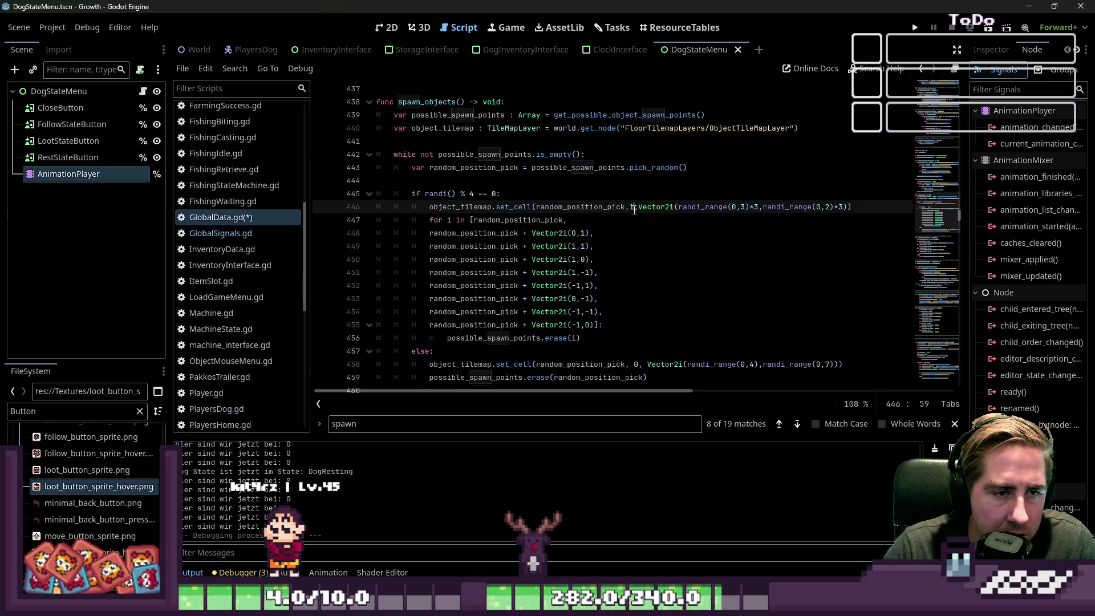
double_click(699, 210)
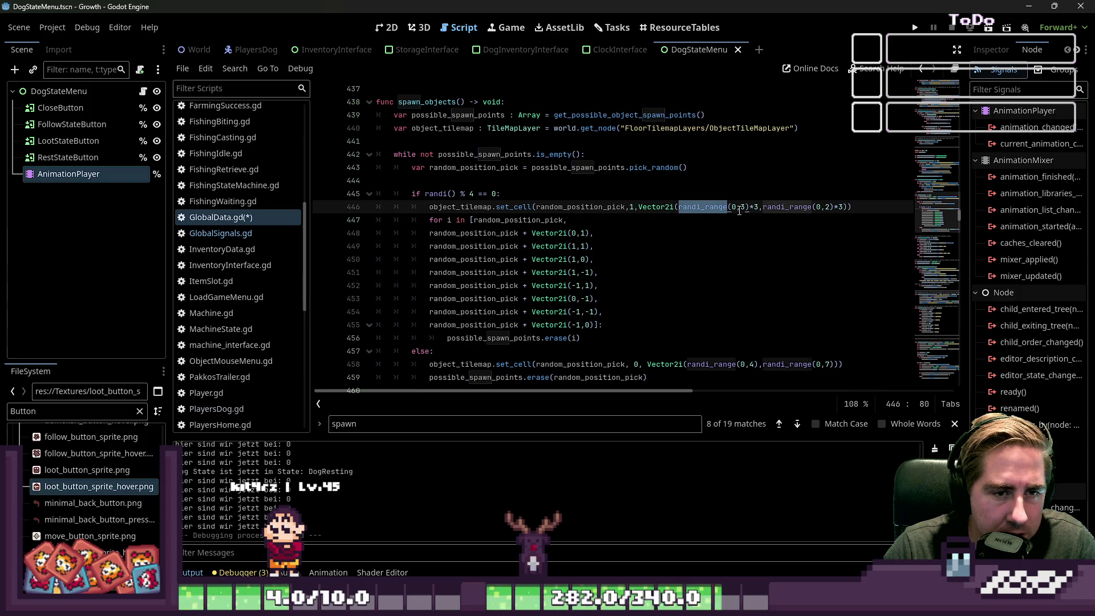
double_click(460, 156)
mouse_move(545, 155)
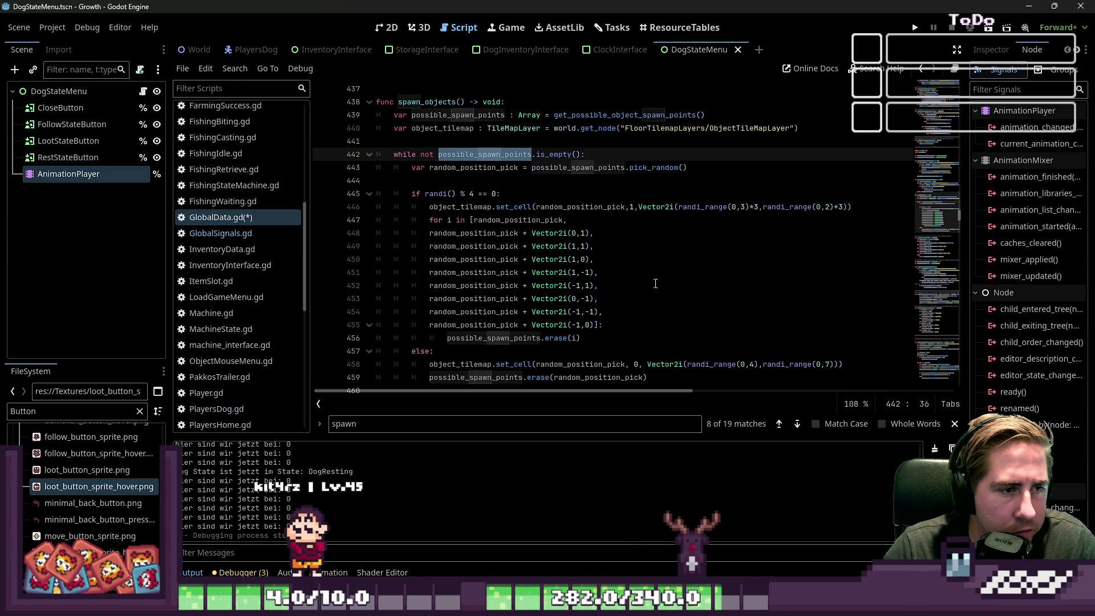
Scroll through the rest of spawn_objects unchanged, then run the Growth project.
scroll(655, 284, "down", 1)
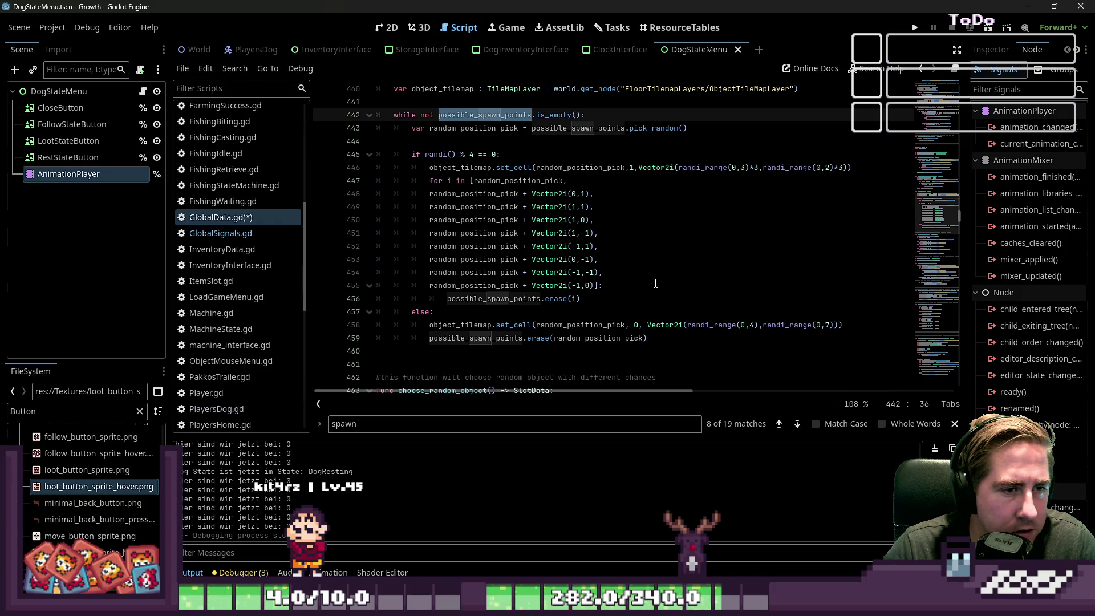
scroll(655, 283, "down", 1)
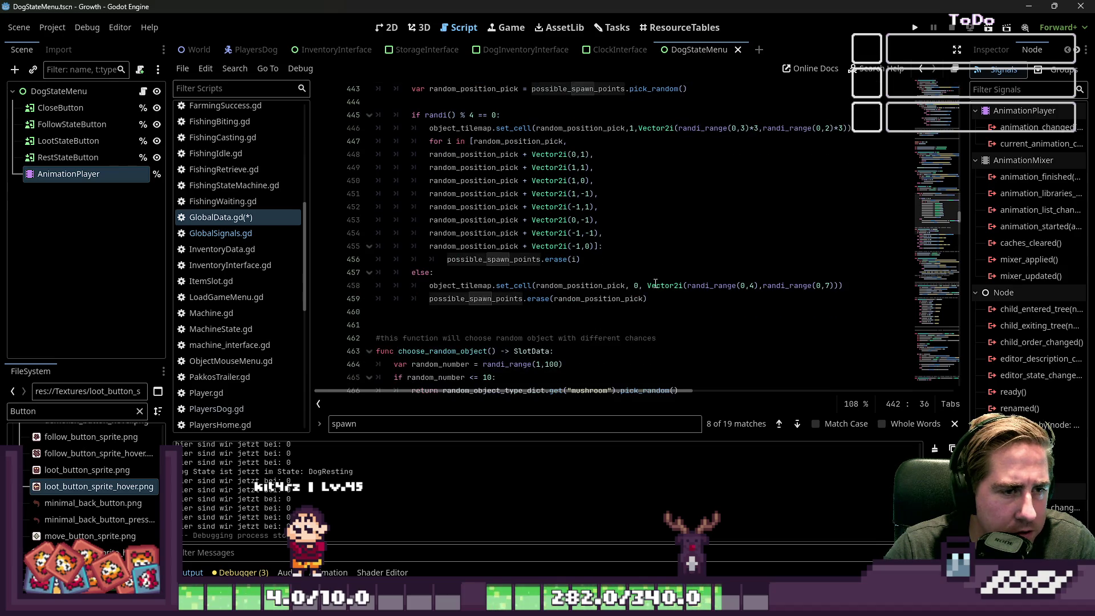
left_click(611, 264)
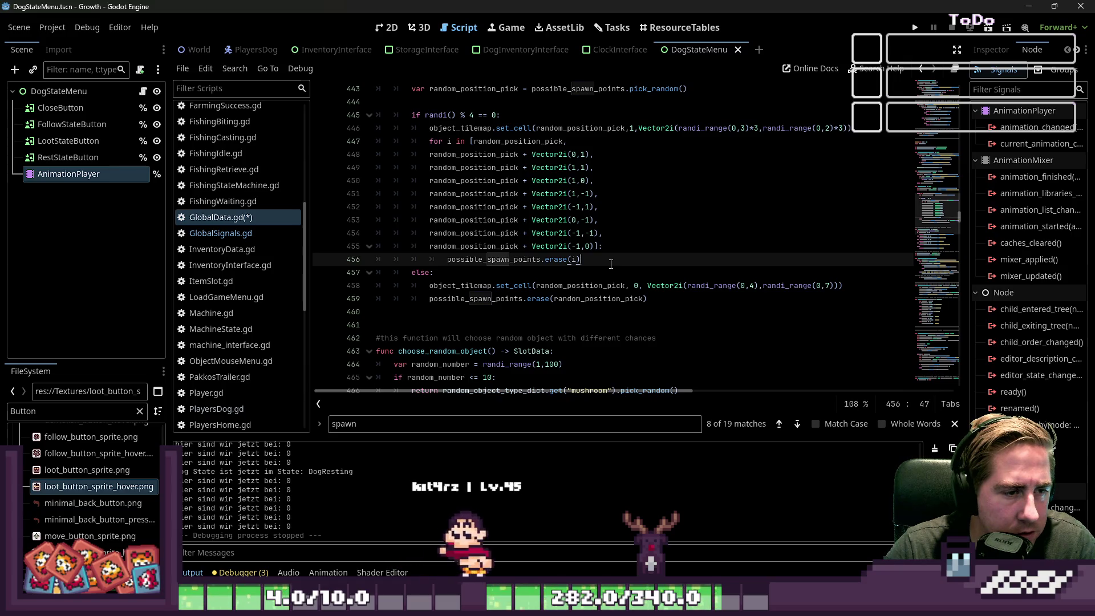
scroll(611, 264, "up", 1)
scroll(611, 264, "up", 2)
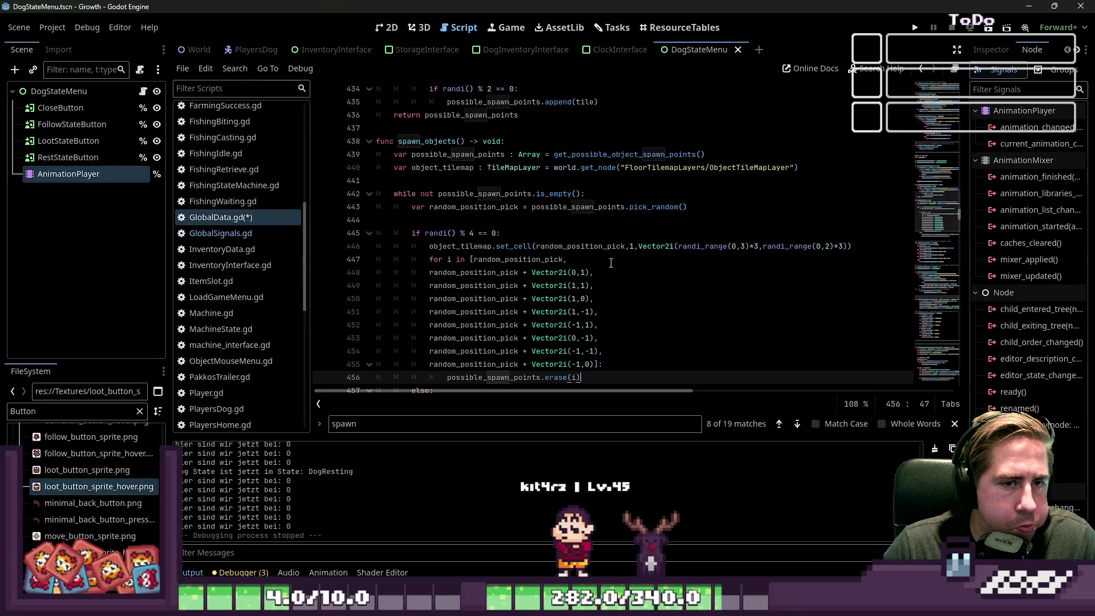
scroll(611, 263, "up", 4)
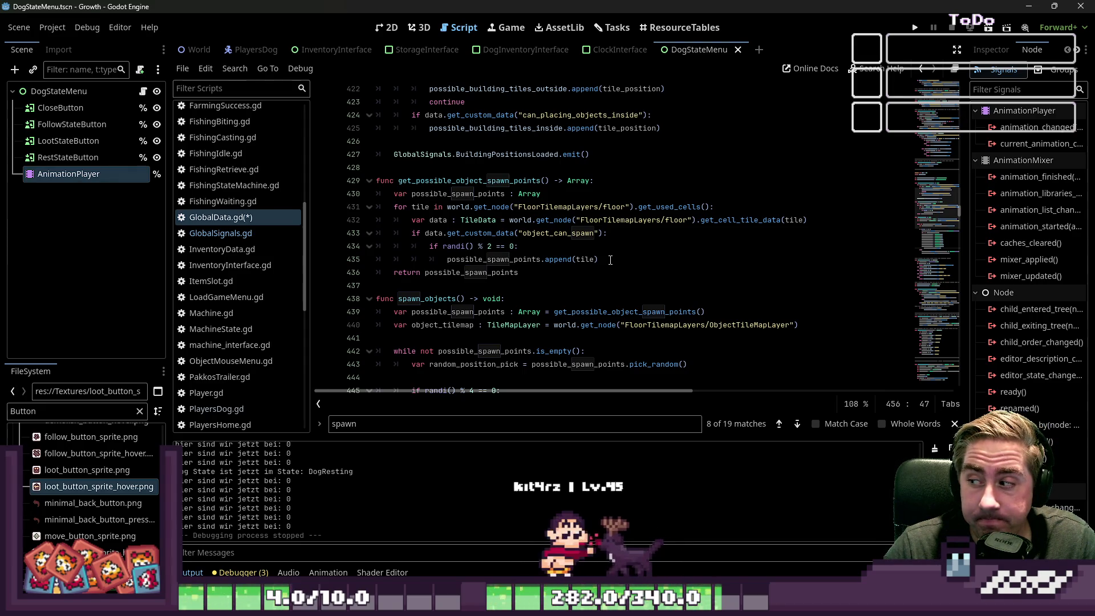
scroll(645, 226, "down", 13)
scroll(645, 225, "down", 20)
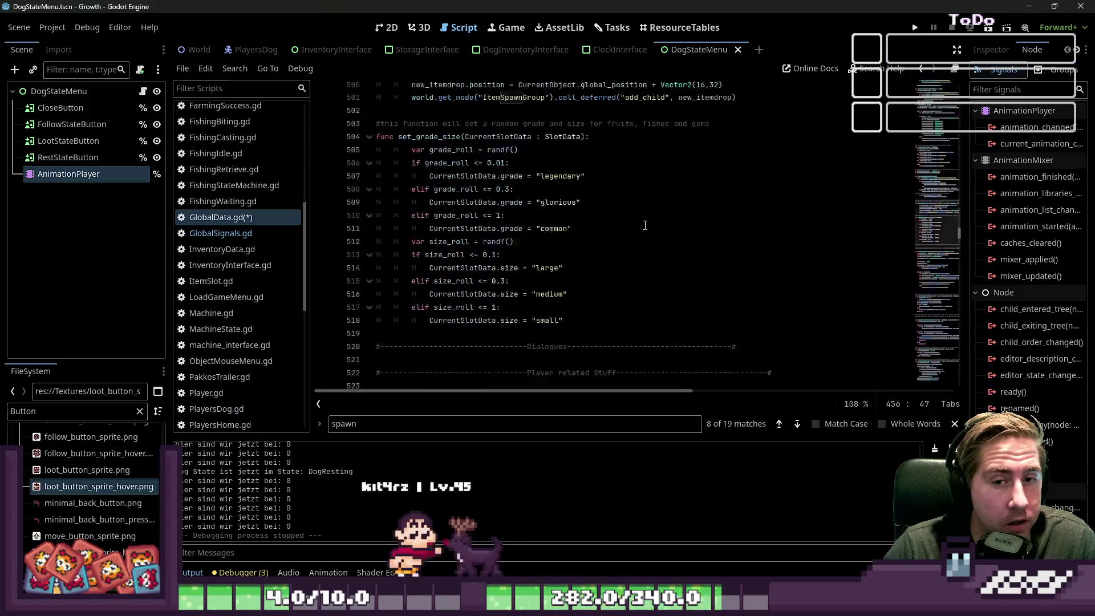
left_click(914, 29)
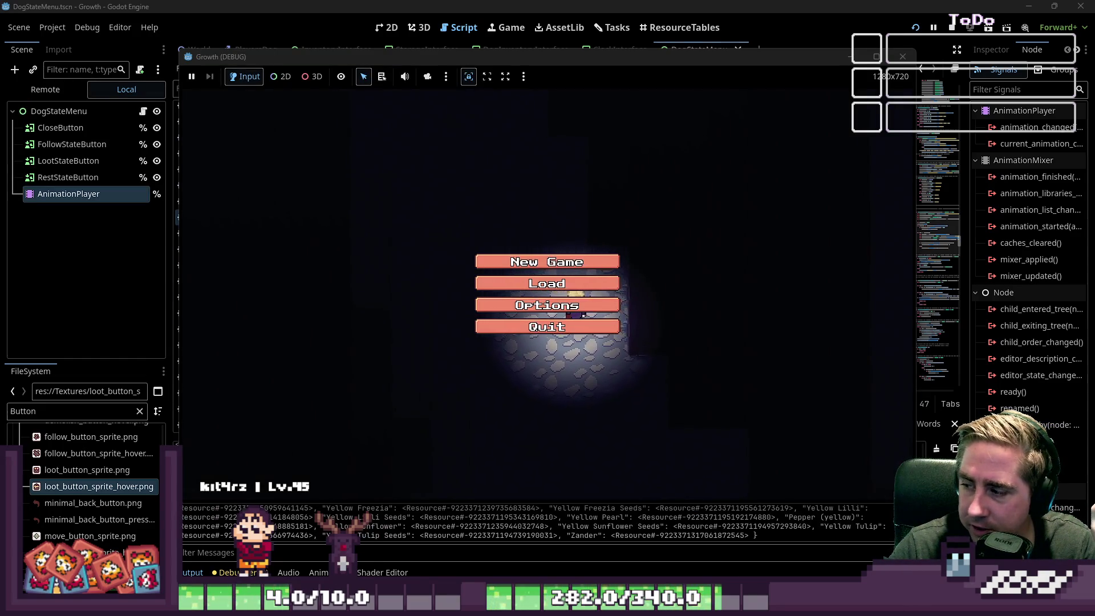
Start a New Game with a freshly named character, then stop the debug run.
left_click(547, 262)
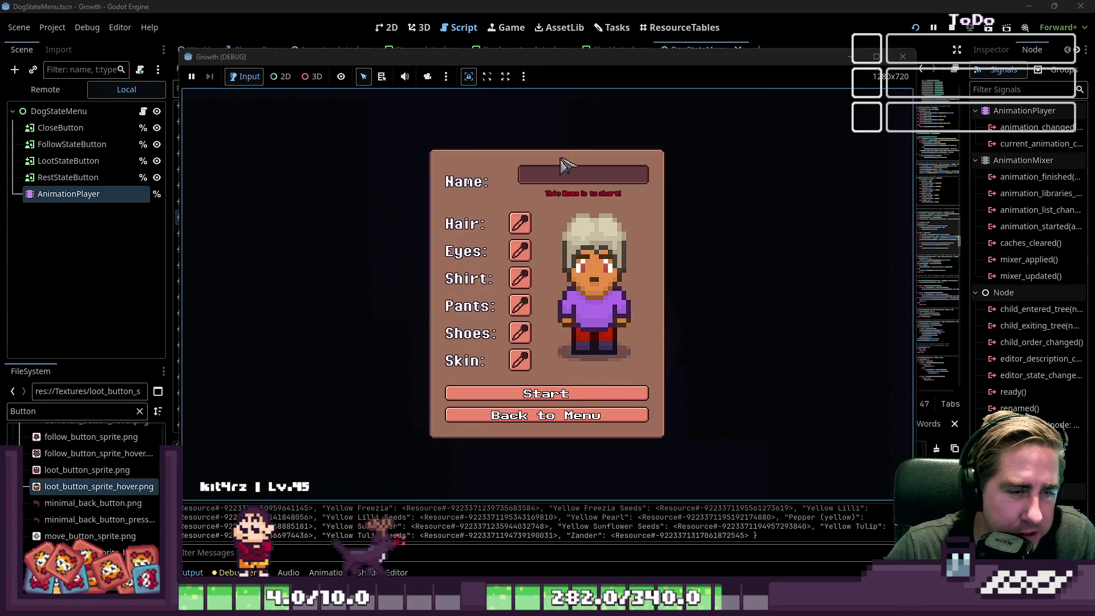
left_click(571, 181)
type("sadg")
left_click(549, 391)
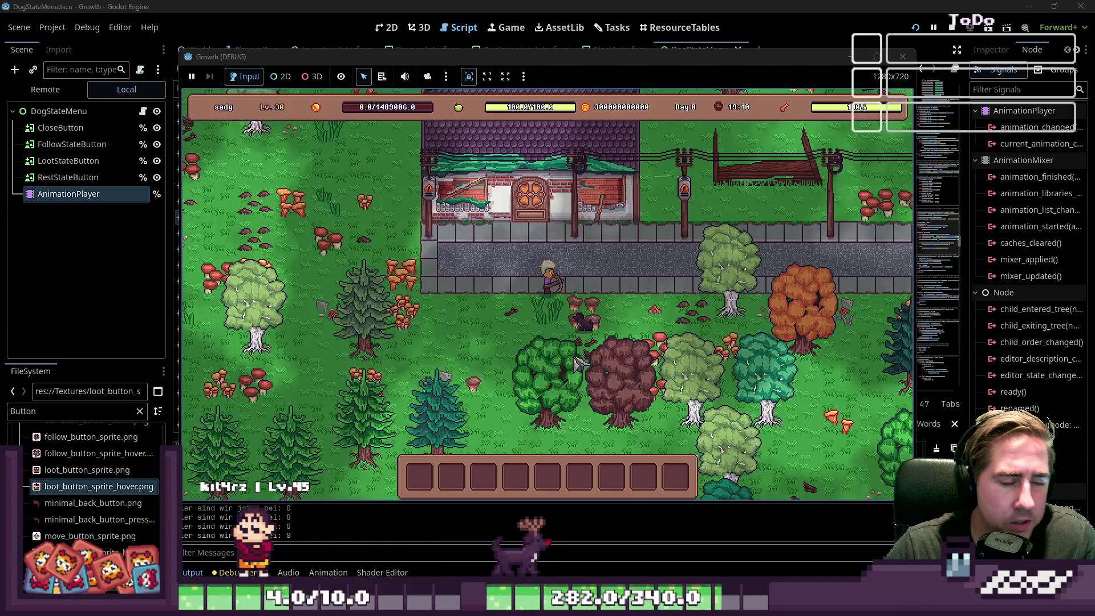
left_click(903, 56)
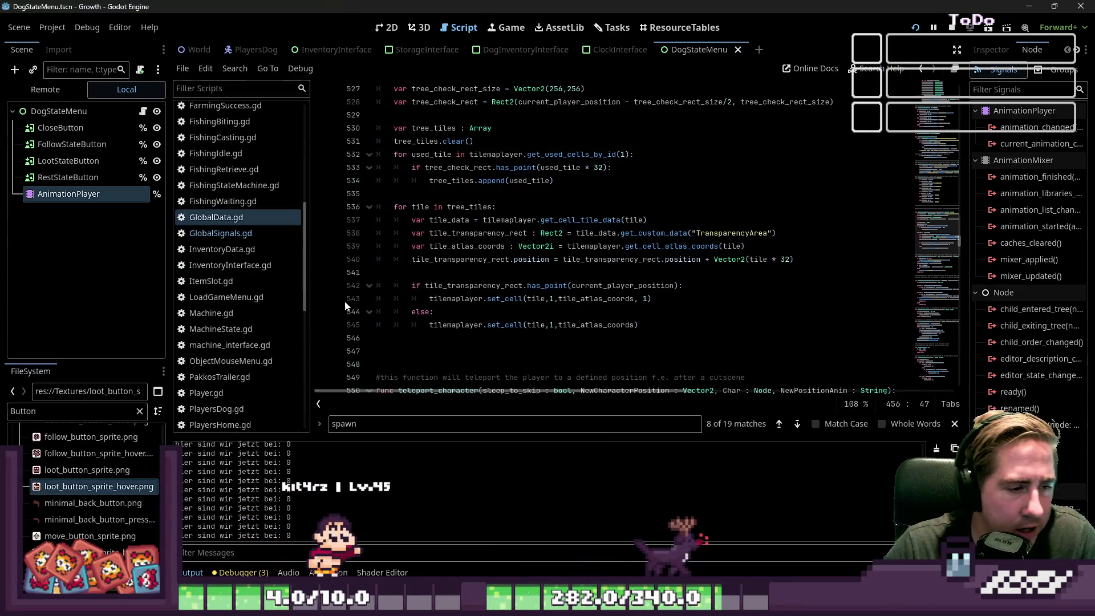
Inspect the live GlobalData node in a widened Inspector and expand its Used Cells dictionary.
left_click(45, 90)
left_click(48, 133)
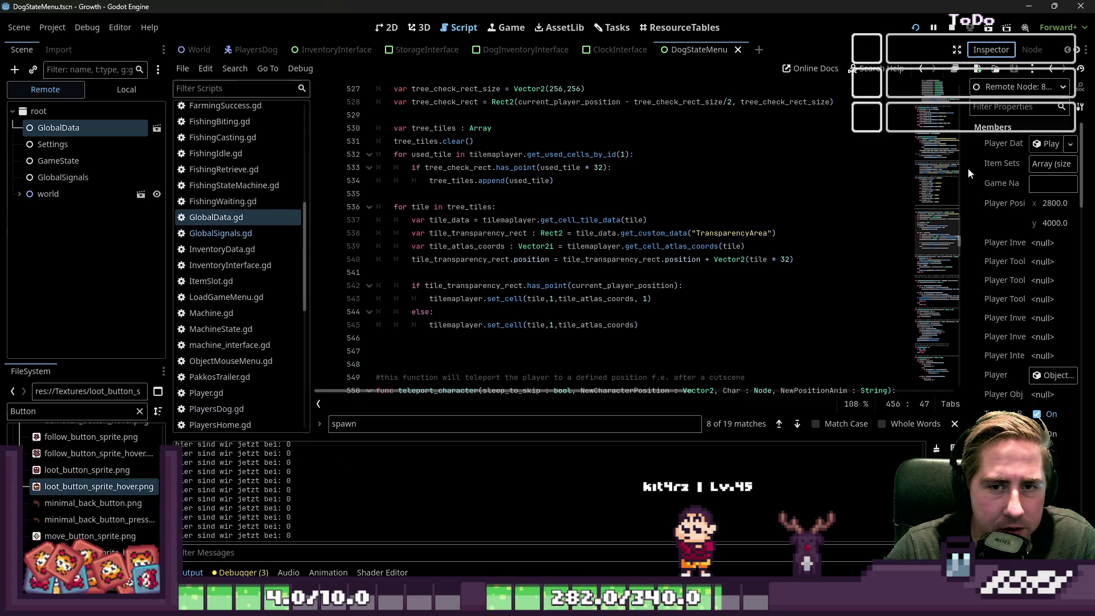
left_click_drag(966, 168, 613, 194)
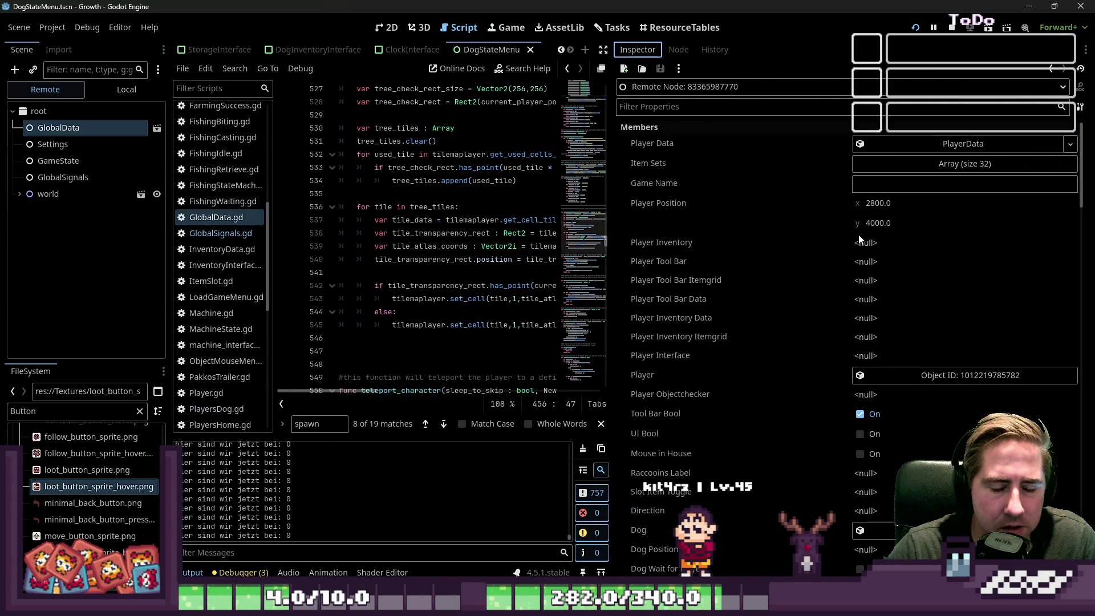
scroll(832, 249, "down", 15)
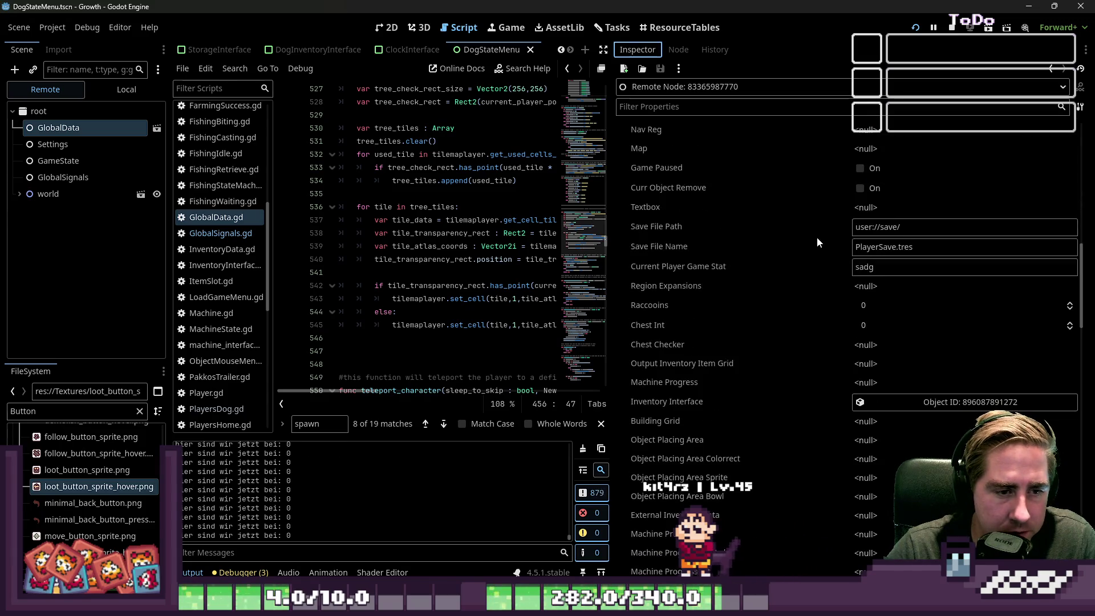
scroll(817, 237, "up", 15)
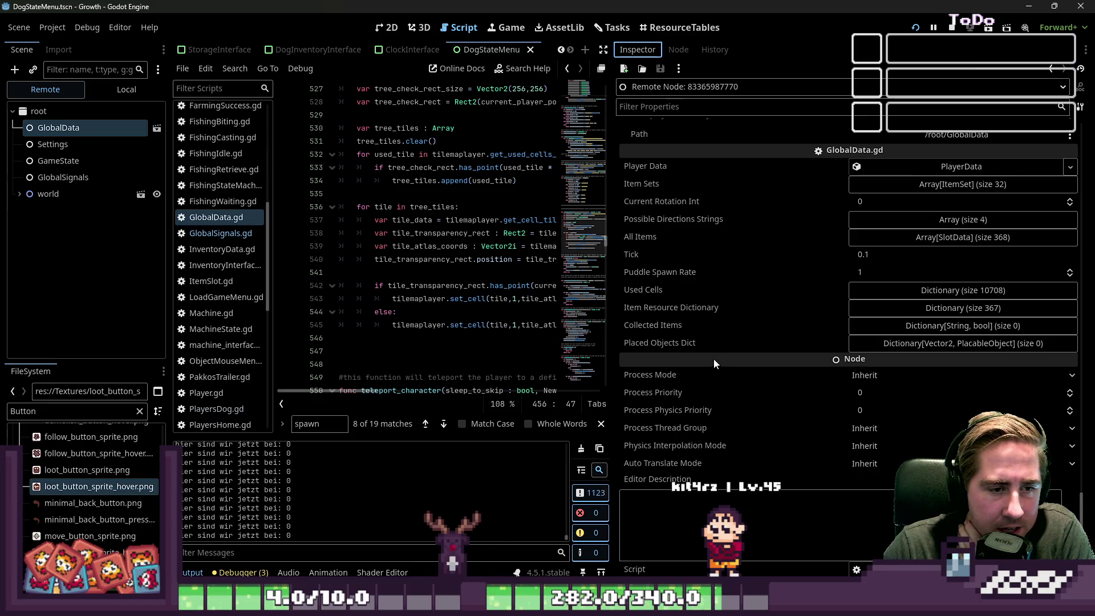
left_click(928, 345)
left_click(929, 347)
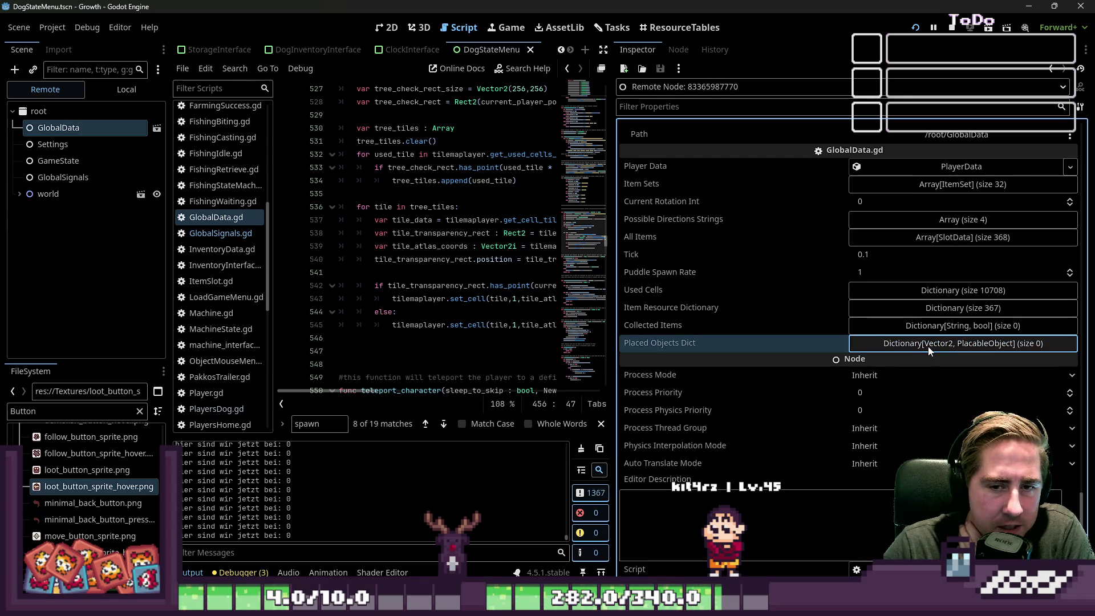
left_click(966, 291)
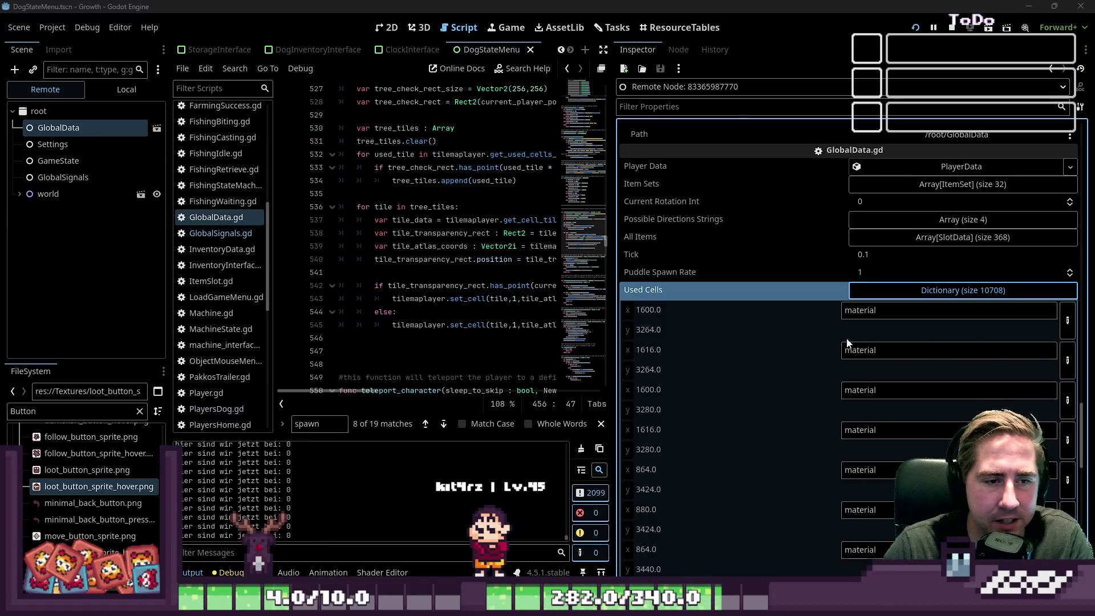
scroll(651, 333, "down", 5)
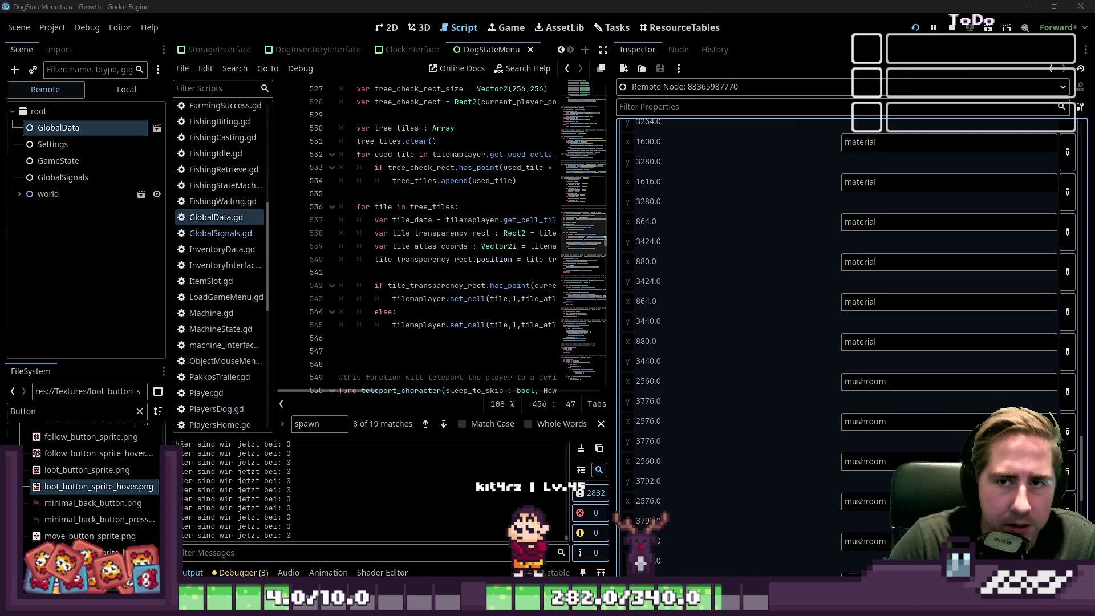
Collapse the Used Cells dictionary and narrow the Inspector so the script gets wider.
left_click_drag(701, 210, 946, 234)
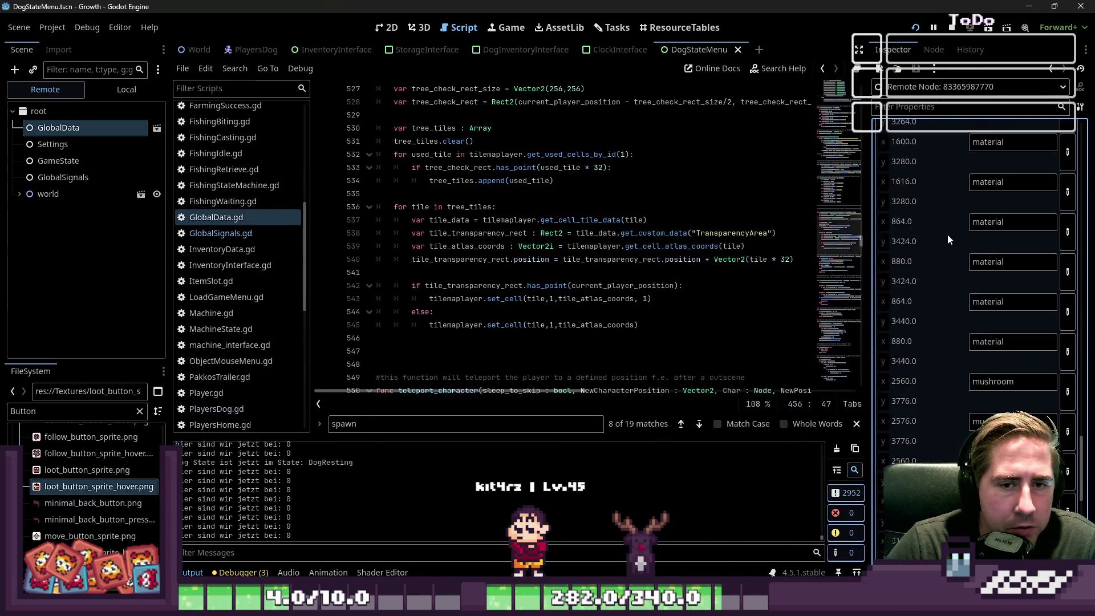
scroll(964, 286, "up", 5)
left_click(997, 387)
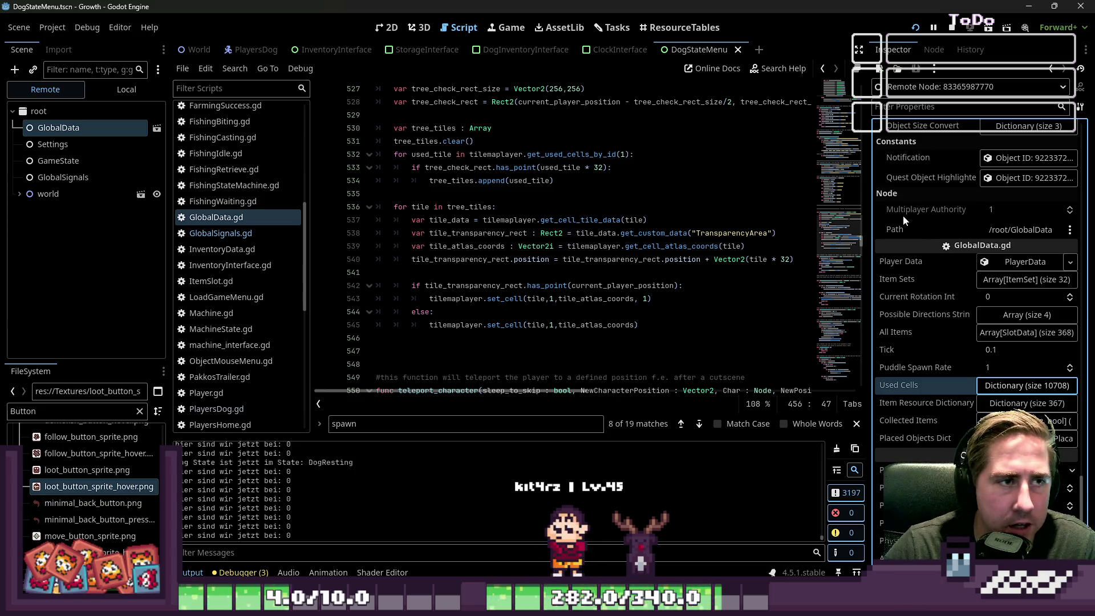
left_click_drag(868, 261, 935, 285)
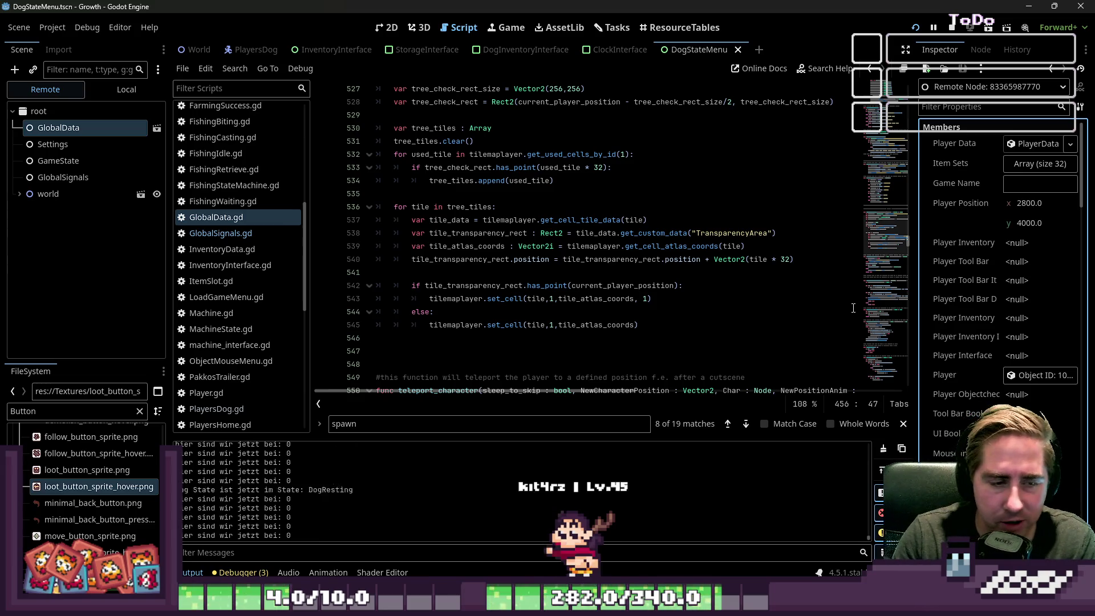
Go to the tile data lookup on line 537, then inspect the game's root window (Growth, 1280×720).
left_click(631, 221)
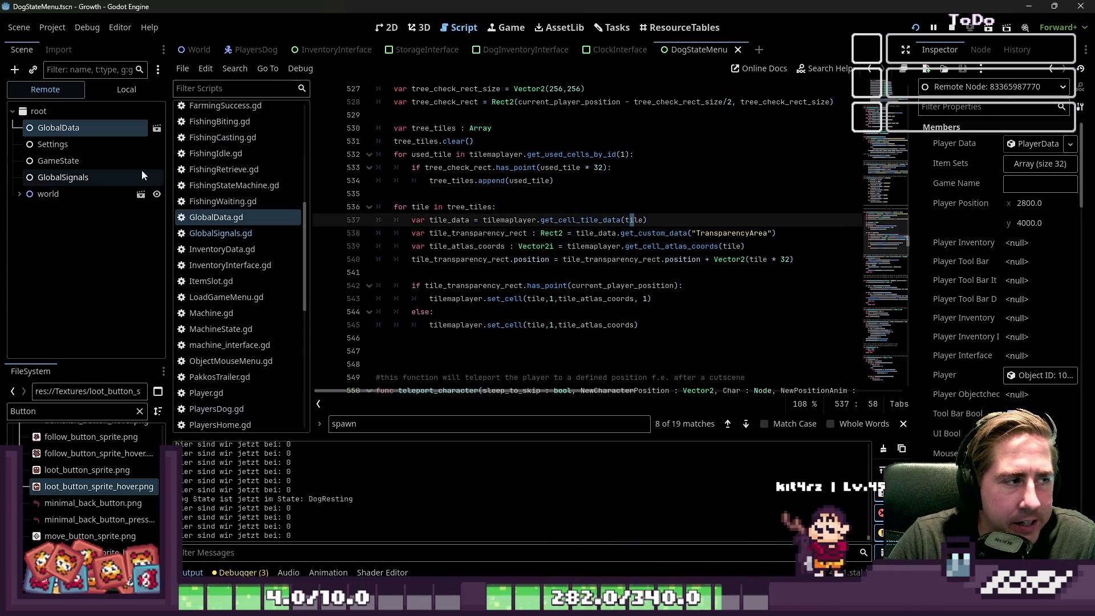
left_click(84, 114)
left_click(387, 28)
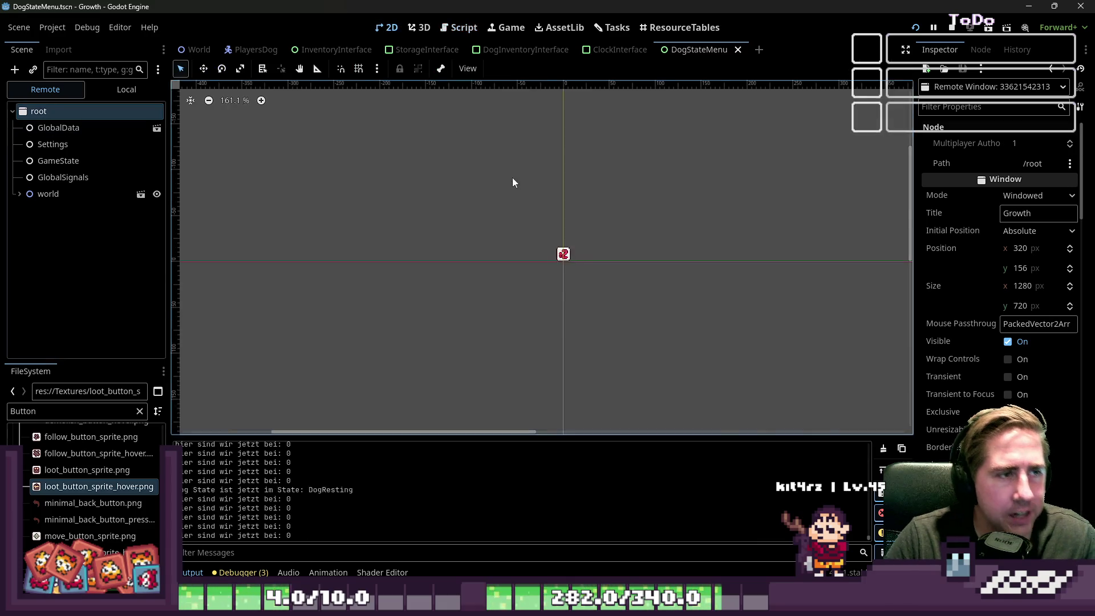
Open the World scene and zoom around its grey rocky mountain, grass and pond.
left_click(197, 49)
scroll(422, 186, "down", 15)
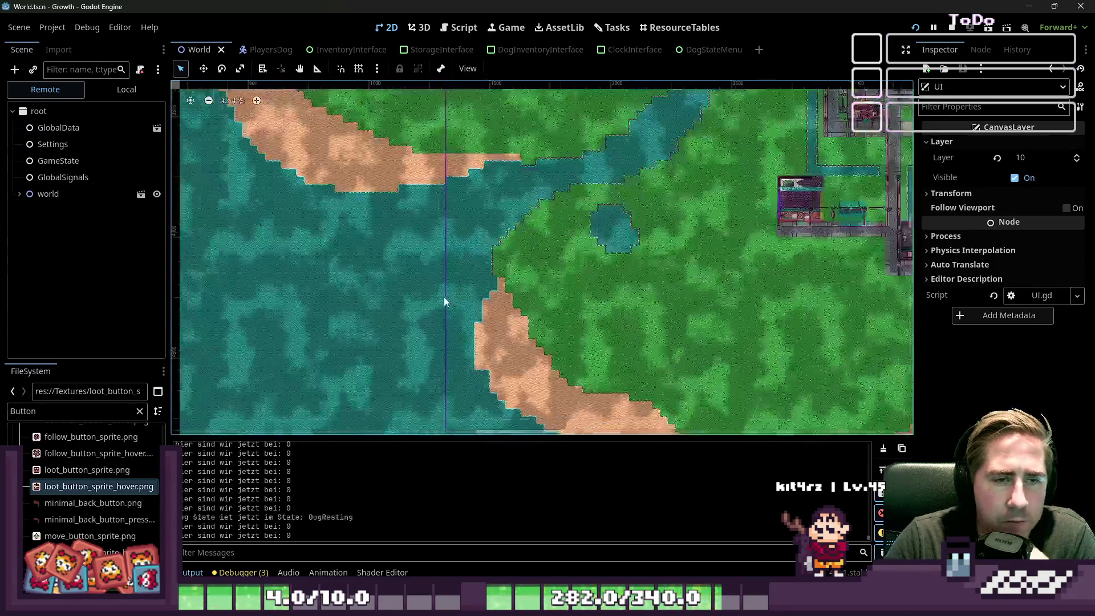
scroll(435, 305, "up", 10)
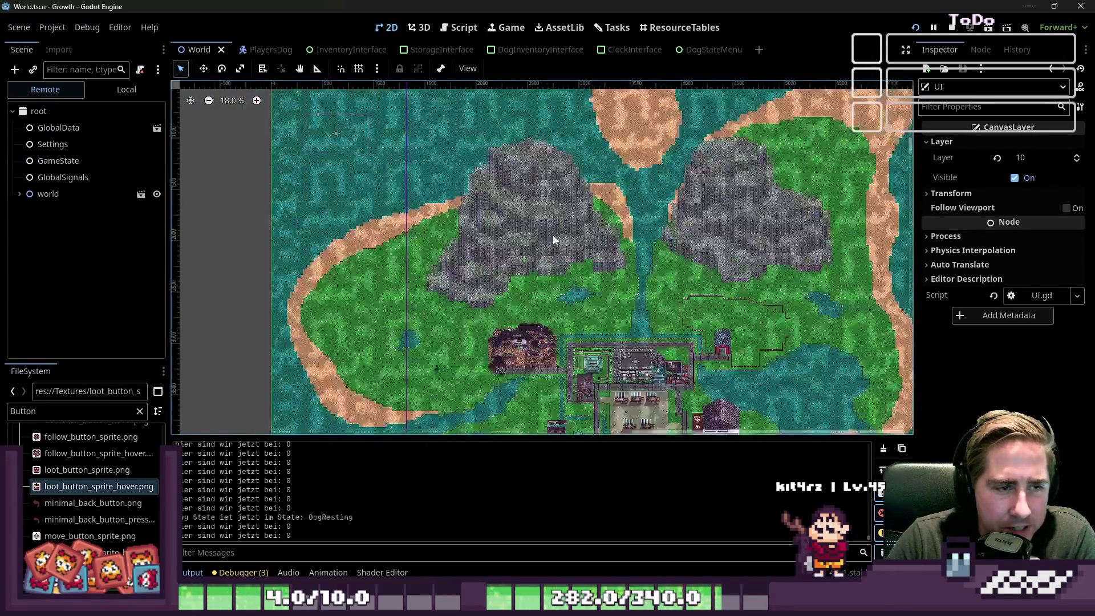
scroll(420, 344, "down", 1)
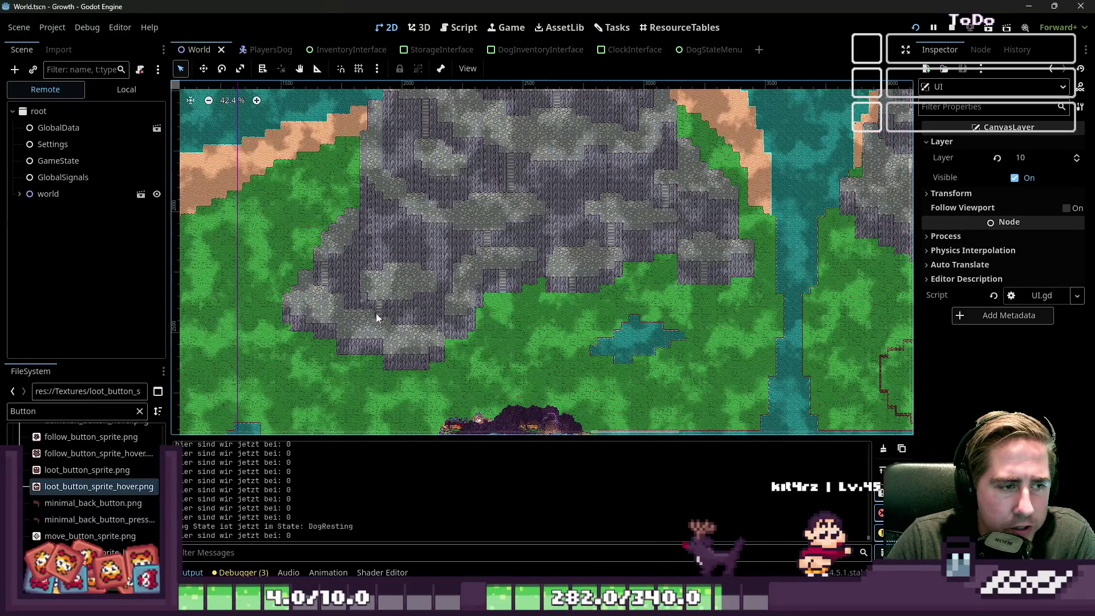
scroll(506, 218, "up", 5)
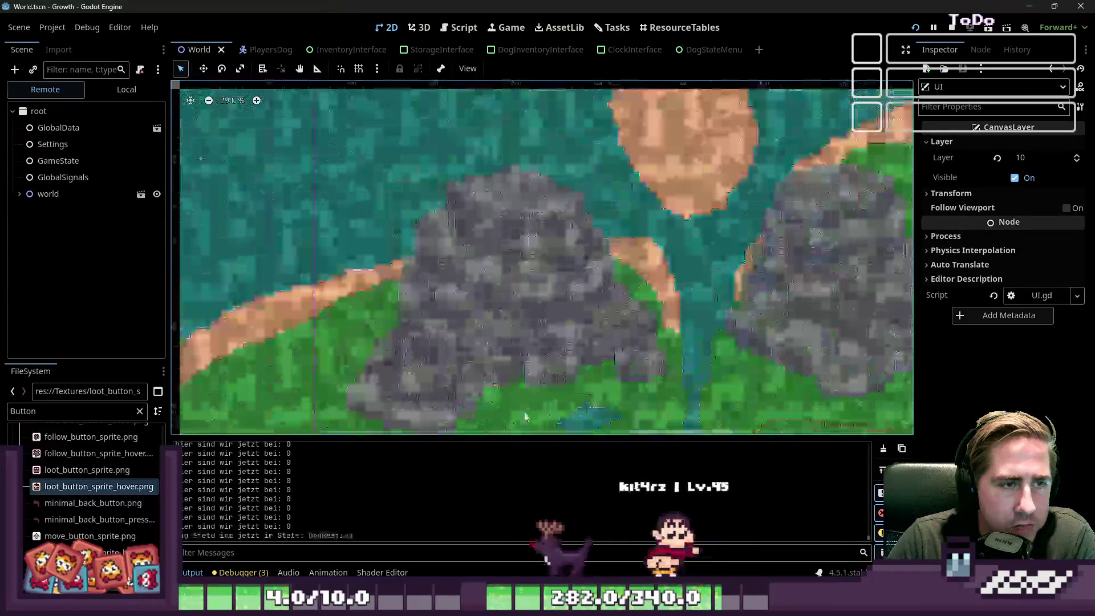
scroll(490, 179, "up", 8)
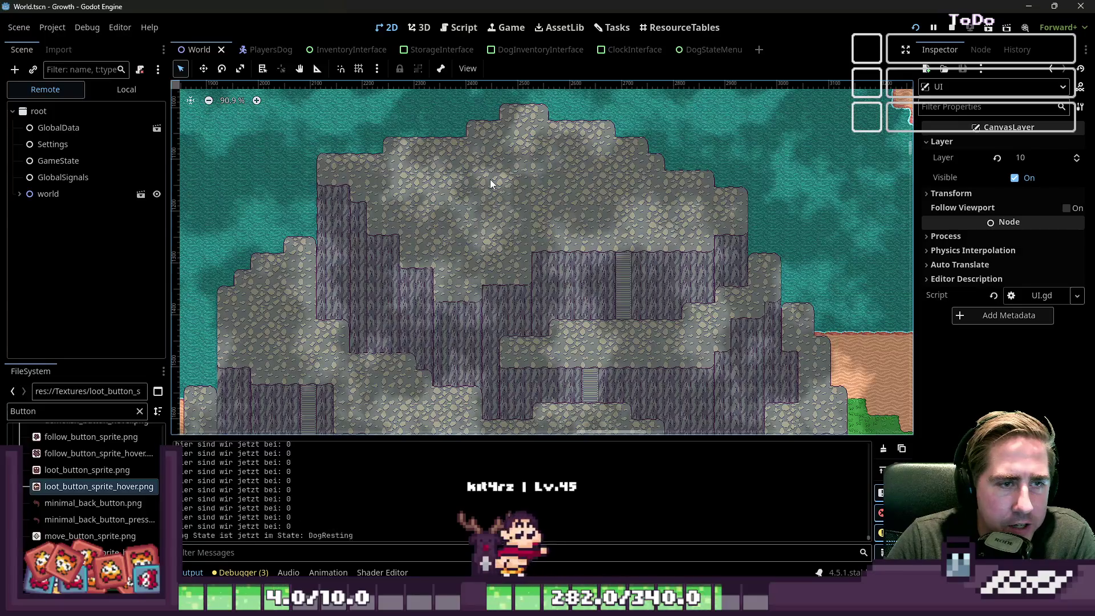
scroll(490, 179, "down", 8)
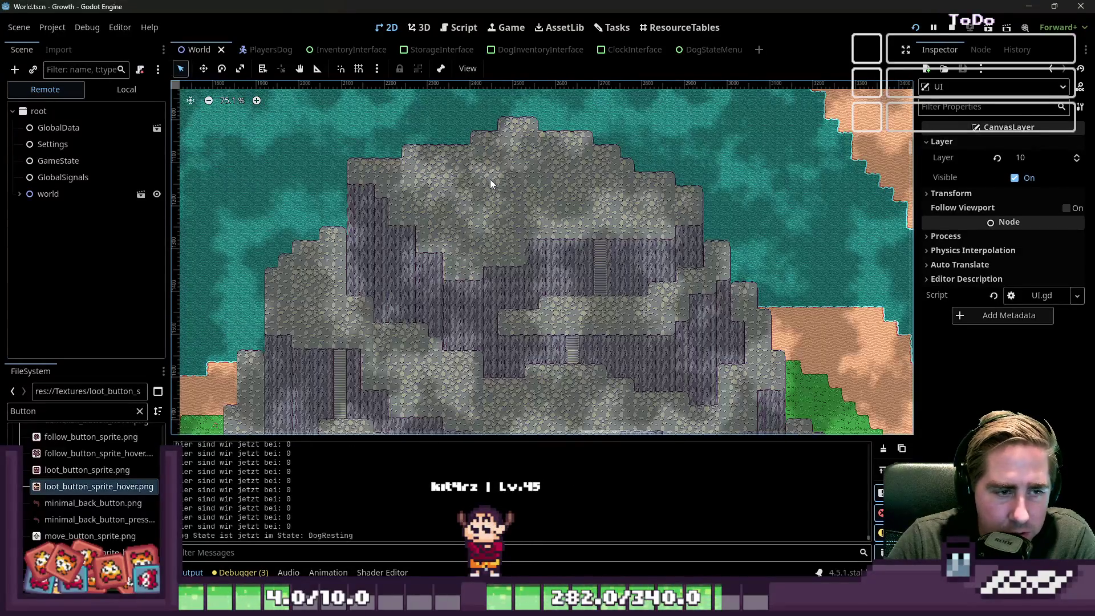
scroll(457, 302, "up", 5)
scroll(434, 228, "down", 3)
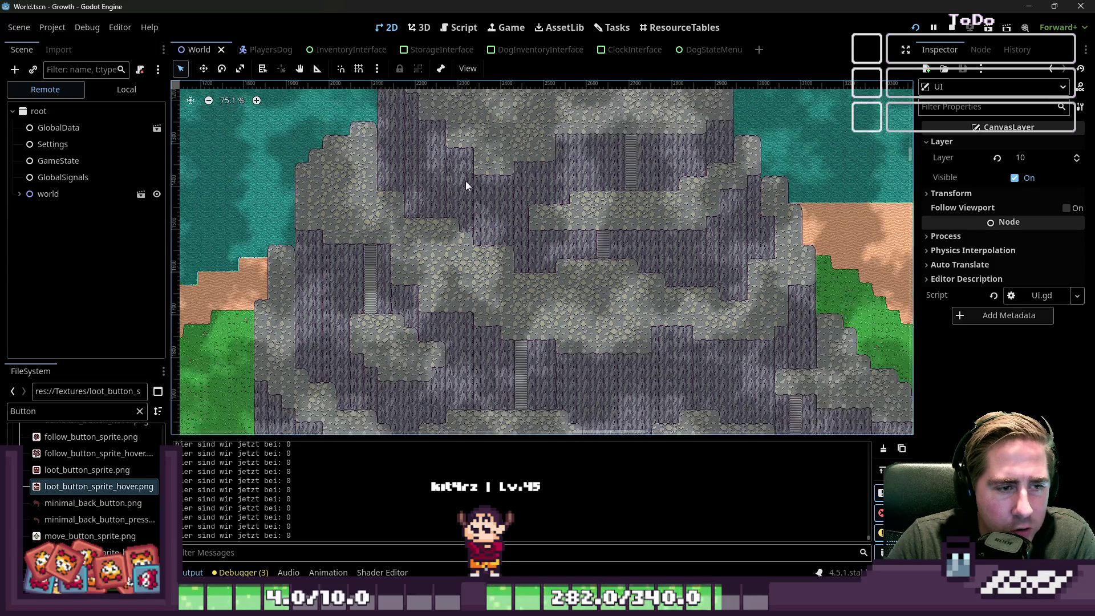
scroll(562, 183, "down", 2)
scroll(574, 383, "up", 5)
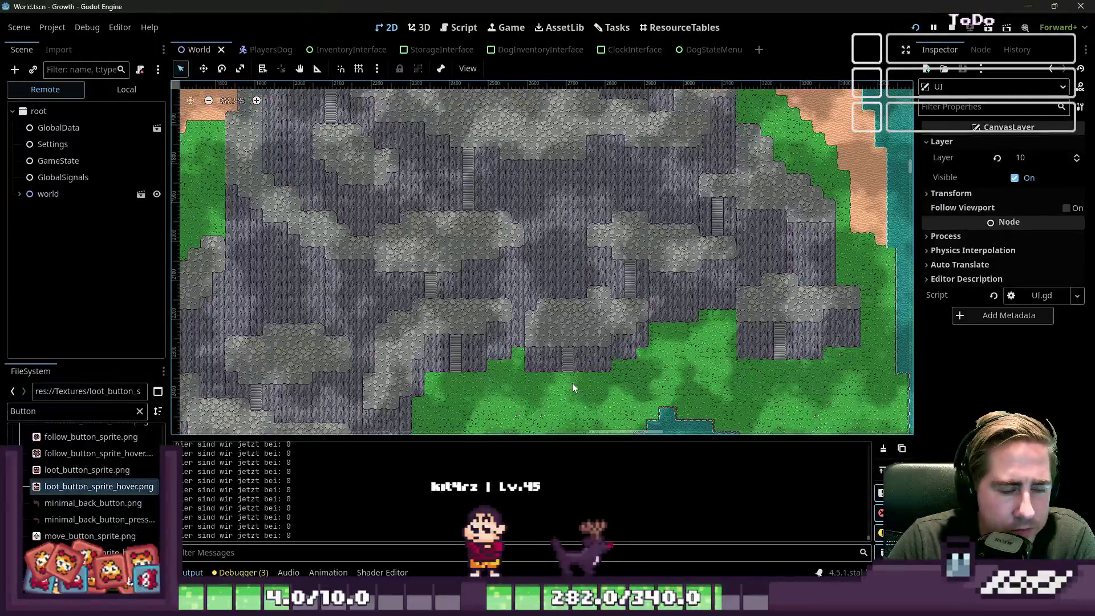
scroll(445, 400, "up", 4)
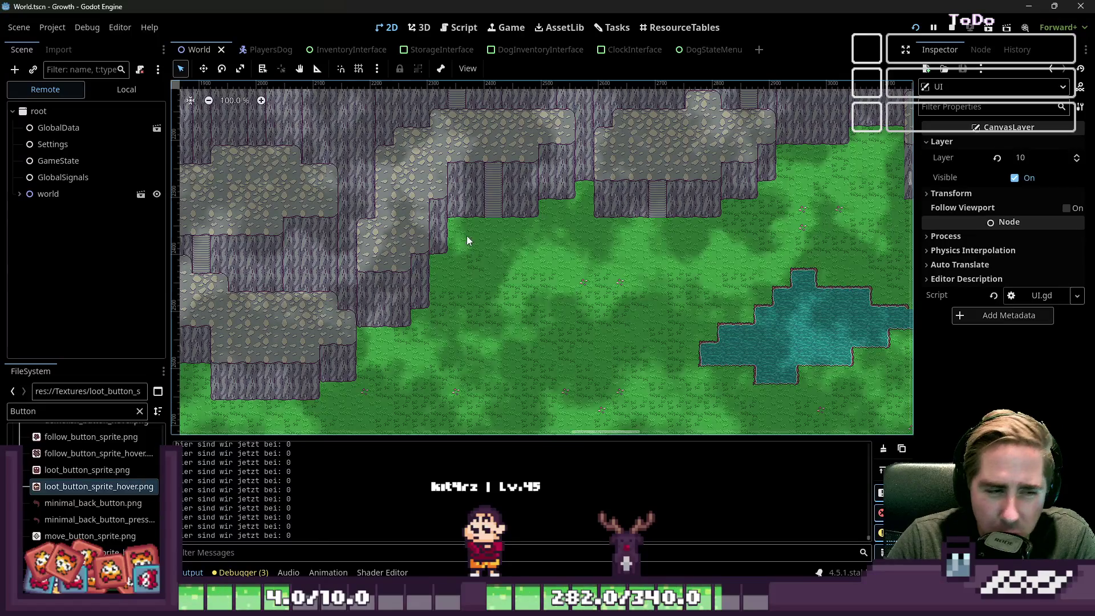
scroll(510, 230, "down", 2)
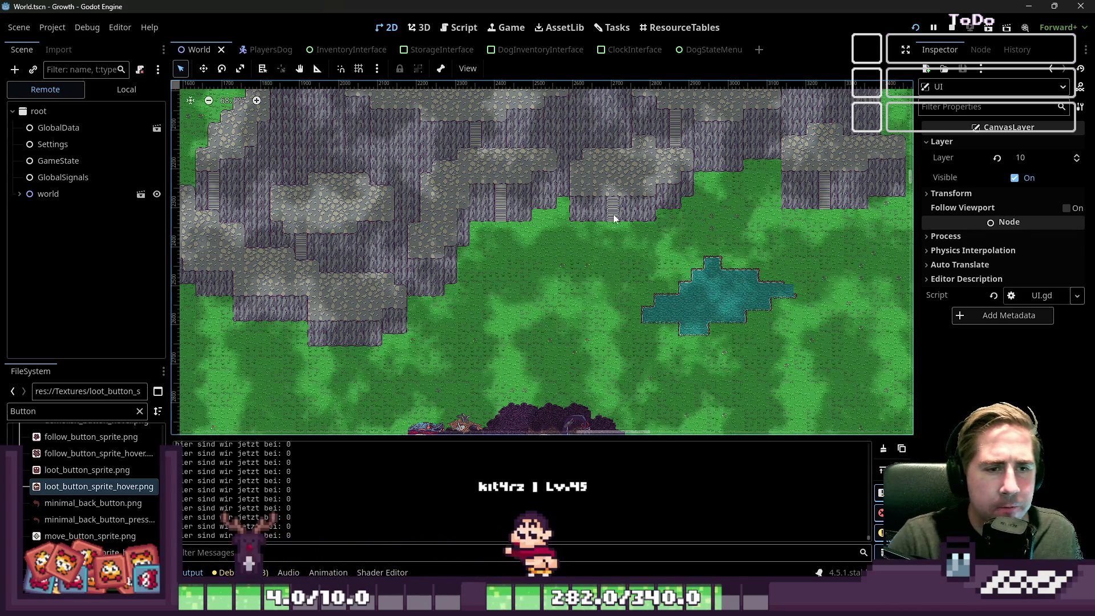
scroll(243, 240, "down", 1)
scroll(299, 269, "down", 1)
scroll(511, 277, "up", 3)
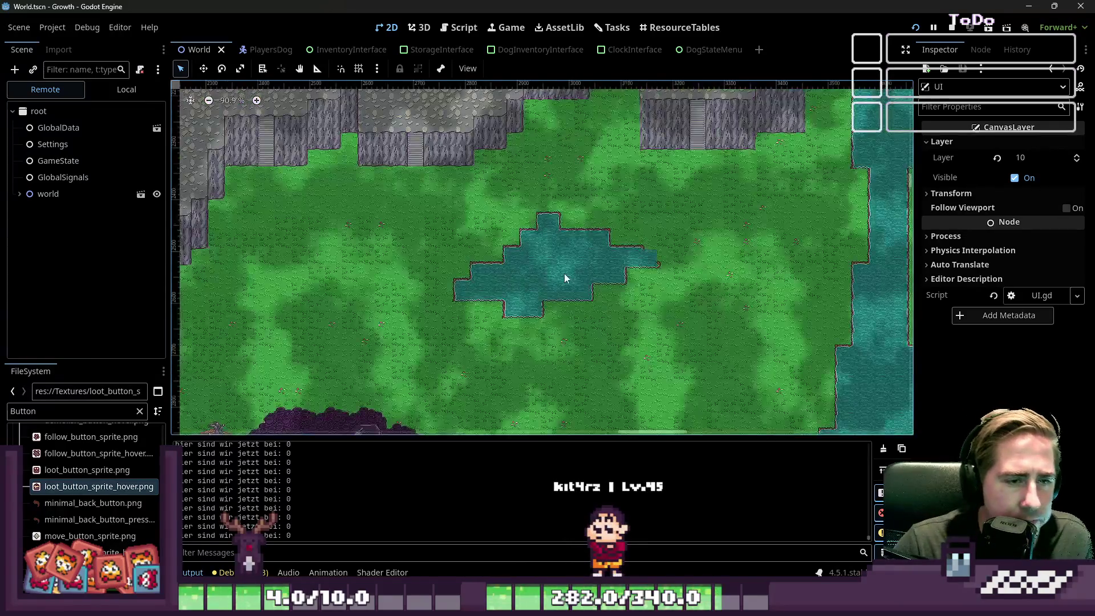
scroll(755, 239, "up", 3)
scroll(715, 248, "up", 1)
scroll(671, 203, "down", 5)
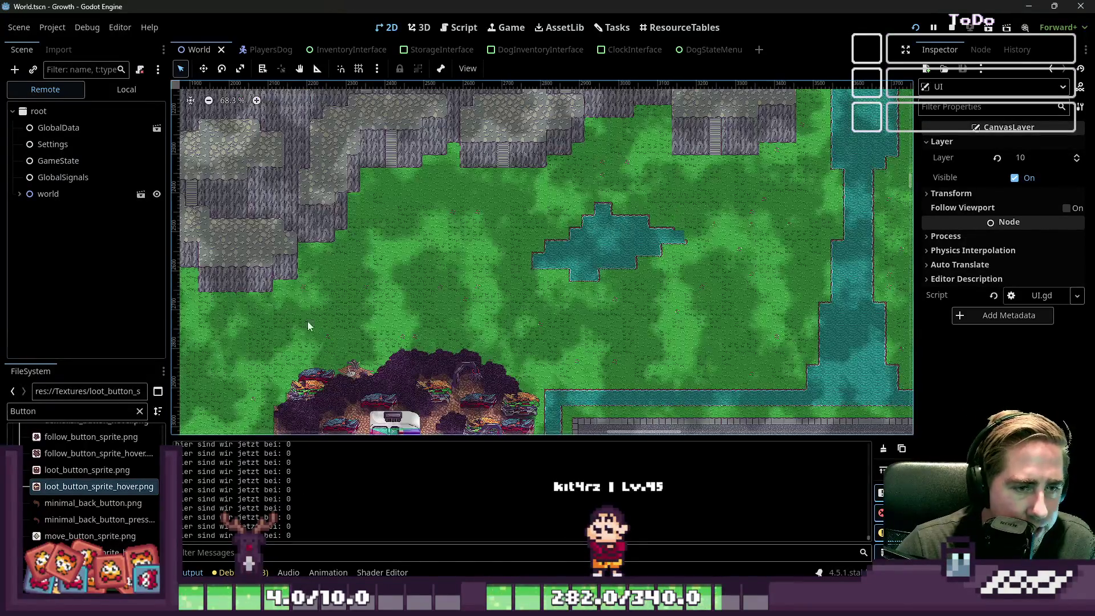
scroll(343, 286, "down", 1)
scroll(447, 125, "up", 6)
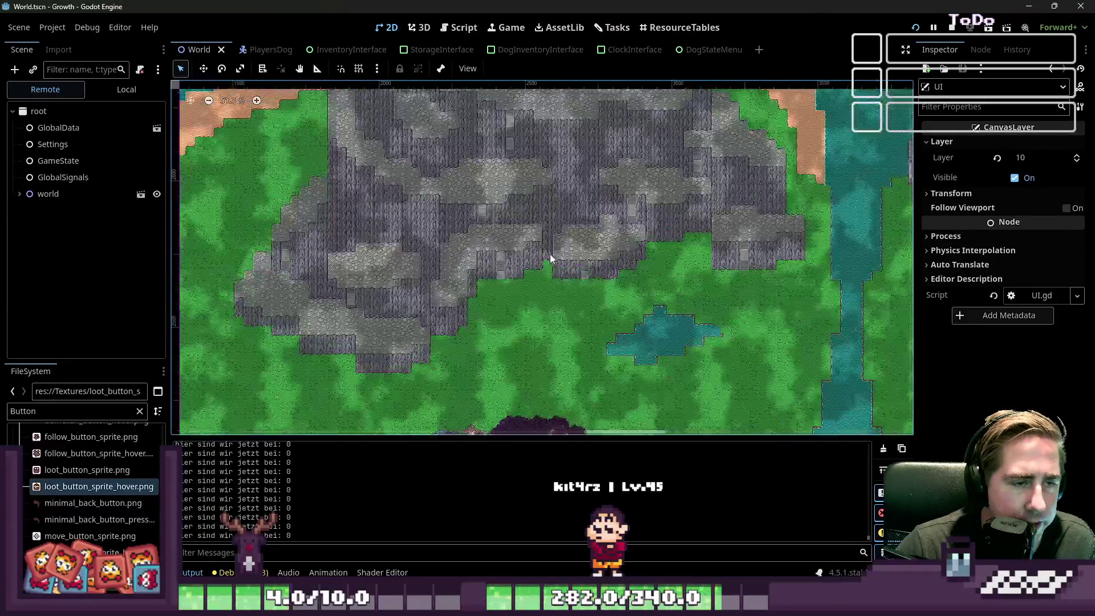
scroll(548, 239, "down", 2)
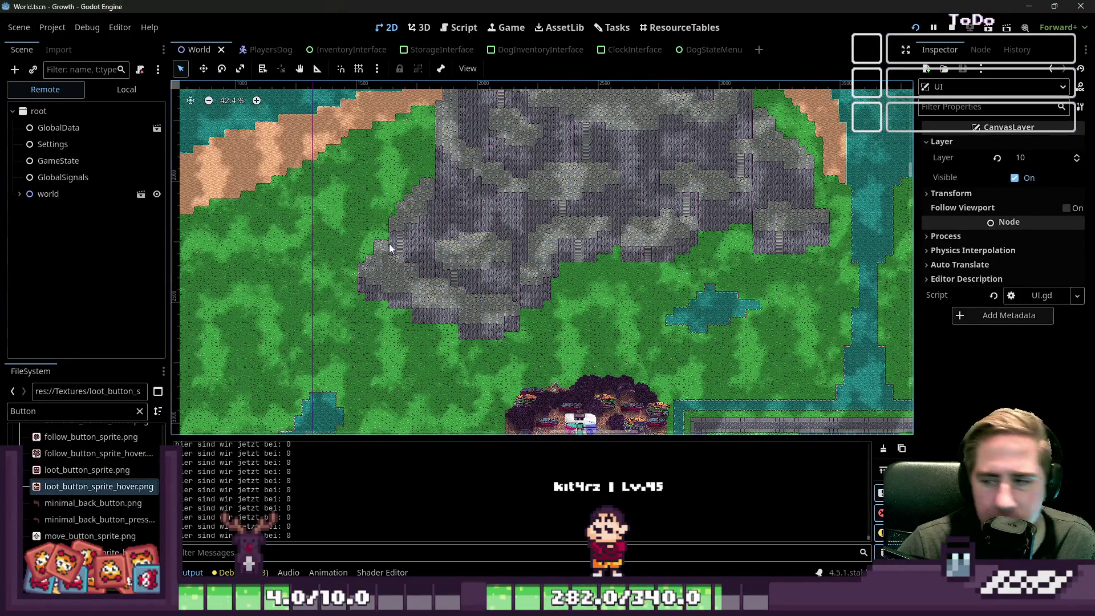
scroll(342, 274, "up", 7)
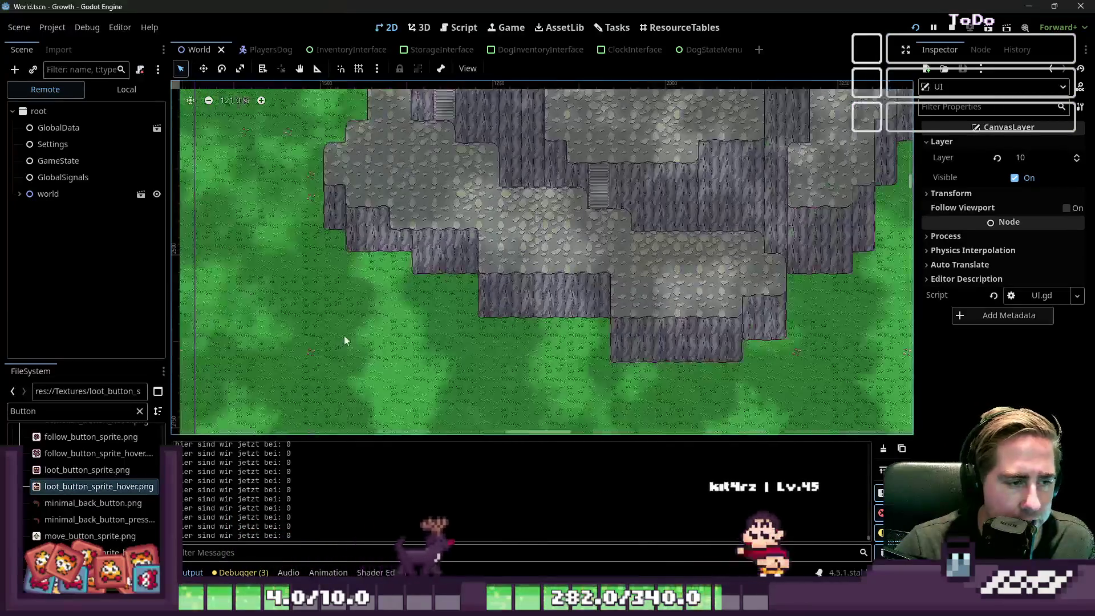
scroll(494, 224, "down", 2)
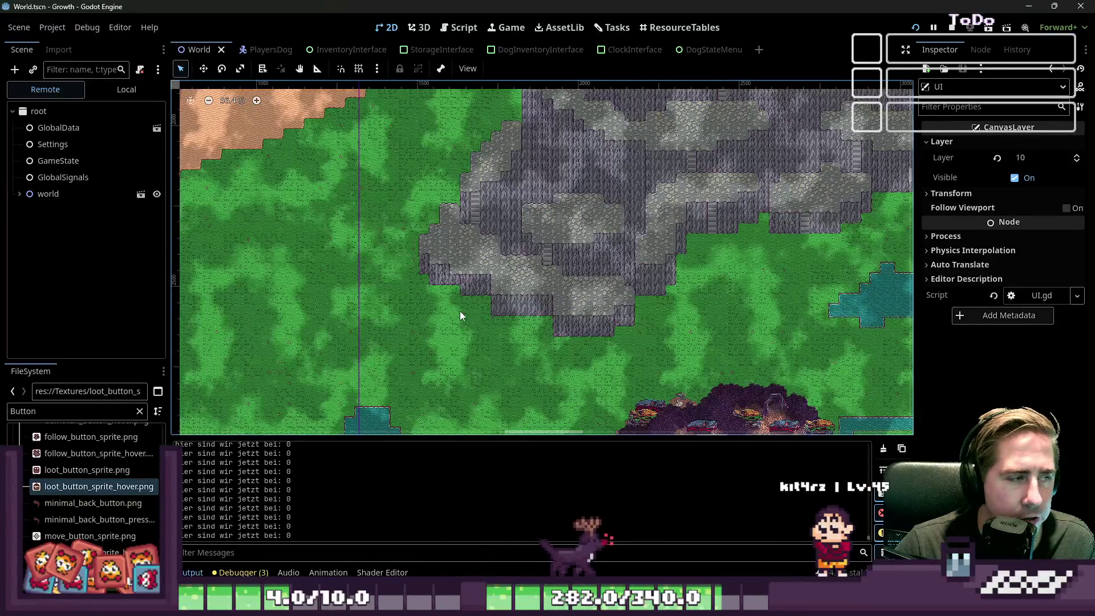
Expand FloorTilemapLayers in the World tree, select a tilemap layer and enlarge its tile palette.
left_click(125, 93)
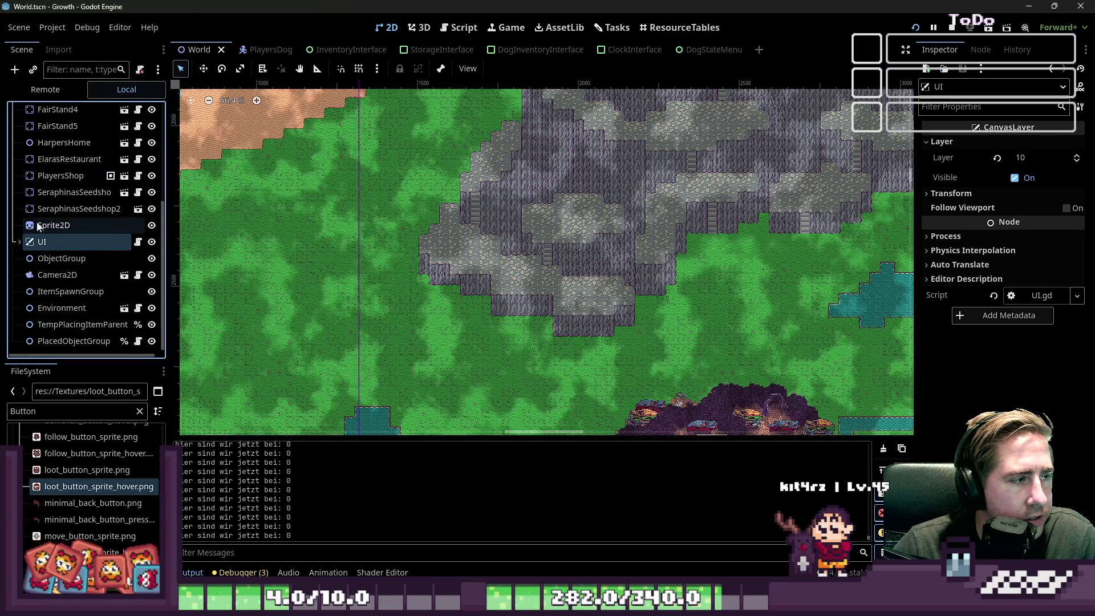
scroll(38, 227, "up", 5)
left_click(19, 130)
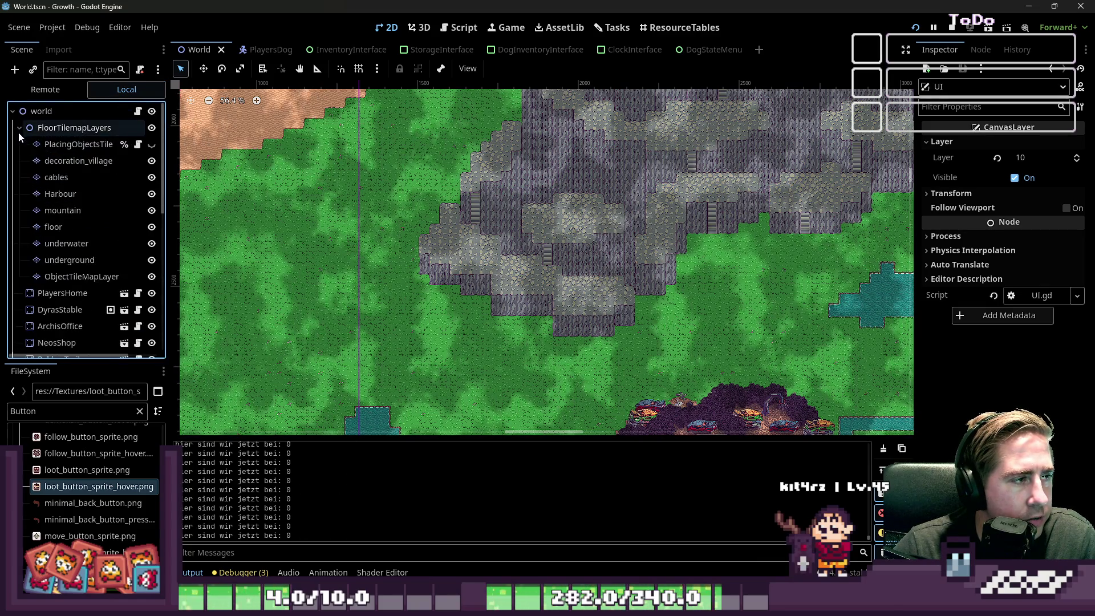
left_click(69, 226)
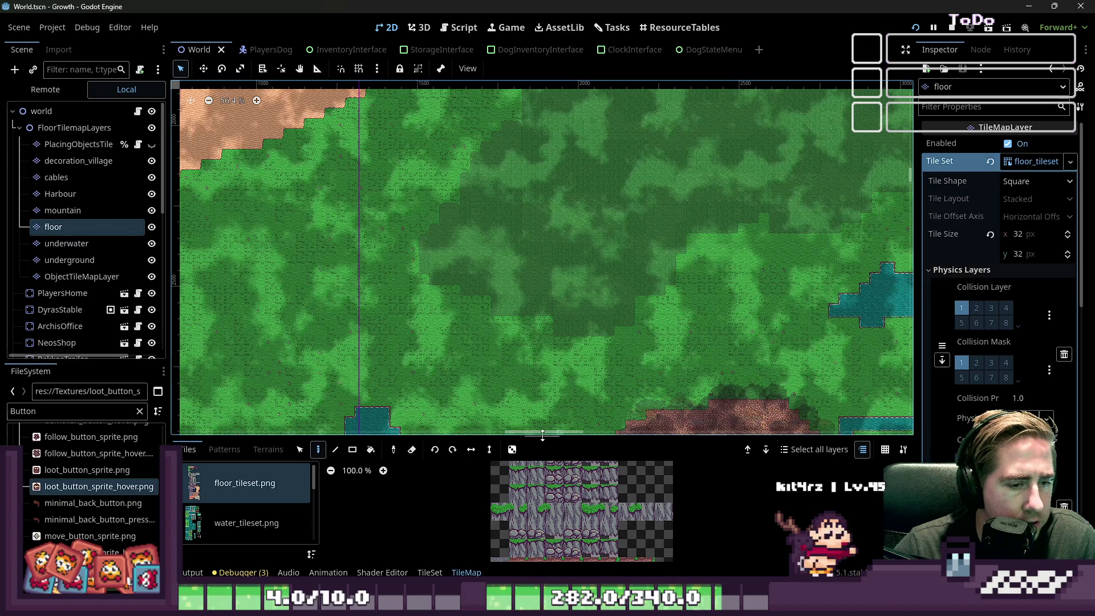
left_click_drag(559, 438, 558, 207)
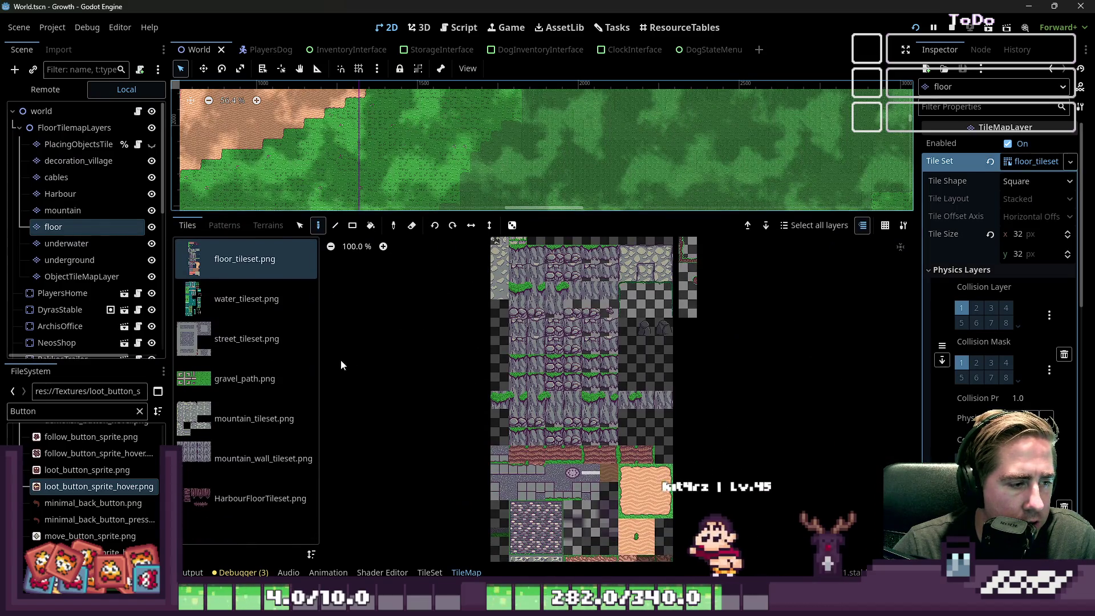
left_click(282, 422)
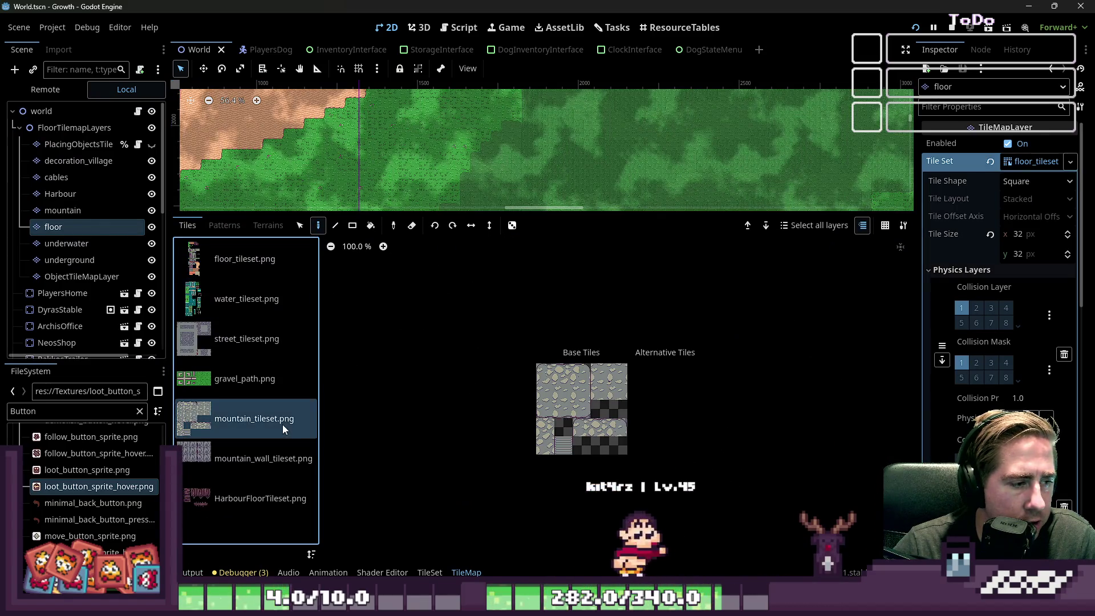
left_click(431, 572)
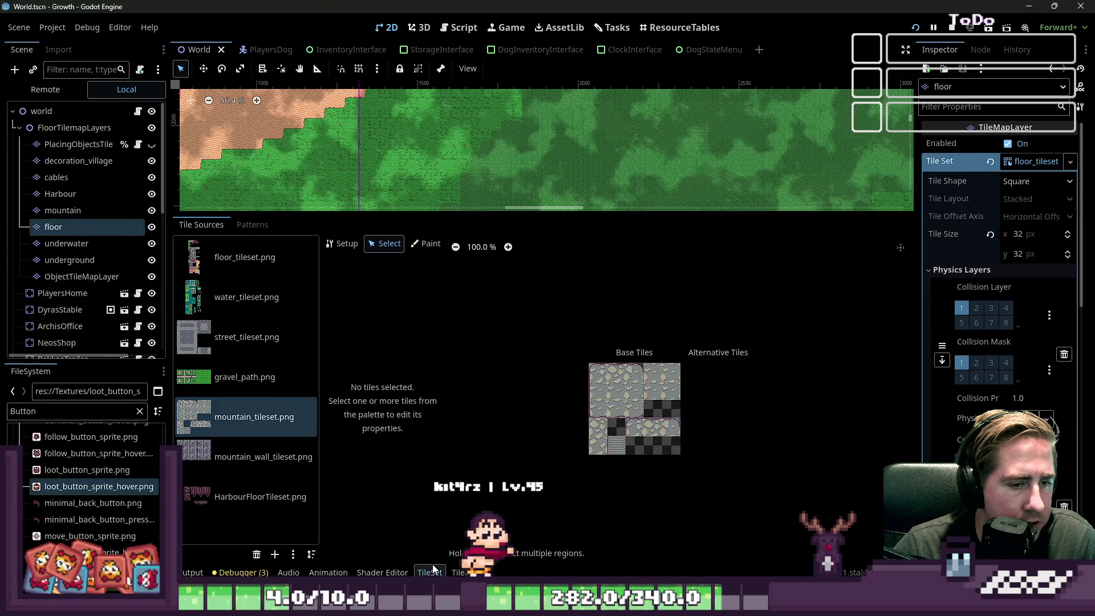
Open the mountain layer's floor_tileset and expand the Tile Set resource down to its custom data layers.
left_click(50, 211)
left_click(43, 228)
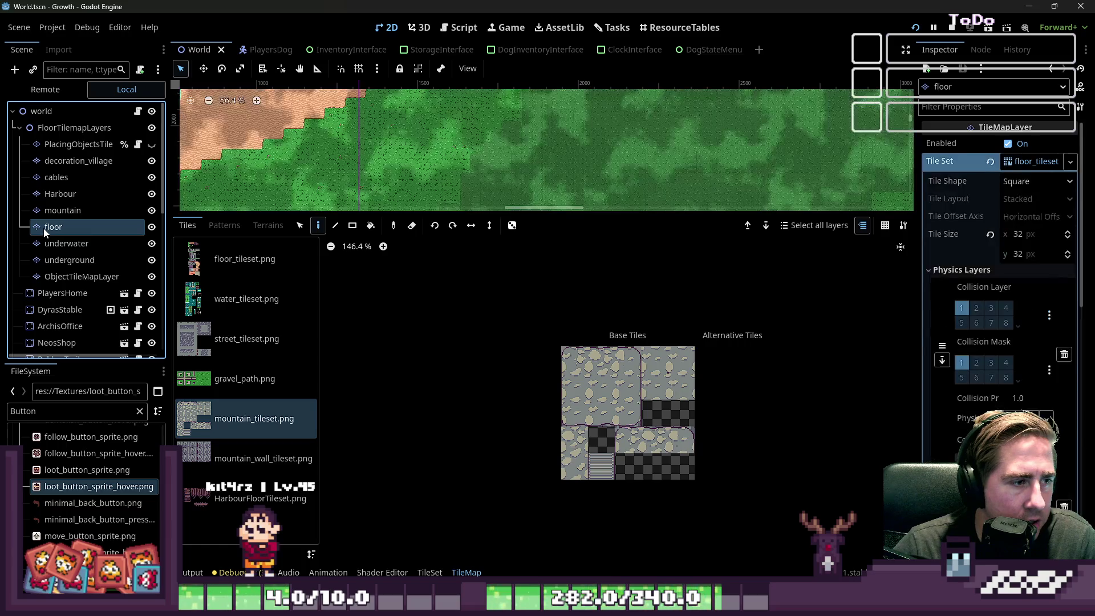
left_click(50, 212)
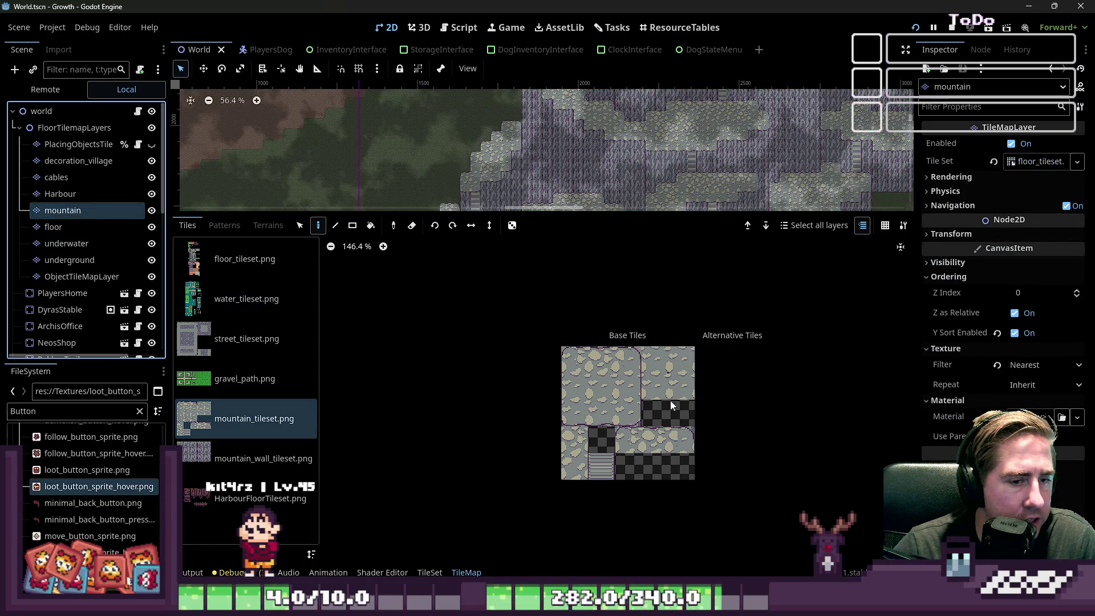
left_click(429, 572)
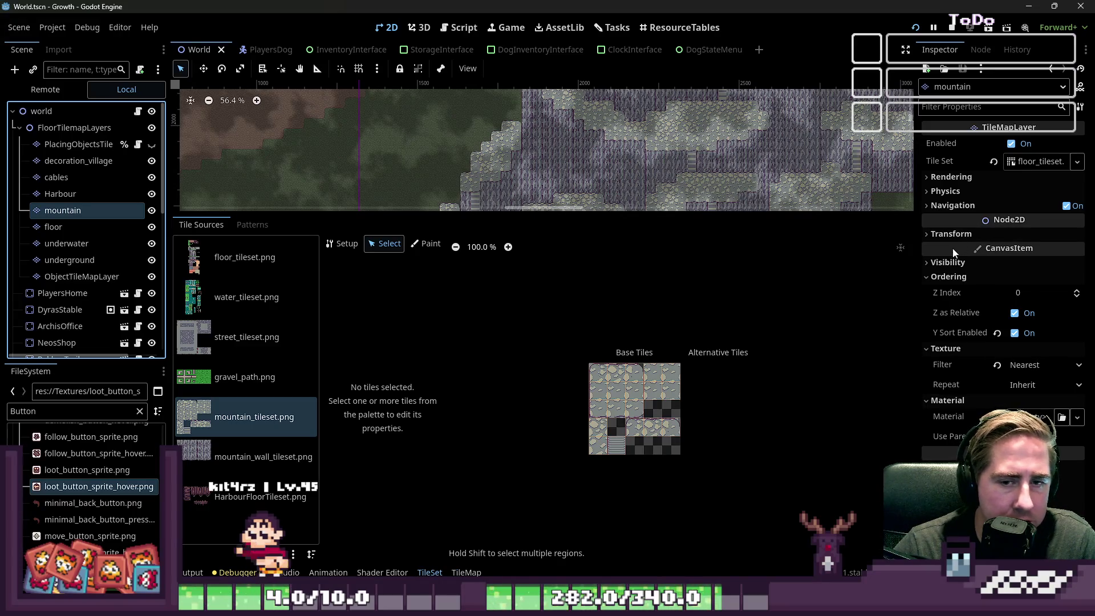
left_click(950, 276)
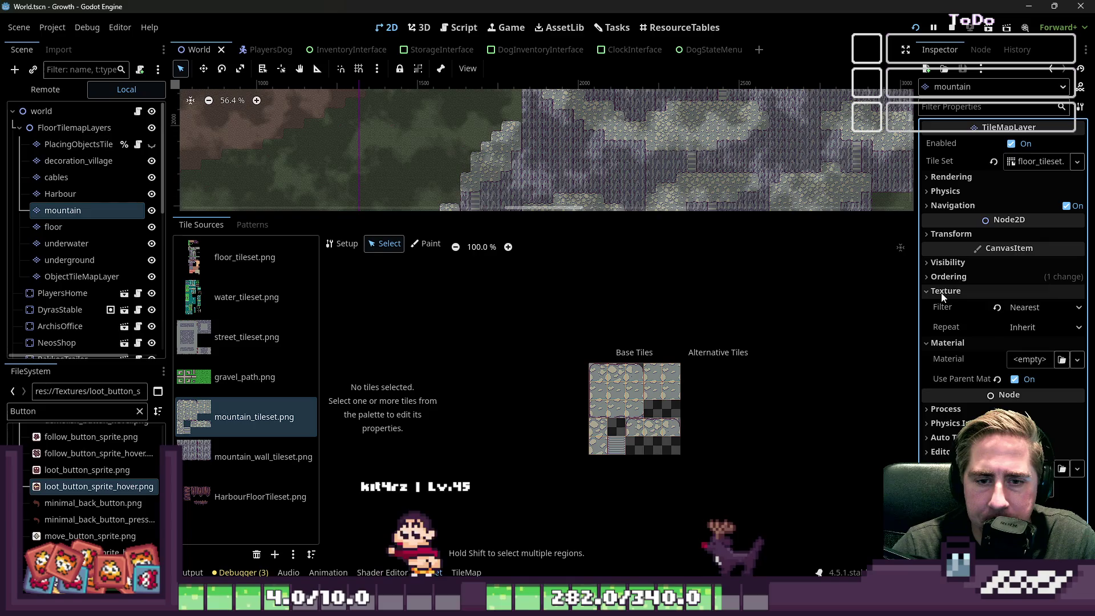
left_click(946, 291)
left_click(1033, 162)
scroll(1028, 310, "down", 5)
scroll(1028, 310, "down", 8)
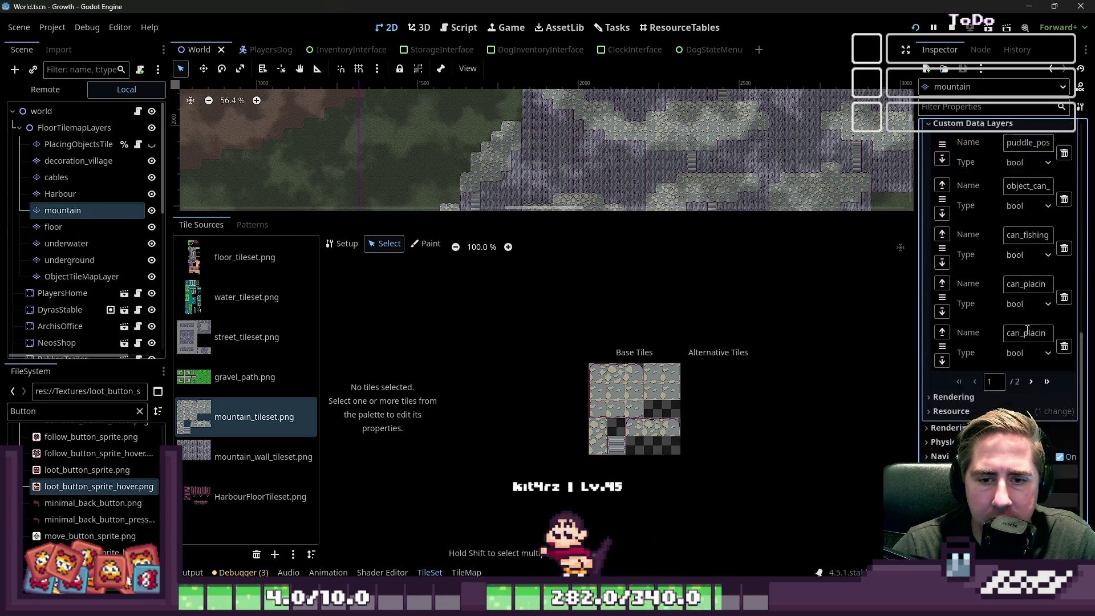
Add a custom data layer named stone_can_spawn on page 2 of Custom Data Layers.
left_click(1032, 382)
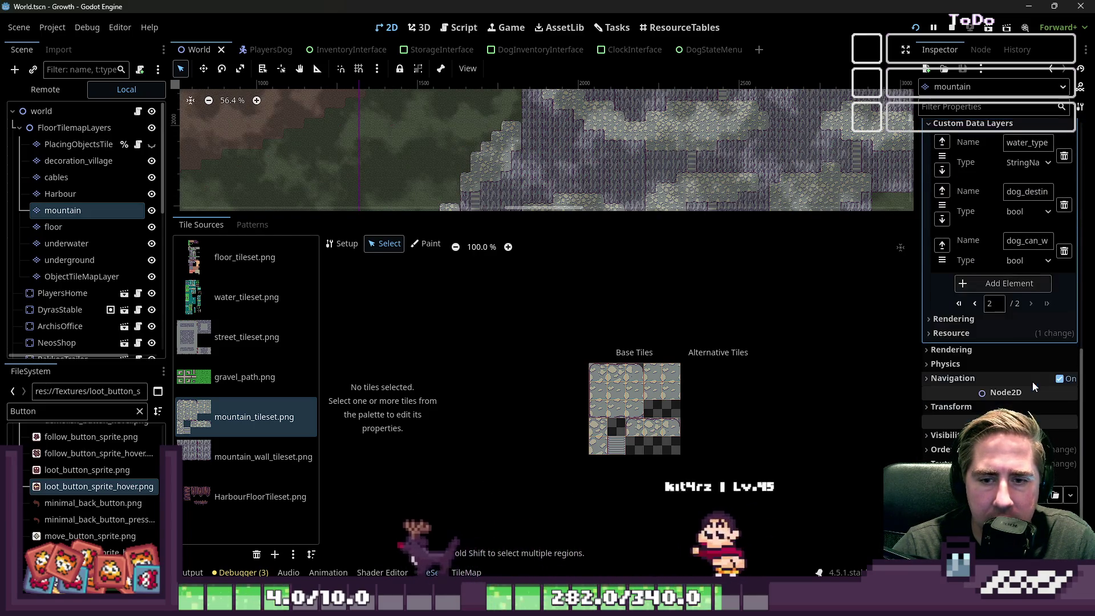
left_click(990, 281)
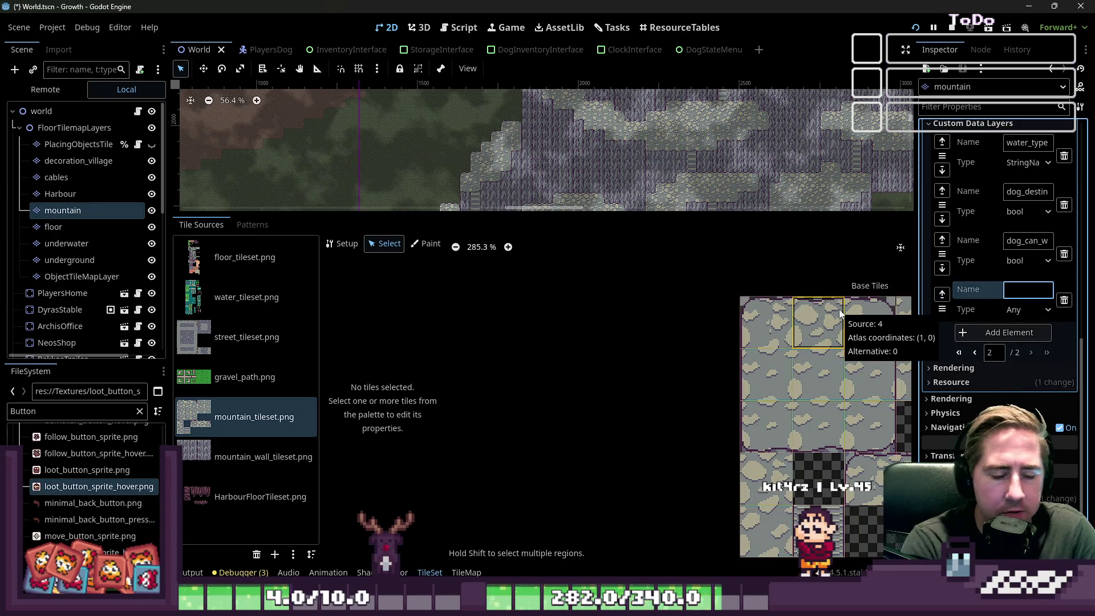
type("ston")
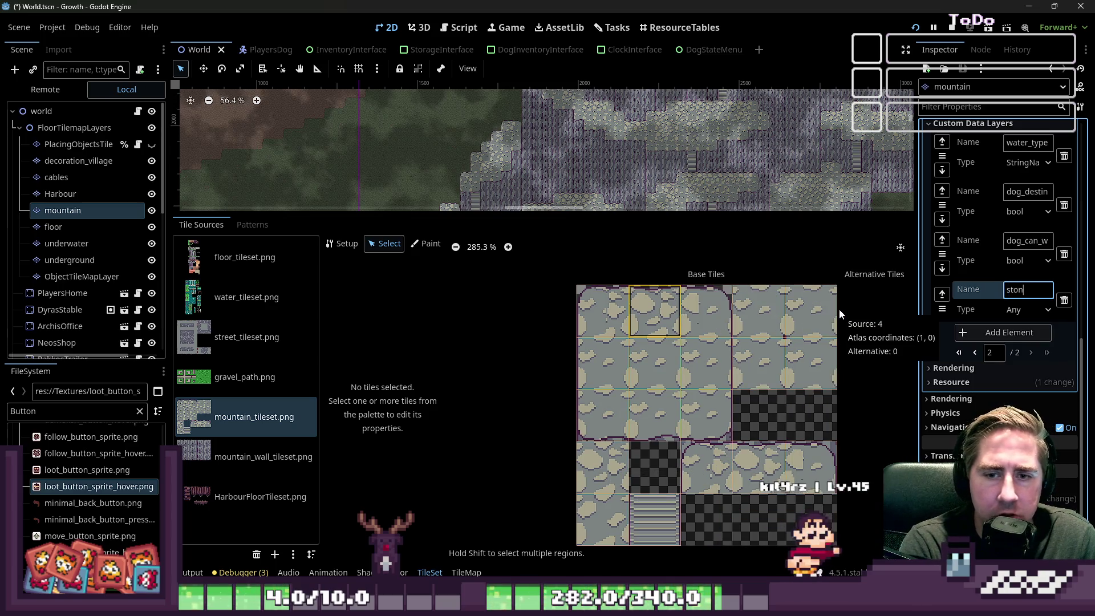
type("e_can_spawn")
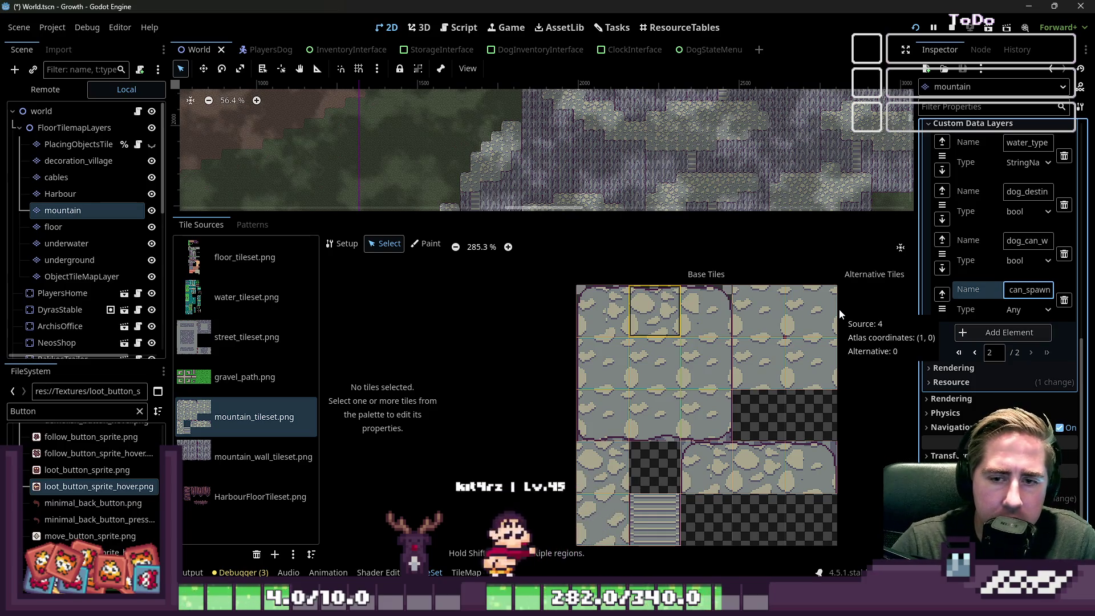
scroll(739, 356, "up", 1)
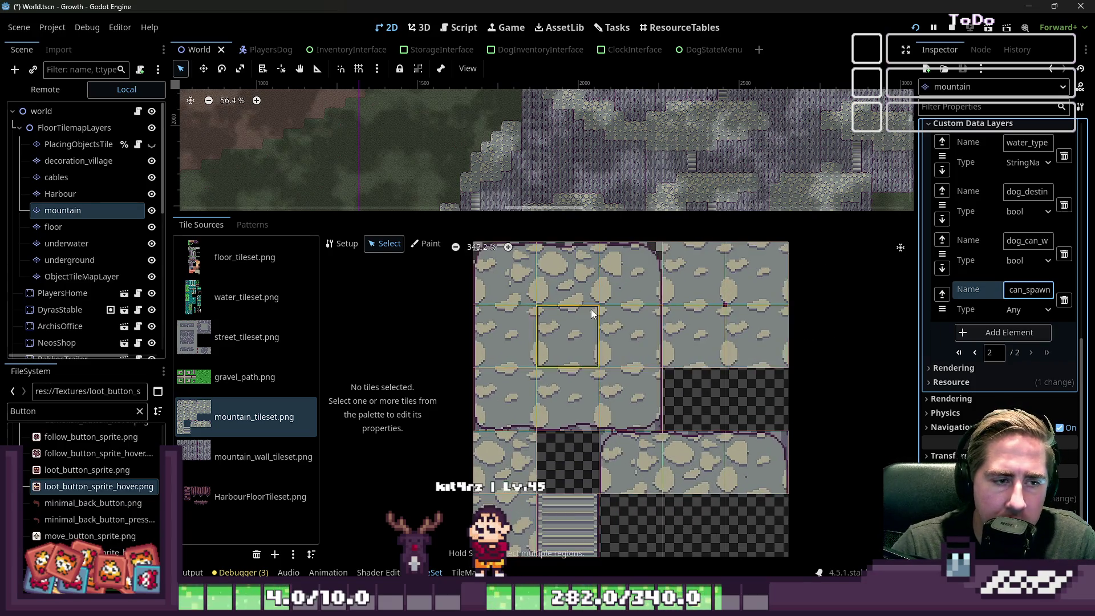
Select a 3x3 cobblestone tile block, pick stone_can_spawn to paint, and make its type bool.
left_click_drag(527, 288, 578, 290)
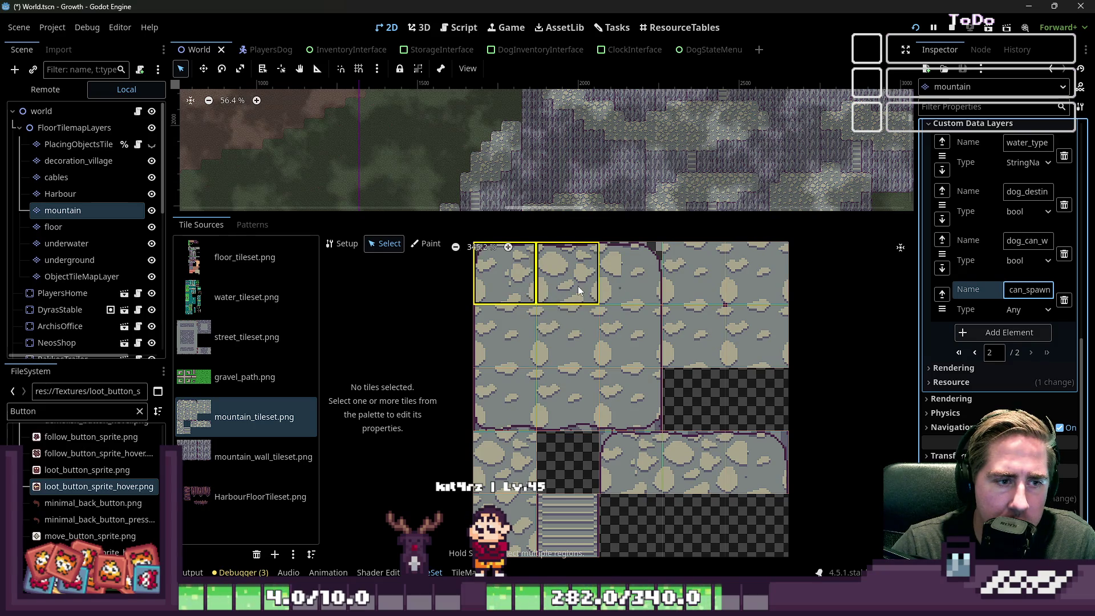
left_click_drag(611, 388, 611, 388)
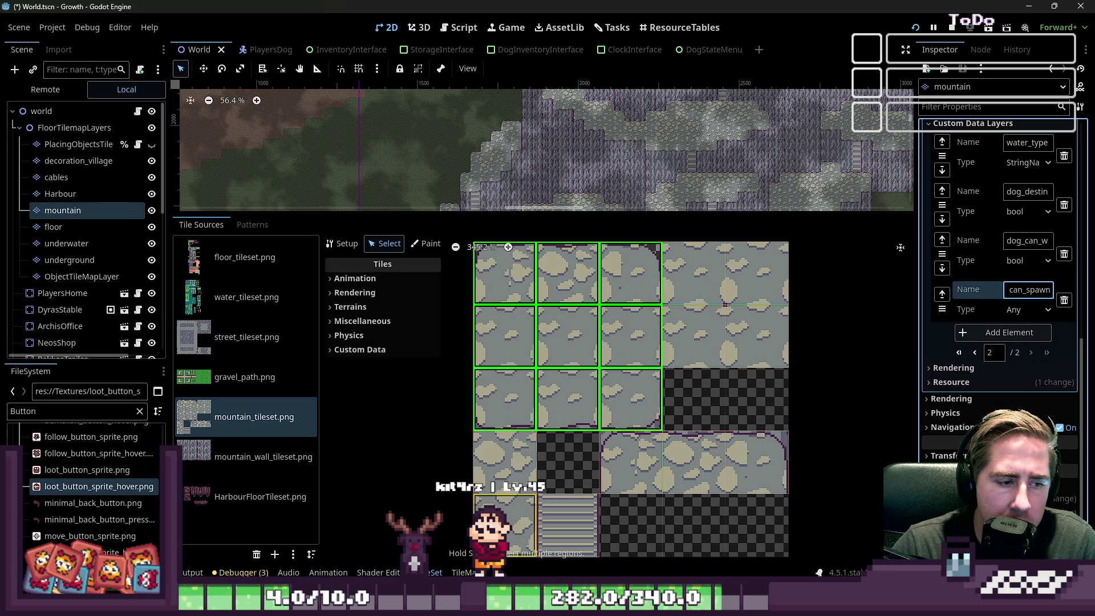
left_click(395, 352)
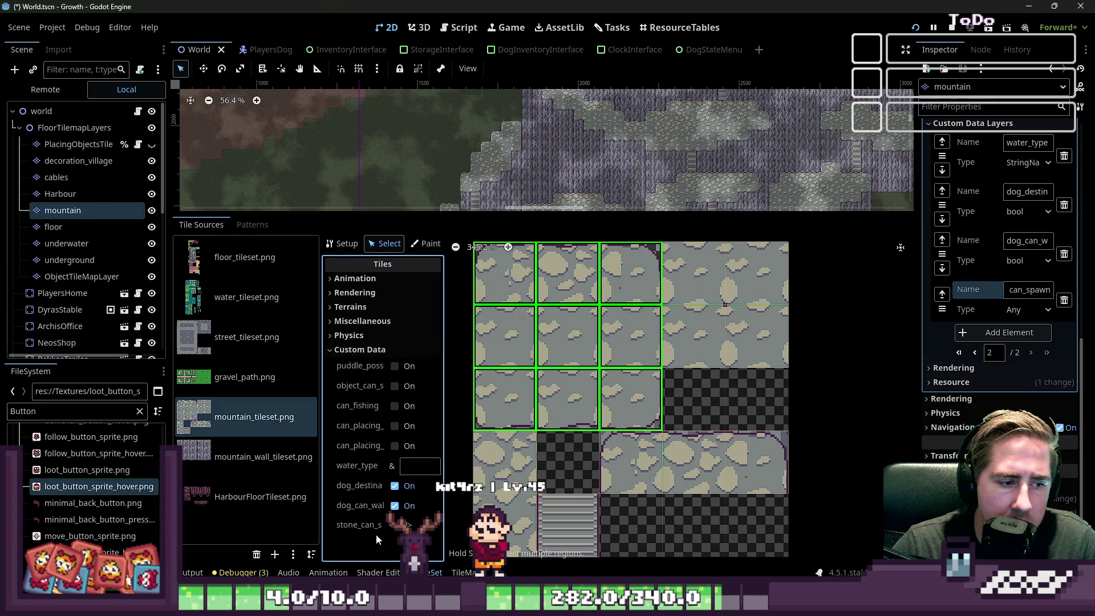
left_click(402, 527)
left_click(1027, 309)
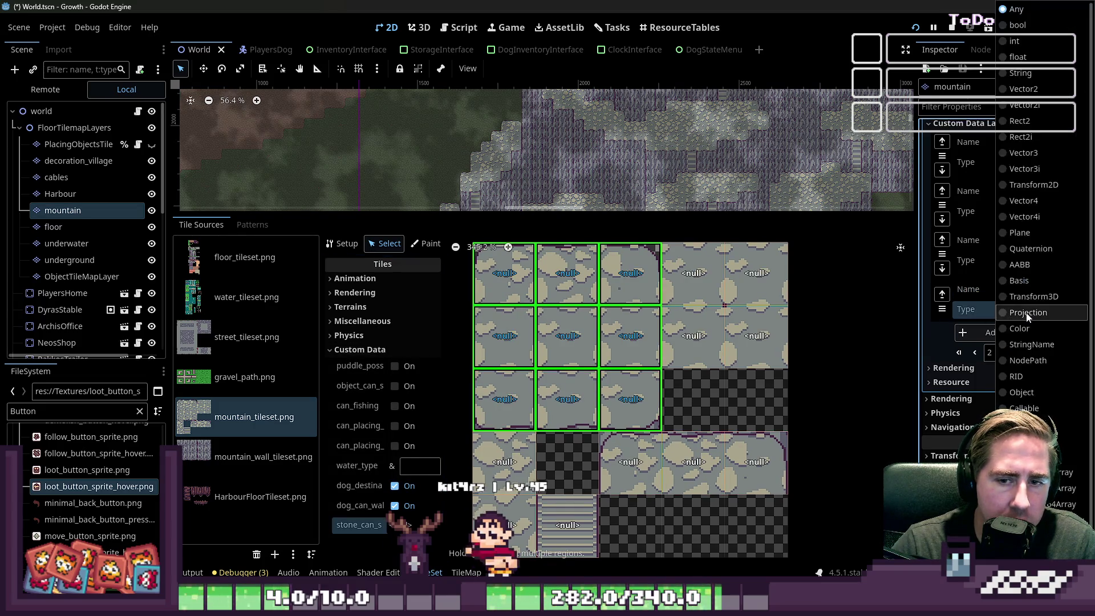
left_click(1021, 149)
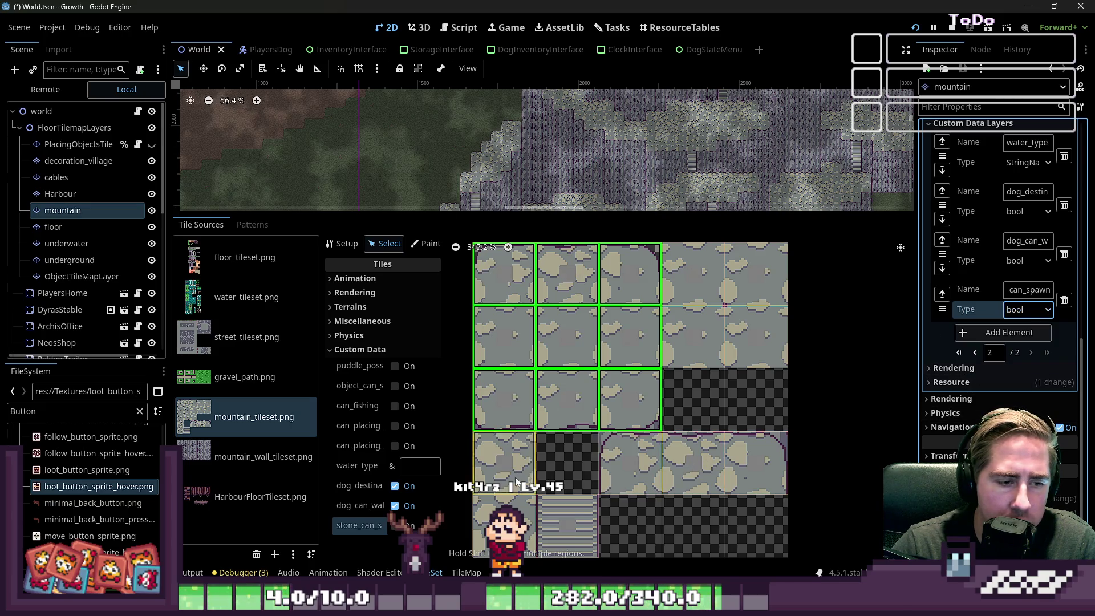
Switch stone_can_spawn on for the selected and the remaining cobblestone tiles.
left_click(396, 526)
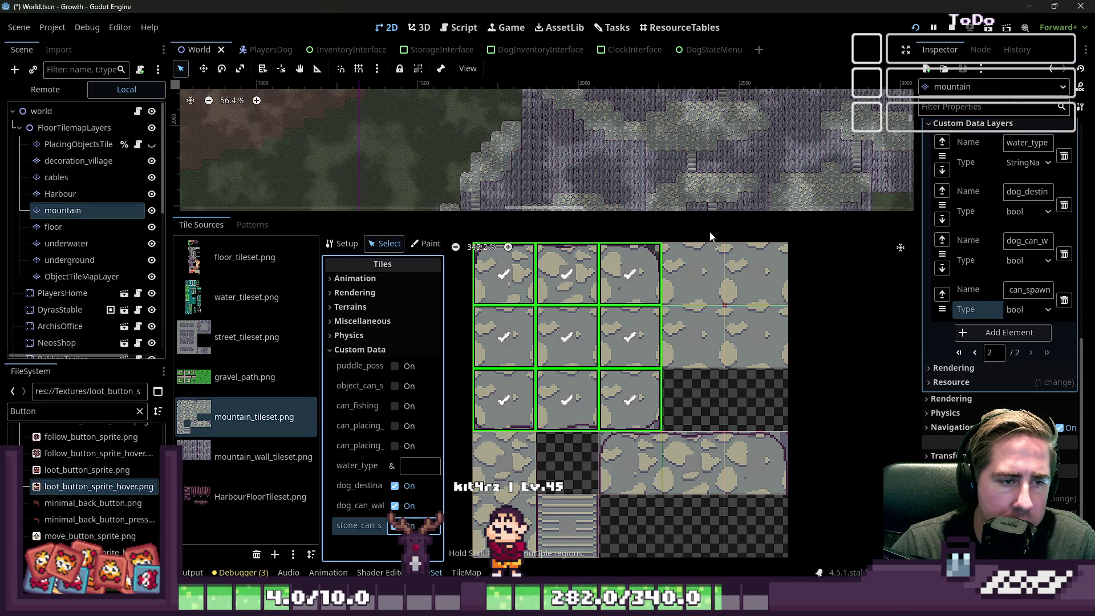
left_click(519, 460)
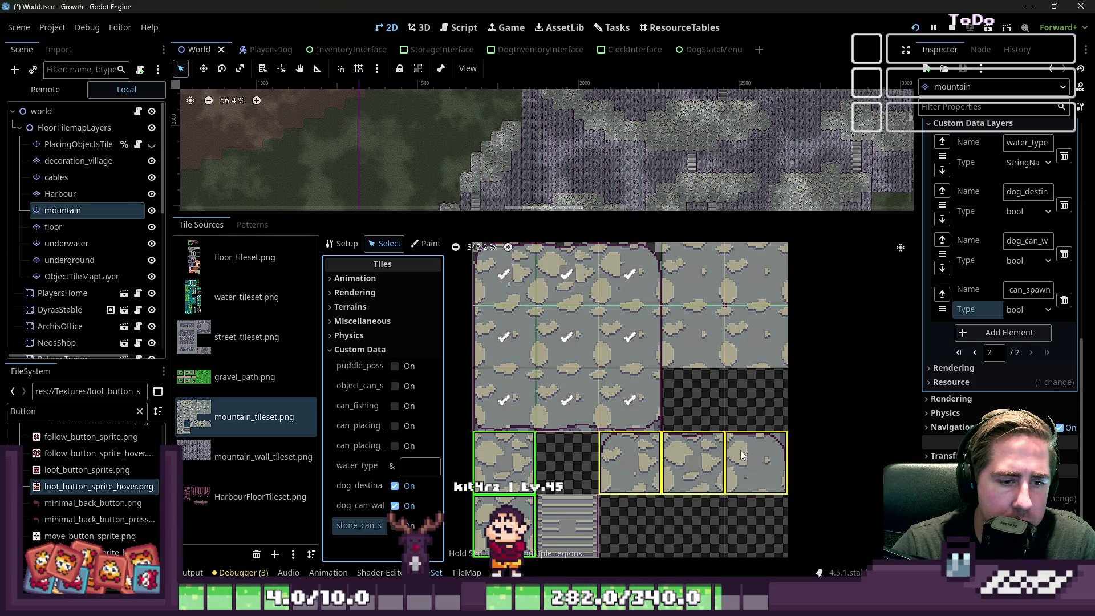
left_click(395, 526)
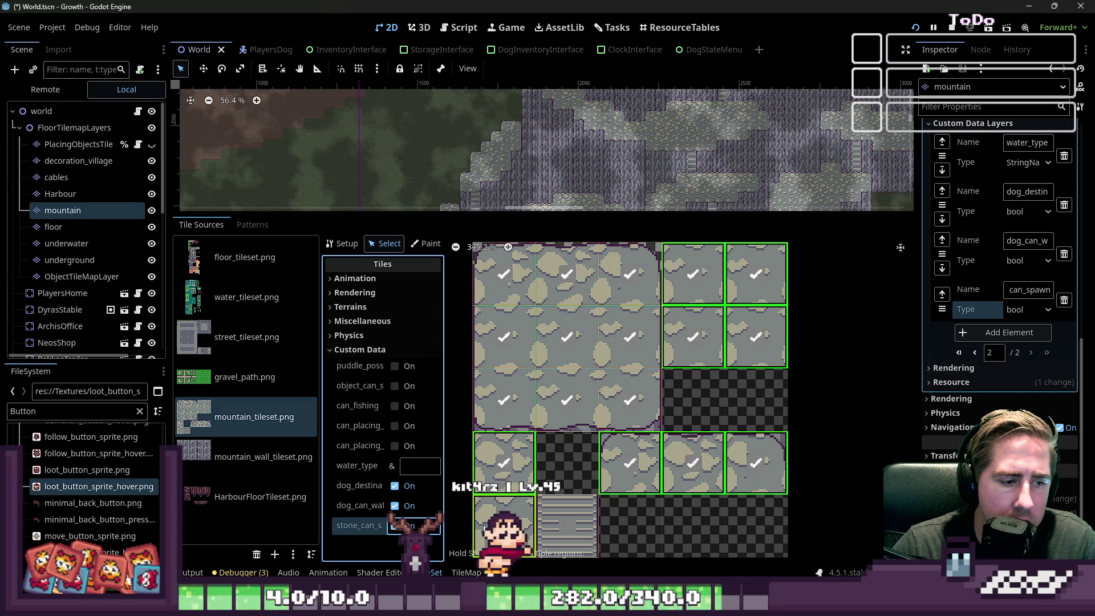
left_click(67, 226)
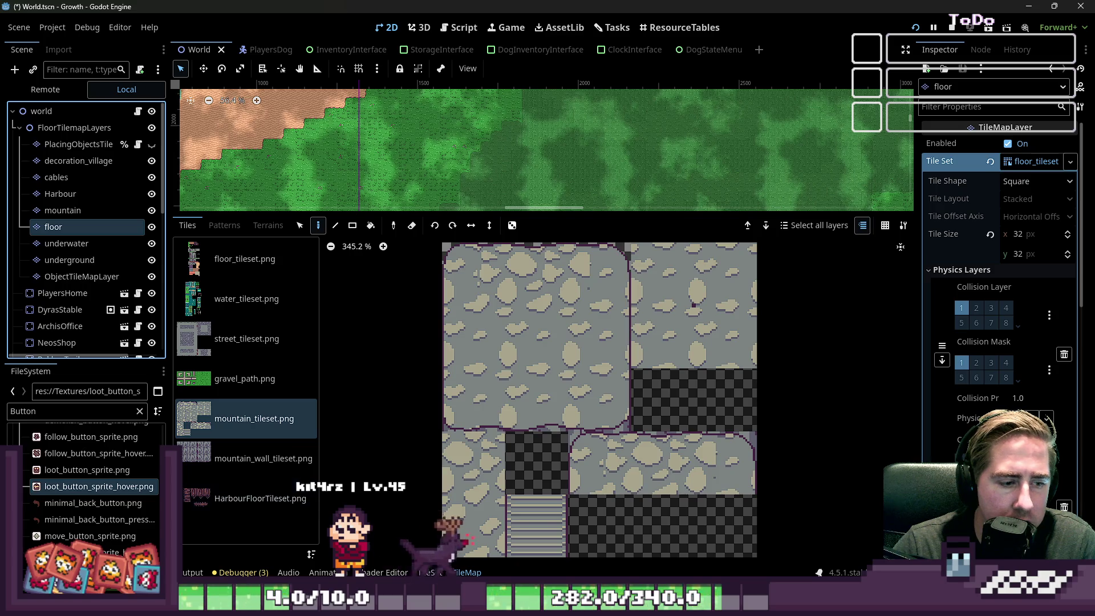
Select the mountain layer, enlarge the map to view both mountains, then select ObjectTileMapLayer.
left_click(431, 572)
left_click(64, 210)
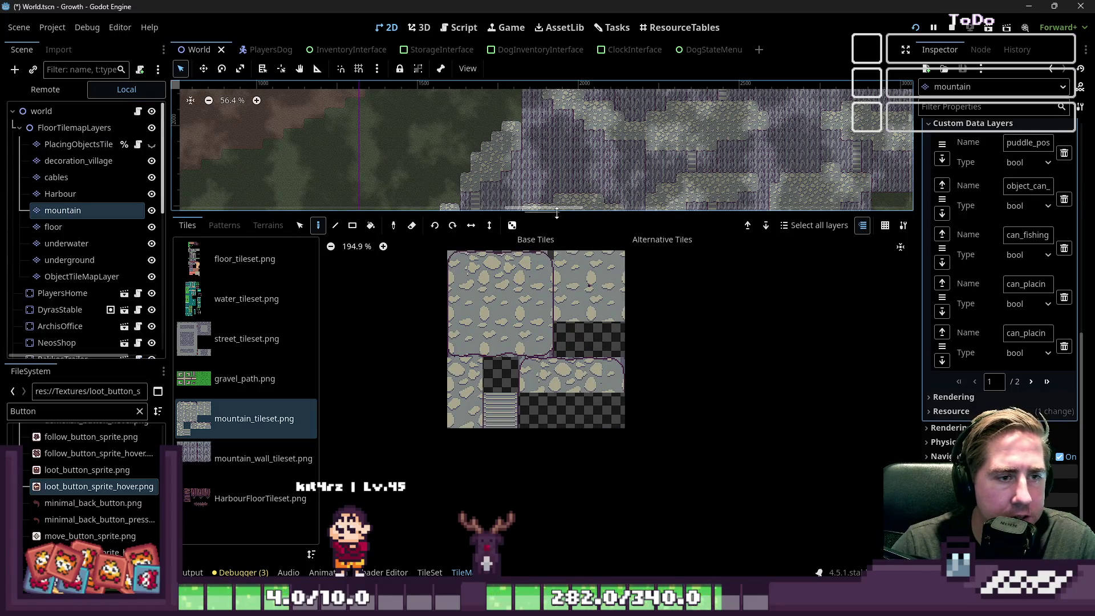
left_click_drag(558, 213, 558, 445)
scroll(481, 323, "down", 3)
scroll(586, 213, "up", 3)
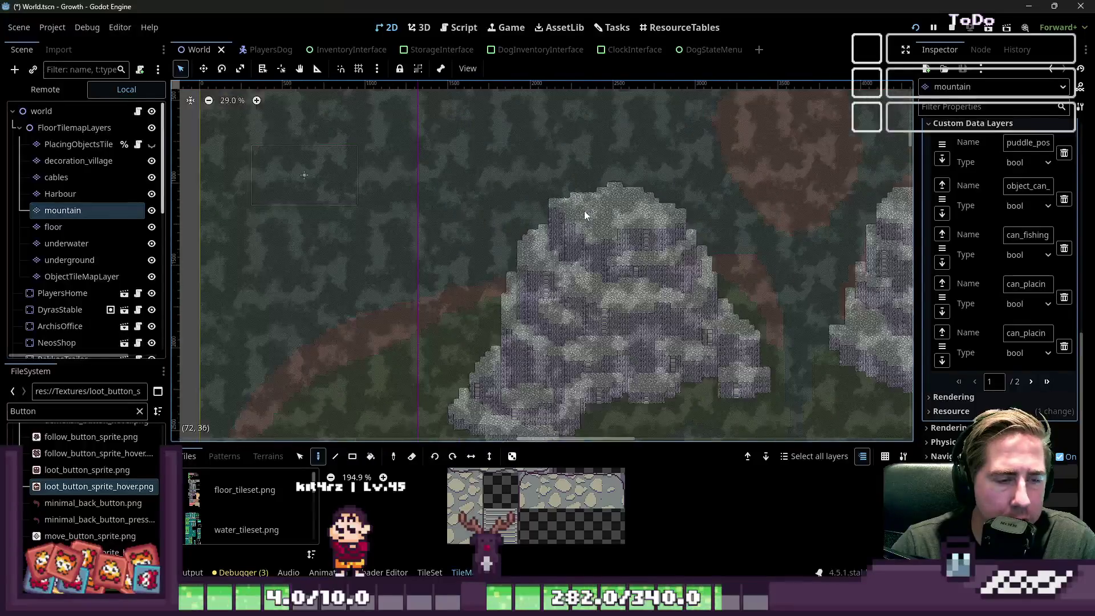
scroll(610, 226, "up", 9)
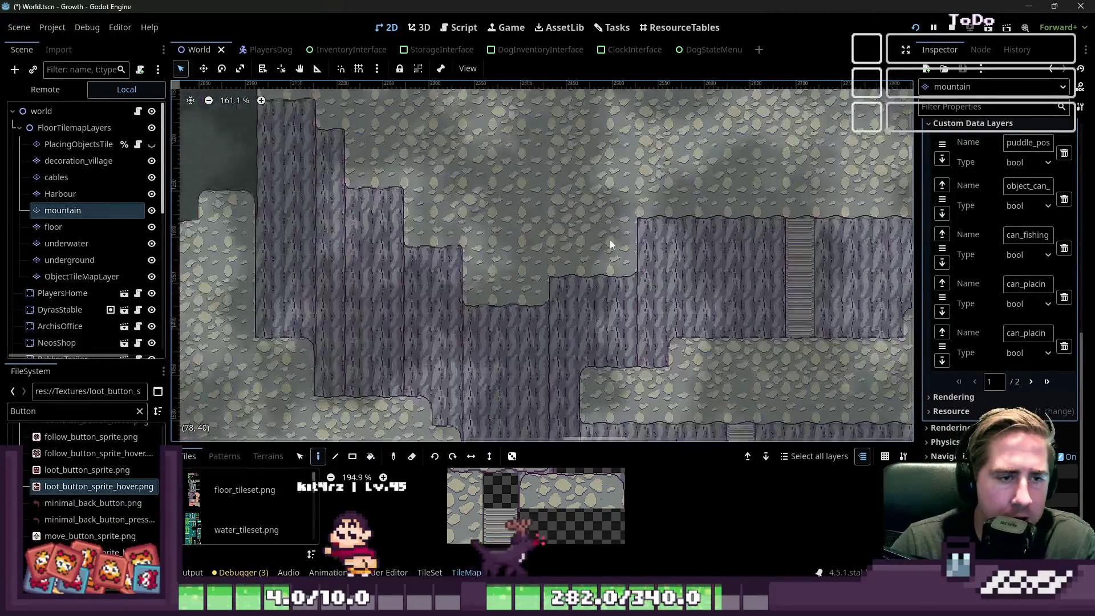
scroll(618, 238, "down", 3)
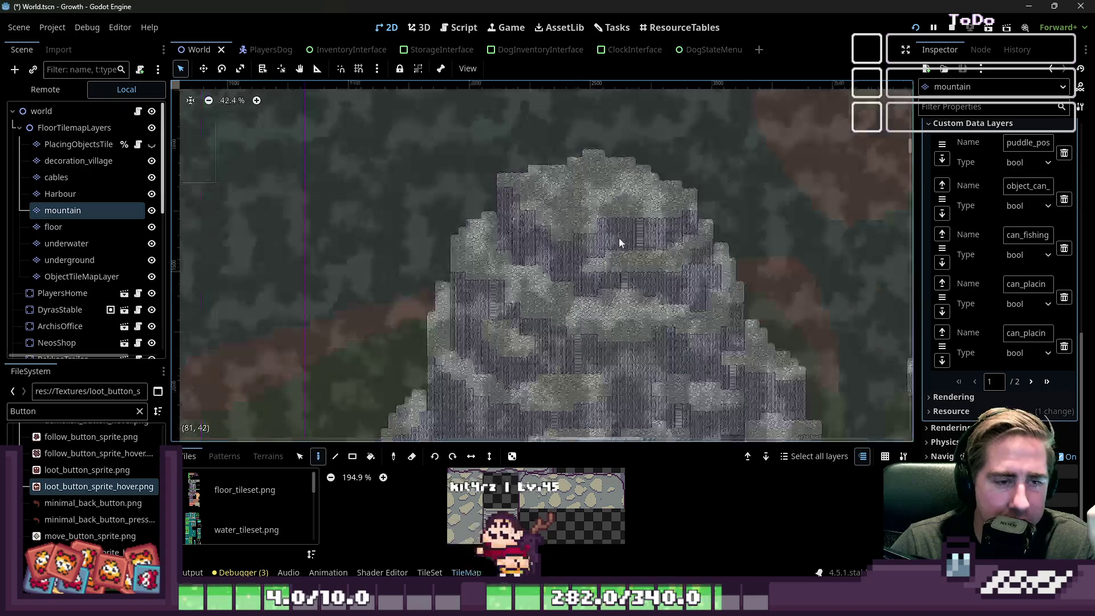
scroll(624, 285, "up", 3)
scroll(599, 291, "down", 12)
scroll(588, 328, "up", 3)
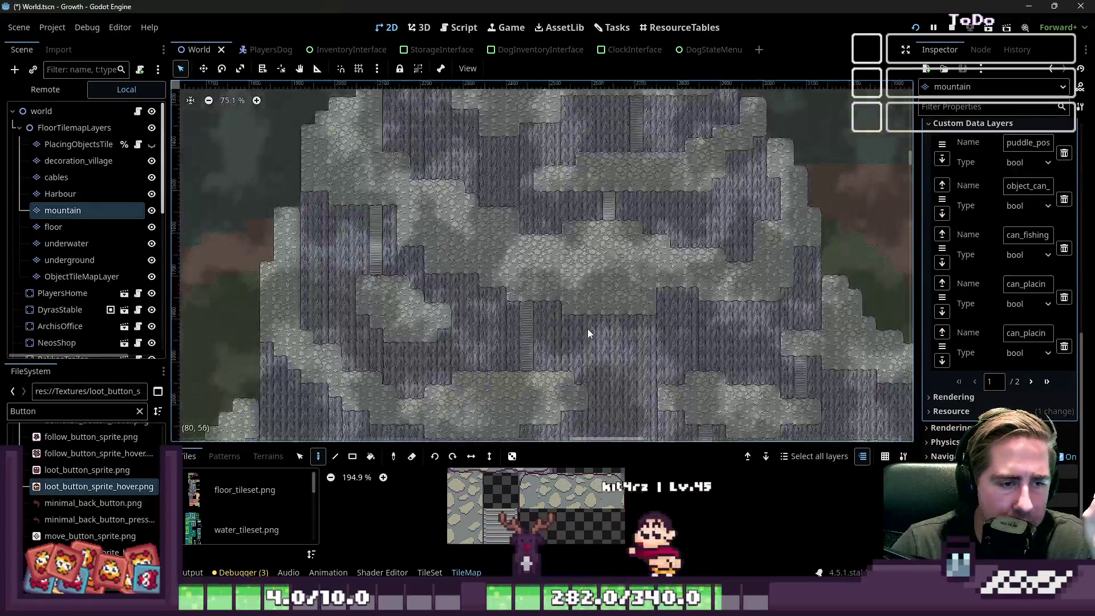
scroll(556, 228, "down", 5)
scroll(571, 231, "down", 3)
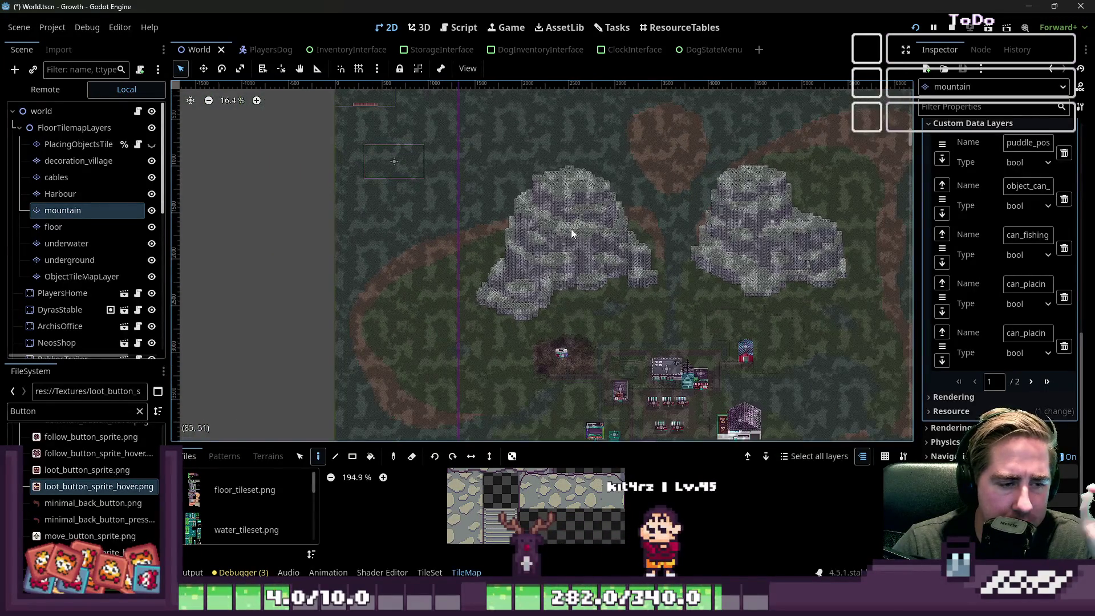
left_click(82, 278)
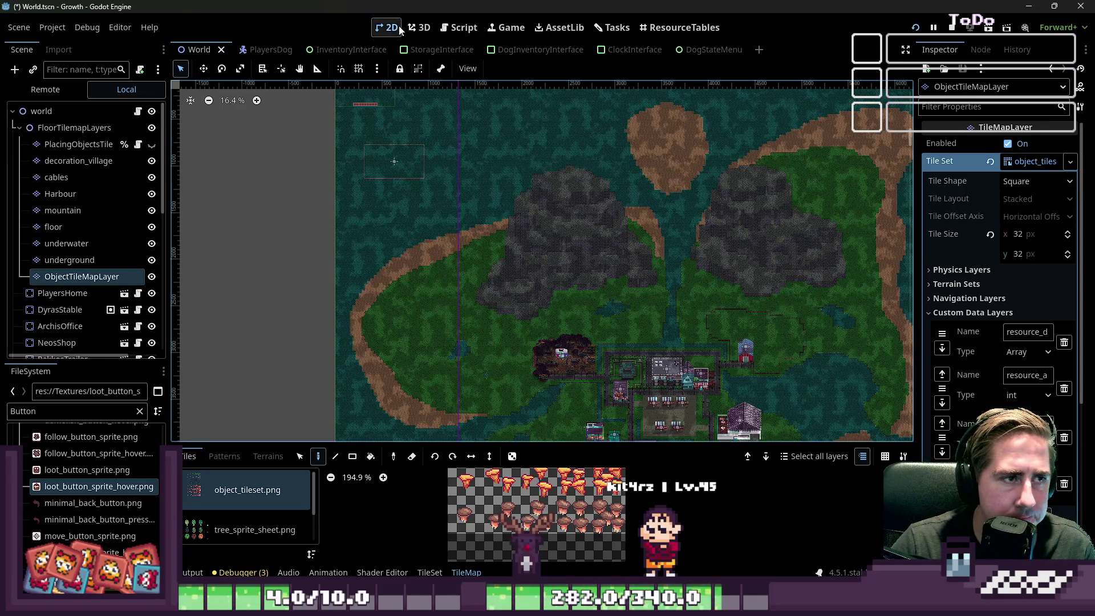
Open the world script's code and collapse the FloorTilemapLayers group.
left_click(442, 28)
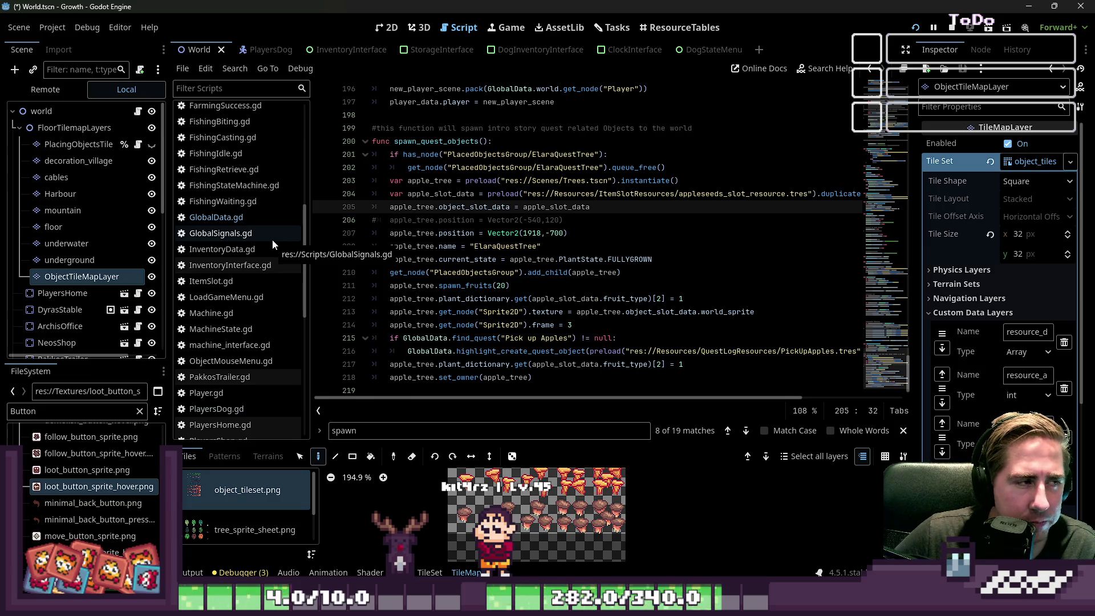
left_click(19, 128)
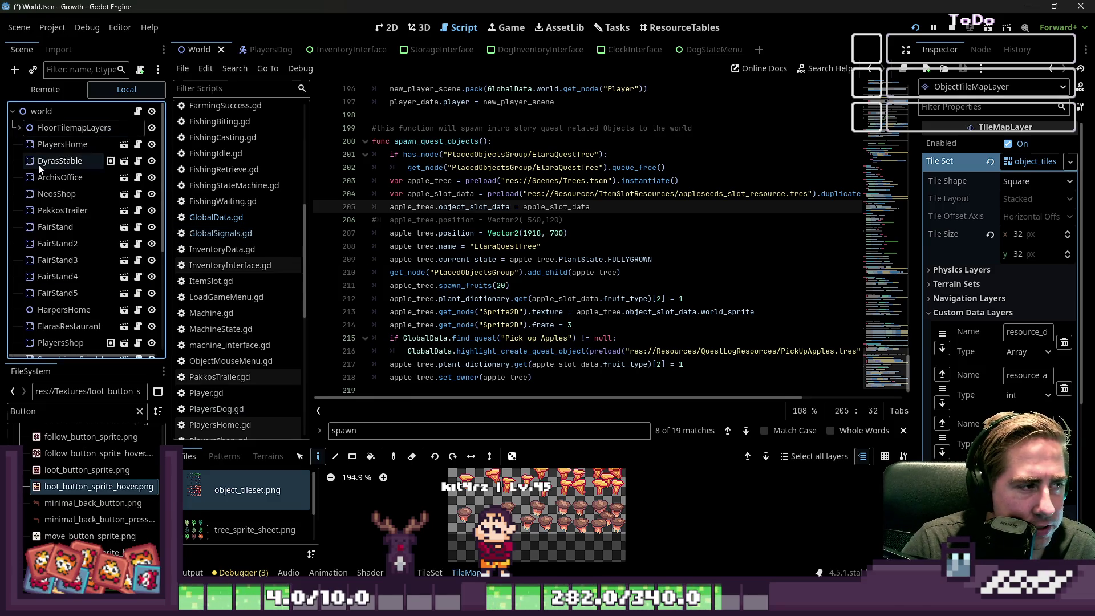
left_click(19, 128)
left_click(19, 128)
Switch to the Remote tree, open GlobalData.gd at its spawning code, and inspect live GlobalData.
left_click(48, 93)
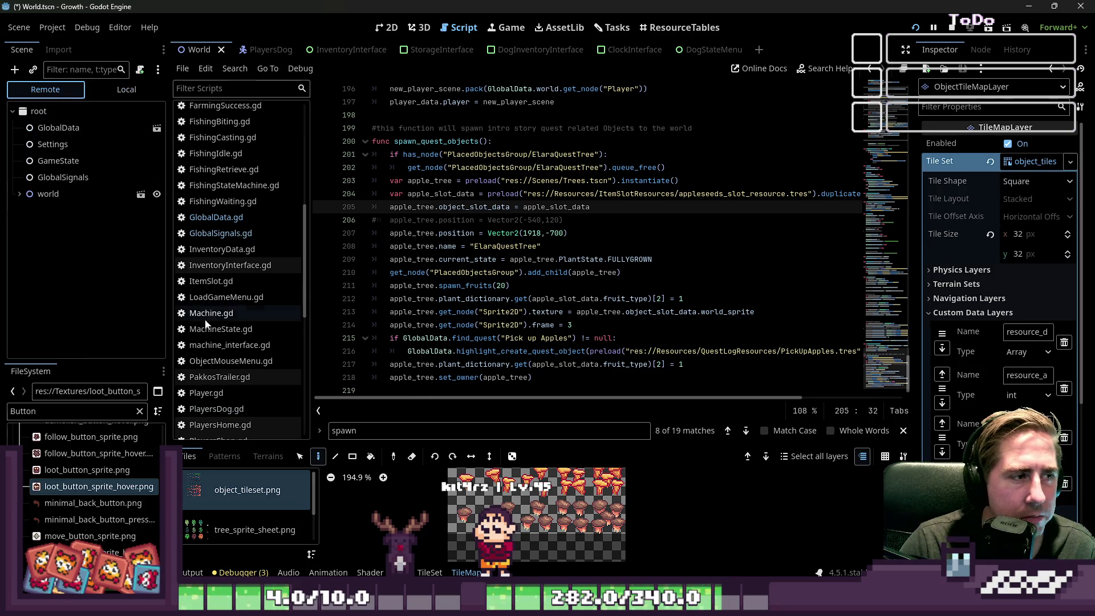
left_click(263, 218)
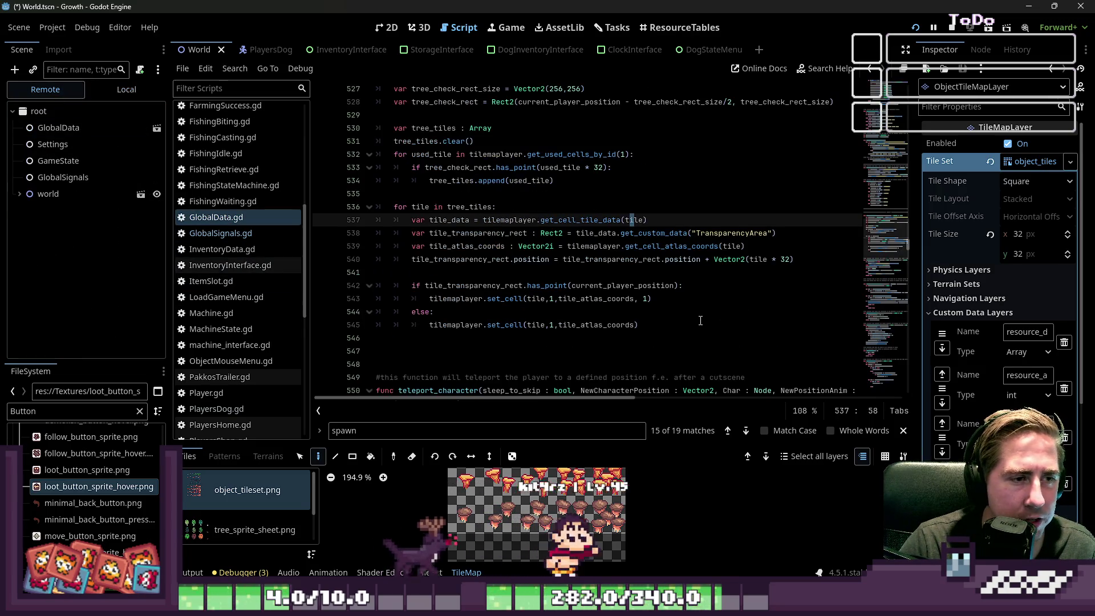
scroll(701, 320, "up", 3)
scroll(694, 320, "up", 3)
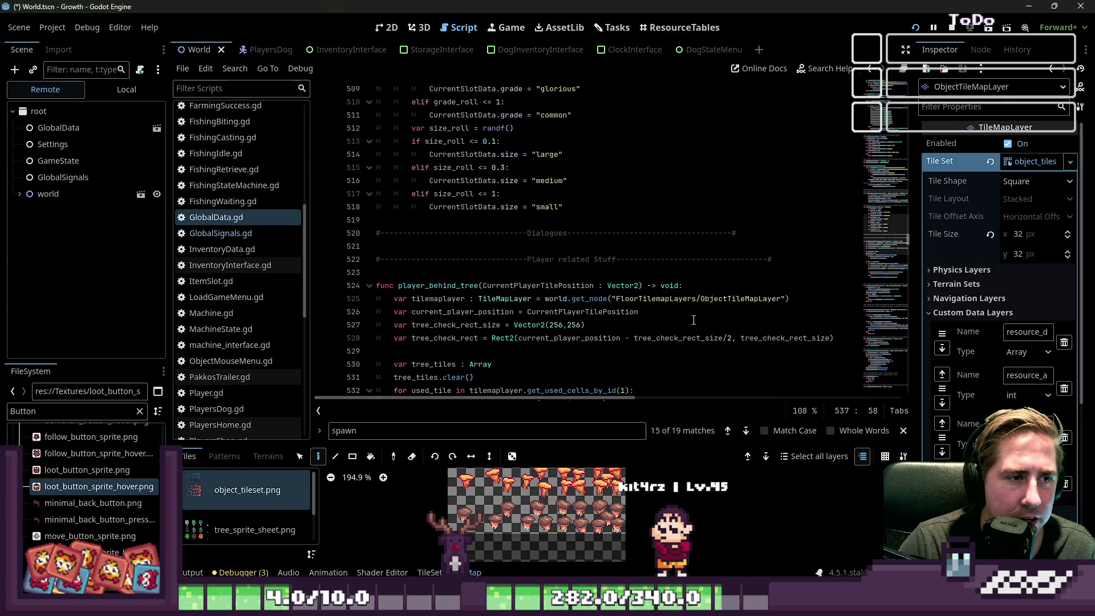
scroll(682, 319, "up", 4)
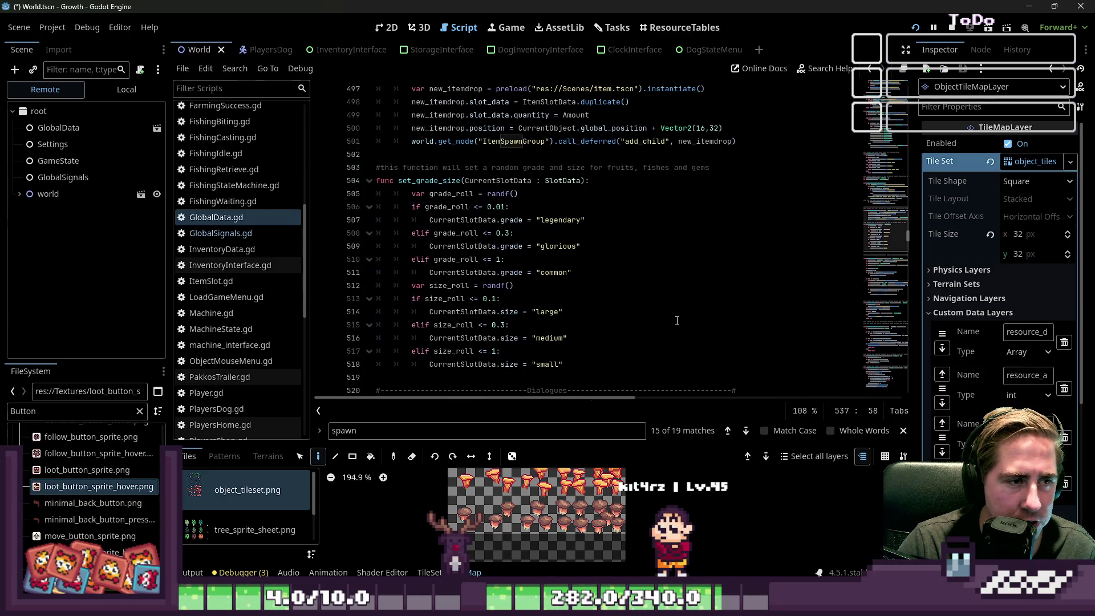
scroll(677, 321, "up", 4)
scroll(678, 324, "up", 5)
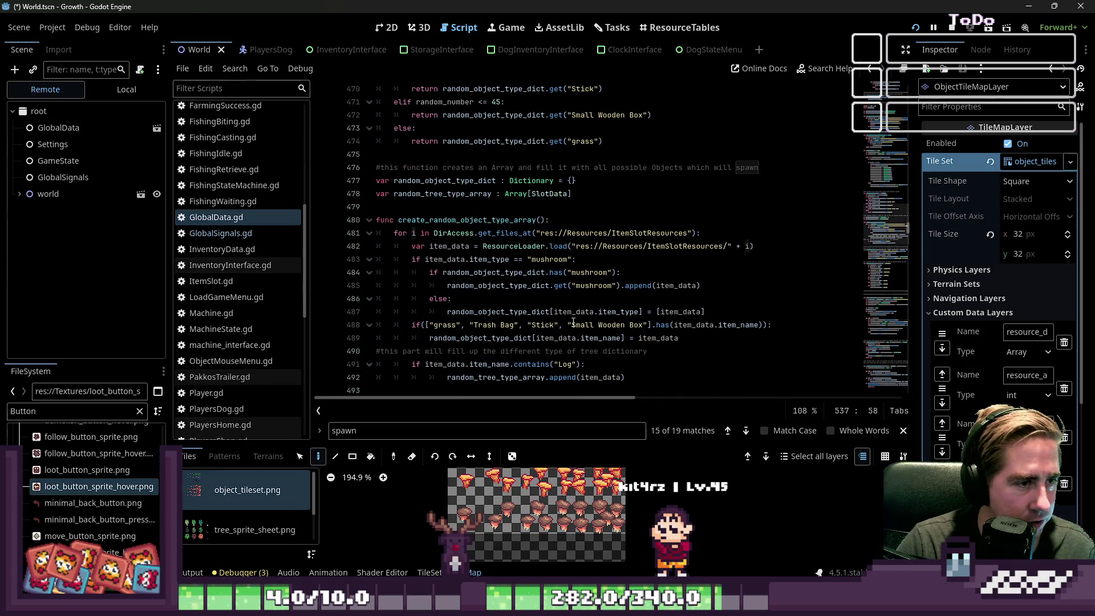
scroll(573, 323, "up", 2)
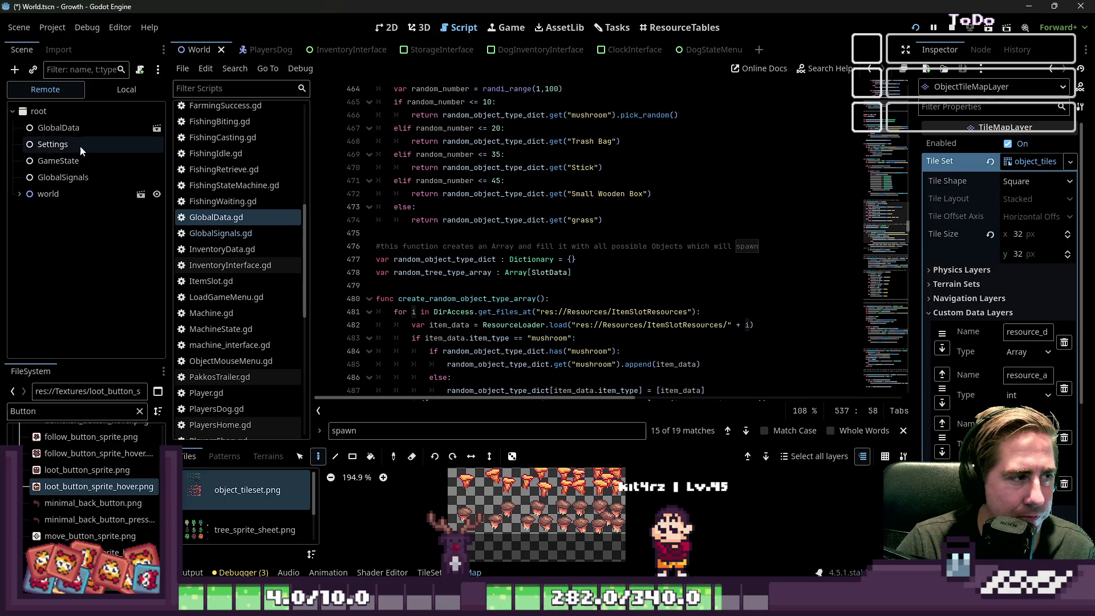
left_click(86, 133)
scroll(559, 272, "up", 8)
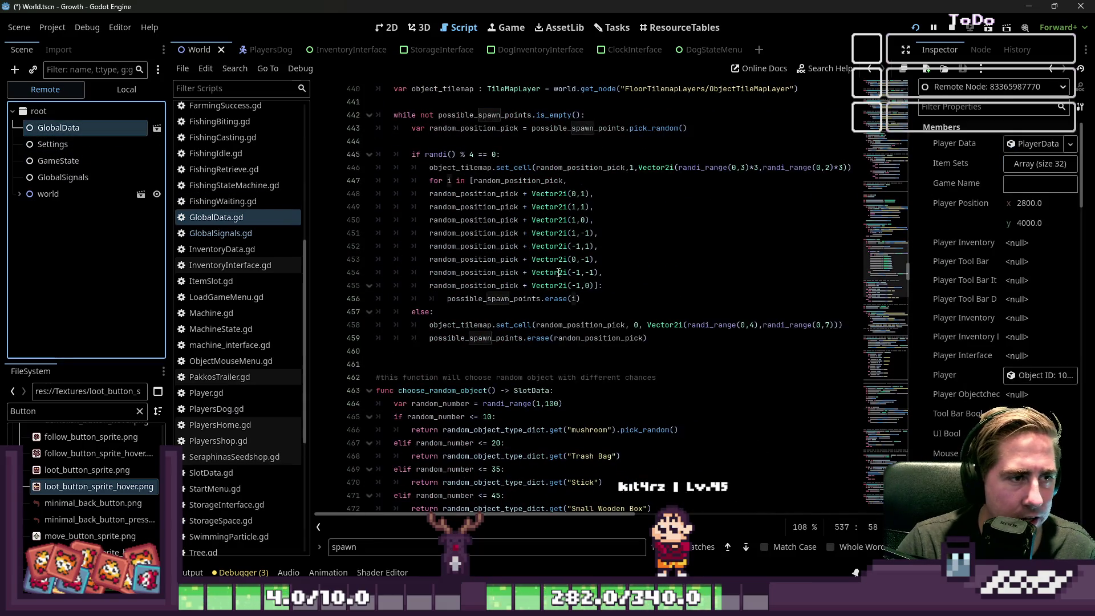
Select spawn_objects and the WorldCreation header, then place the caret on empty line 493.
scroll(559, 272, "up", 2)
double_click(426, 143)
scroll(437, 225, "up", 1)
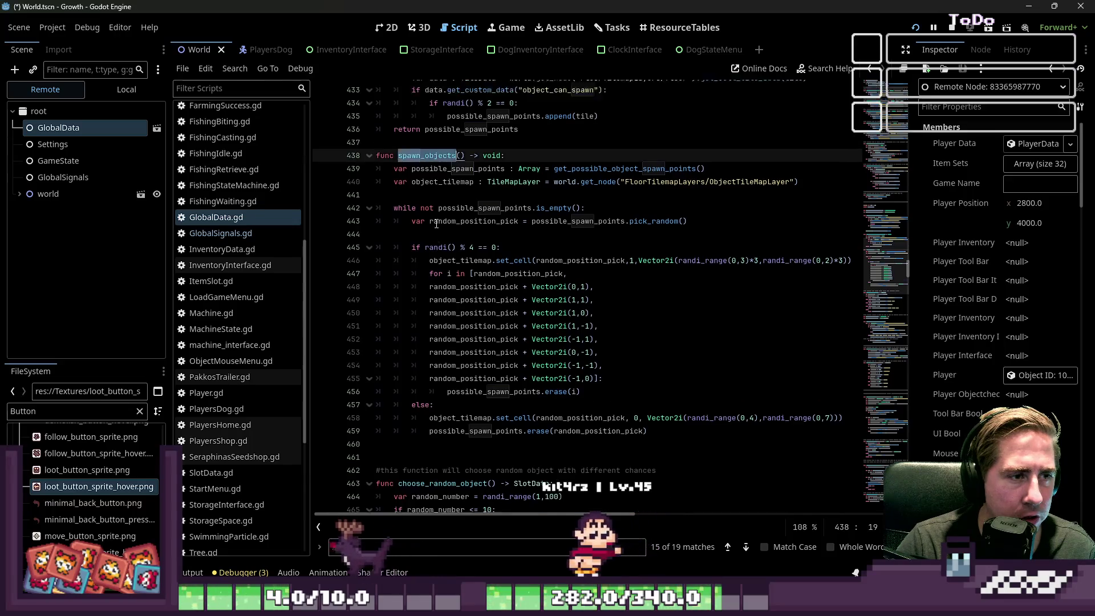
scroll(437, 224, "up", 9)
left_click(564, 128)
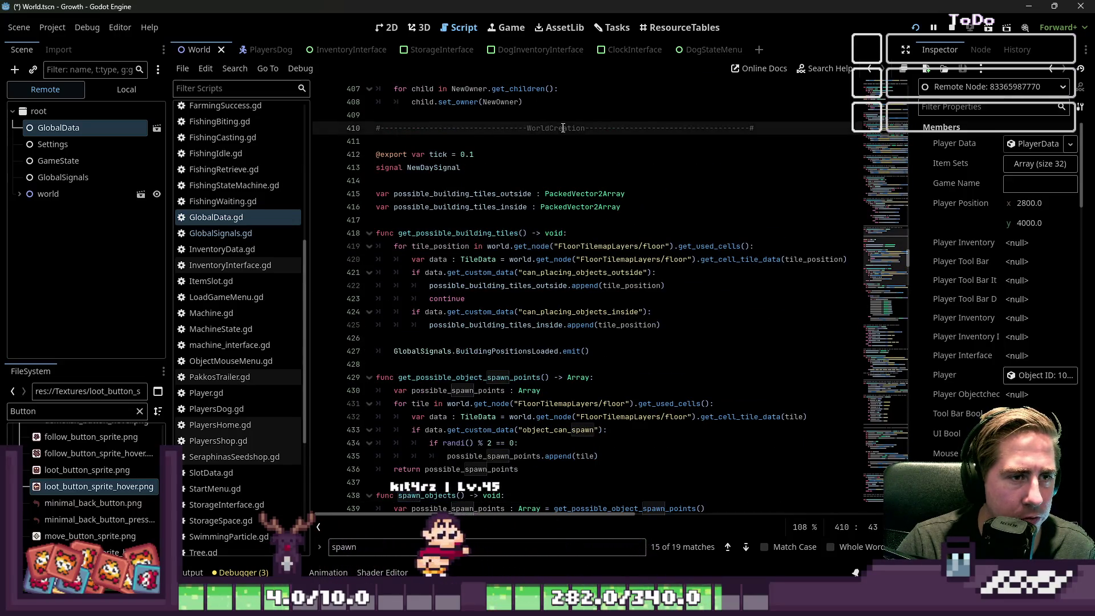
double_click(563, 128)
scroll(509, 228, "down", 9)
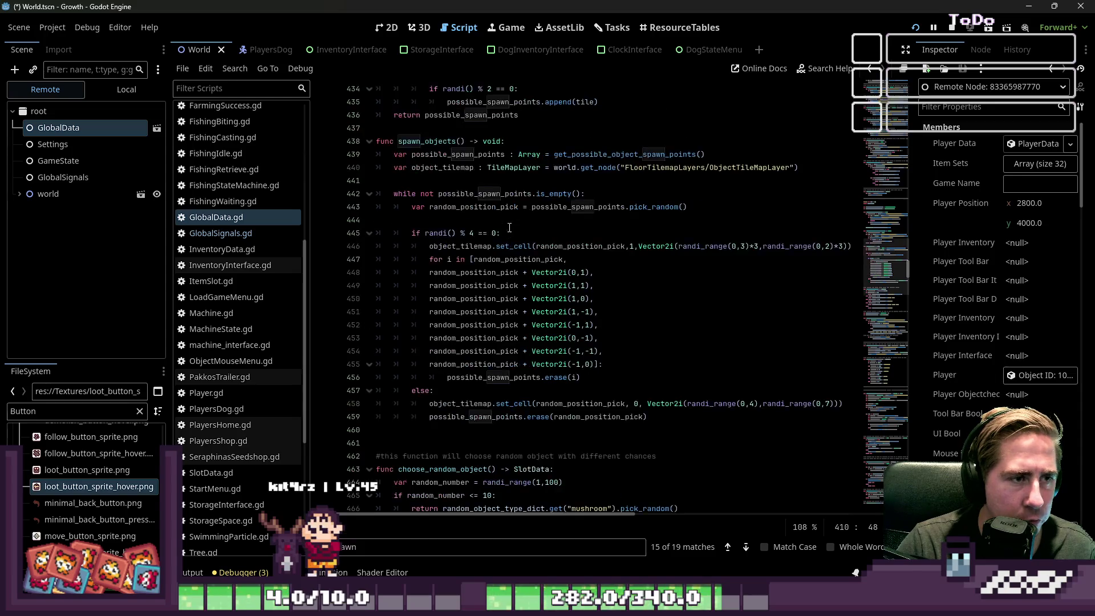
scroll(509, 228, "down", 4)
scroll(420, 272, "down", 9)
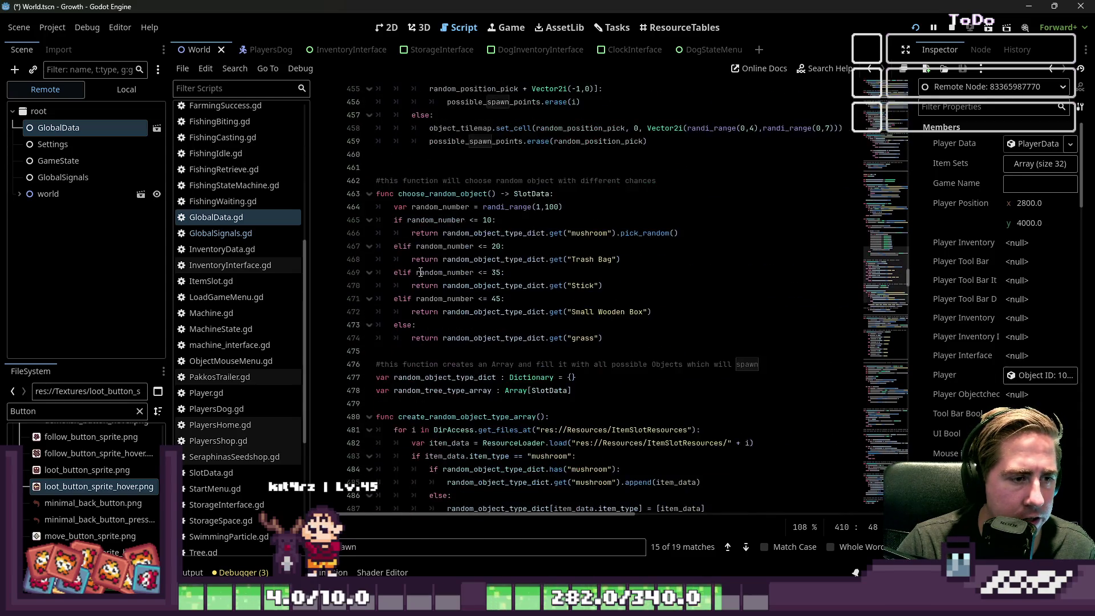
left_click(404, 361)
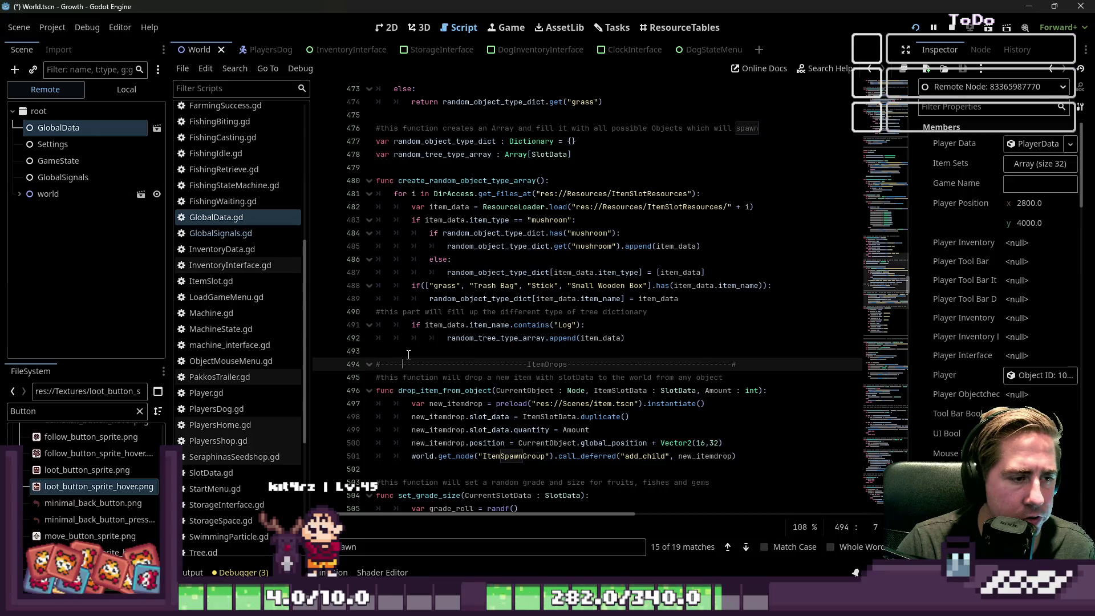
left_click(405, 351)
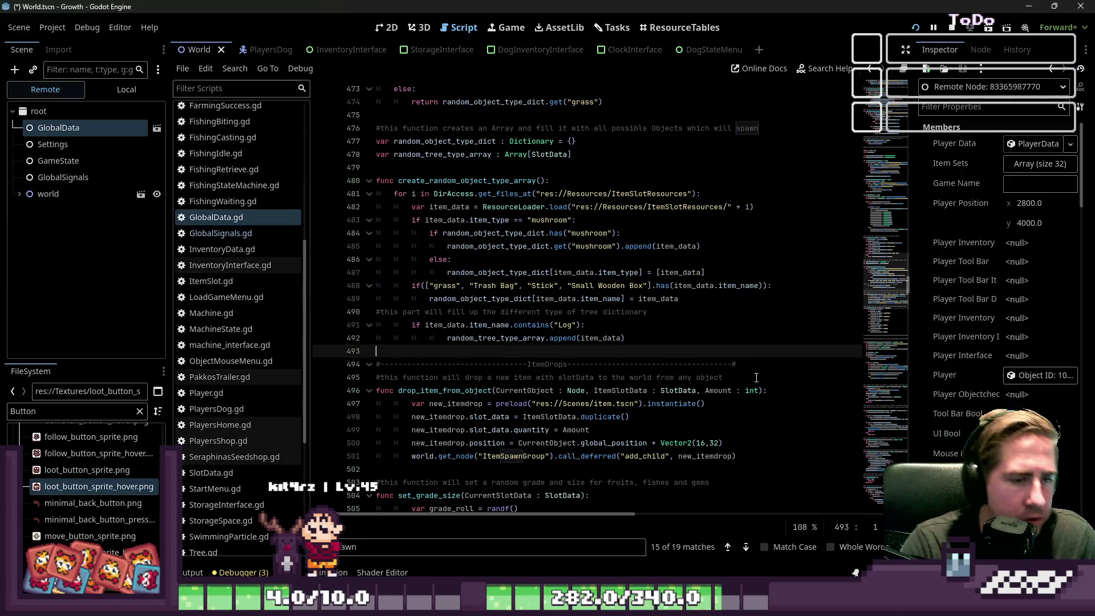
Fold create_random_object_type_array, choose_random_object, the line 445 if-block, the while loop and spawn_objects.
left_click(369, 181)
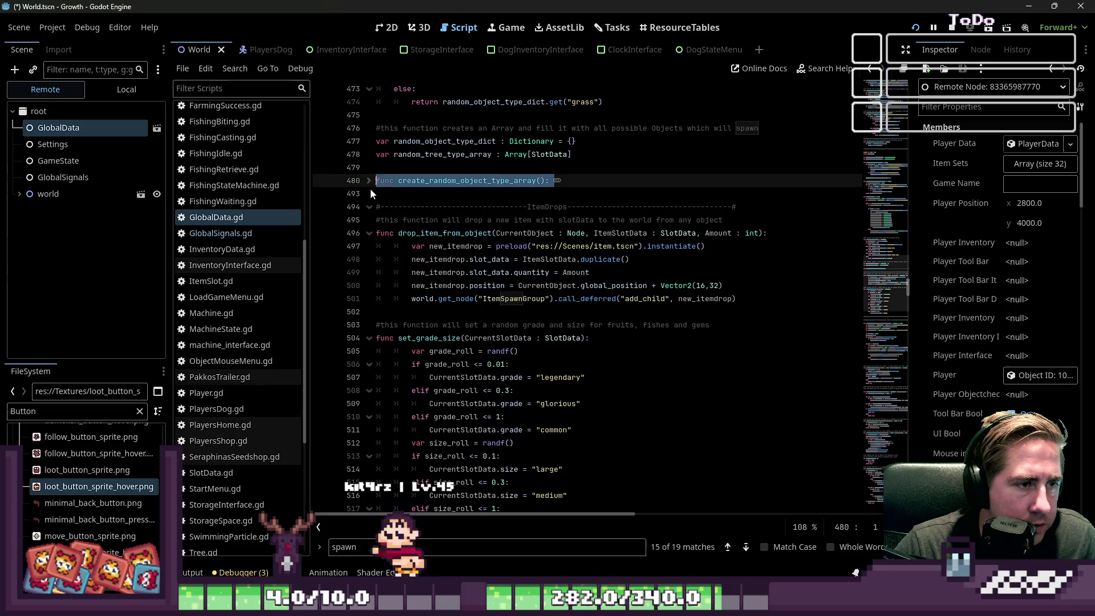
scroll(375, 207, "up", 7)
left_click(369, 233)
scroll(371, 237, "up", 4)
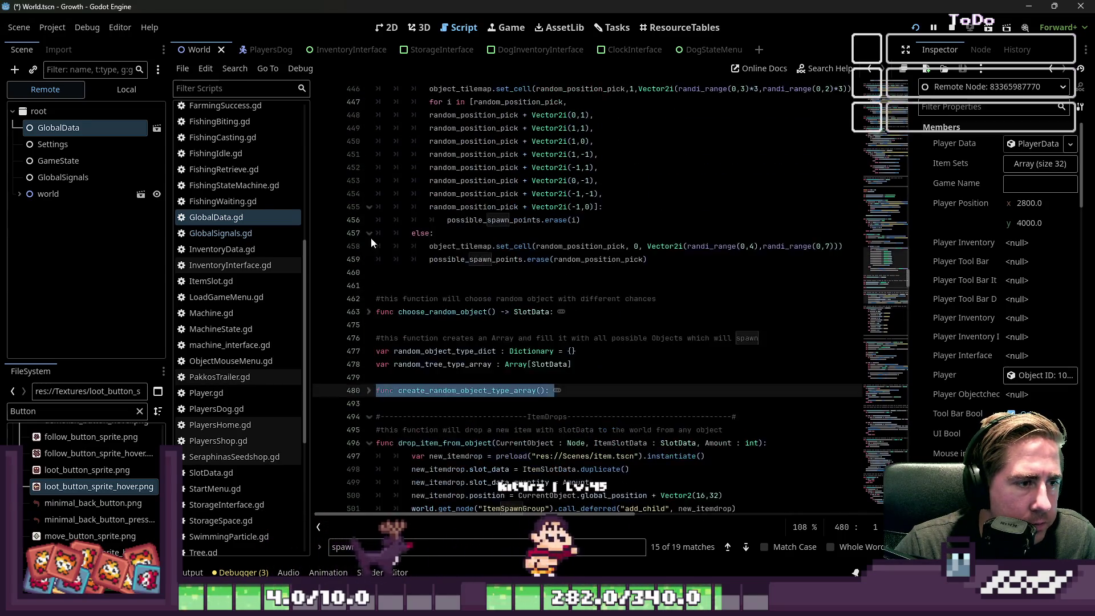
left_click(368, 155)
scroll(371, 189, "up", 2)
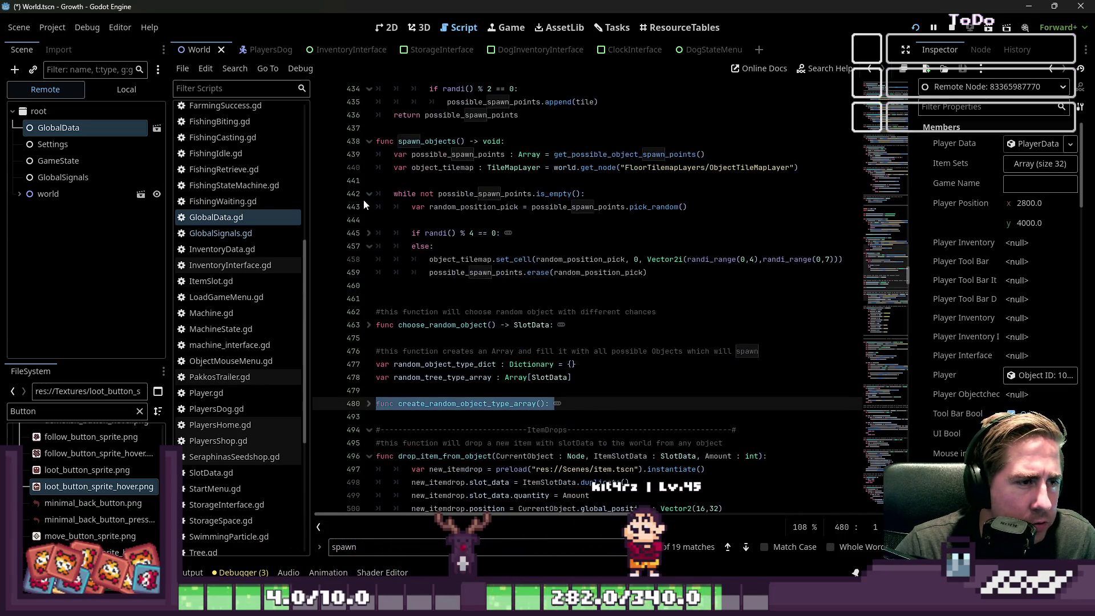
left_click(367, 195)
left_click(369, 141)
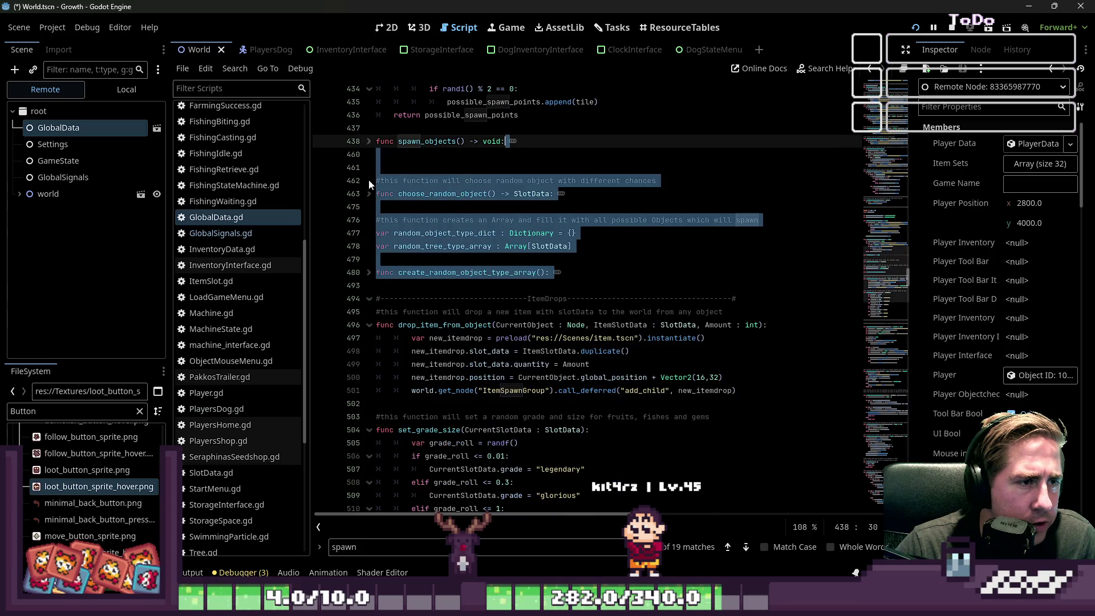
Refold spawn_objects and also fold get_possible_object_spawn_points.
left_click(403, 194)
mouse_move(376, 181)
left_mouse_down()
mouse_move(502, 194)
mouse_move(550, 272)
left_mouse_up()
left_click(492, 272)
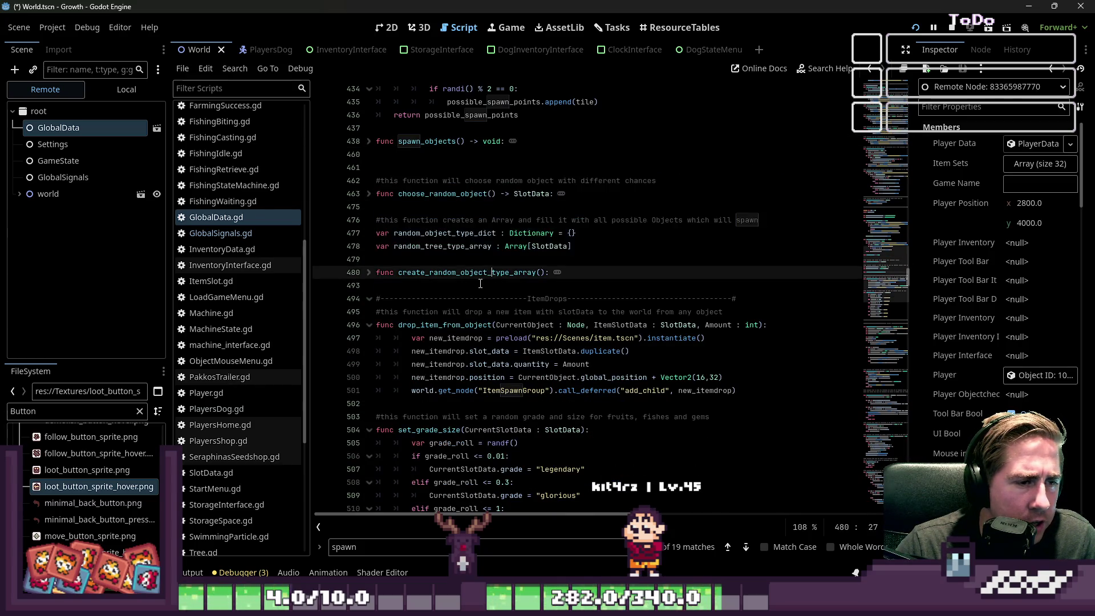
scroll(480, 284, "up", 2)
left_click(500, 228)
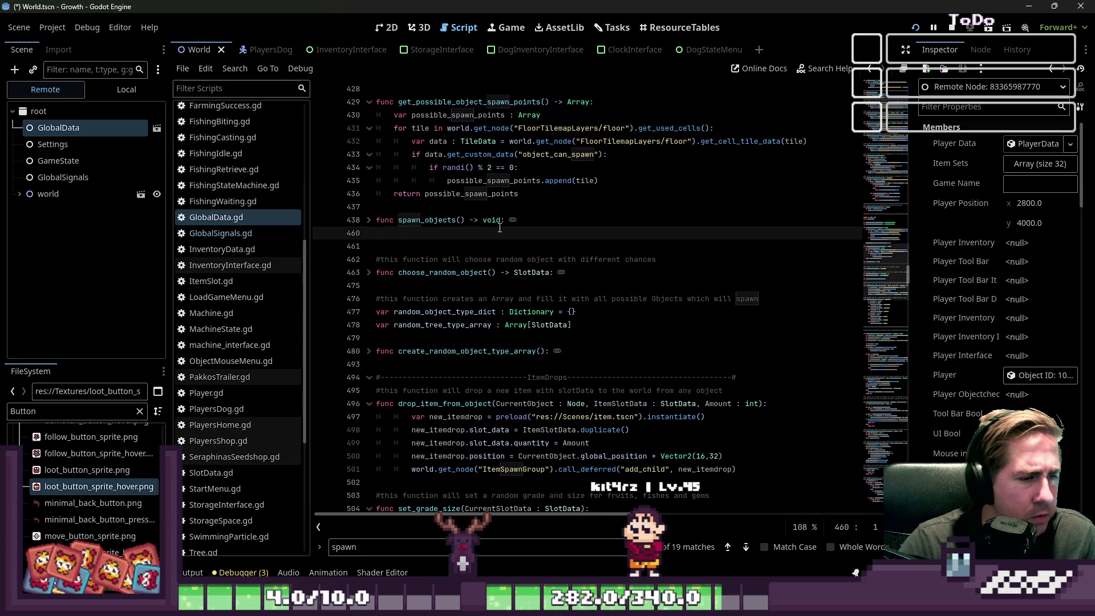
key("Left")
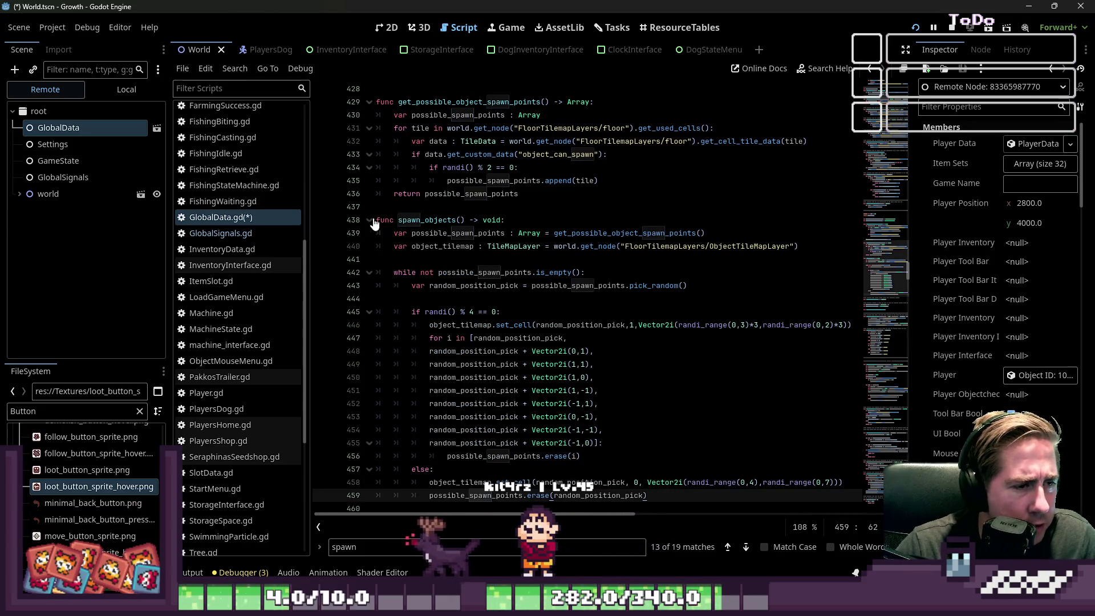
left_click(370, 220)
scroll(432, 301, "up", 2)
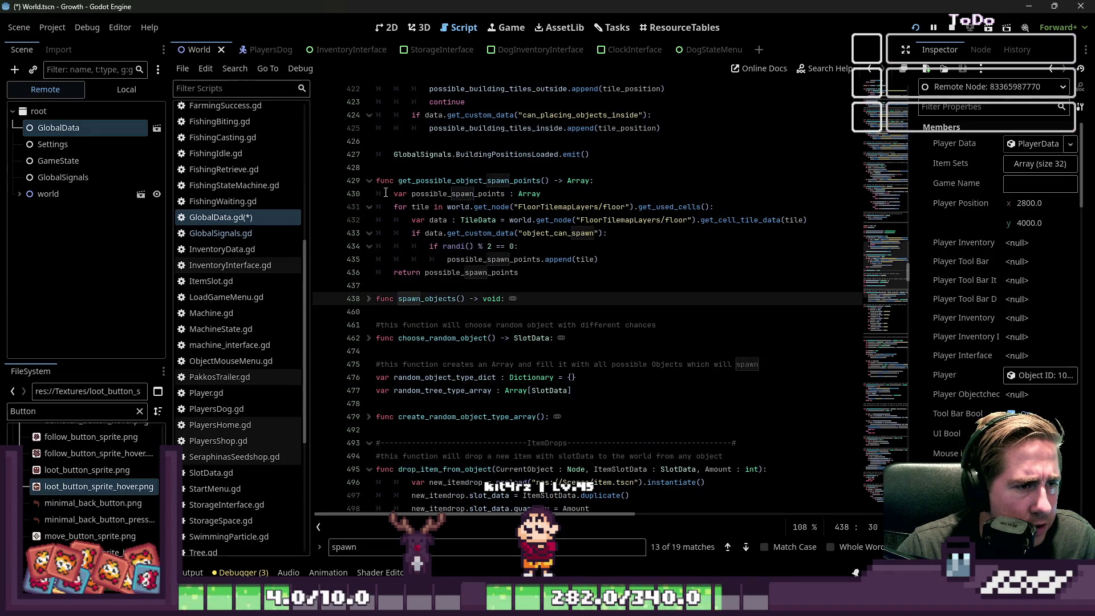
left_click(368, 181)
Insert blank lines at line 492 and delete the unfinished func line.
left_click(432, 342)
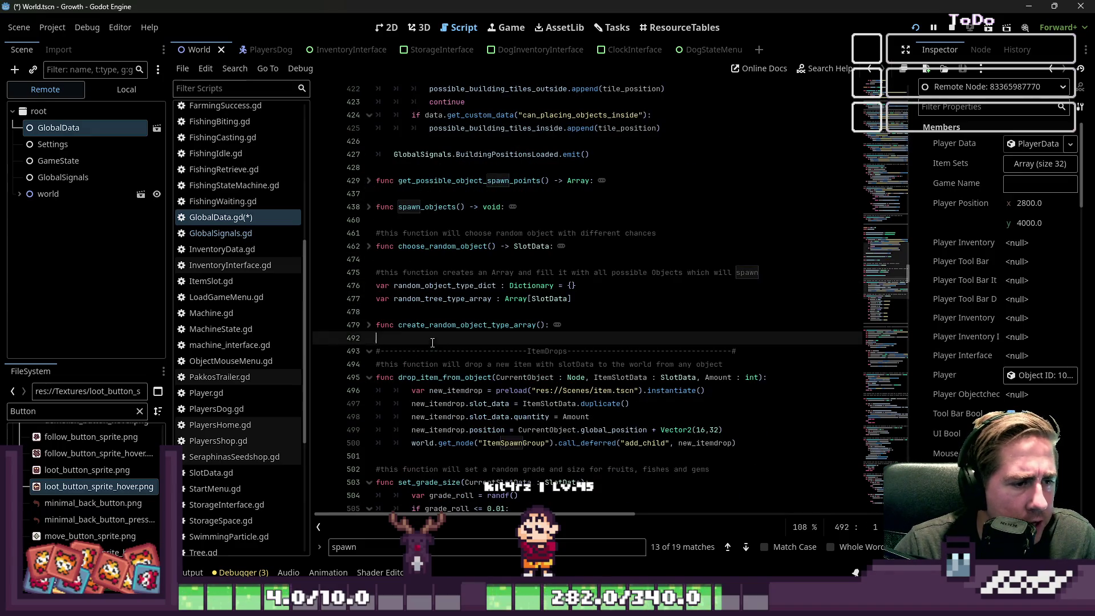
key("Return")
type("func")
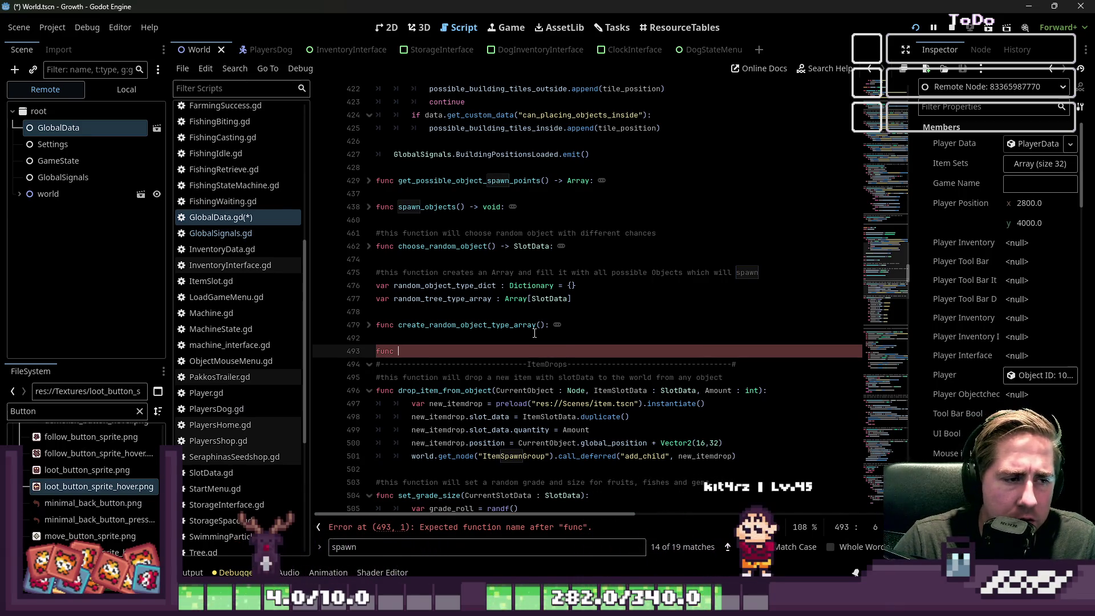
key("Return")
key("Up")
key("BackSpace")
key("BackSpace")
key("BackSpace")
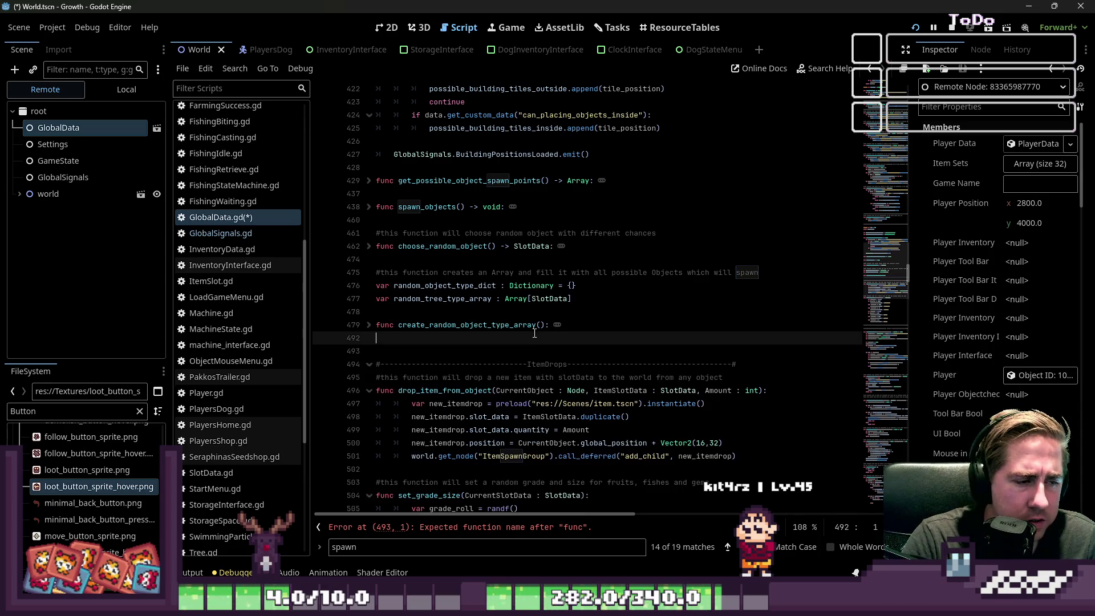
Restart the test game with a new character named 'sad' and move the beehive into the hotbar.
left_click(949, 28)
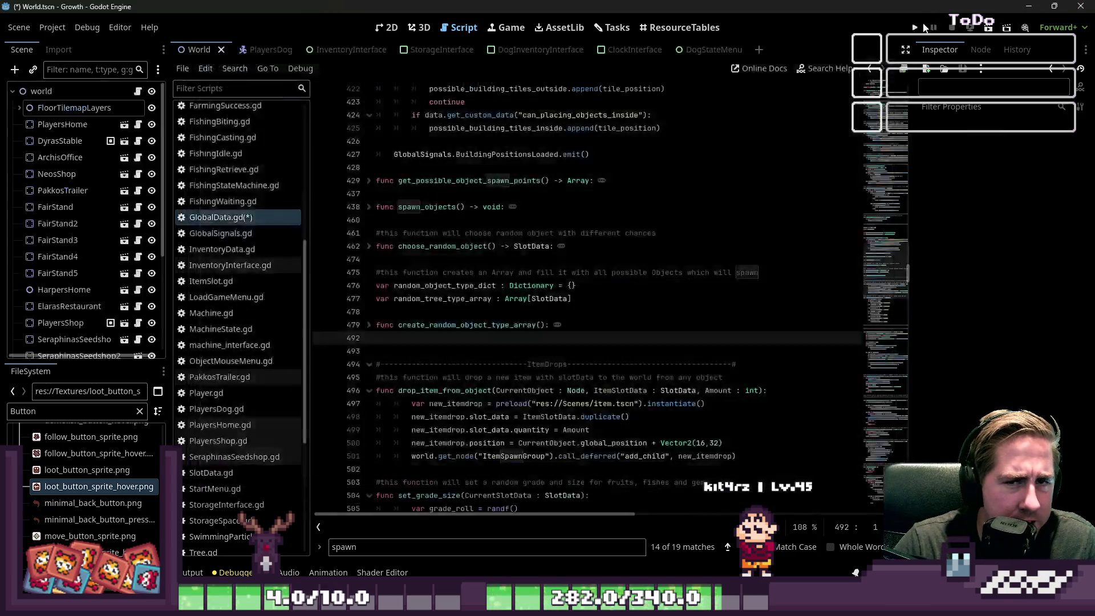
left_click(915, 28)
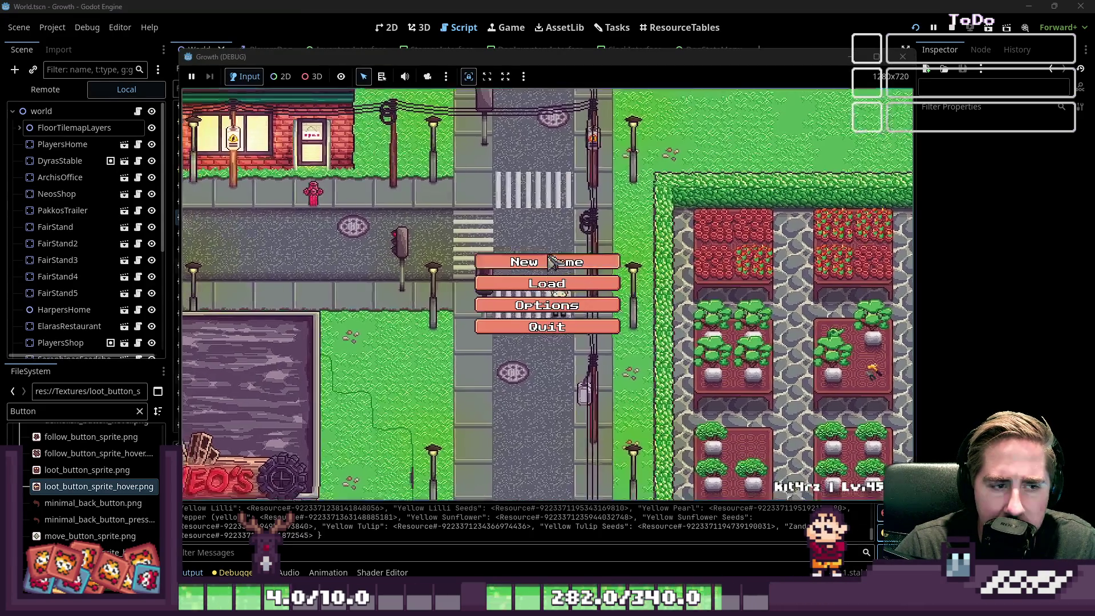
left_click(550, 261)
type("sad")
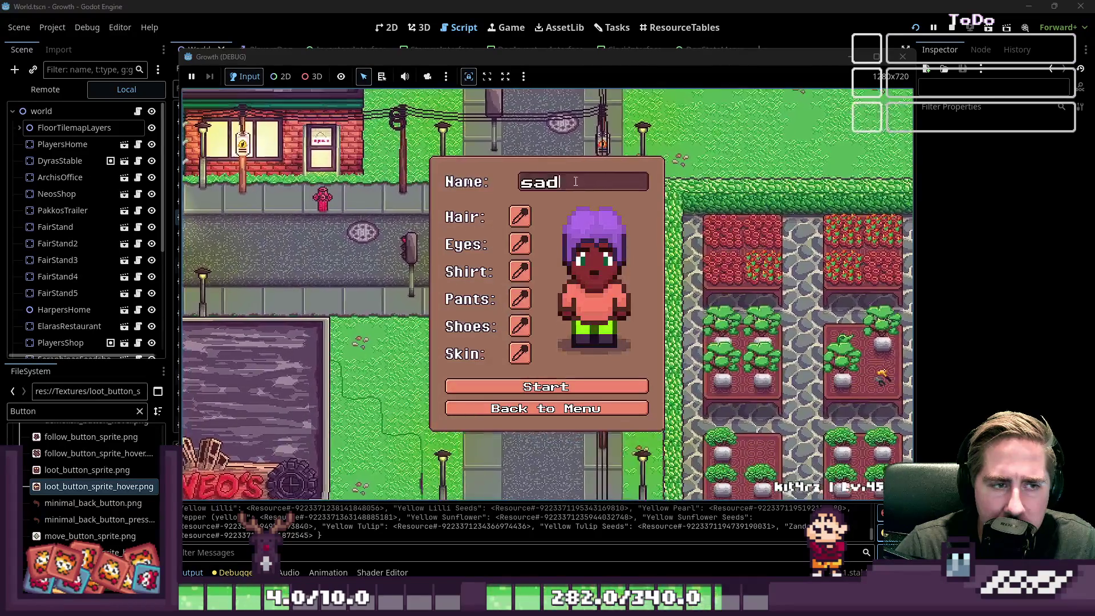
left_click(539, 393)
key("i")
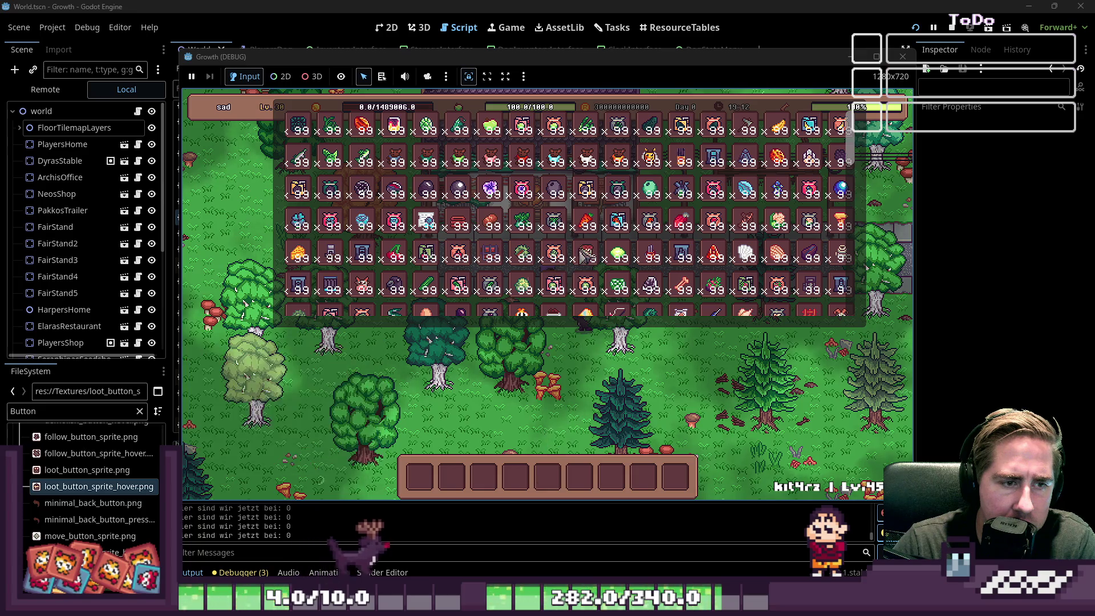
left_click(690, 158)
key("i")
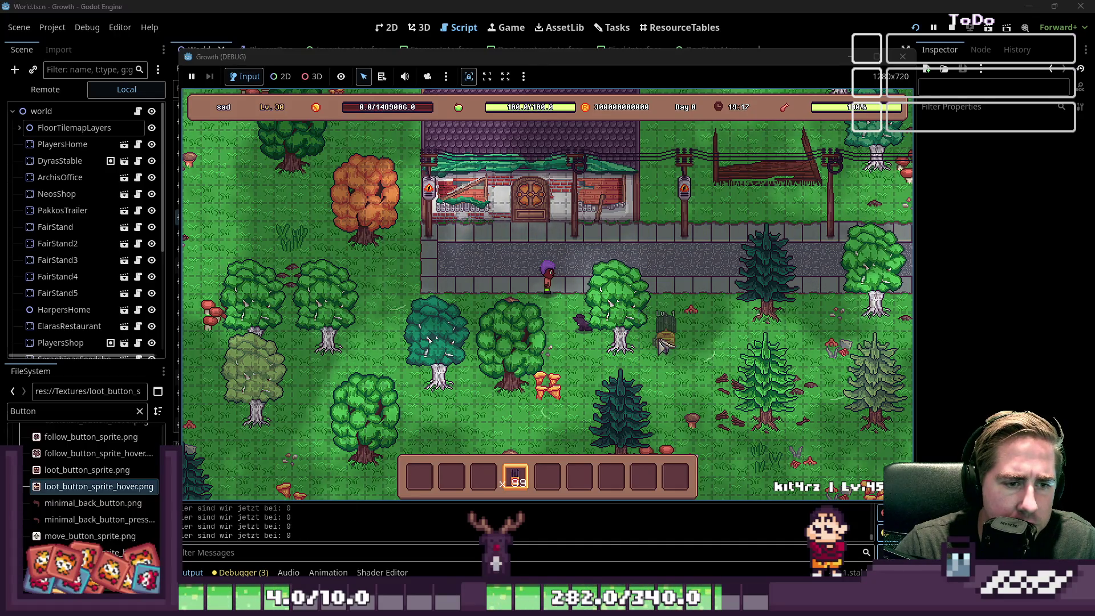
Place a cluster of beehives on the grass around the tree.
left_click(662, 345)
left_click(596, 349)
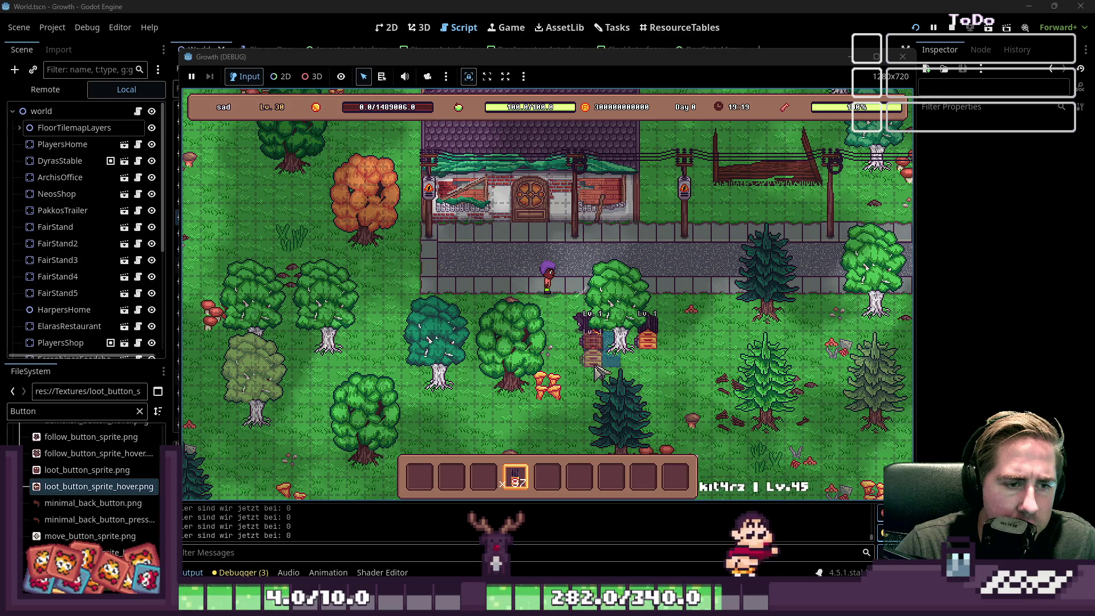
left_click(610, 381)
left_click(630, 381)
left_click(631, 320)
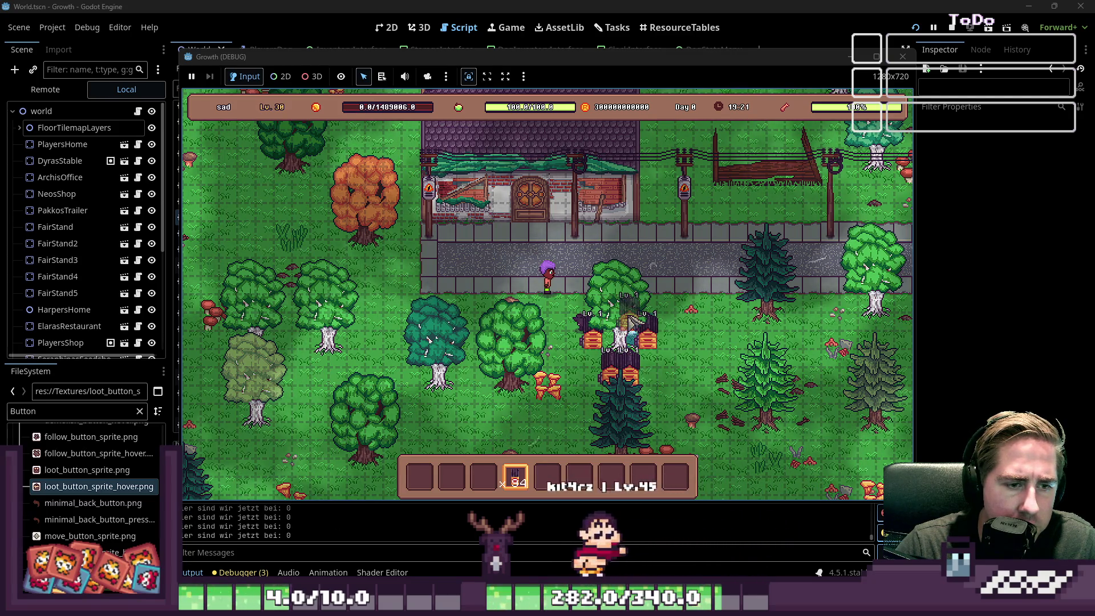
left_click(611, 320)
left_click(693, 344)
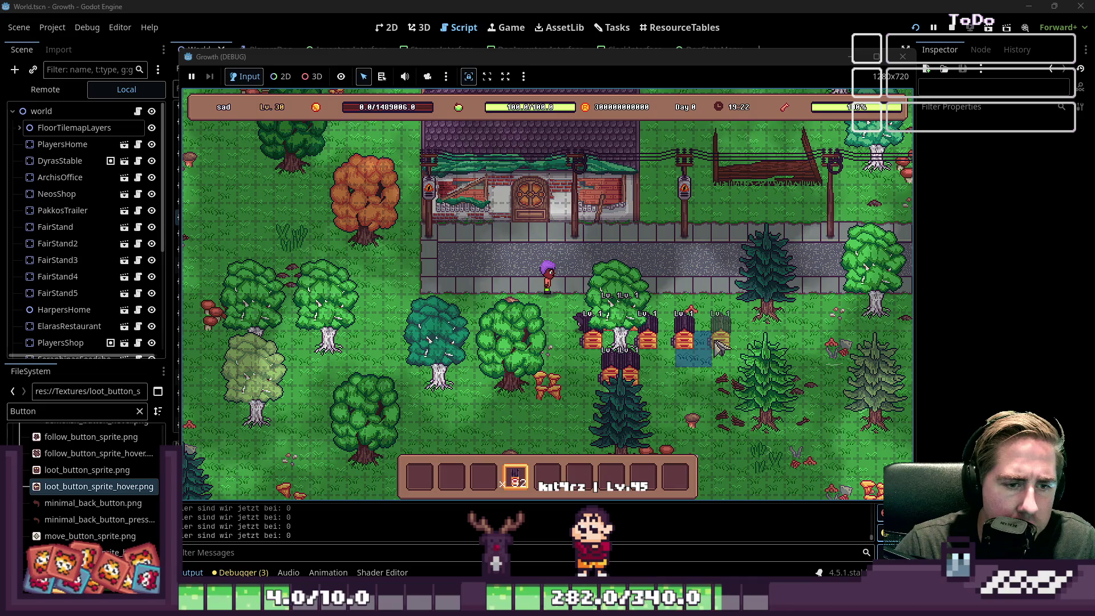
left_click(711, 349)
left_click(719, 349)
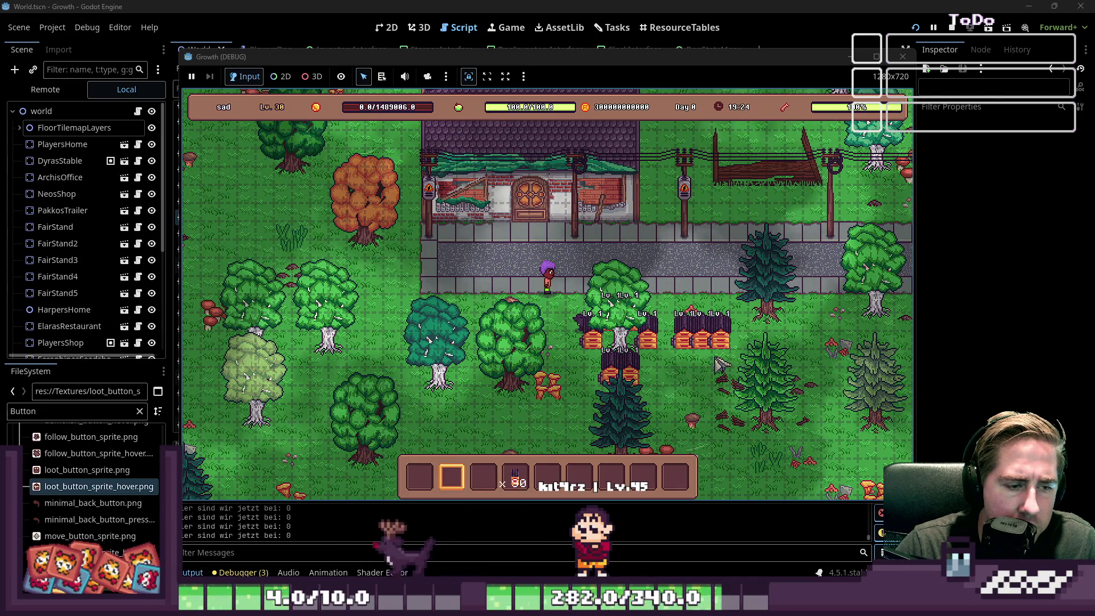
Switch hotbar slot, open a beehive's input/output panel, and stop the game with F8.
key("2")
left_click(721, 341)
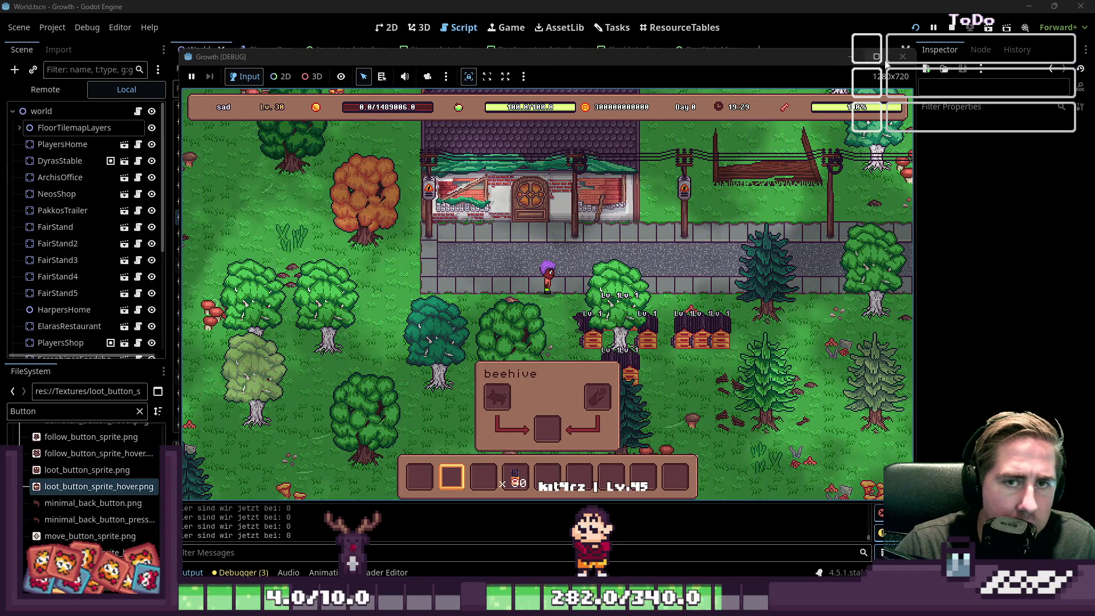
key("F8")
Insert func spawn_stones() -> void: with a pass body at line 493 of GlobalData.gd.
left_click(442, 193)
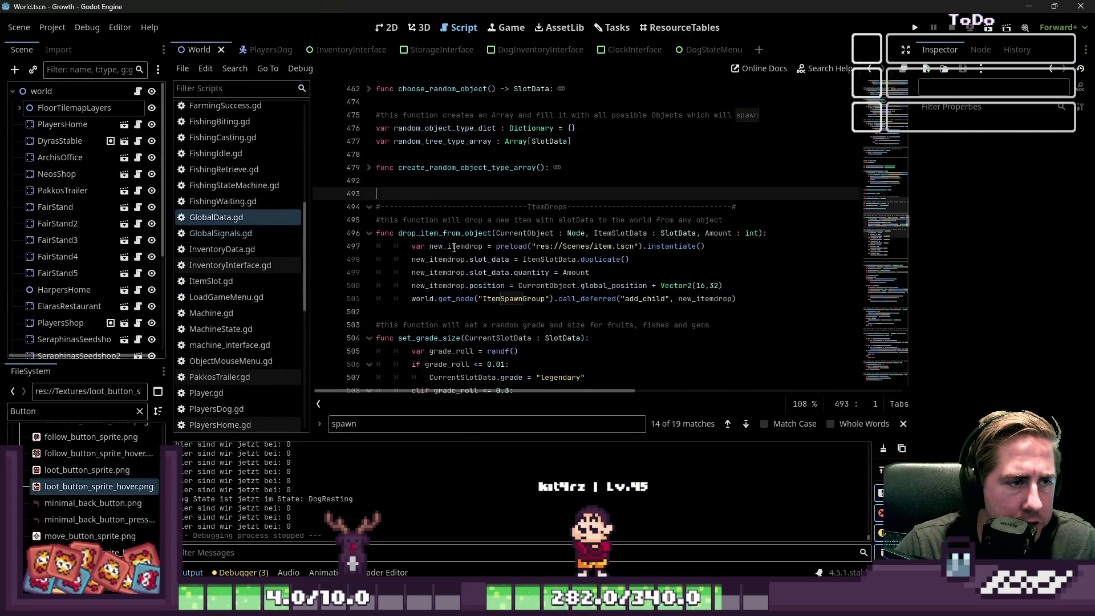
scroll(453, 342, "up", 3)
key("Return")
type("func ")
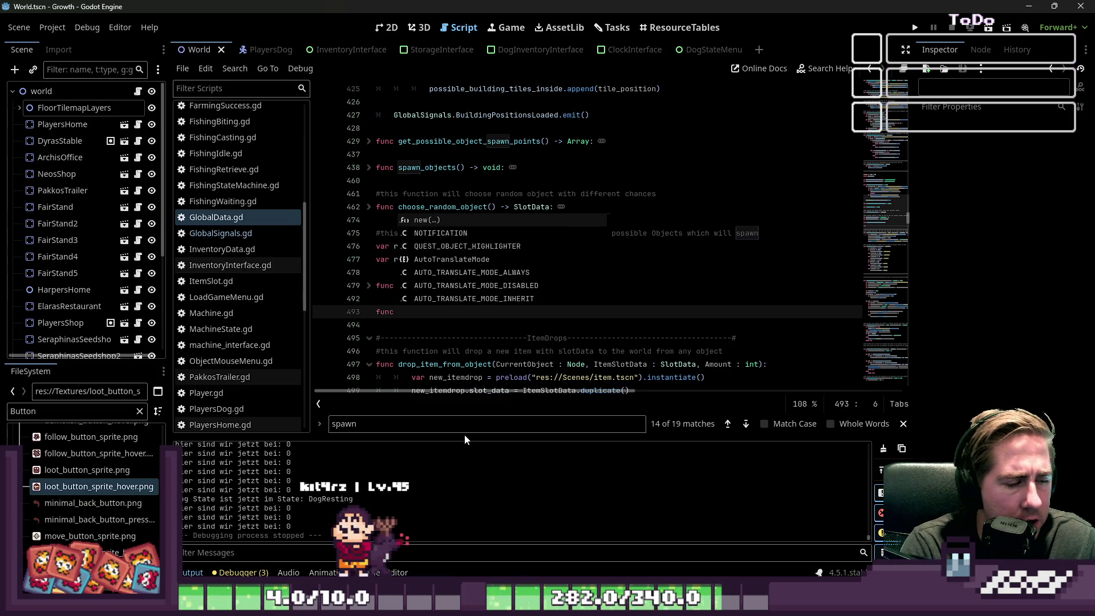
type("spawn_")
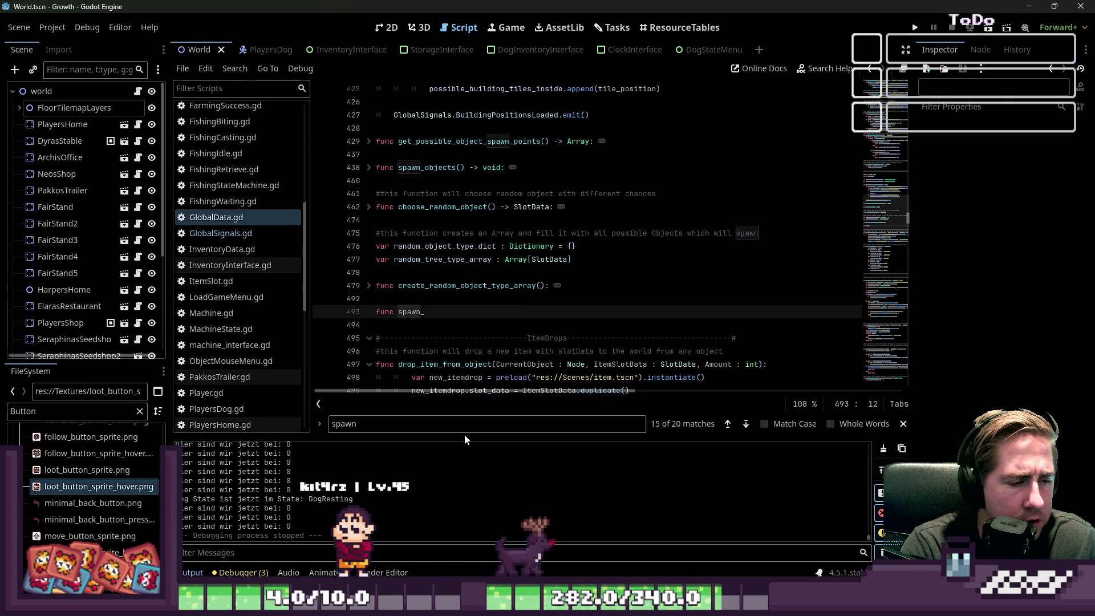
type("stones() -> vo")
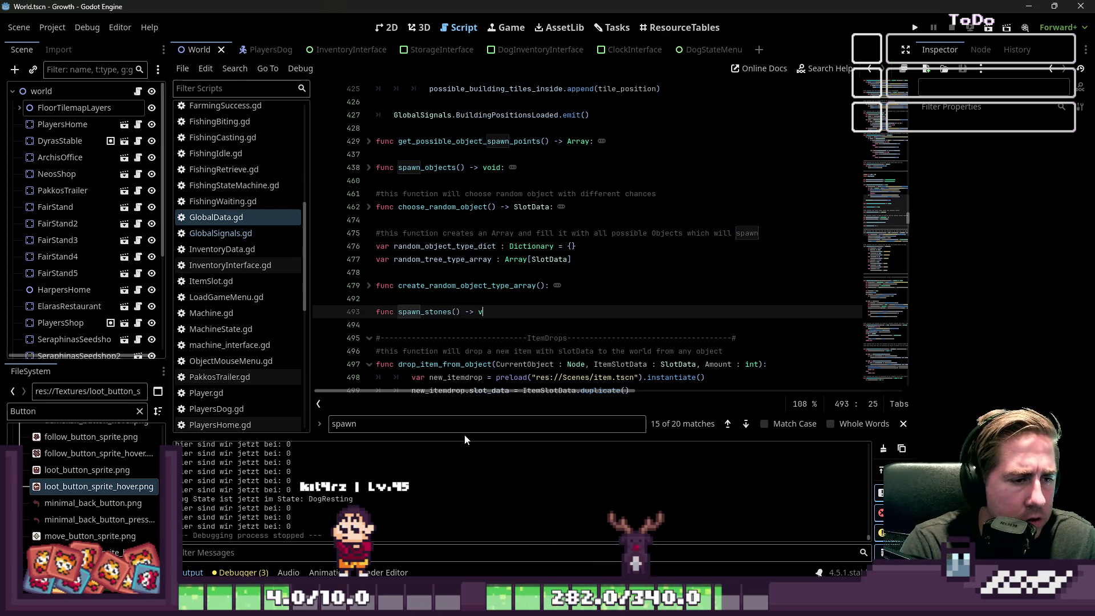
type("id:")
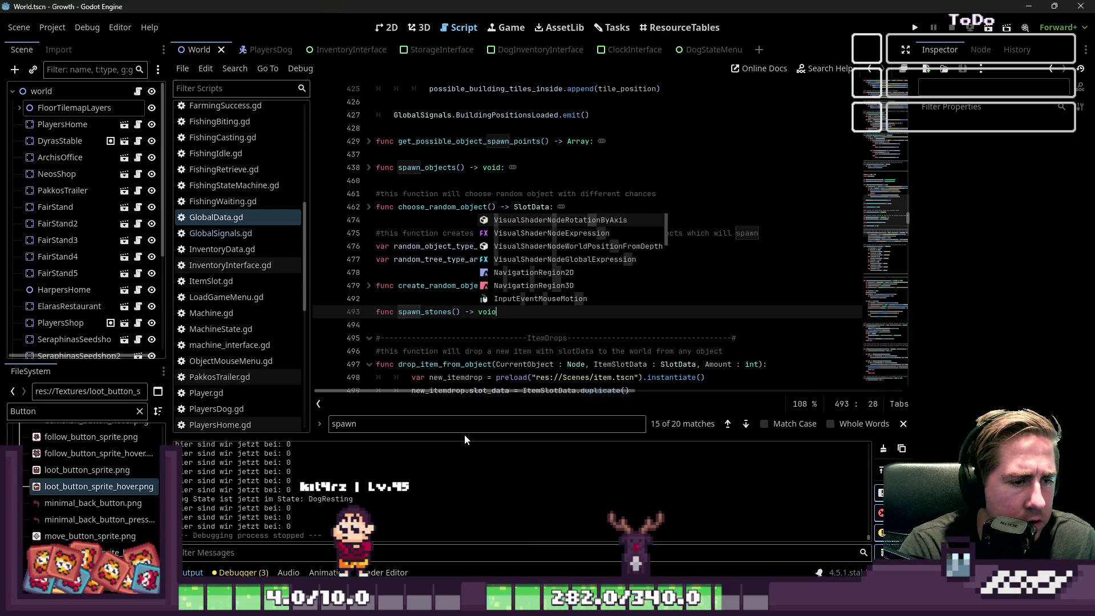
key("Return")
type("üpa")
key("BackSpace")
key("BackSpace")
key("BackSpace")
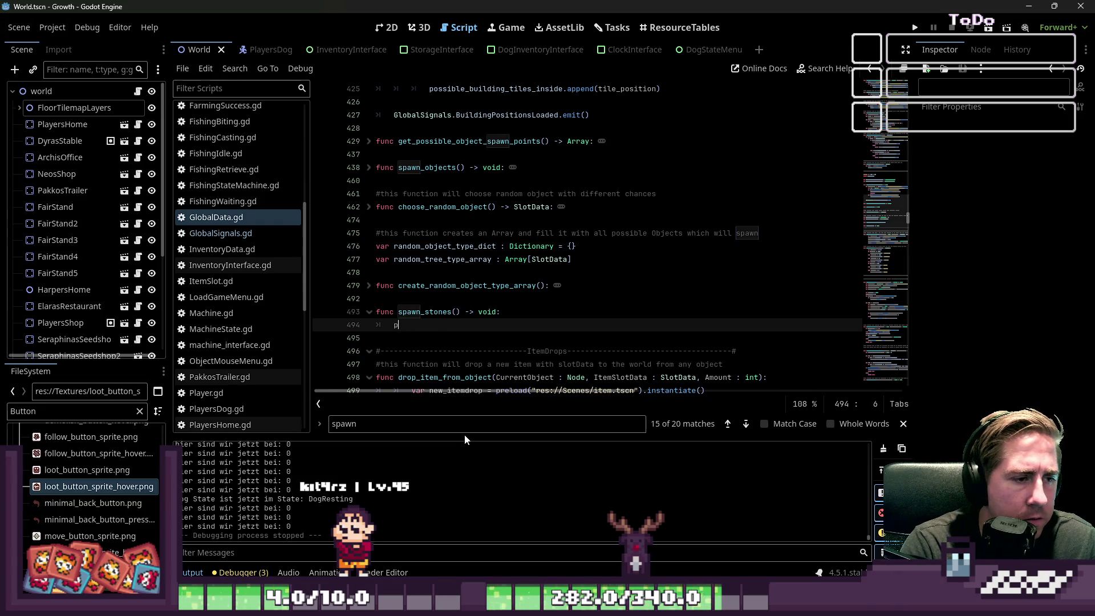
type("pass")
key("Escape")
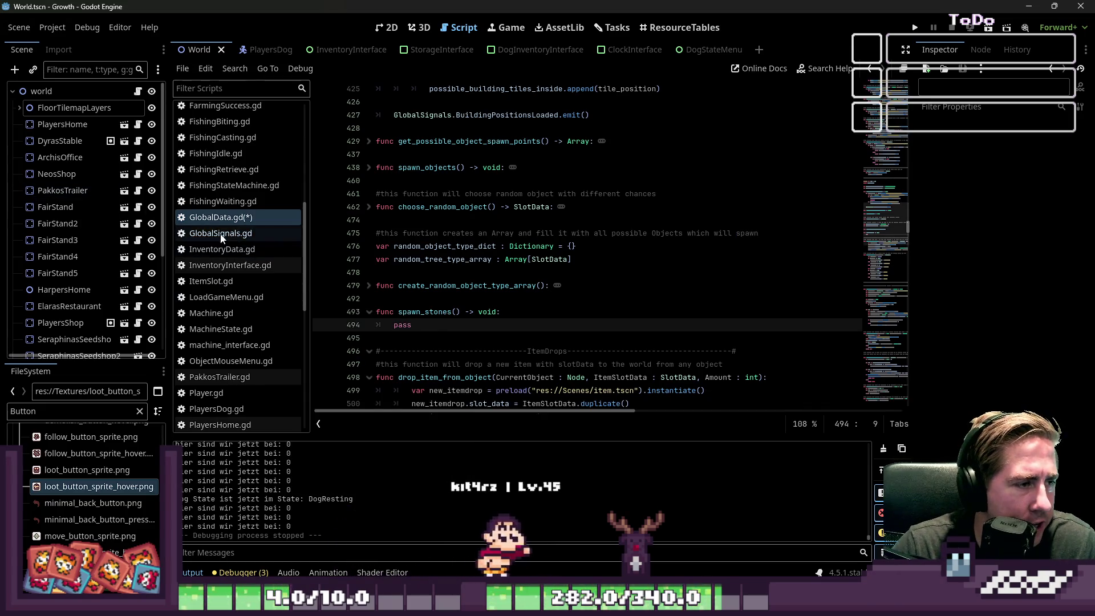
scroll(236, 228, "up", 5)
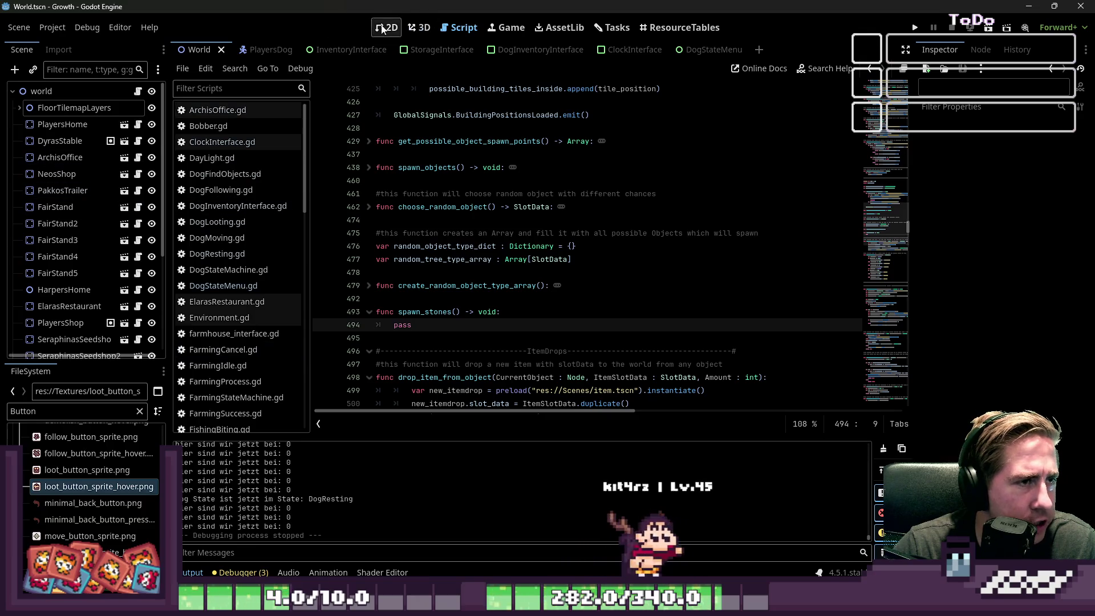
In the 2D view, select ObjectTileMapLayer and inspect the forest_objects.png tile atlas.
key("ctrl+F1")
scroll(195, 245, "up", 1)
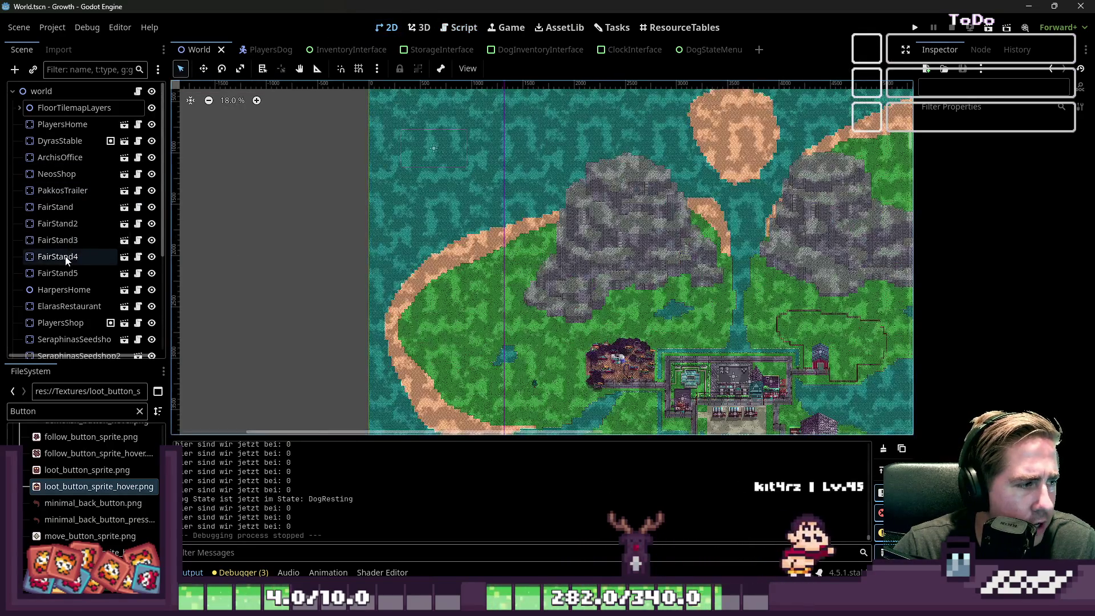
left_click(19, 107)
left_click(69, 257)
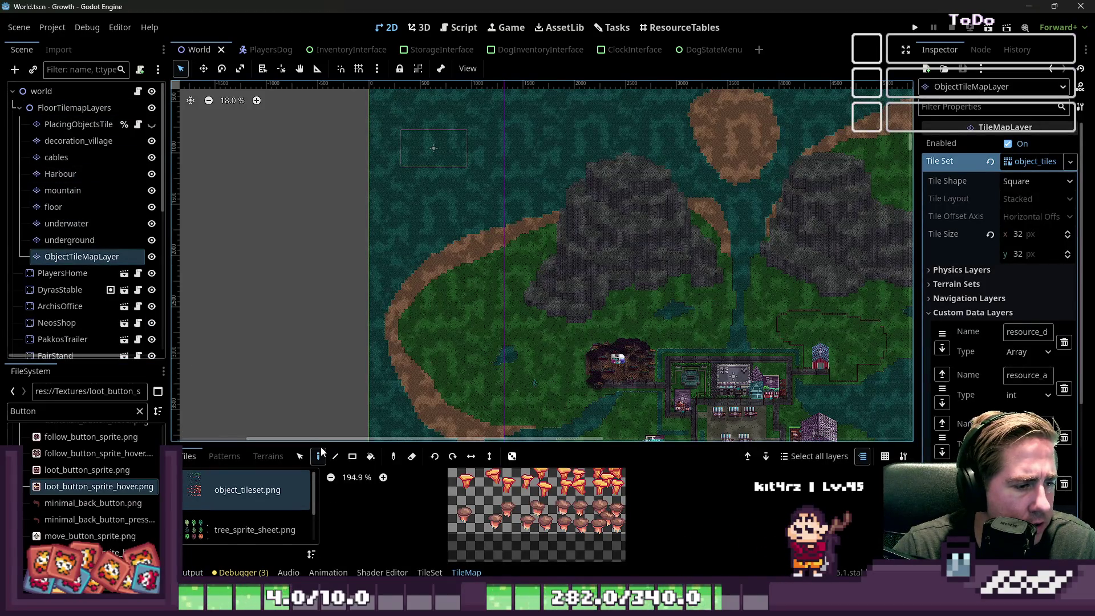
left_click_drag(317, 442, 384, 155)
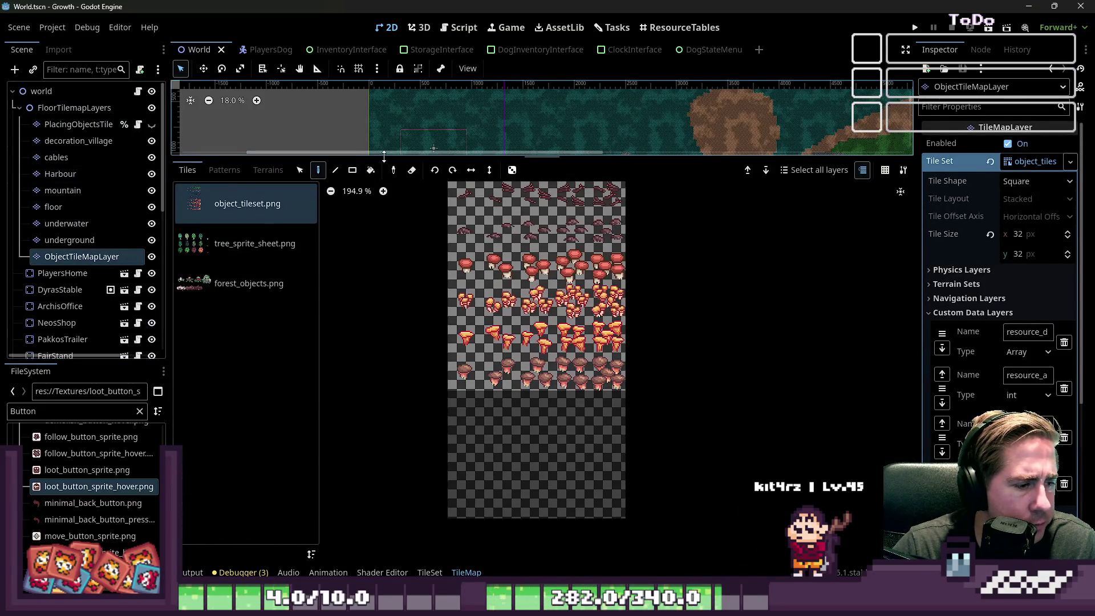
left_click(216, 282)
scroll(632, 302, "up", 5)
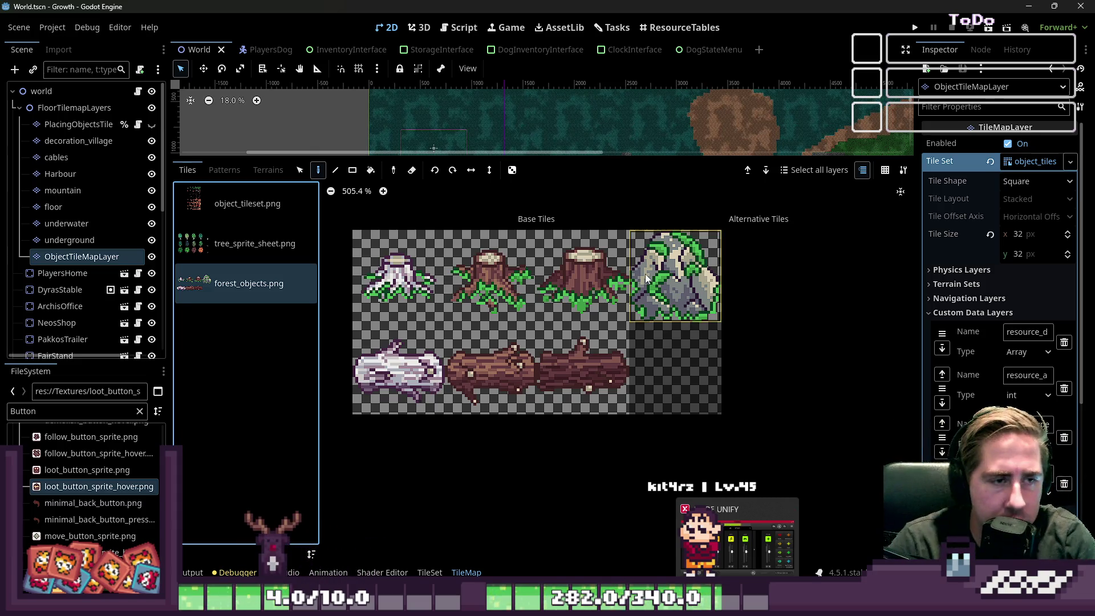
left_click_drag(660, 156, 660, 441)
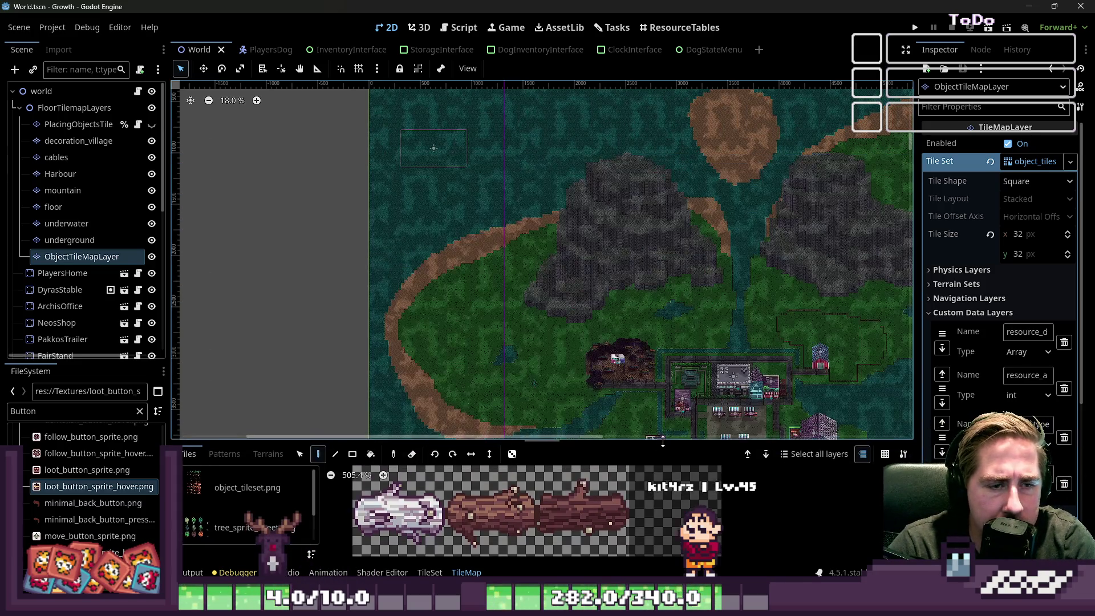
scroll(602, 296, "up", 6)
scroll(491, 262, "down", 2)
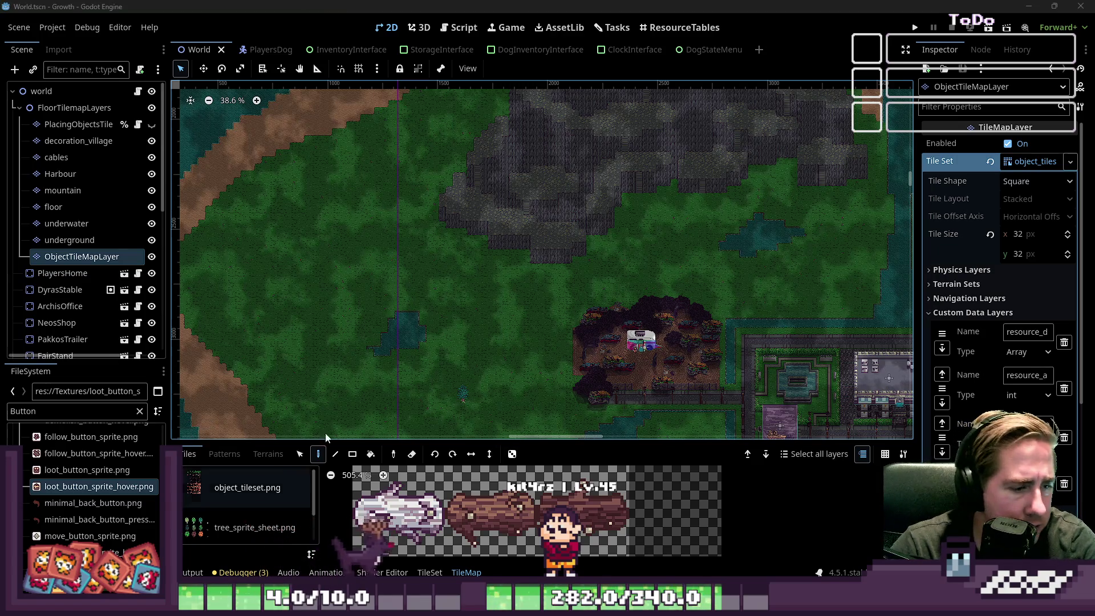
left_click_drag(493, 441, 510, 237)
scroll(518, 401, "down", 3)
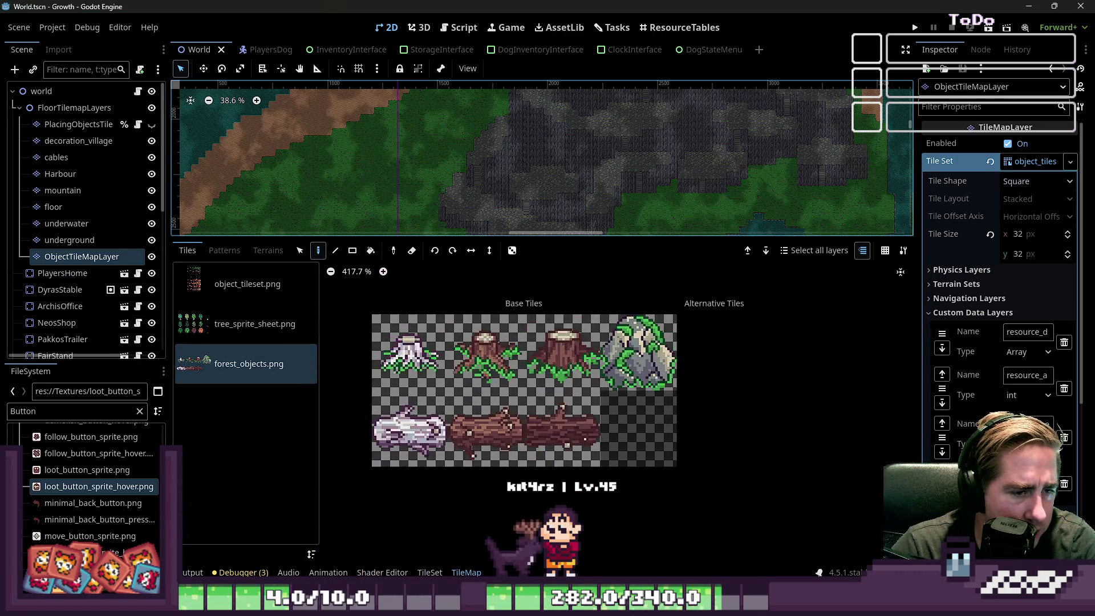
Filter the FileSystem to 'Stone' and open big_stone_sprite.png in the external editor.
double_click(61, 411)
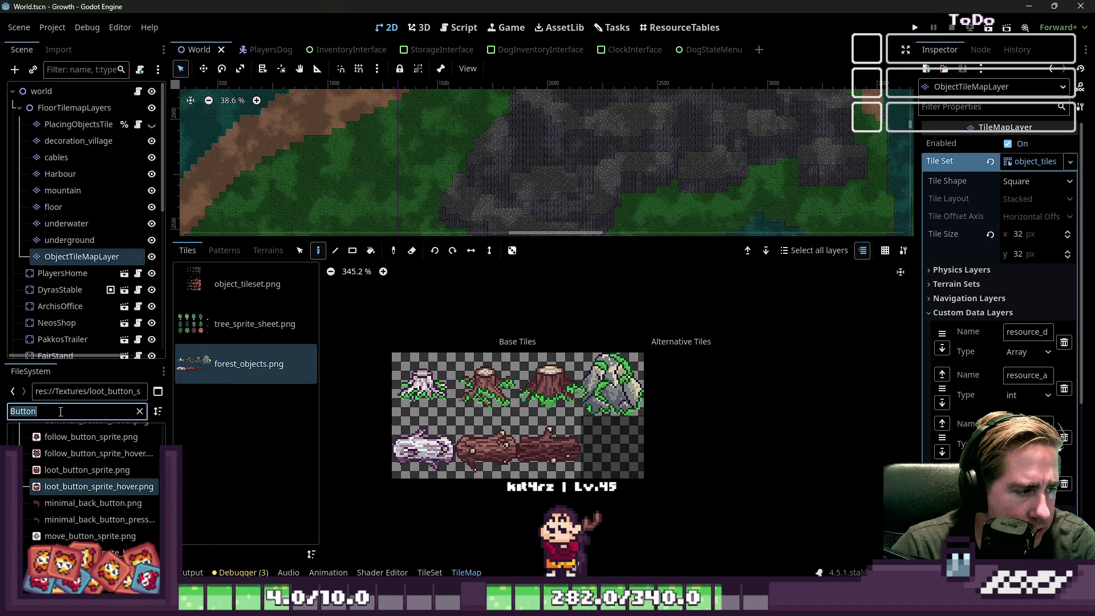
type("Stone")
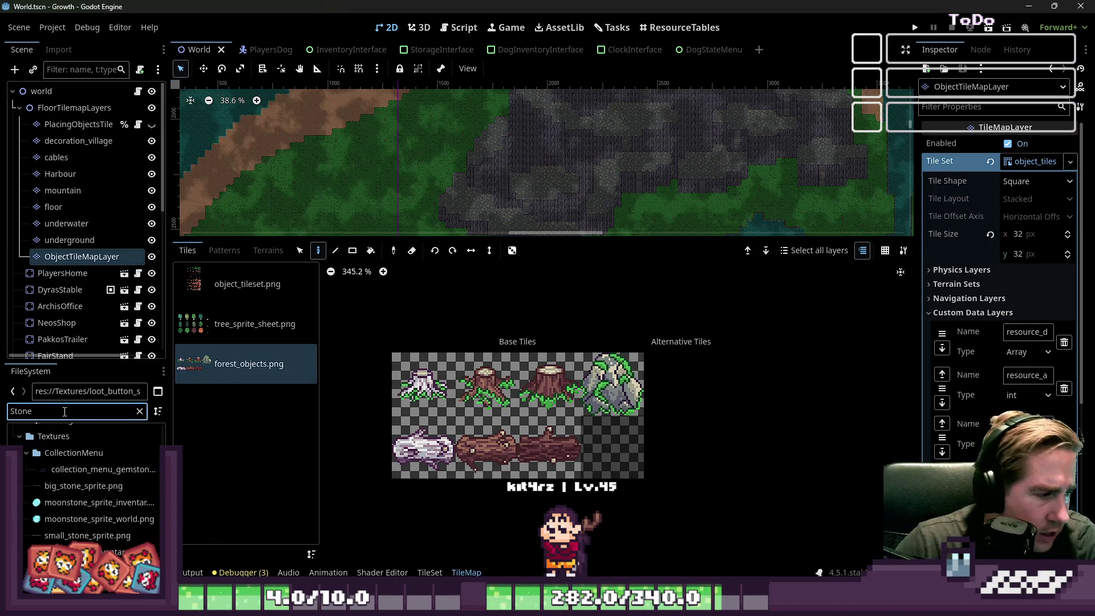
left_click(80, 484)
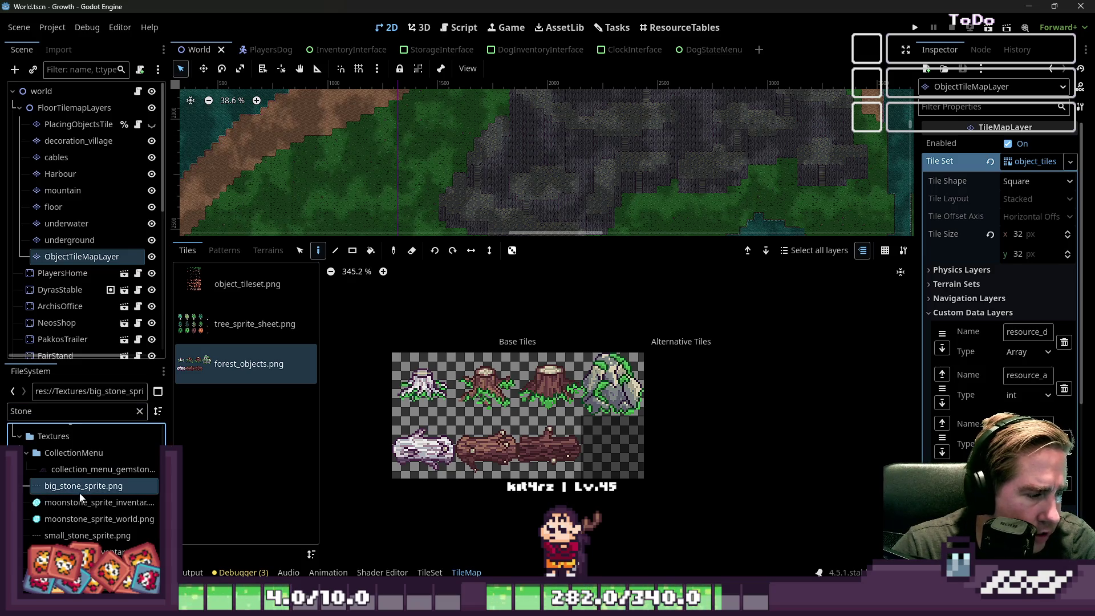
right_click(80, 498)
left_click(223, 564)
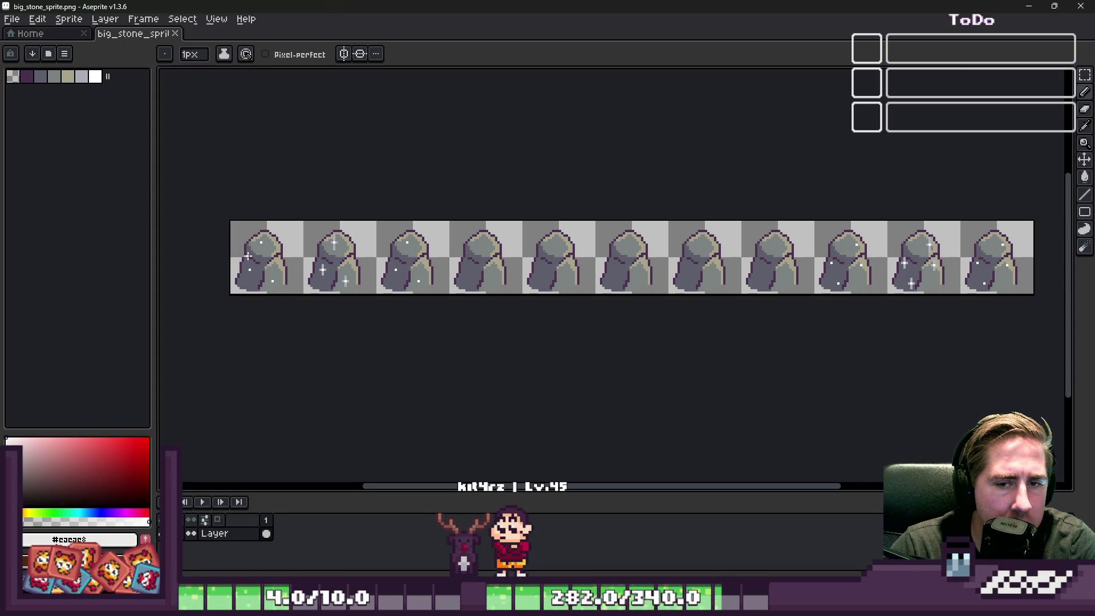
Erase the stone frames from the fifth onward with a rectangle selection.
key("m")
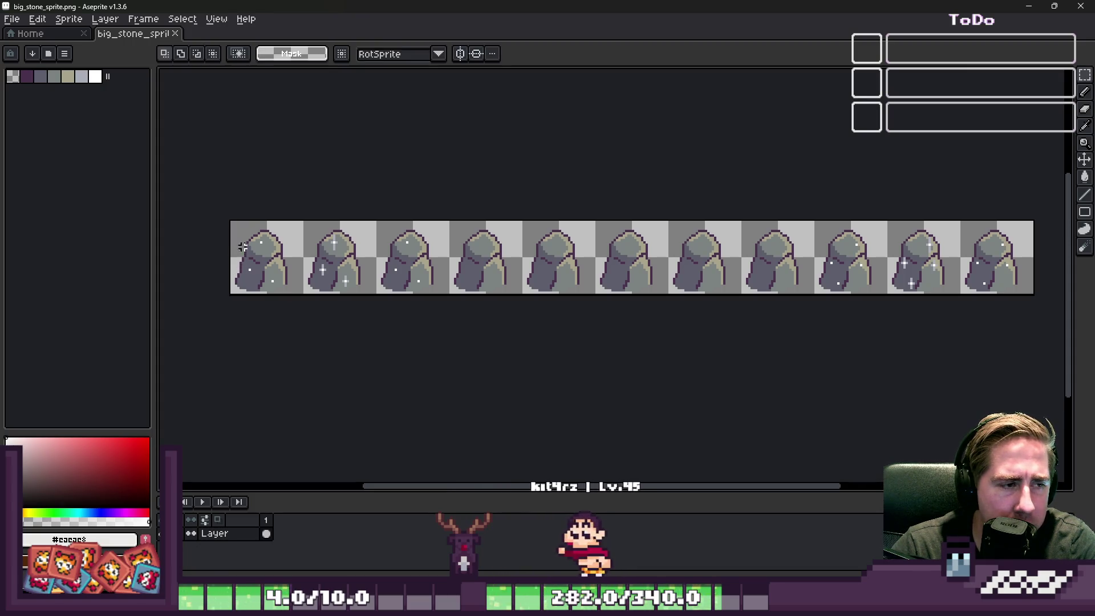
scroll(243, 246, "up", 4)
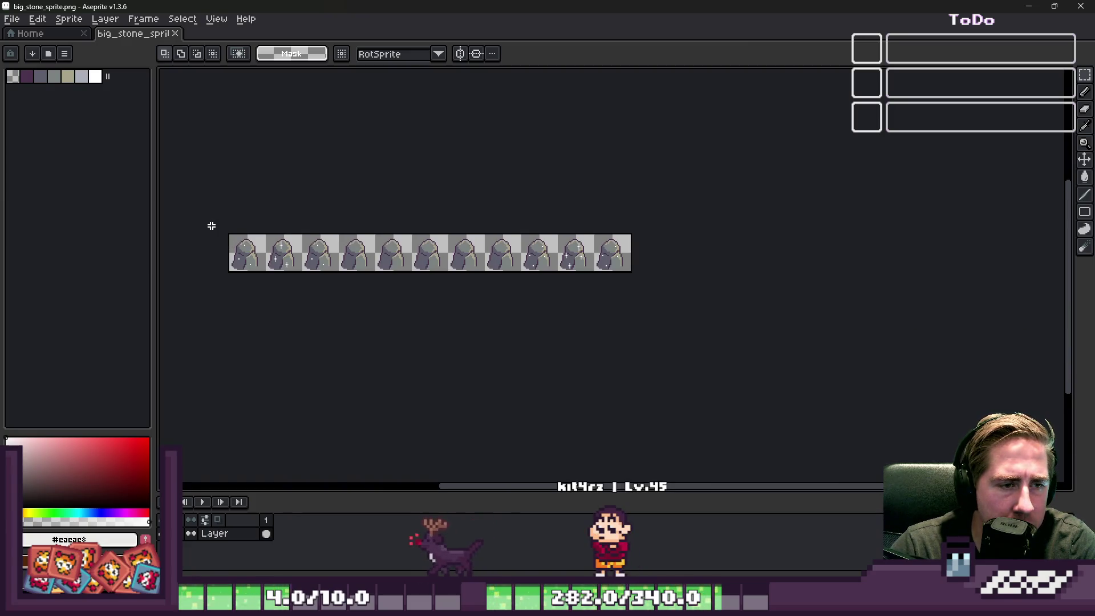
scroll(211, 225, "up", 1)
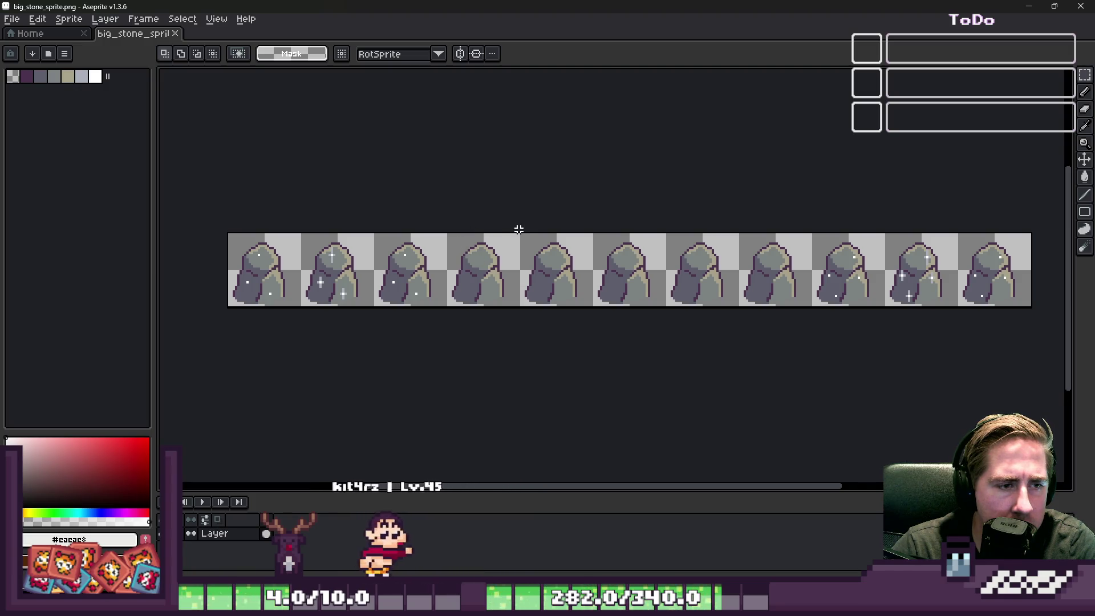
mouse_move(521, 233)
left_mouse_down()
mouse_move(576, 282)
mouse_move(1069, 320)
mouse_move(981, 342)
left_mouse_up()
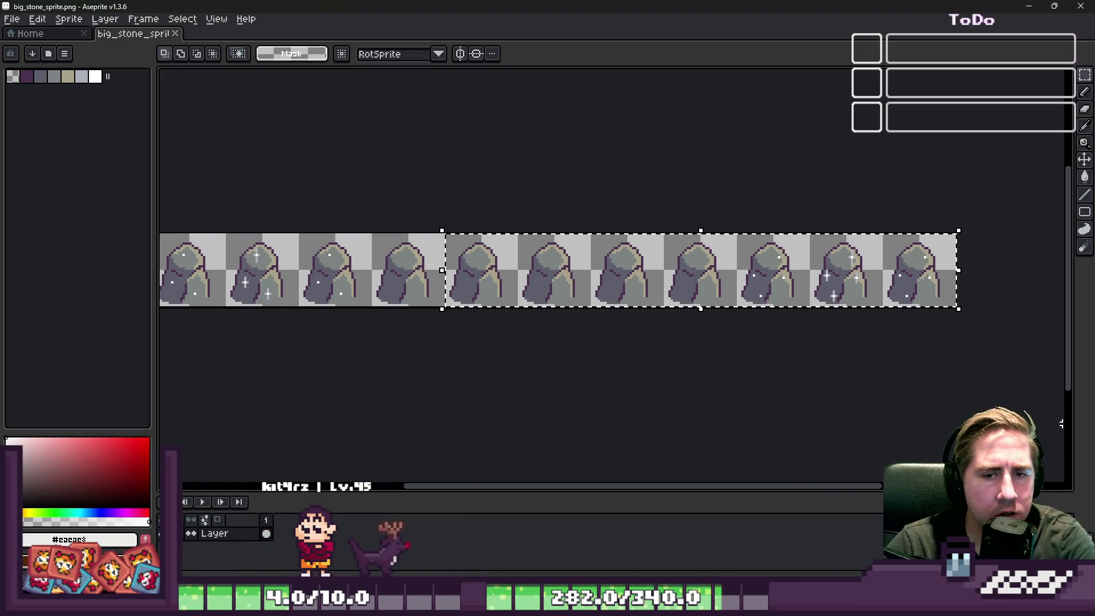
key("Delete")
Move the remaining four stones to the sheet's left edge.
scroll(887, 352, "down", 1)
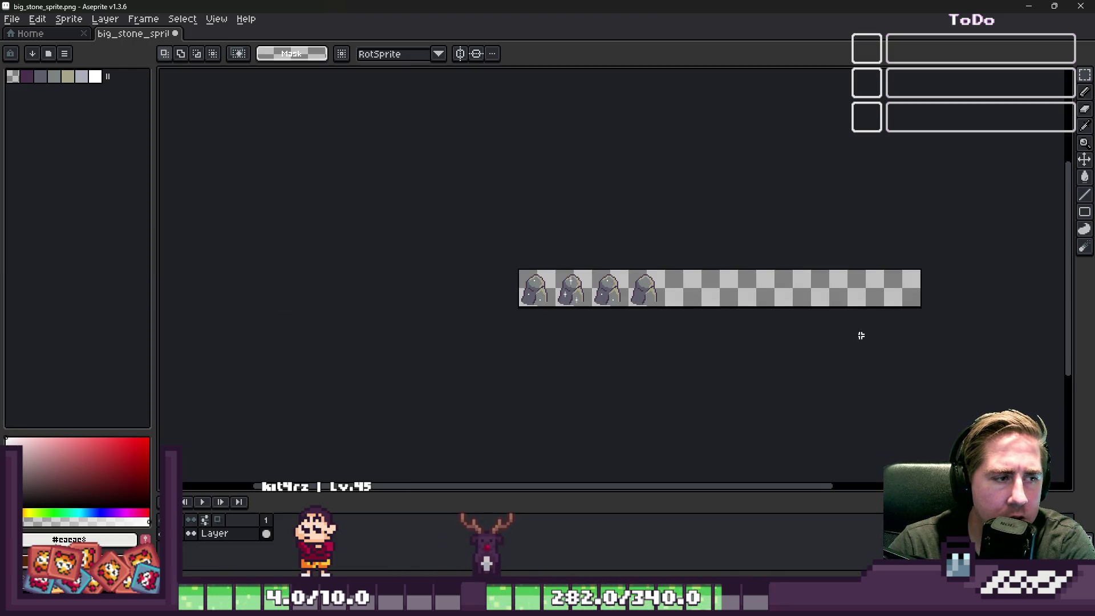
scroll(530, 276, "up", 2)
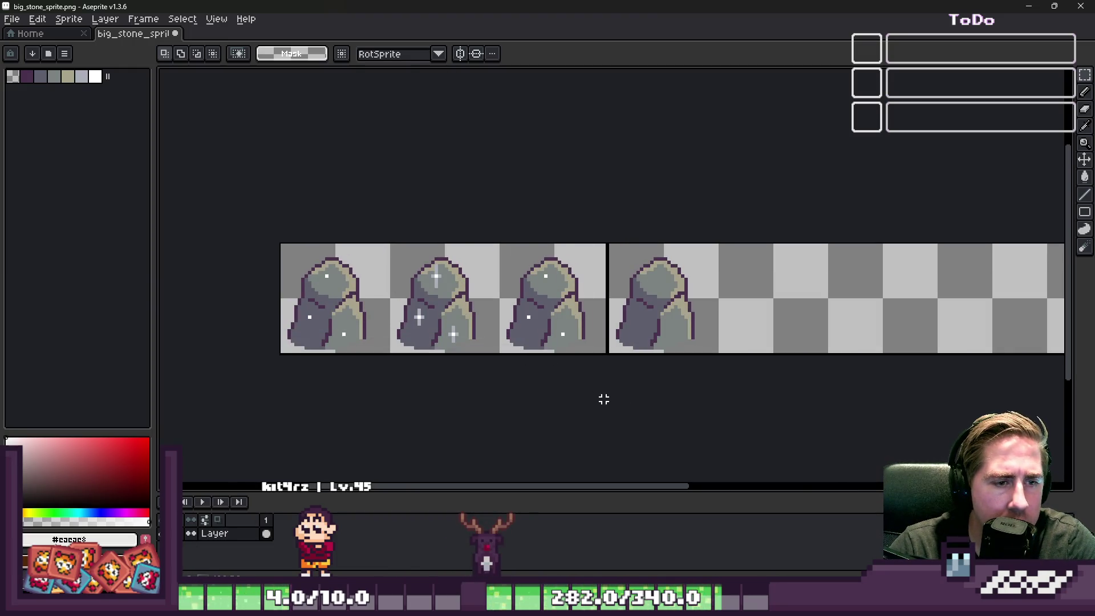
mouse_move(399, 292)
left_mouse_down()
mouse_move(899, 293)
mouse_move(838, 302)
left_mouse_up()
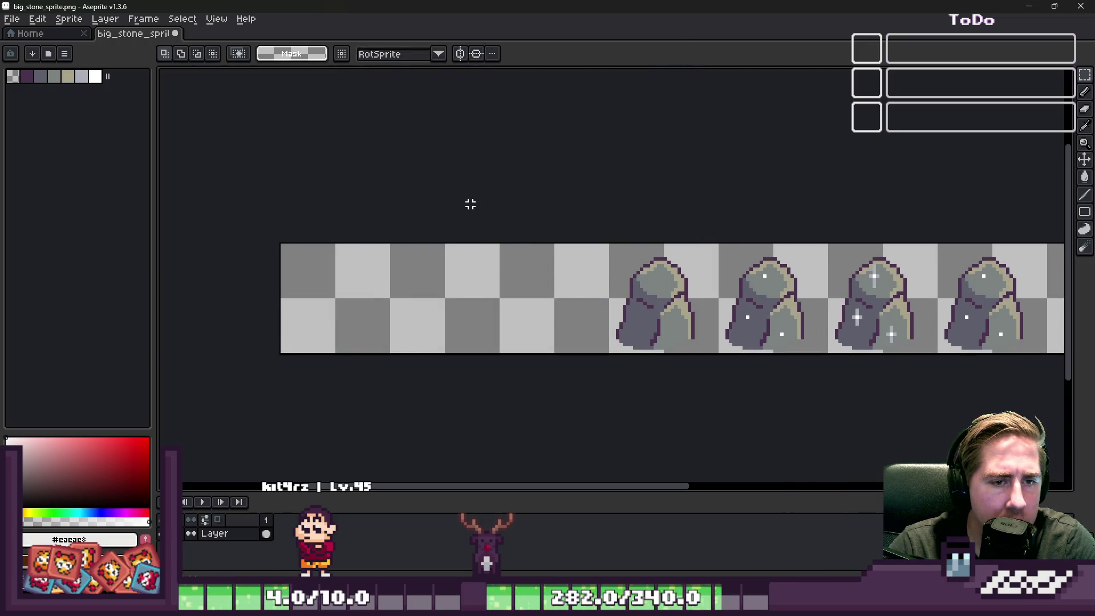
left_click_drag(469, 203, 763, 383)
scroll(763, 383, "down", 2)
left_click_drag(645, 337, 432, 342)
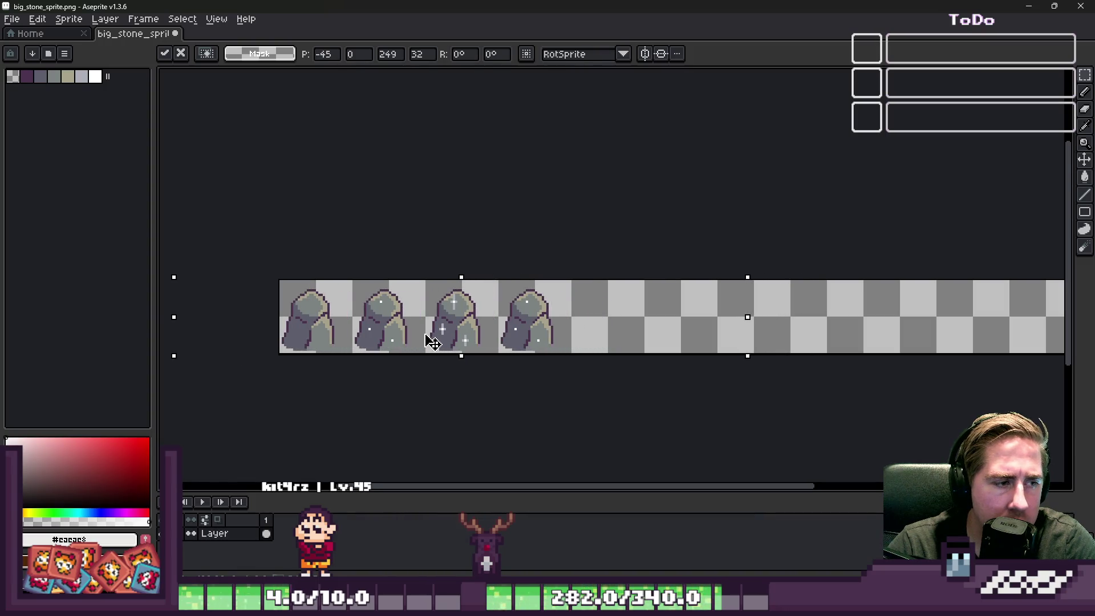
key("ctrl+z")
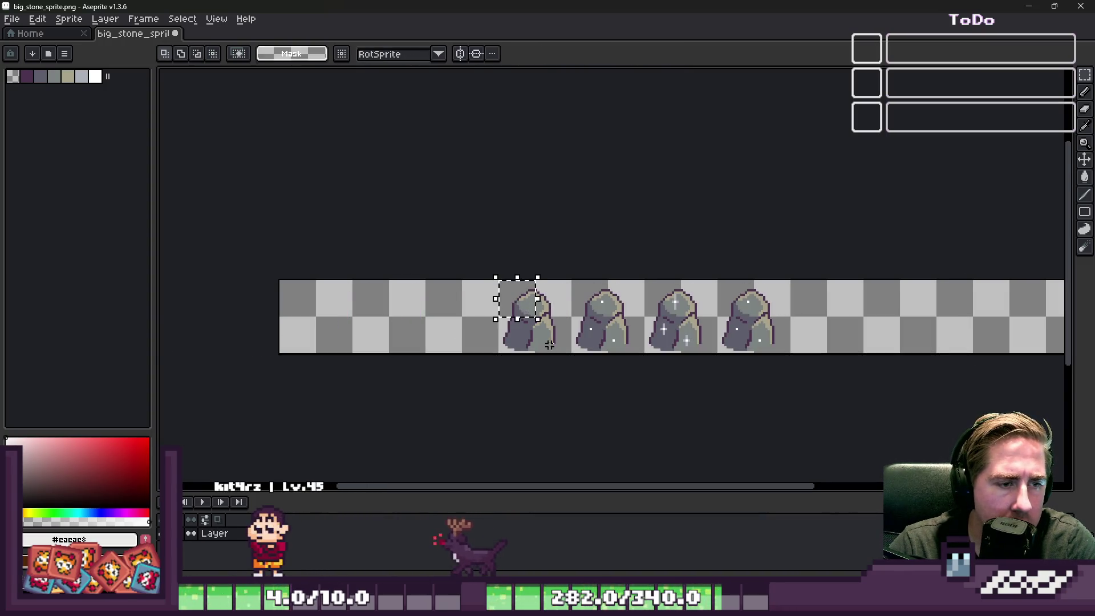
scroll(550, 345, "up", 2)
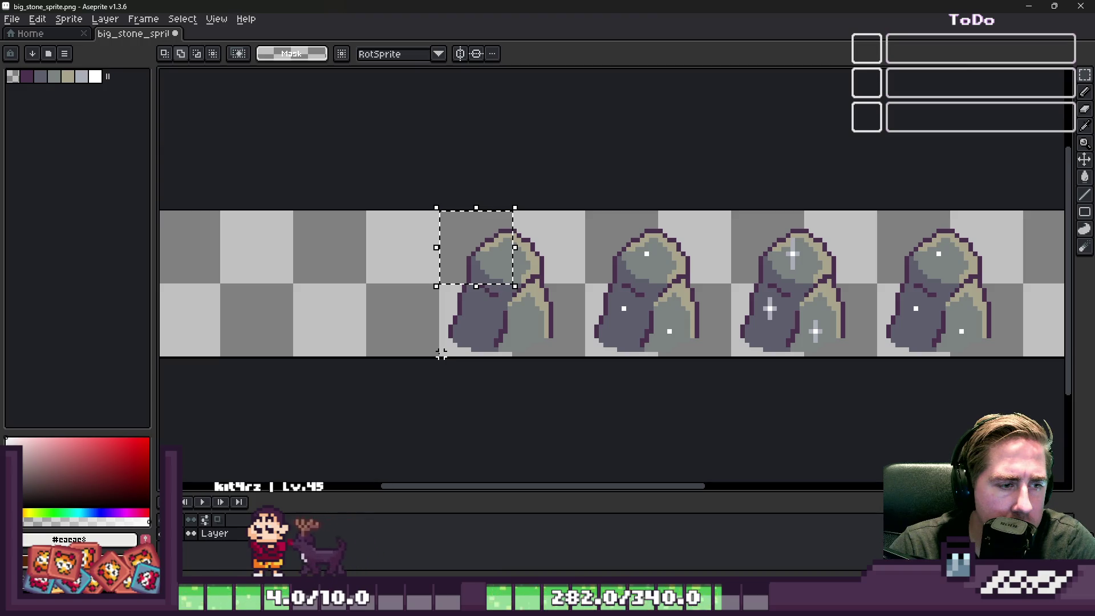
mouse_move(441, 354)
left_mouse_down()
mouse_move(954, 208)
mouse_move(1020, 208)
left_mouse_up()
scroll(798, 308, "down", 2)
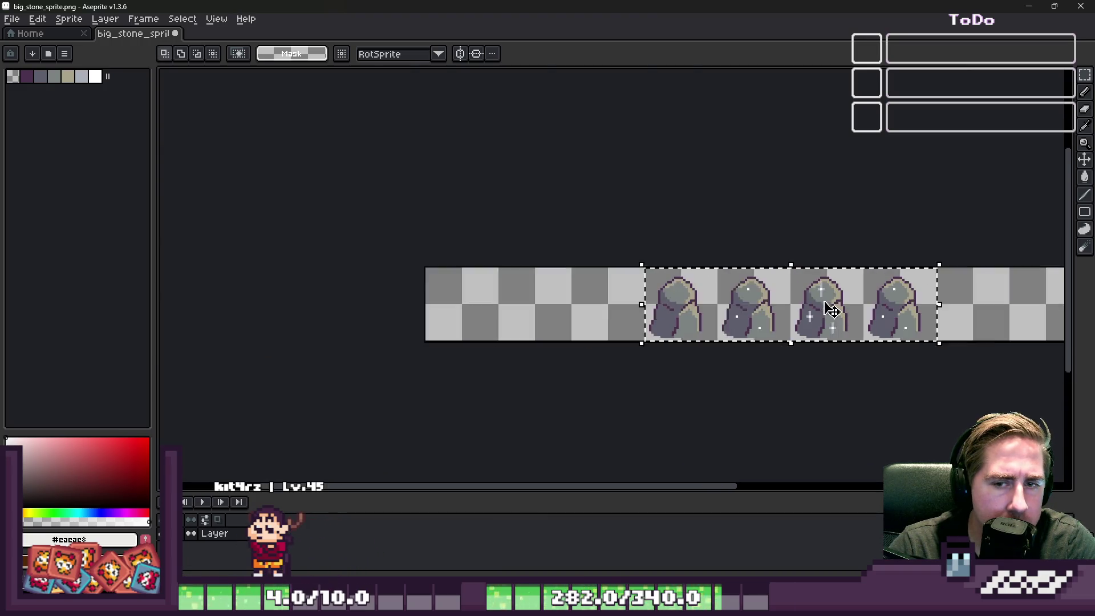
left_click_drag(758, 306, 538, 306)
scroll(448, 296, "up", 4)
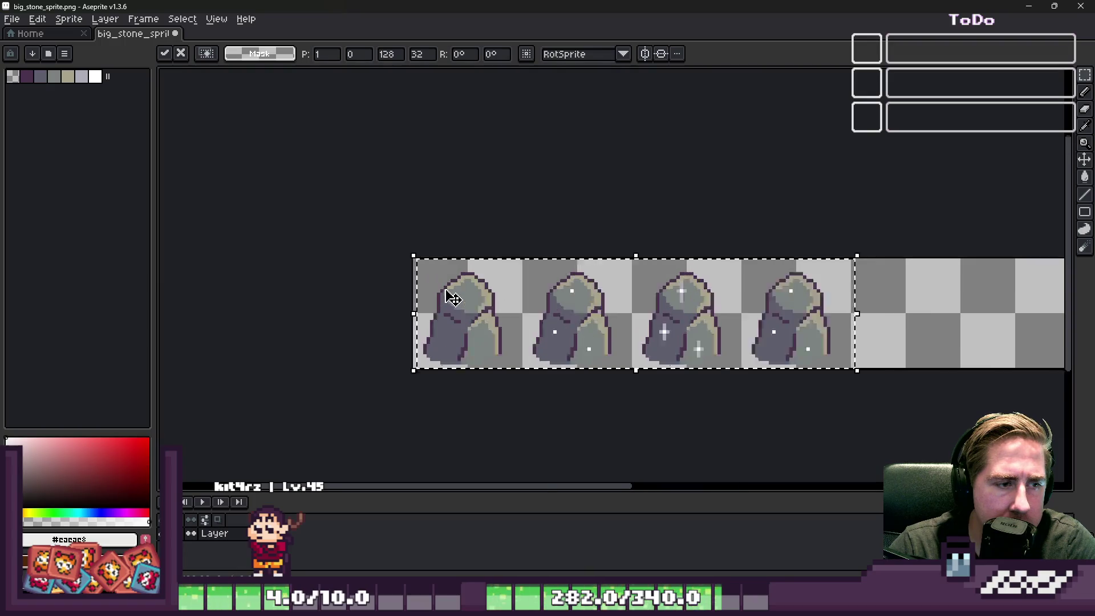
key("ctrl+d")
Nudge the row of four stones up 2 pixels and right 2 pixels.
scroll(506, 297, "down", 6)
scroll(507, 284, "up", 5)
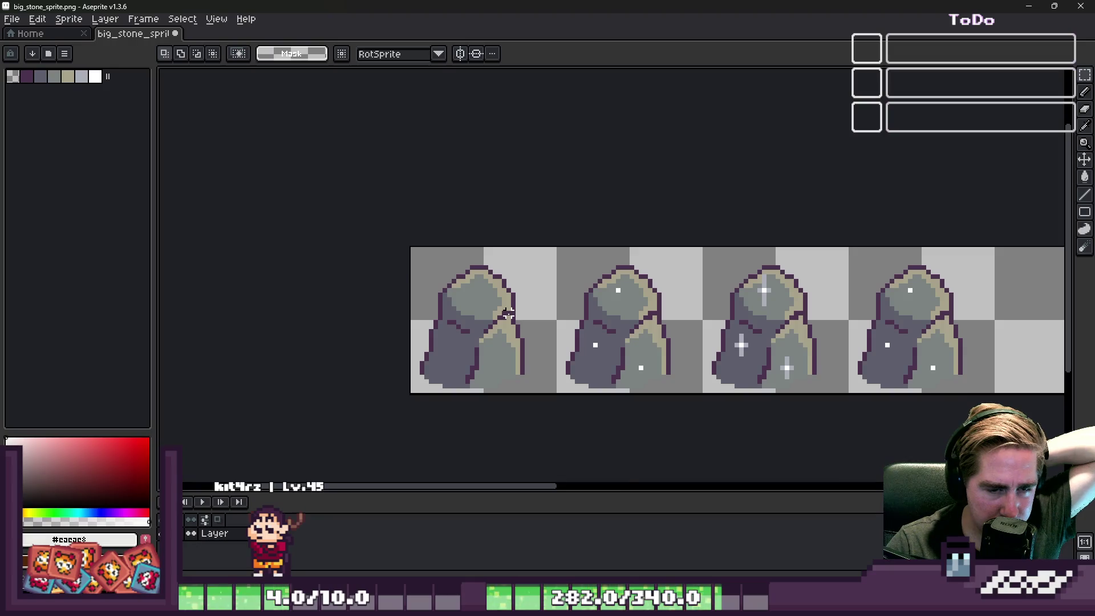
scroll(508, 312, "down", 5)
scroll(404, 339, "up", 6)
scroll(404, 338, "down", 1)
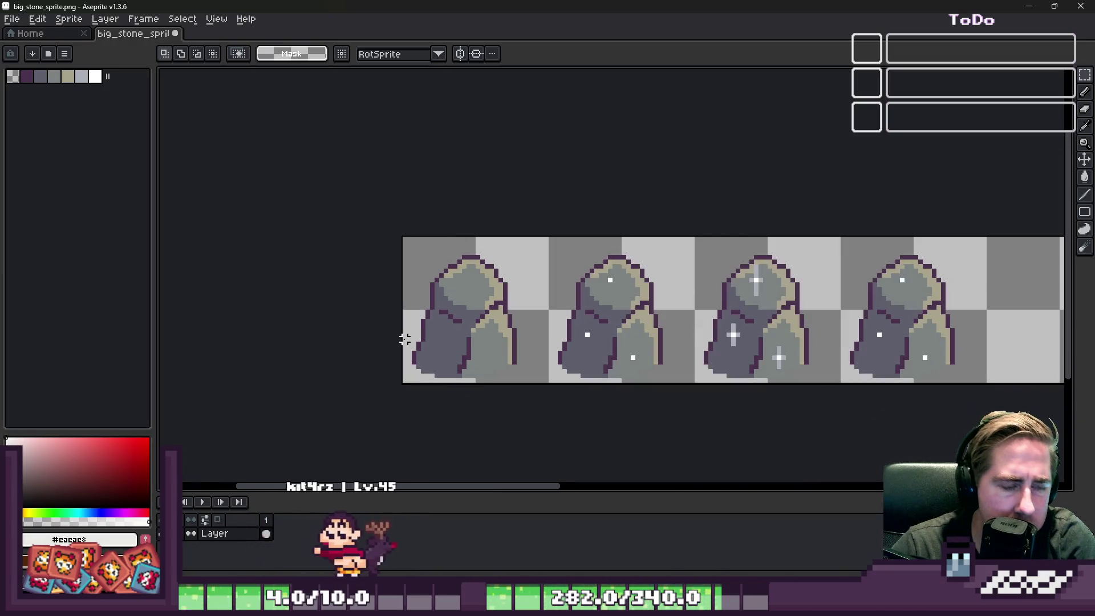
mouse_move(398, 231)
left_mouse_down()
mouse_move(861, 410)
mouse_move(1026, 399)
left_mouse_up()
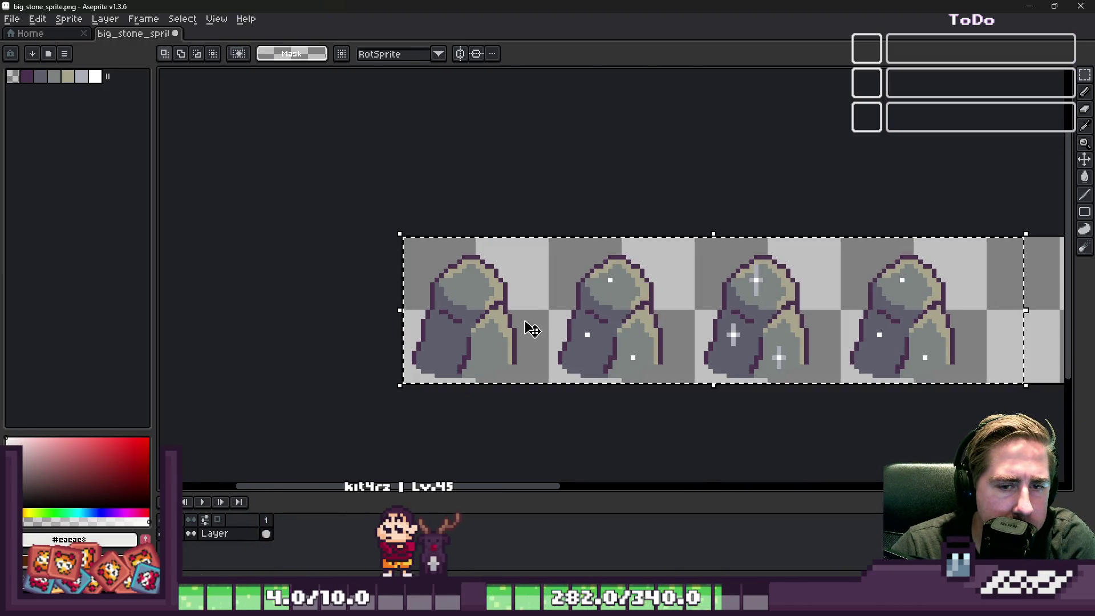
left_click_drag(532, 330, 531, 316)
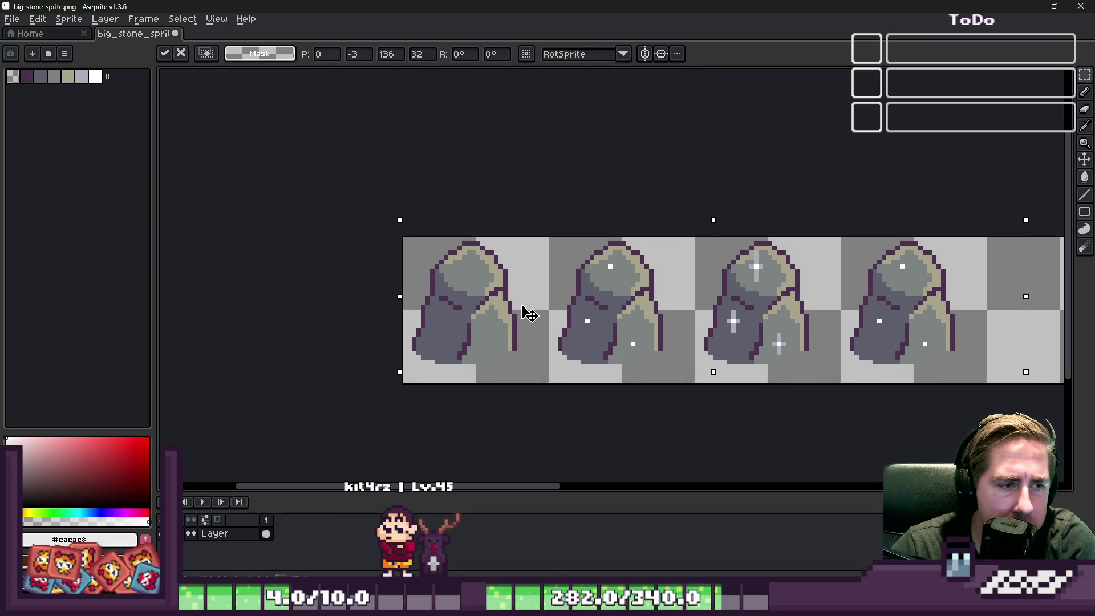
key("ctrl+d")
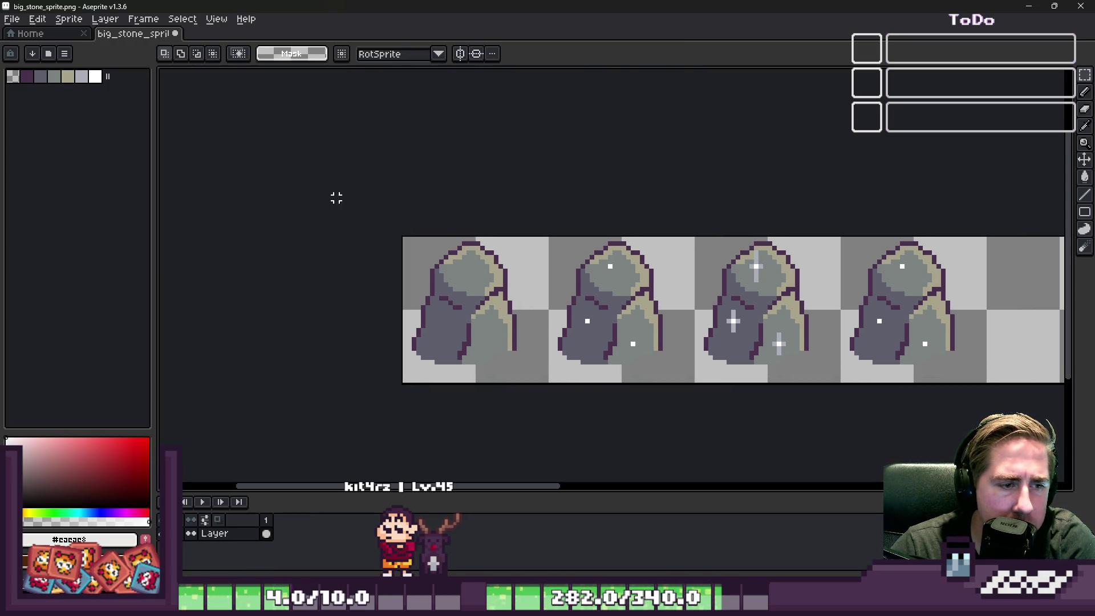
left_click_drag(865, 324, 874, 324)
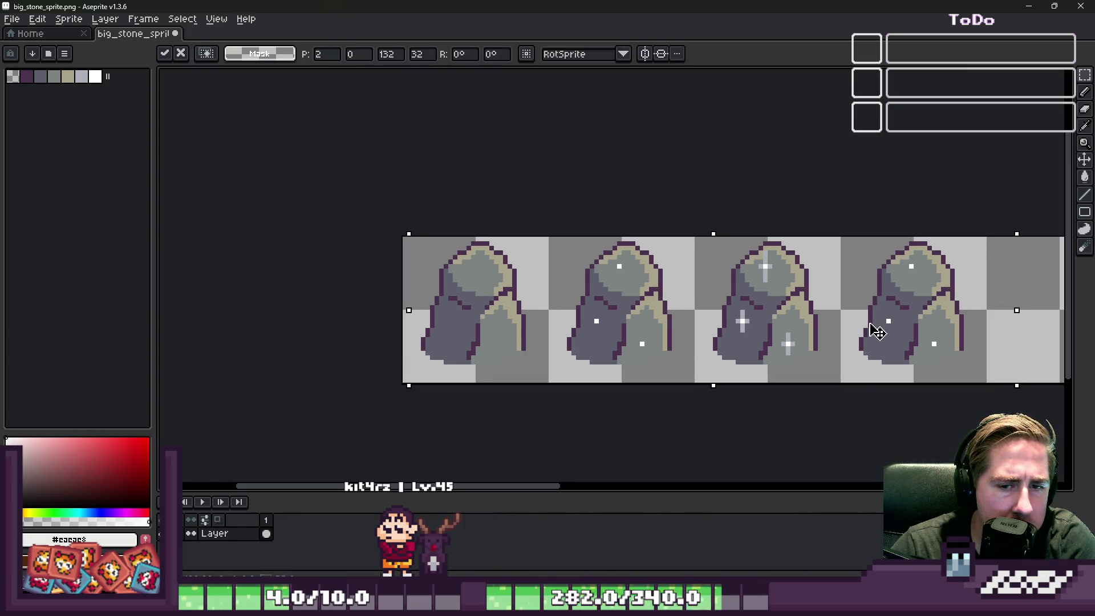
key("ctrl+d")
Eyedrop the light stone grey from the sprite as the current colour.
scroll(465, 252, "down", 4)
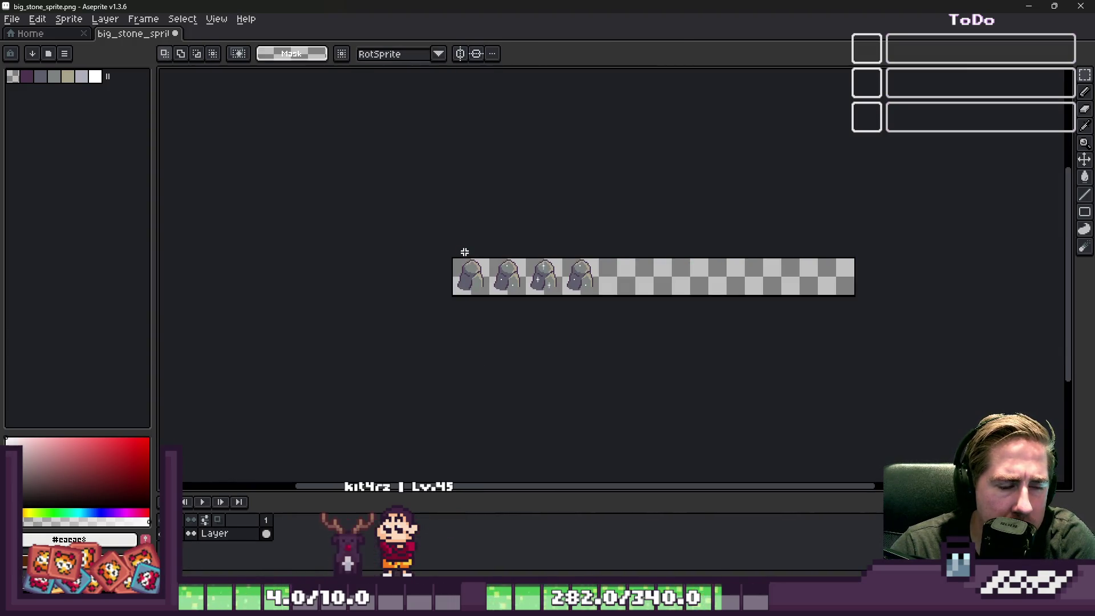
scroll(464, 251, "up", 4)
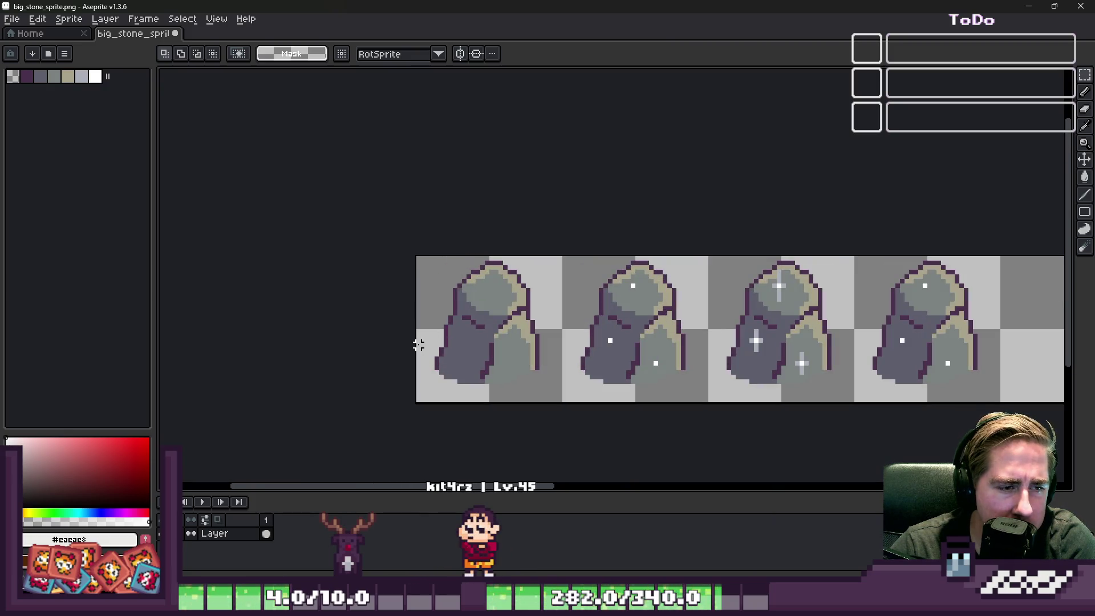
scroll(488, 379, "up", 2)
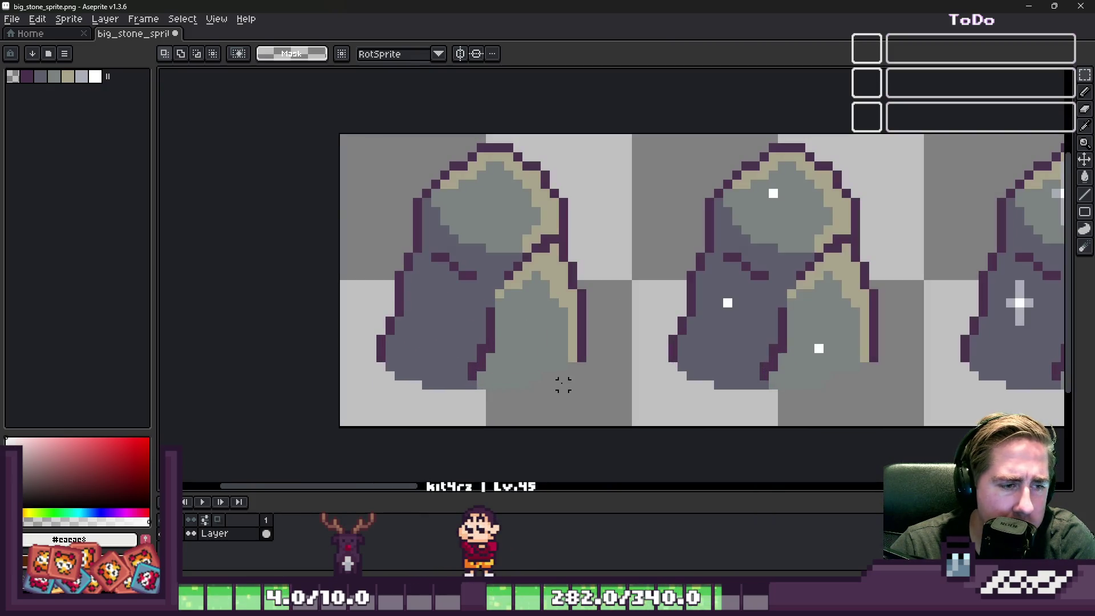
scroll(436, 383, "up", 2)
key("b")
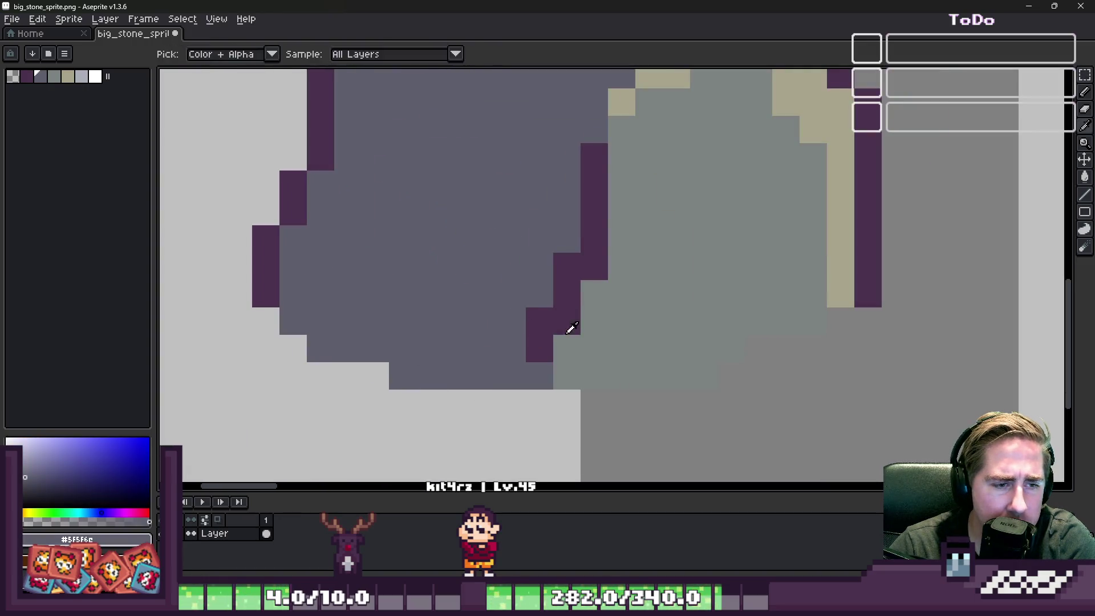
left_click(576, 316, "alt")
scroll(457, 313, "down", 5)
Save the sheet, select the first stone's crease patch and try it on the middle stone.
key("ctrl+s")
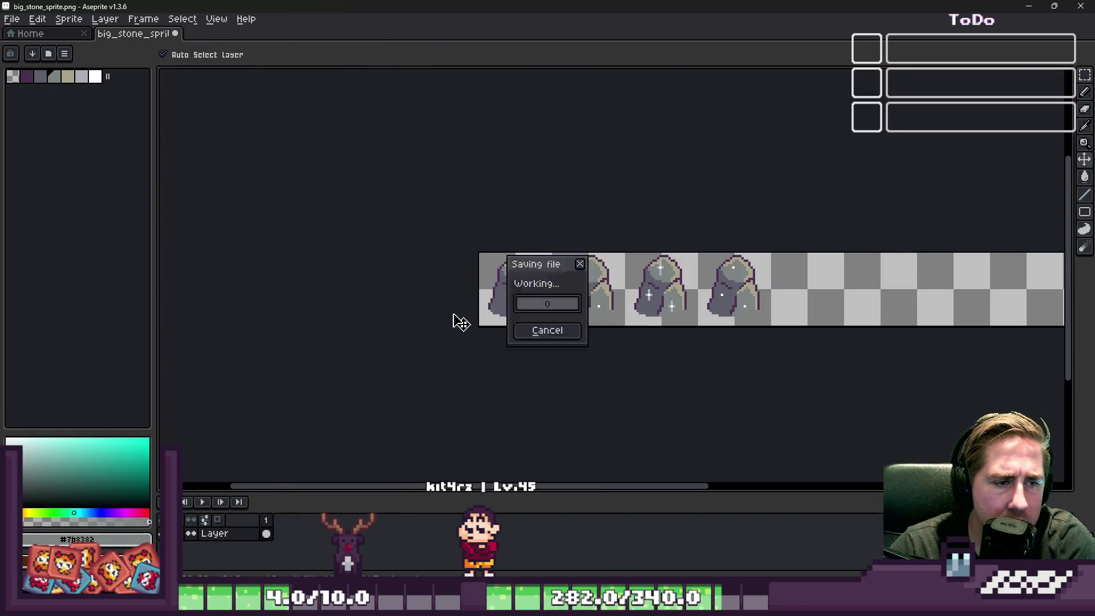
scroll(460, 320, "up", 4)
key("m")
scroll(534, 341, "down", 1)
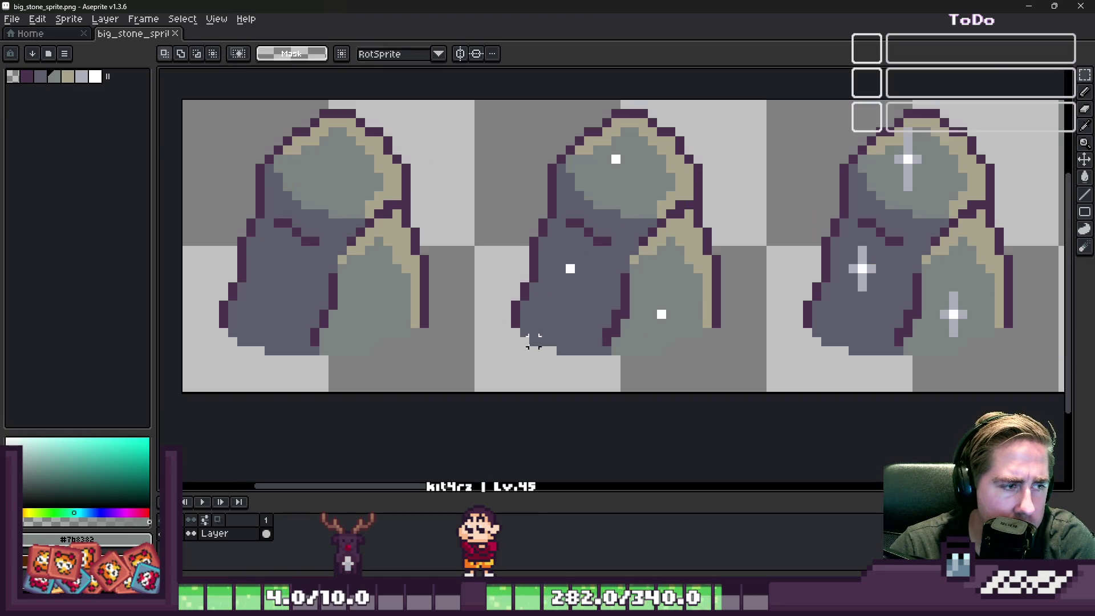
left_click_drag(270, 295, 378, 415)
left_click_drag(342, 370, 621, 377)
left_click(423, 359)
key("ctrl+z")
key("ctrl+z")
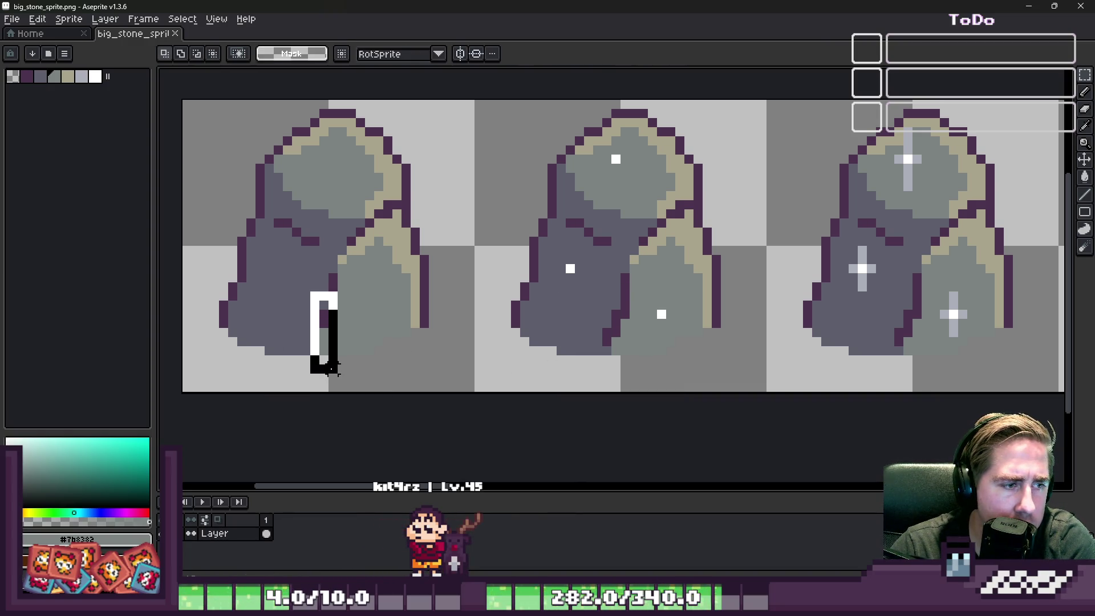
left_click_drag(325, 361, 622, 369)
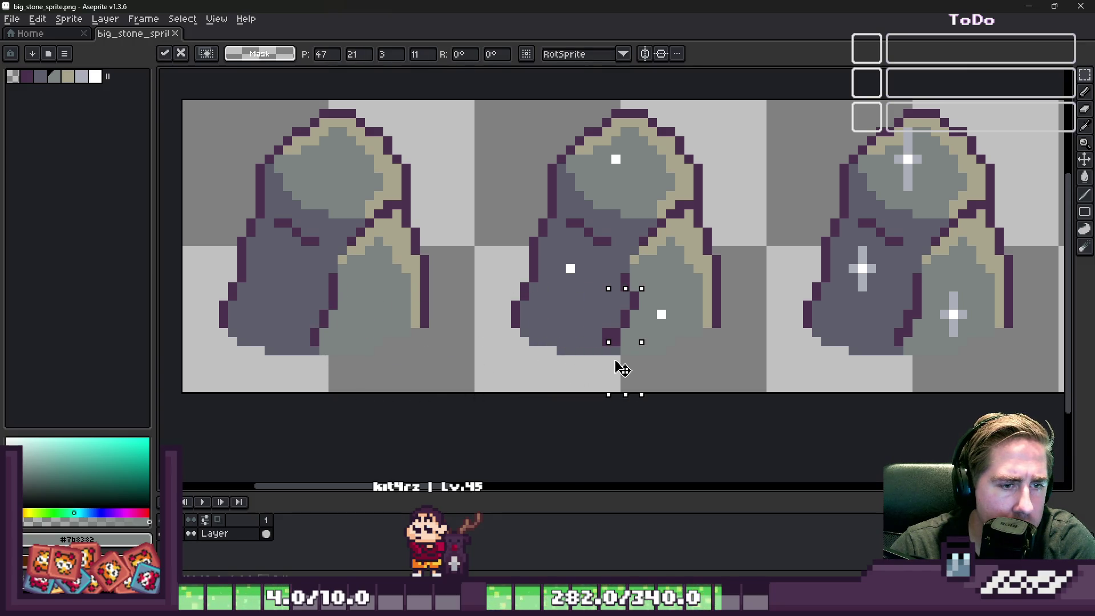
key("ctrl+z")
Place the first stone's crease patch onto the third stone.
mouse_move(351, 356)
left_mouse_down()
mouse_move(359, 342)
mouse_move(928, 367)
left_mouse_up()
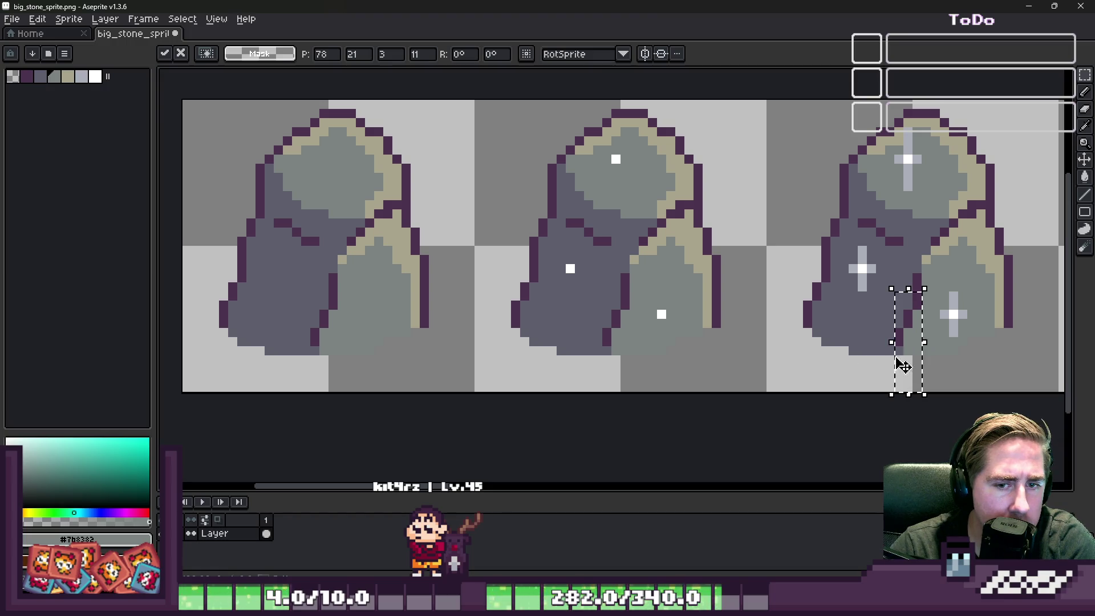
left_click(461, 324)
scroll(461, 324, "down", 2)
scroll(983, 299, "up", 4)
Shift the crease strip on the fourth stone to the right.
key("ctrl+shift+d")
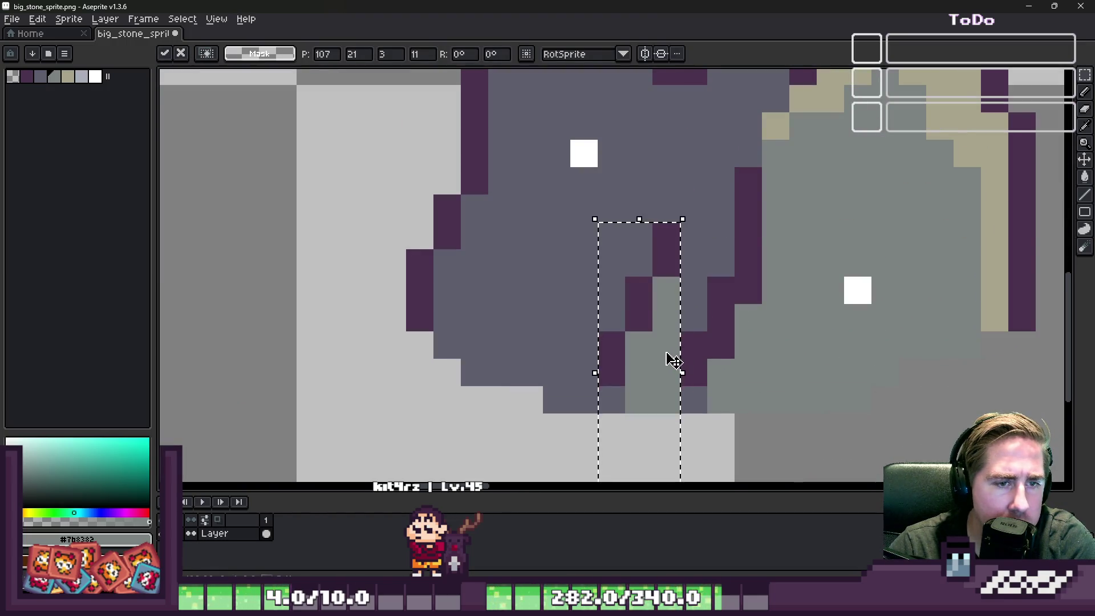
left_click_drag(669, 359, 741, 373)
left_click(831, 342)
scroll(831, 323, "down", 4)
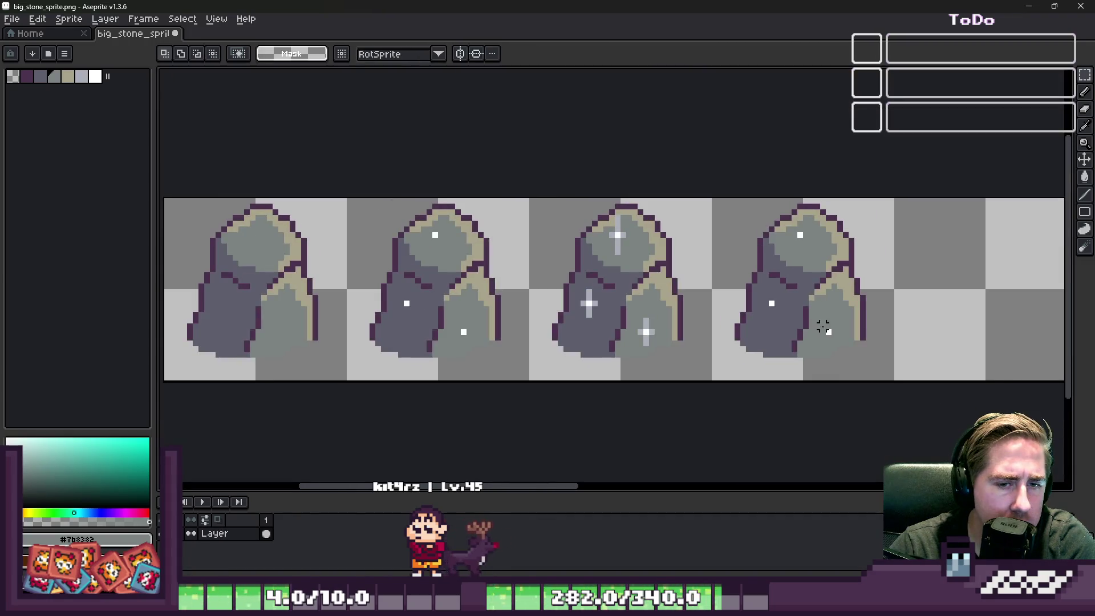
scroll(638, 310, "up", 1)
scroll(382, 245, "down", 2)
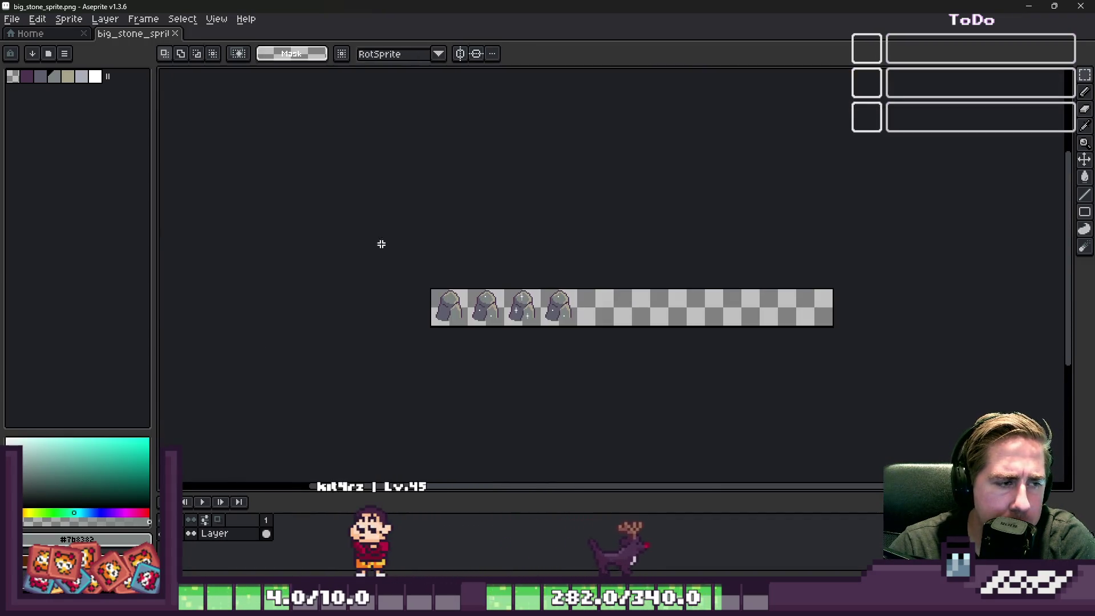
Cut the canvas to 128×64 via Canvas Size, trimming the right side.
left_click(74, 24)
left_click(100, 96)
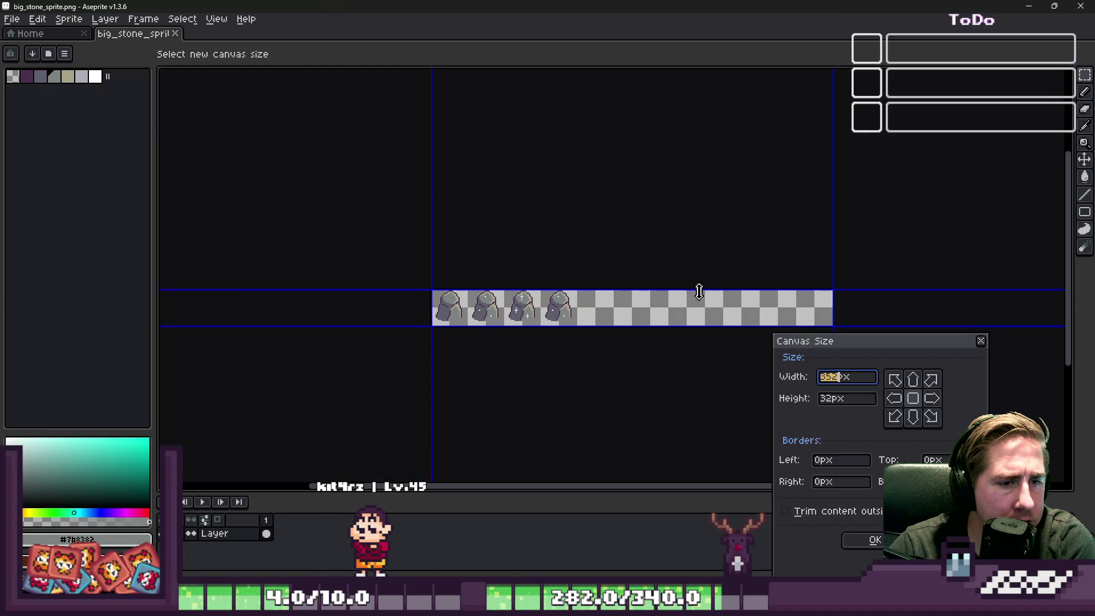
mouse_move(836, 319)
left_mouse_down()
mouse_move(638, 315)
mouse_move(560, 297)
mouse_move(535, 355)
mouse_move(545, 409)
left_mouse_up()
scroll(582, 324, "up", 5)
scroll(564, 297, "down", 2)
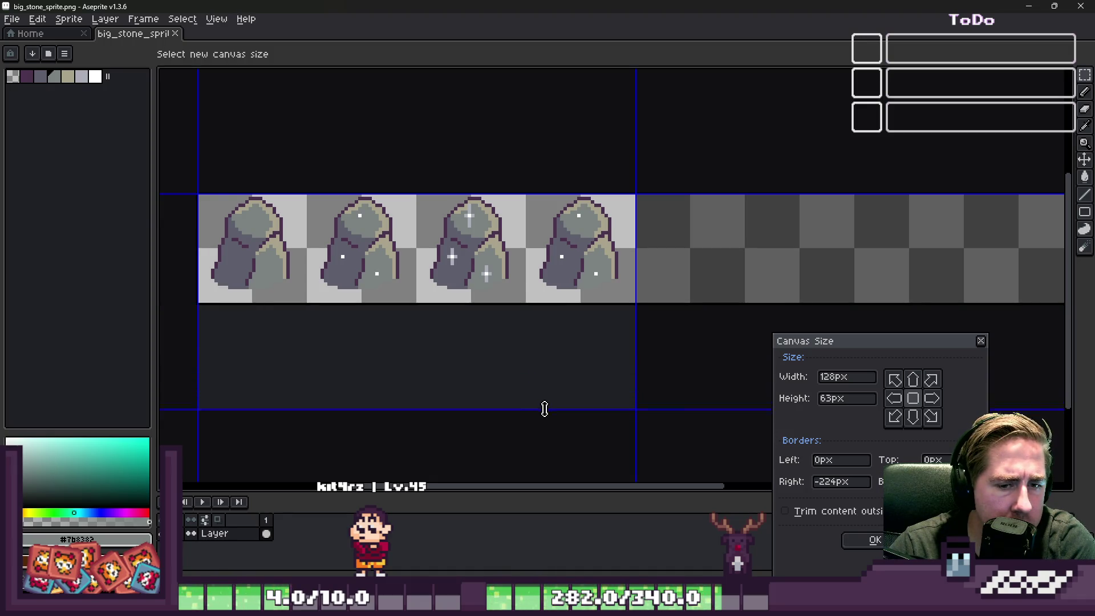
left_click(875, 540)
scroll(647, 452, "down", 4)
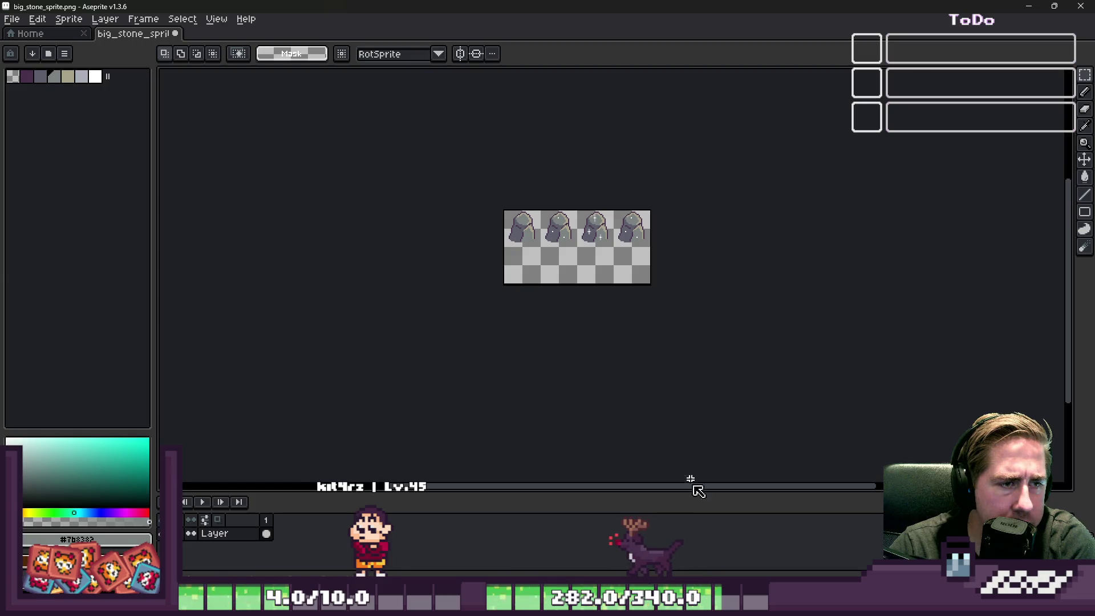
Open small_stone_sprite.png from Godot's FileSystem dock in Aseprite.
mouse_move(635, 564)
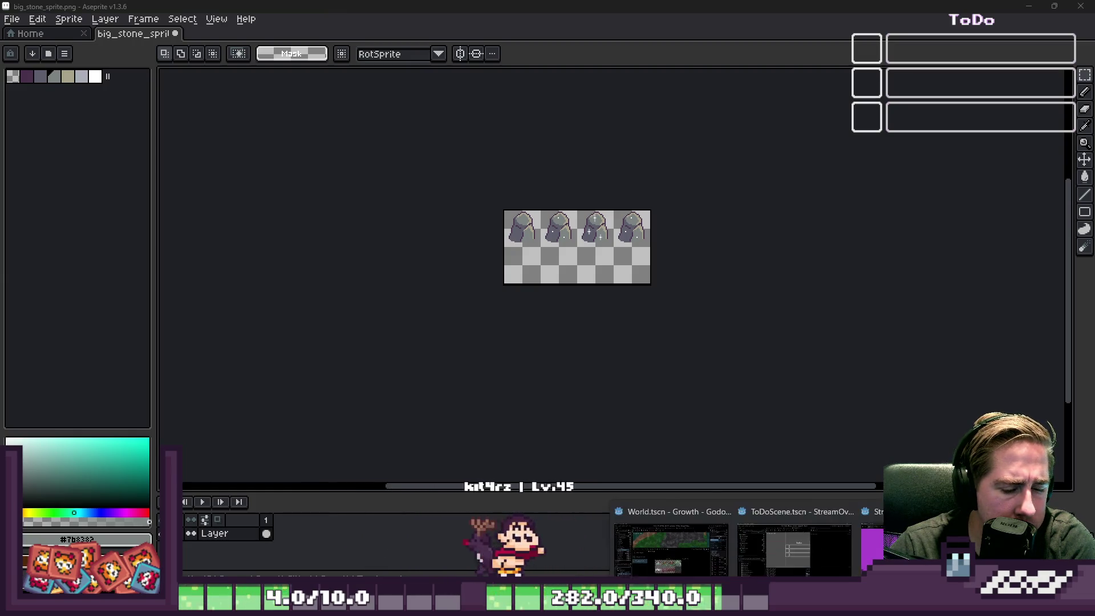
left_click(635, 564)
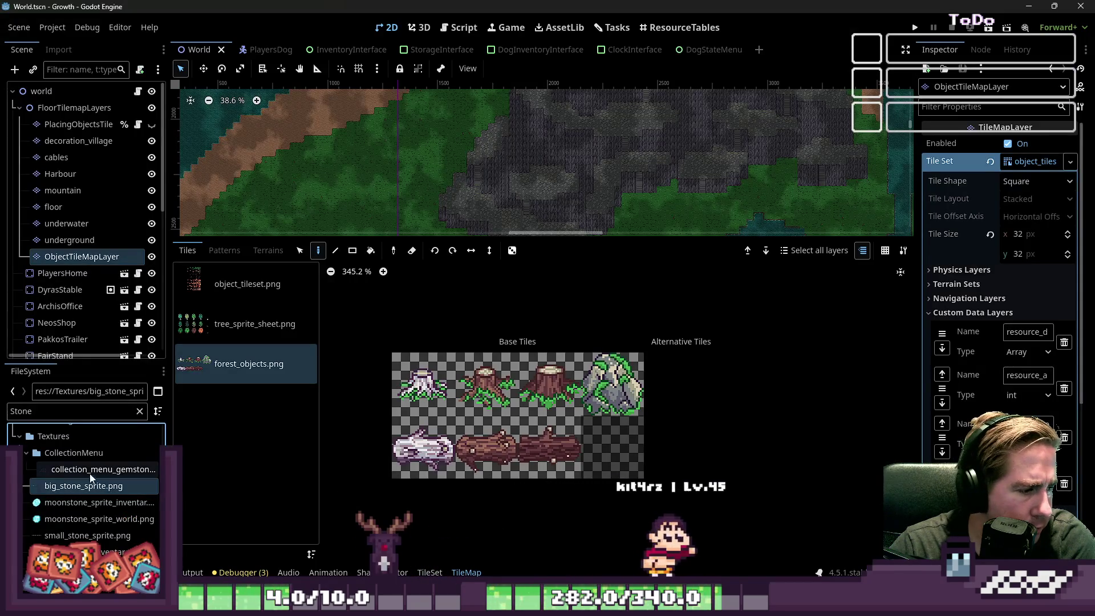
left_click(74, 536)
right_click(81, 535)
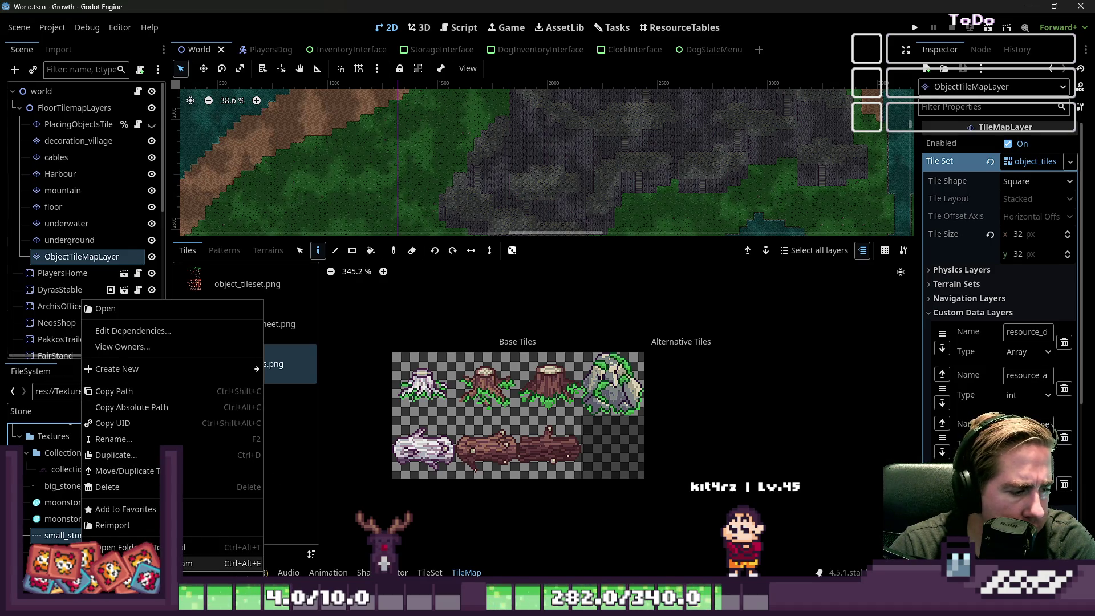
left_click(217, 564)
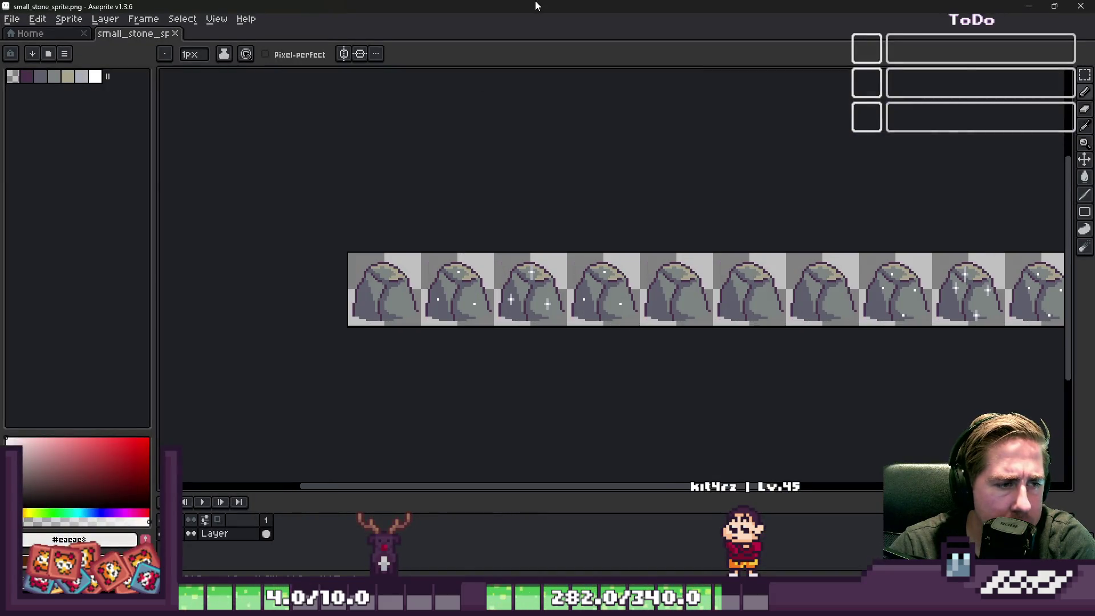
Marquee the small stone strip, then minimize it and bring big_stone_sprite.png back.
key("m")
scroll(399, 206, "down", 1)
scroll(384, 247, "up", 1)
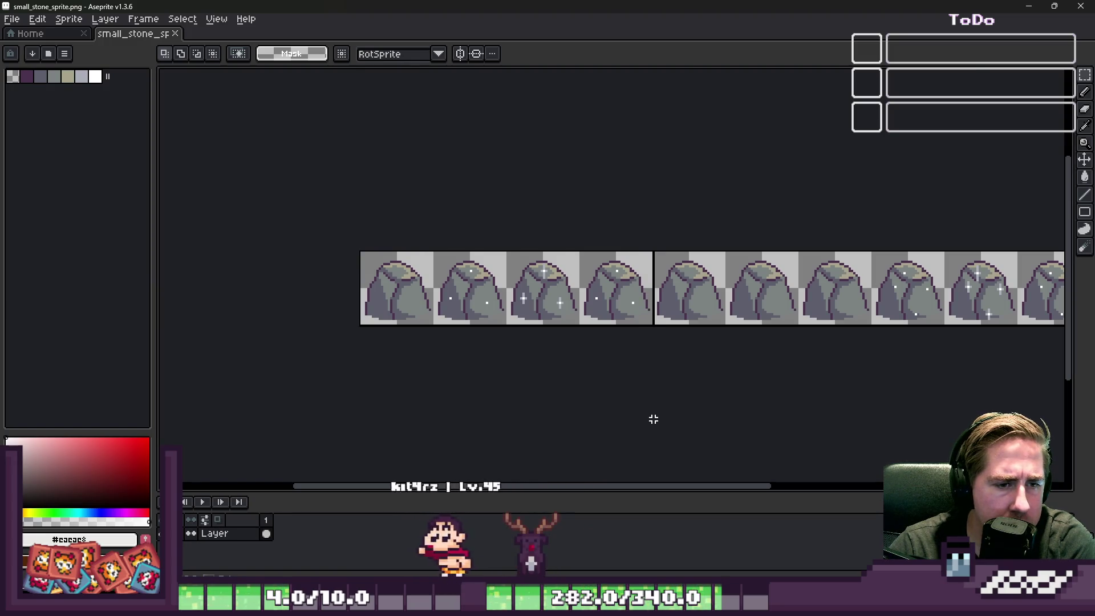
scroll(626, 379, "up", 1)
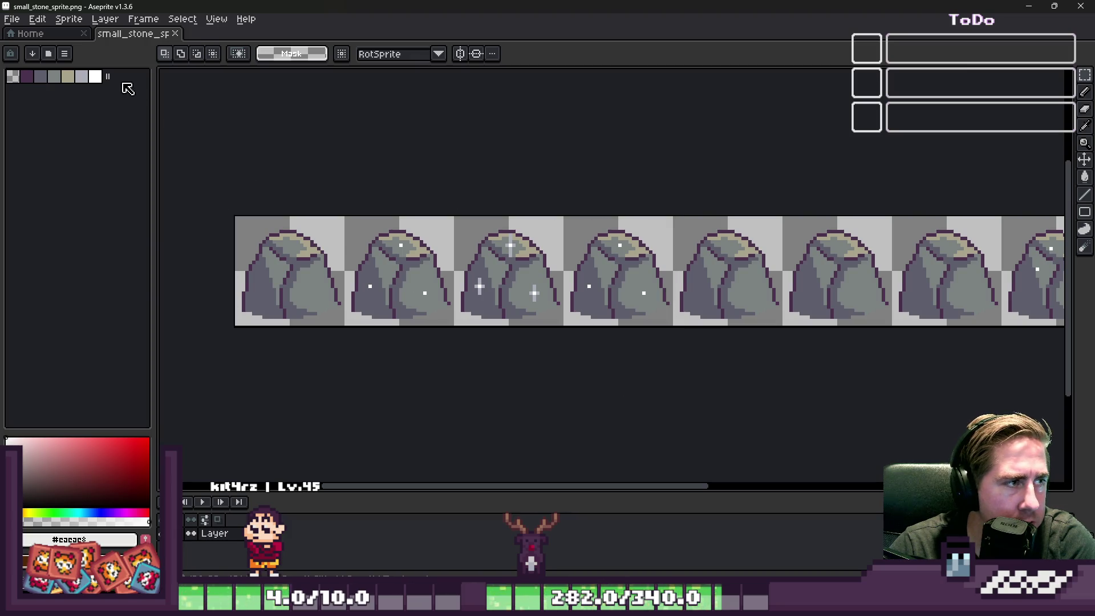
left_click(1026, 6)
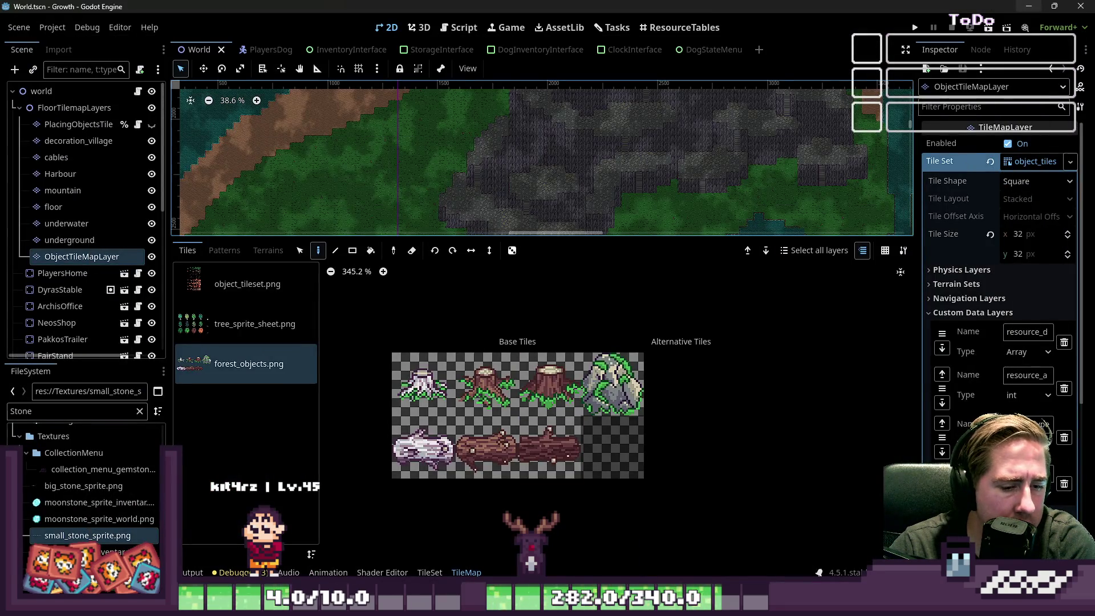
mouse_move(562, 604)
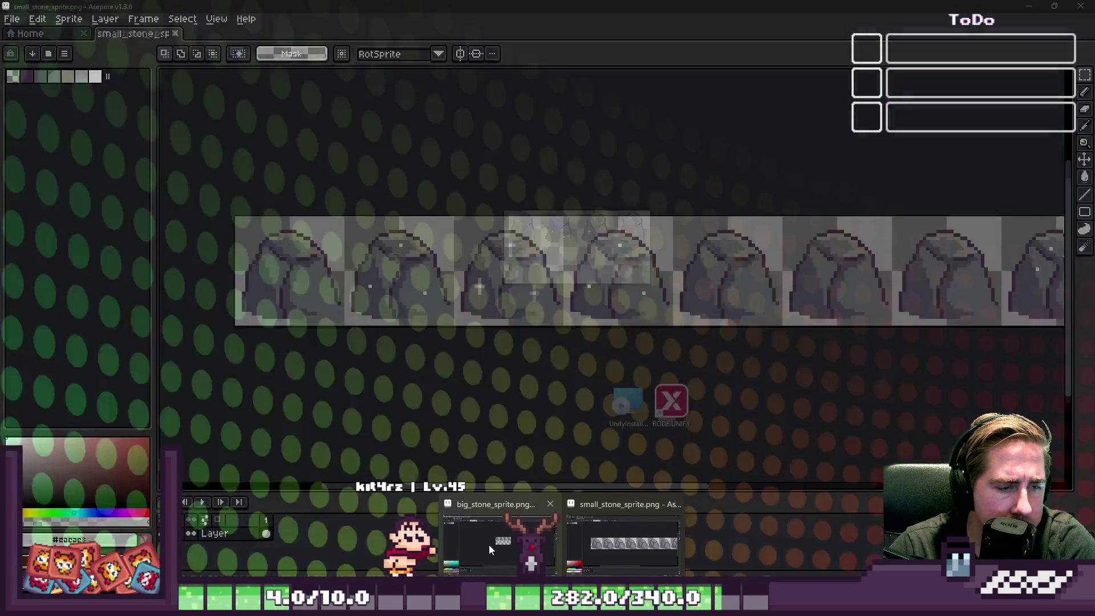
left_click(490, 549)
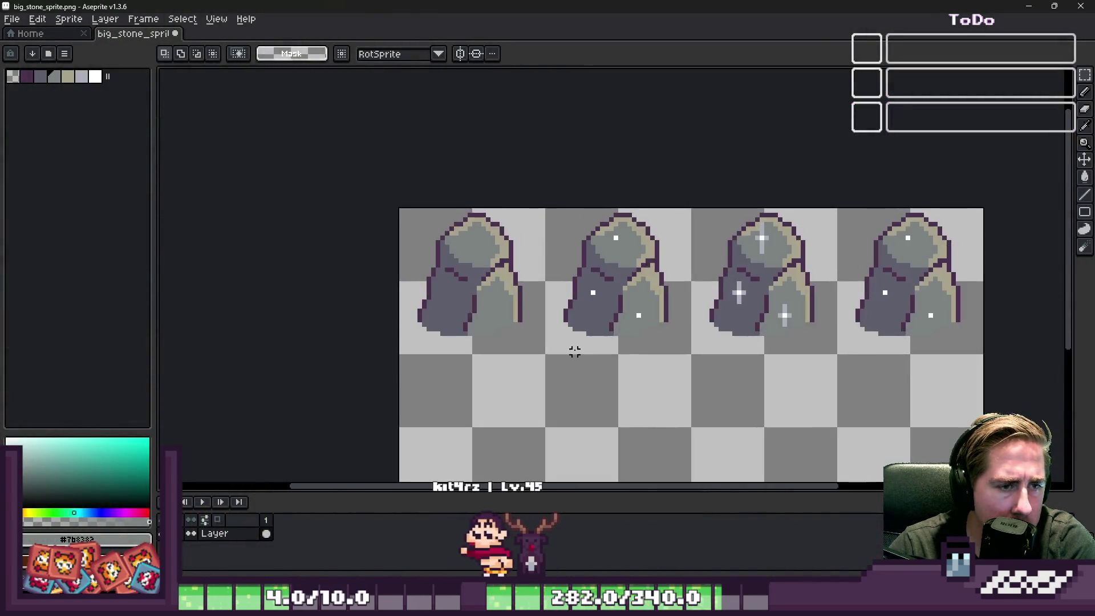
Drop the pasted wider stones into the bottom row and nudge that row upward.
left_click_drag(502, 239, 513, 384)
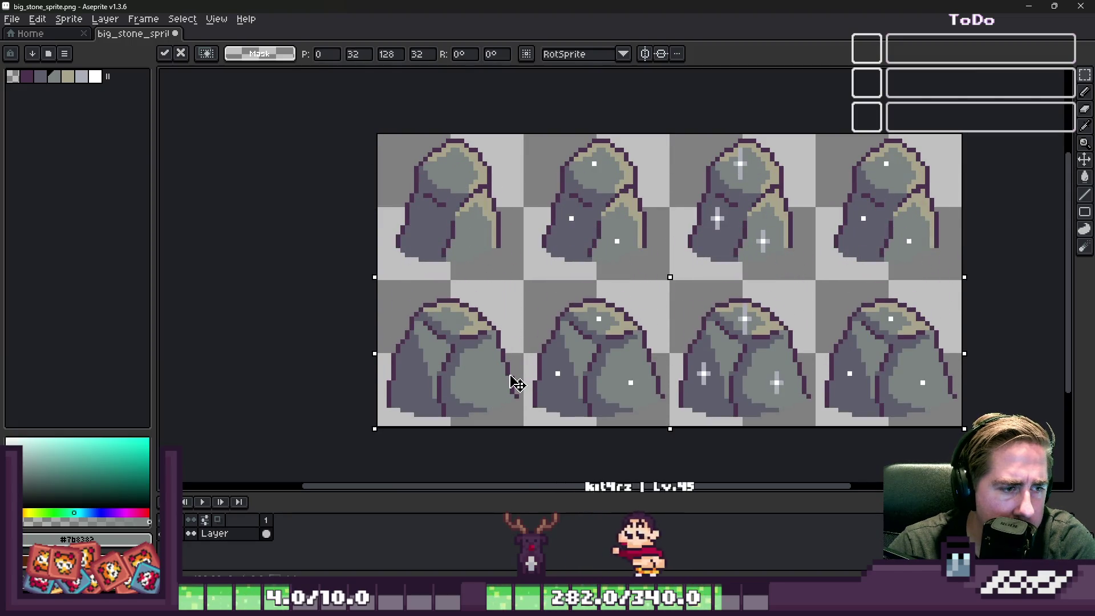
key("ctrl+d")
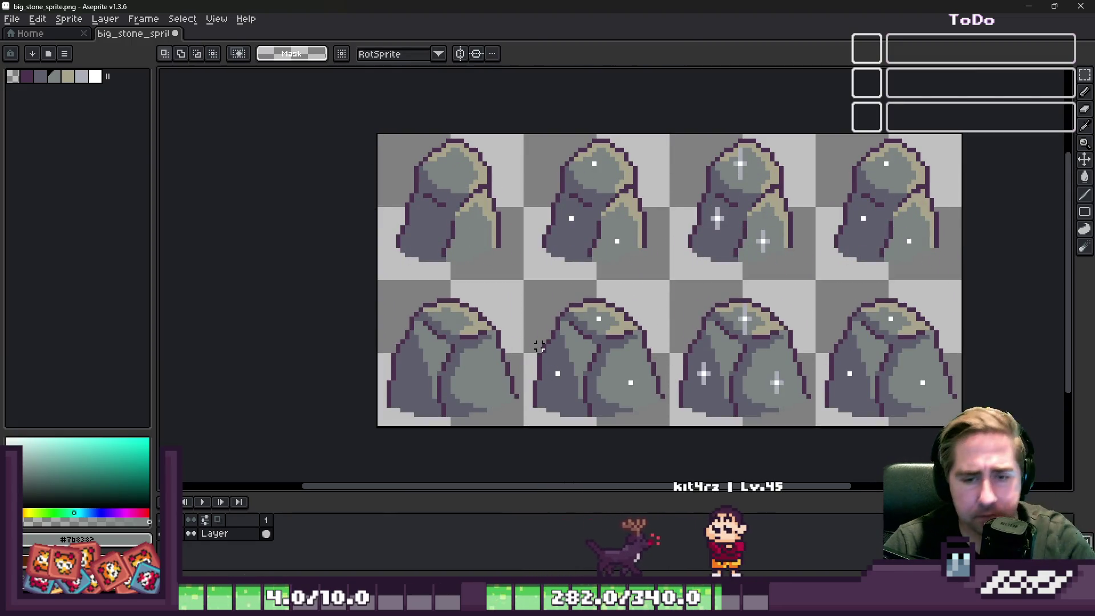
left_click_drag(408, 329, 963, 428)
key("Up")
key("Up")
key("Up")
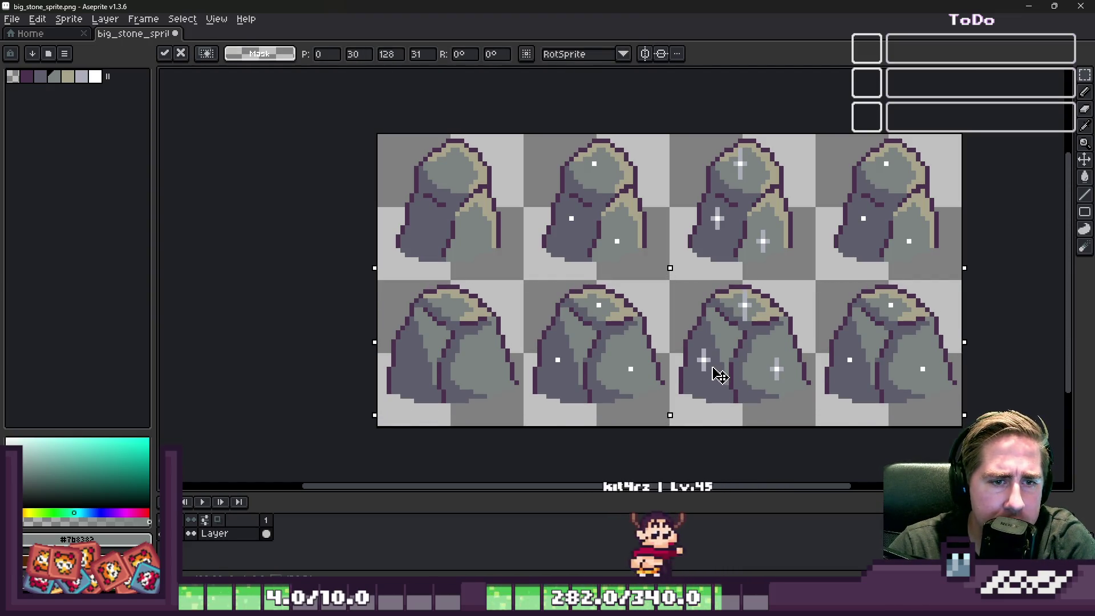
key("ctrl+d")
scroll(741, 340, "up", 1)
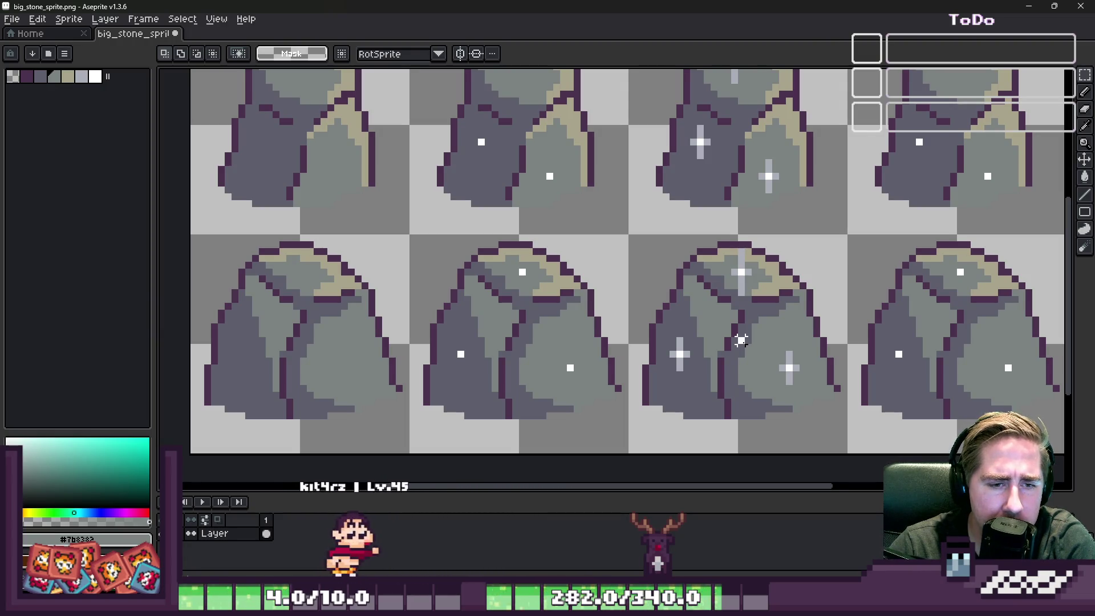
scroll(741, 340, "down", 1)
scroll(742, 341, "down", 3)
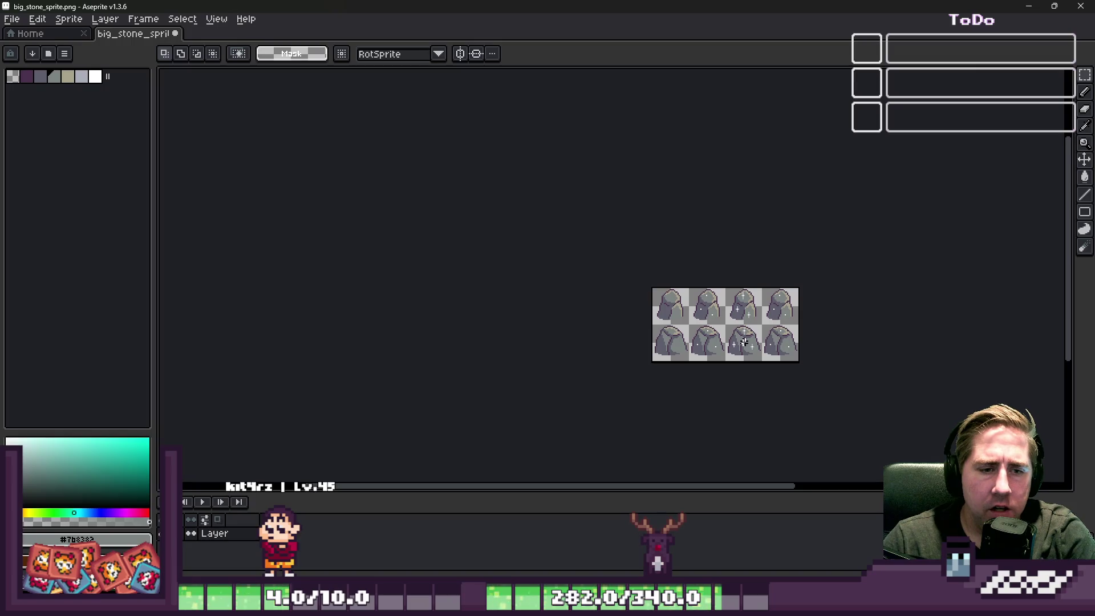
scroll(726, 332, "up", 5)
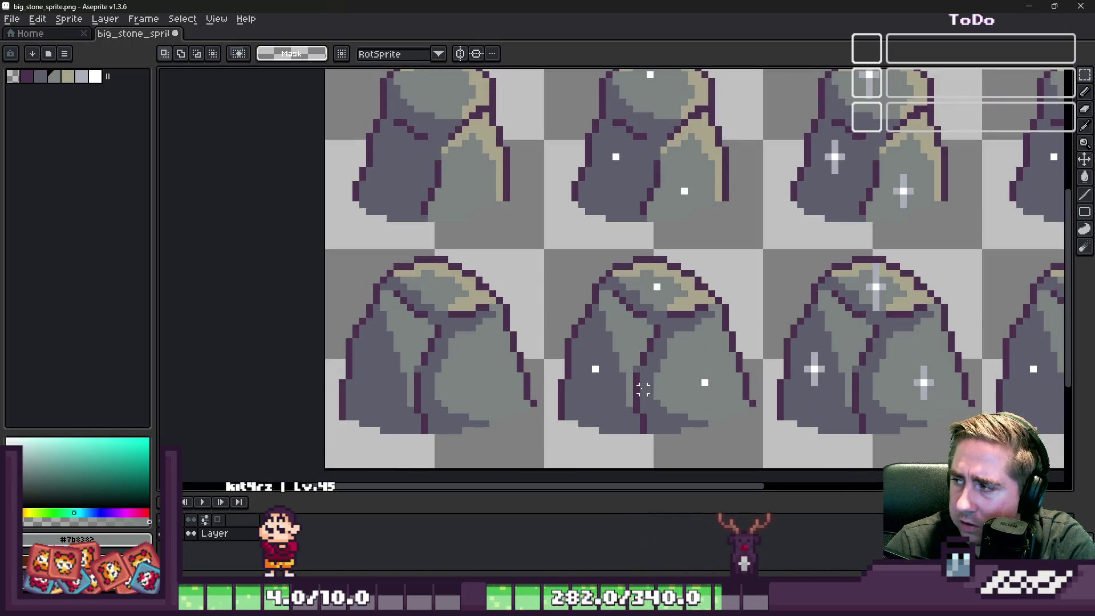
scroll(637, 384, "down", 2)
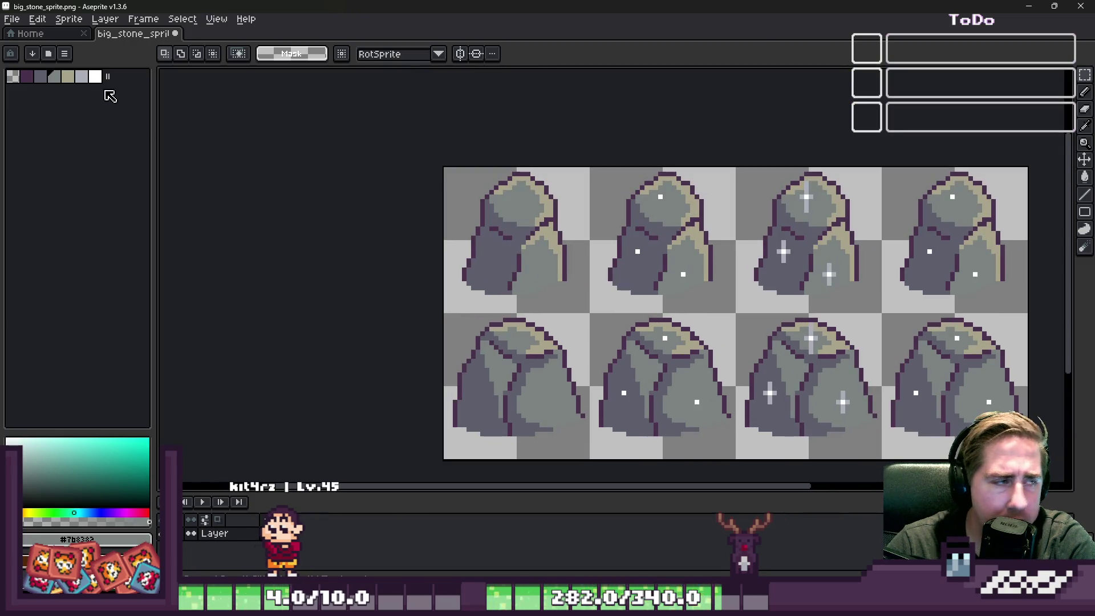
Widen the canvas to 160×64 by adding 32 px on the left.
left_click(85, 26)
left_click(97, 93)
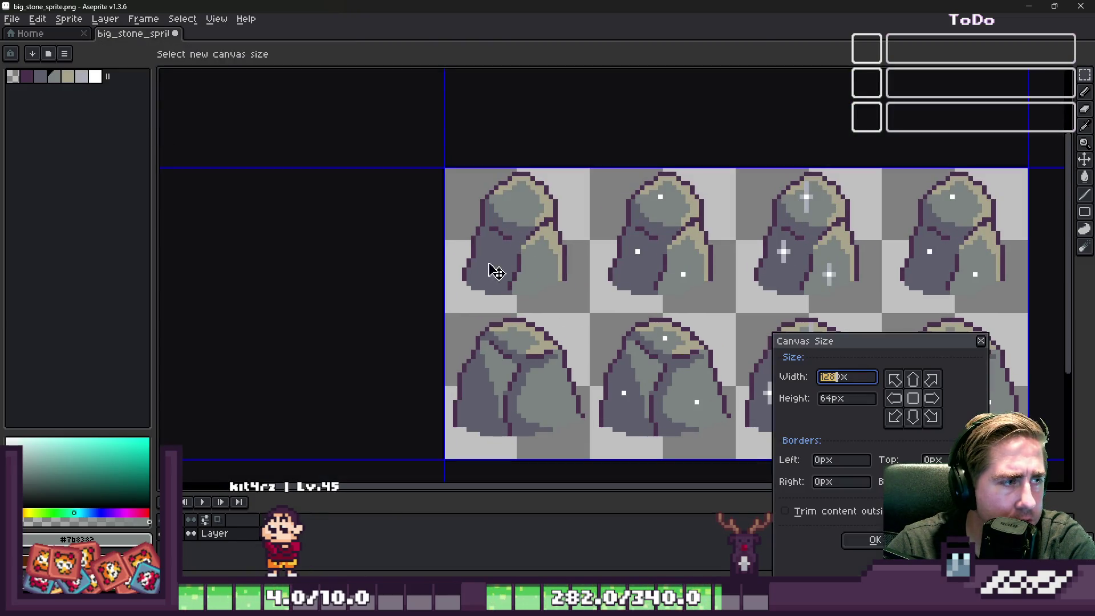
mouse_move(444, 320)
left_mouse_down()
mouse_move(256, 313)
mouse_move(300, 316)
left_mouse_up()
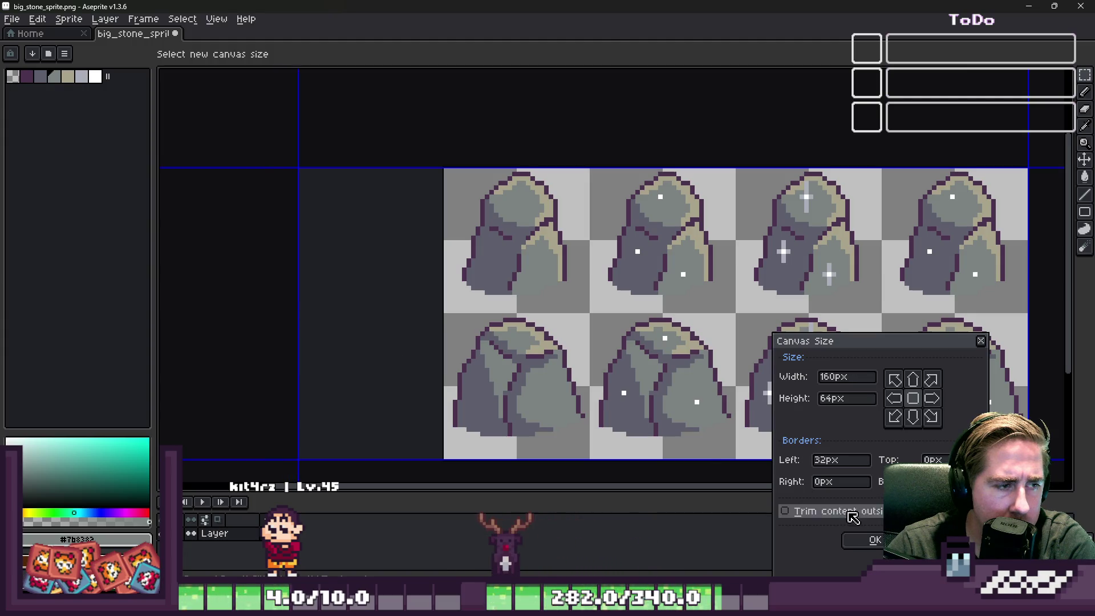
left_click(876, 540)
scroll(580, 282, "down", 2)
scroll(580, 281, "up", 5)
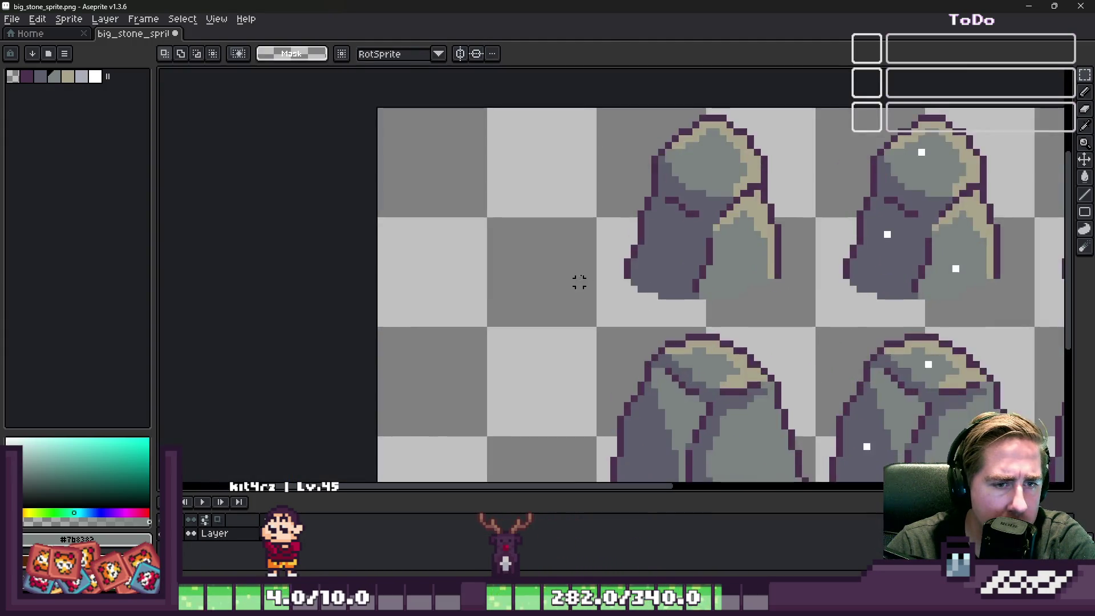
Pick the dark purple outline colour from a stone and enlarge the brush to 6 px.
left_click(713, 219, "alt")
scroll(609, 145, "down", 4)
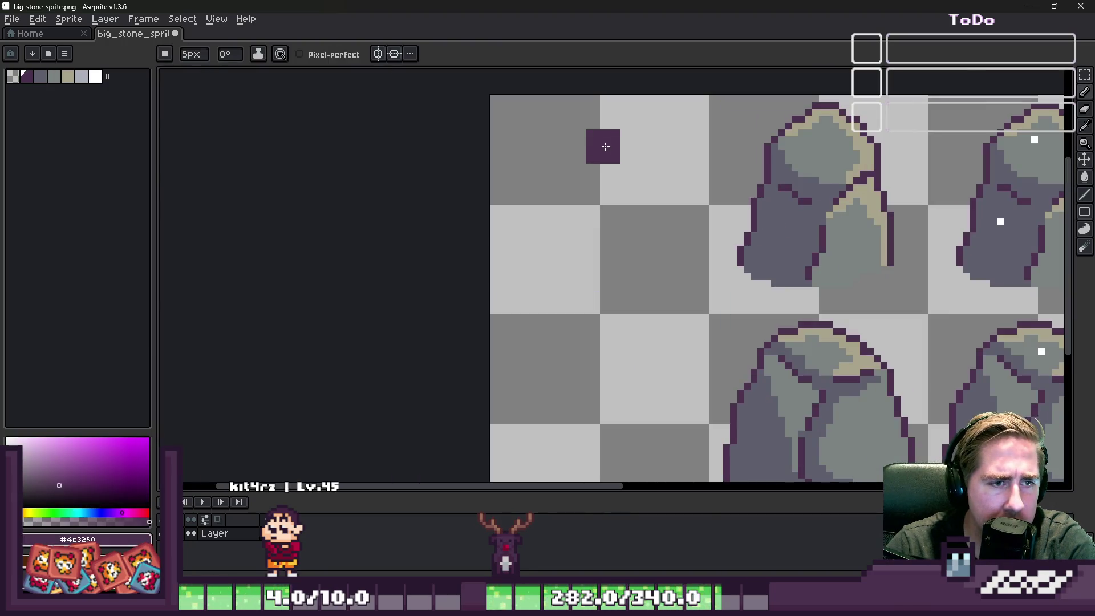
key("plus")
key("plus")
key("plus")
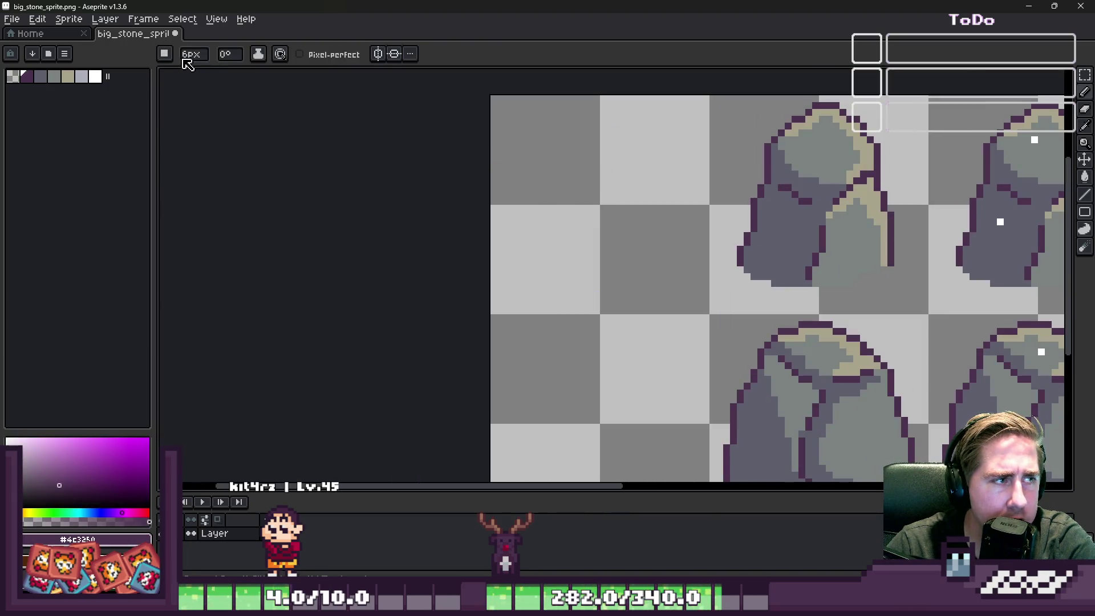
Switch to a round brush and paint the dark purple base of the new stone.
left_click(167, 55)
left_click(168, 73)
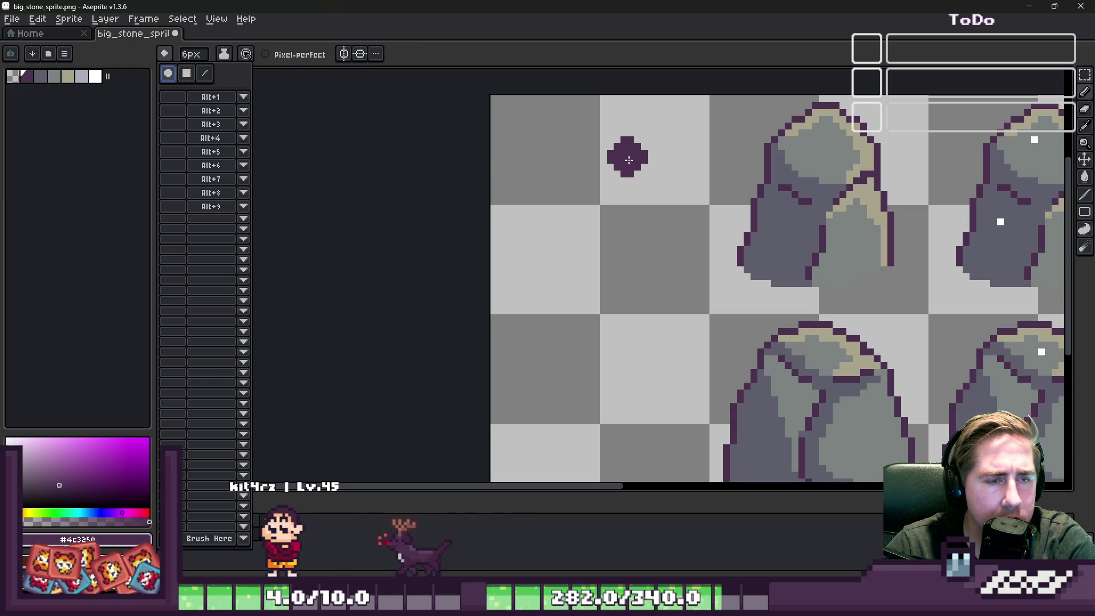
left_click(603, 154)
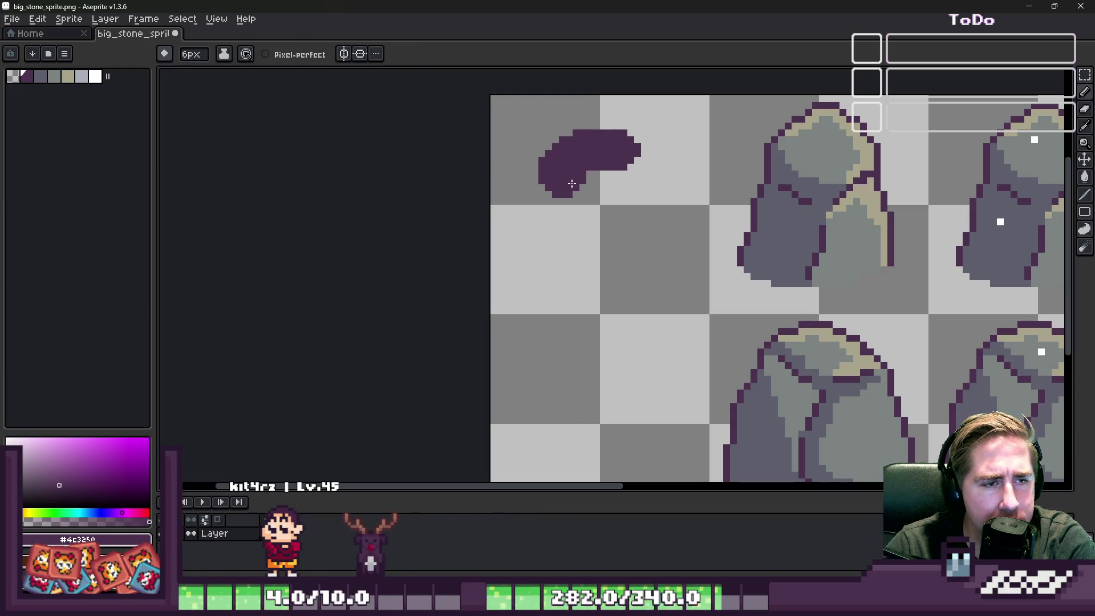
left_click(655, 200)
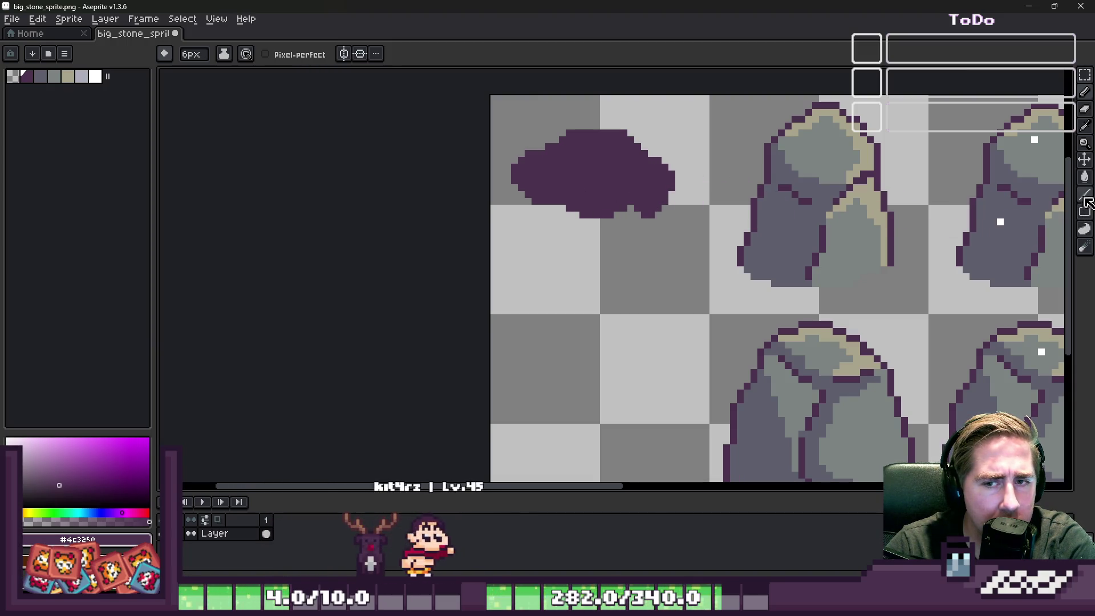
Paint a grey body onto the stone and extend its purple area downward.
left_click(40, 76)
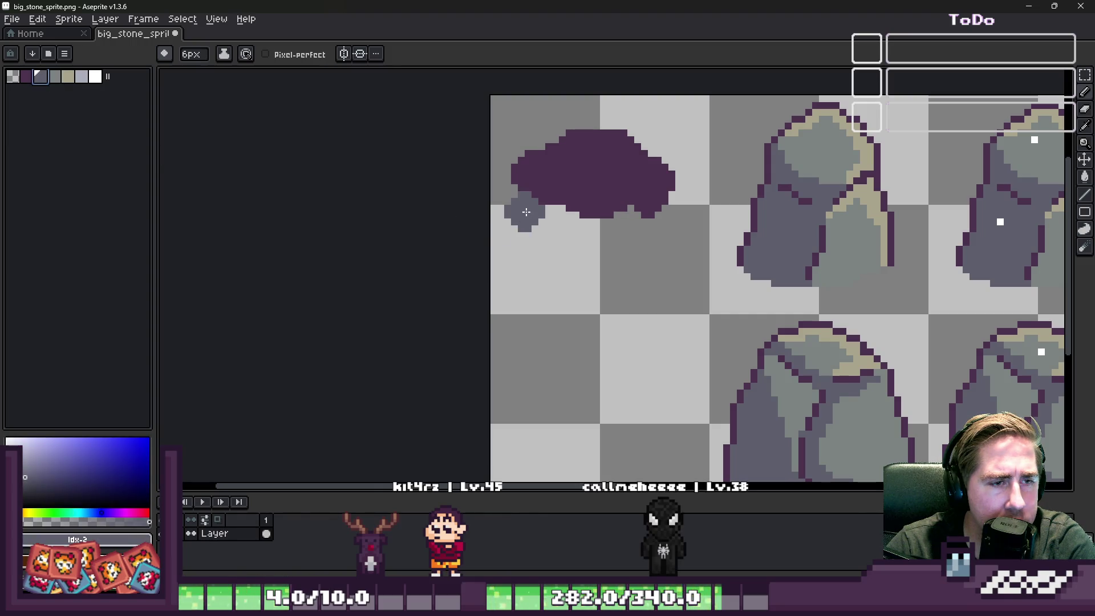
left_click_drag(525, 212, 530, 214)
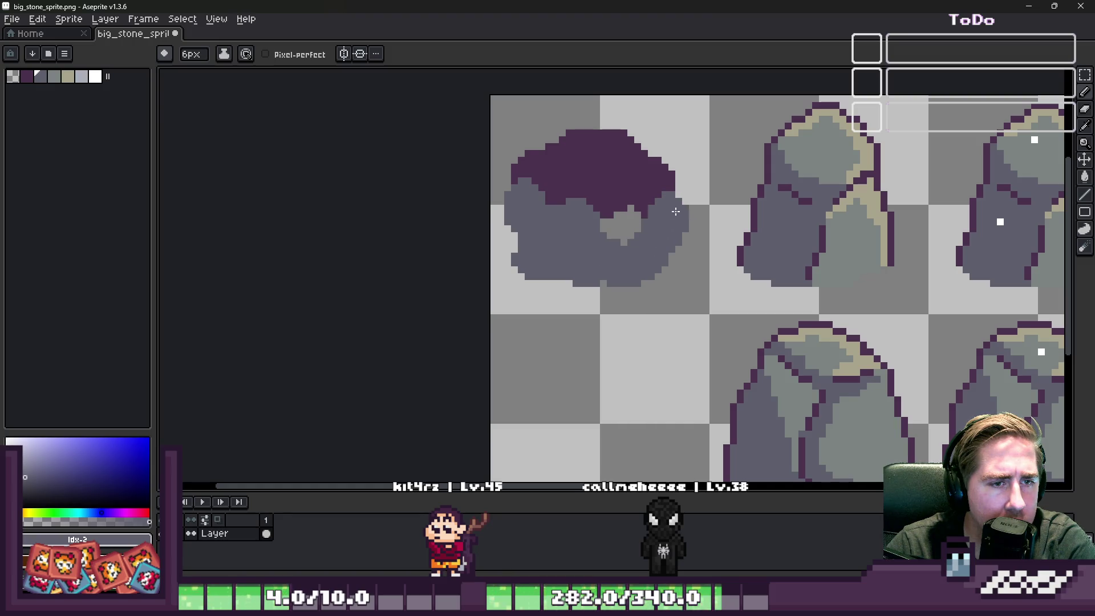
scroll(482, 255, "down", 3)
scroll(481, 254, "up", 3)
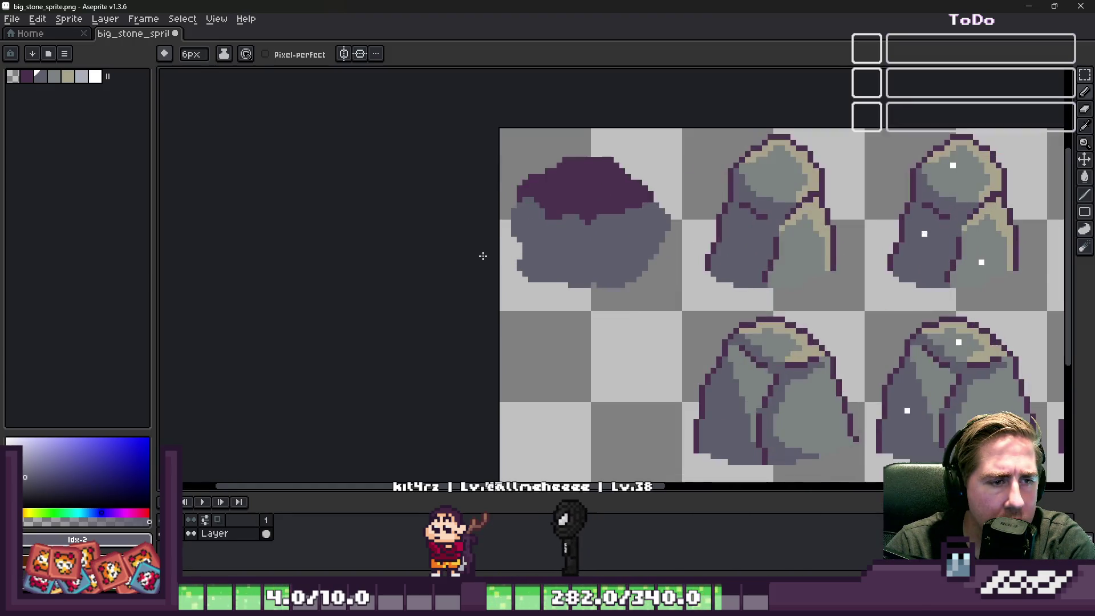
left_click(606, 190, "alt")
left_click_drag(589, 205, 641, 191)
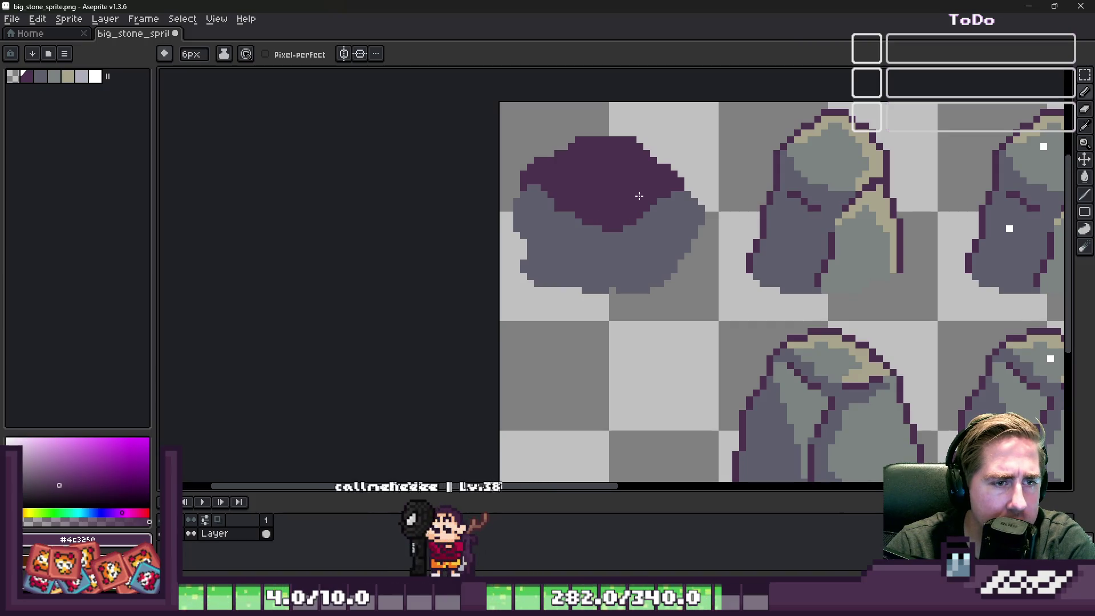
Paint a grey-green face and a tan top onto the new stone.
left_click(52, 78)
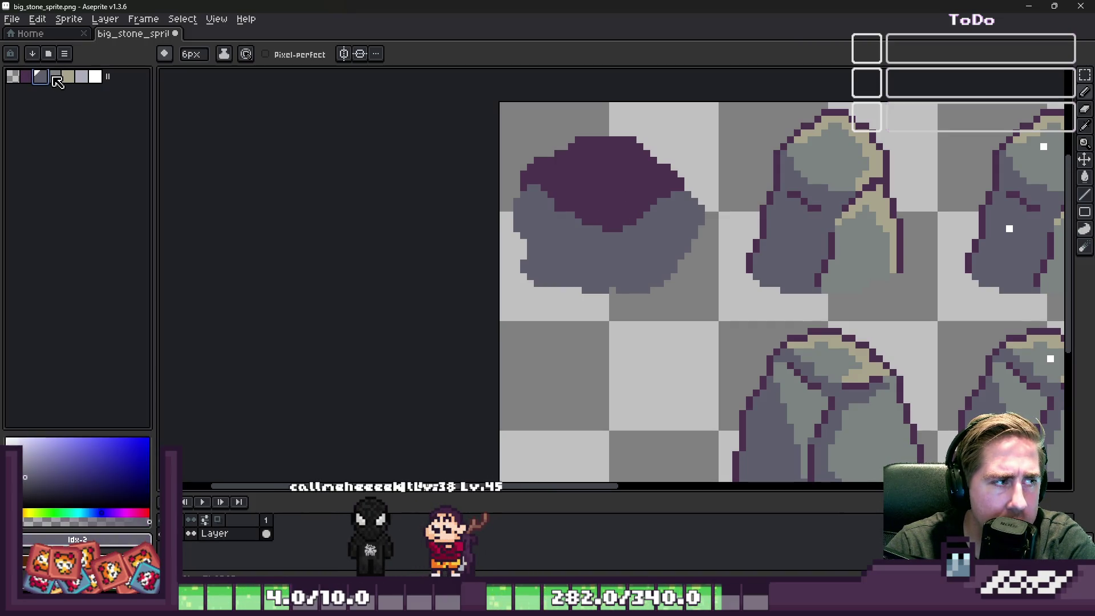
left_click(56, 78)
scroll(579, 231, "up", 1)
mouse_move(758, 137)
left_mouse_down()
mouse_move(692, 246)
mouse_move(747, 302)
mouse_move(770, 187)
left_mouse_up()
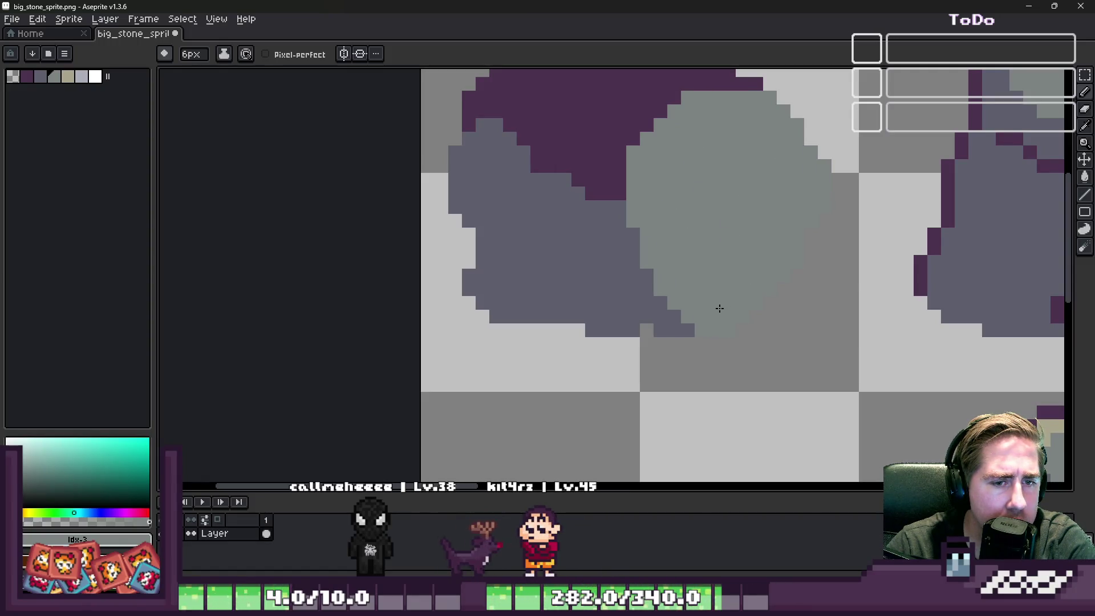
left_click(67, 76)
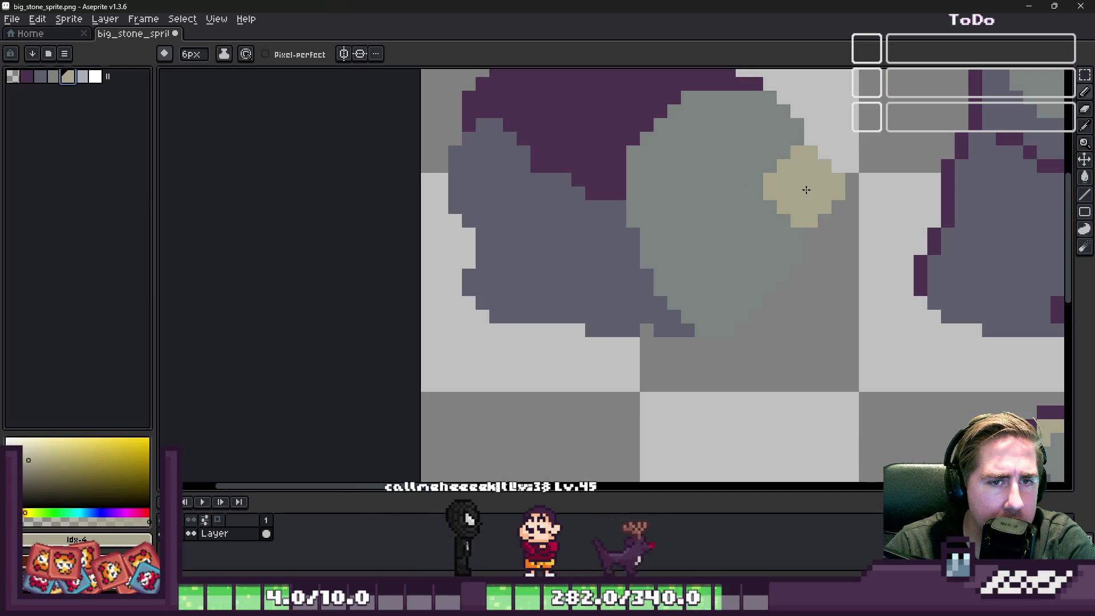
mouse_move(804, 180)
left_mouse_down()
mouse_move(676, 155)
mouse_move(684, 285)
mouse_move(760, 215)
left_mouse_up()
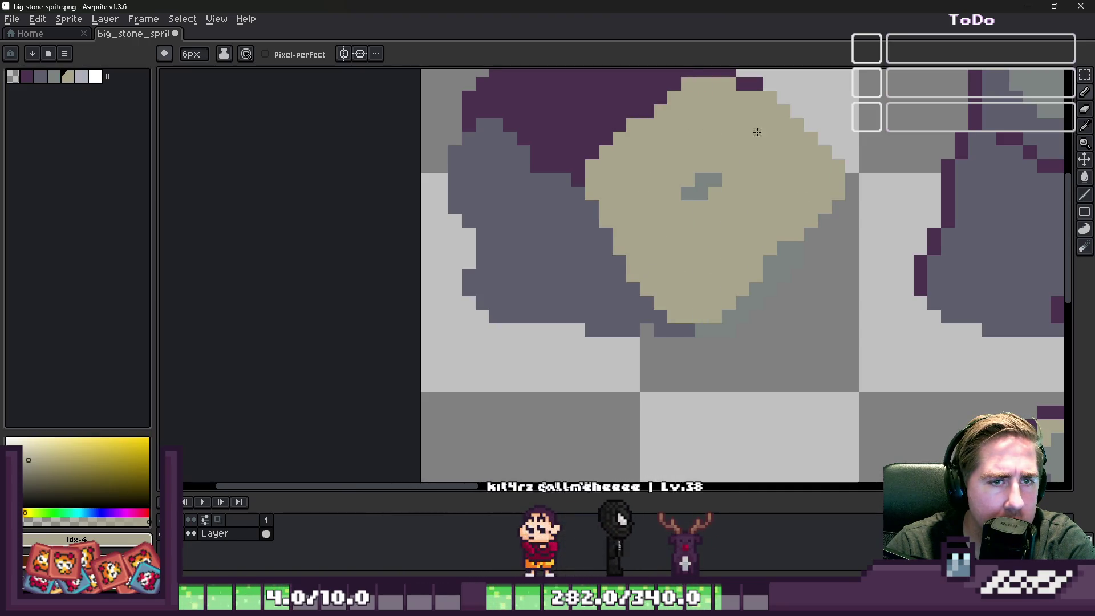
Paint dark purple #4c3250 over the stone's top, then switch to a 3px tool.
scroll(690, 192, "down", 2)
scroll(653, 178, "up", 1)
left_click(652, 178, "alt")
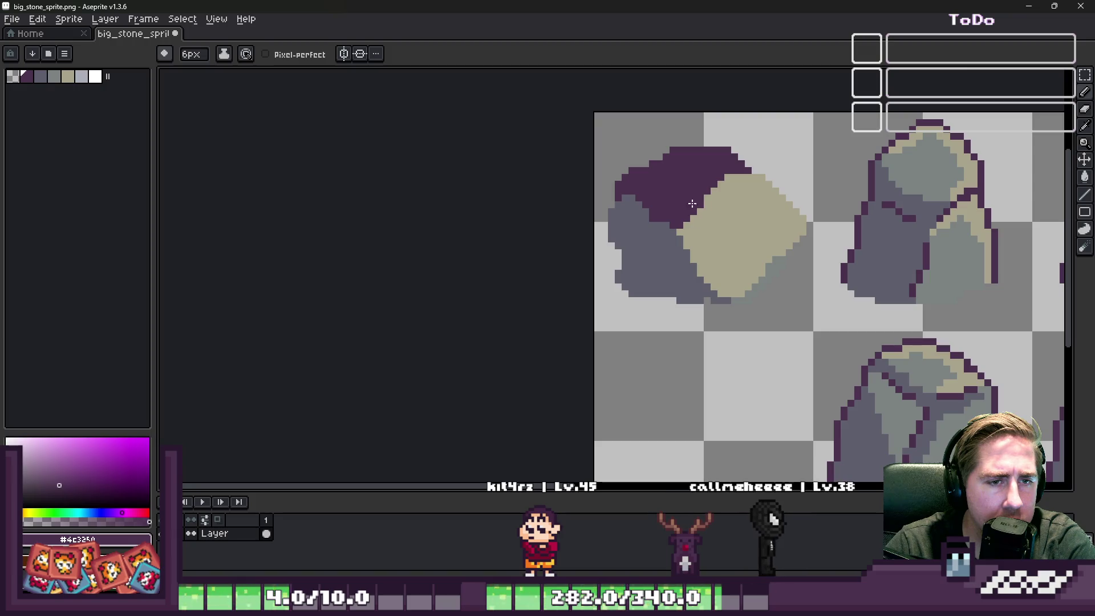
mouse_move(701, 205)
left_mouse_down()
mouse_move(737, 192)
mouse_move(735, 206)
left_mouse_up()
scroll(735, 187, "down", 1)
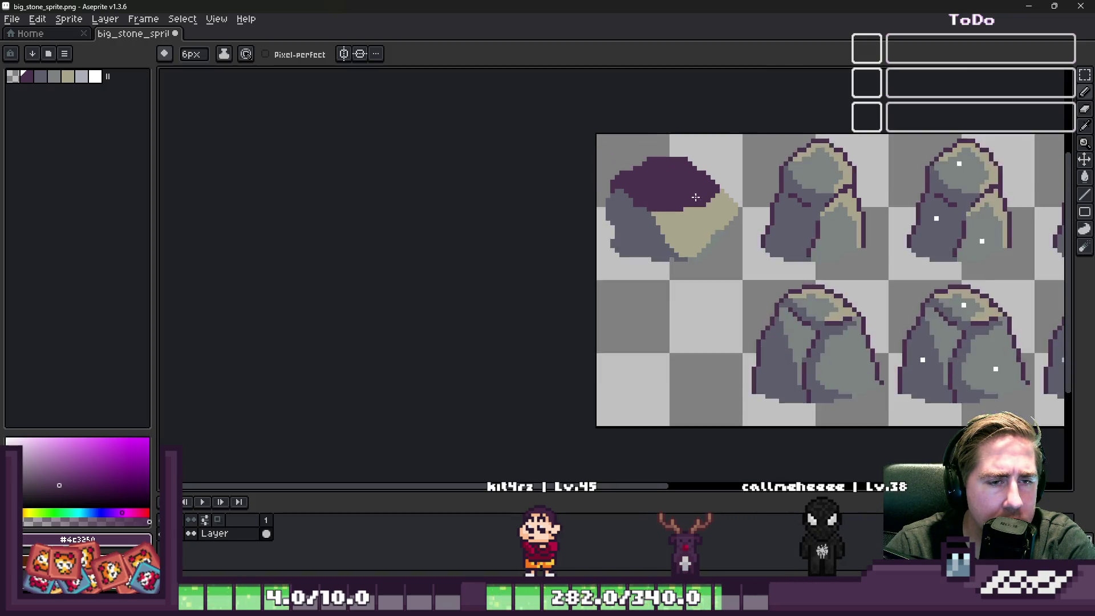
scroll(764, 174, "up", 2)
key("e")
scroll(664, 175, "down", 5)
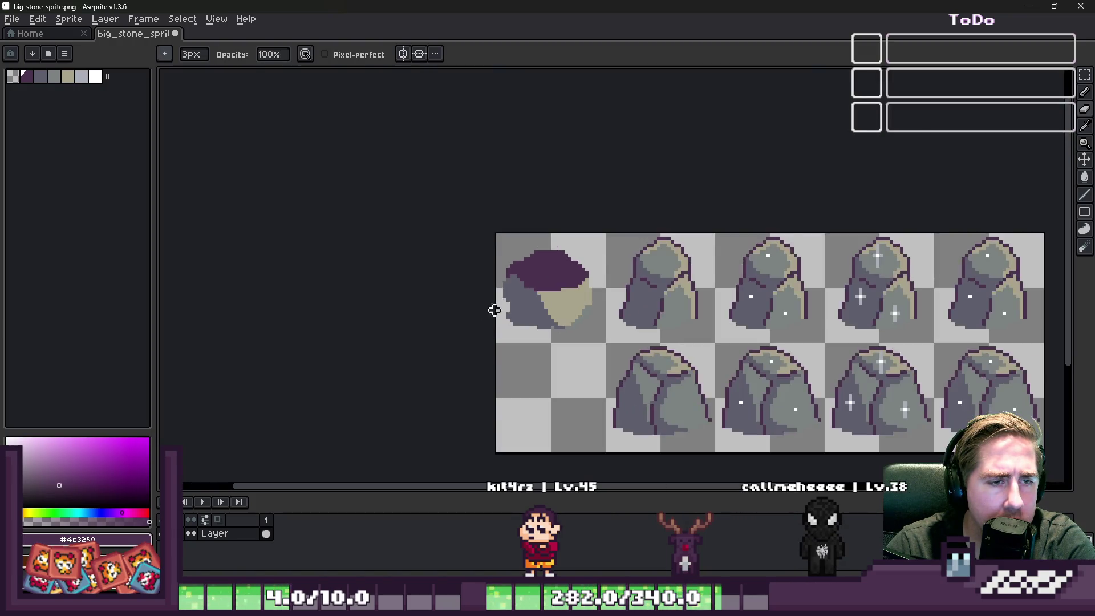
scroll(542, 263, "up", 5)
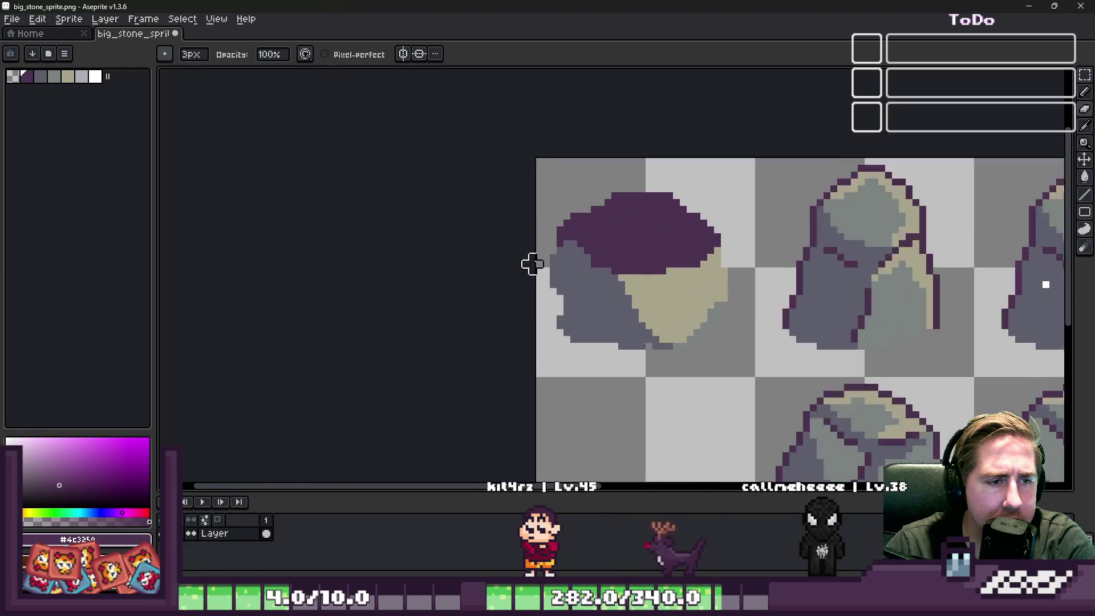
scroll(613, 284, "up", 1)
Try bucket-filling the purple top with sampled grey, then undo it.
key("i")
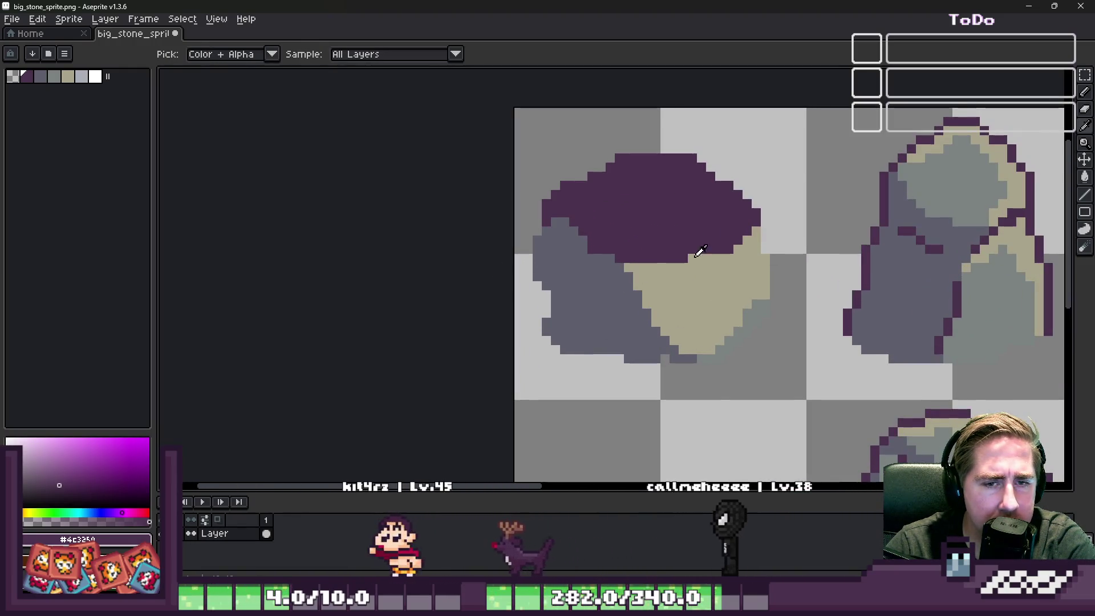
left_click(932, 179)
key("g")
left_click(642, 221)
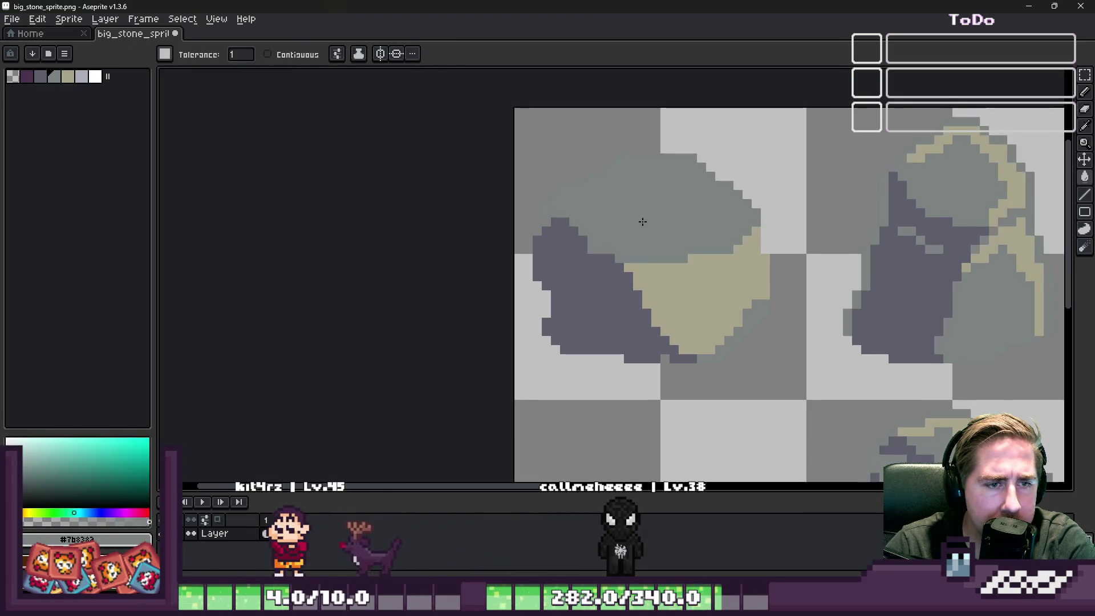
key("ctrl+z")
scroll(589, 196, "down", 1)
Check the grid settings under View > Grid > Grid Settings and close them.
key("m")
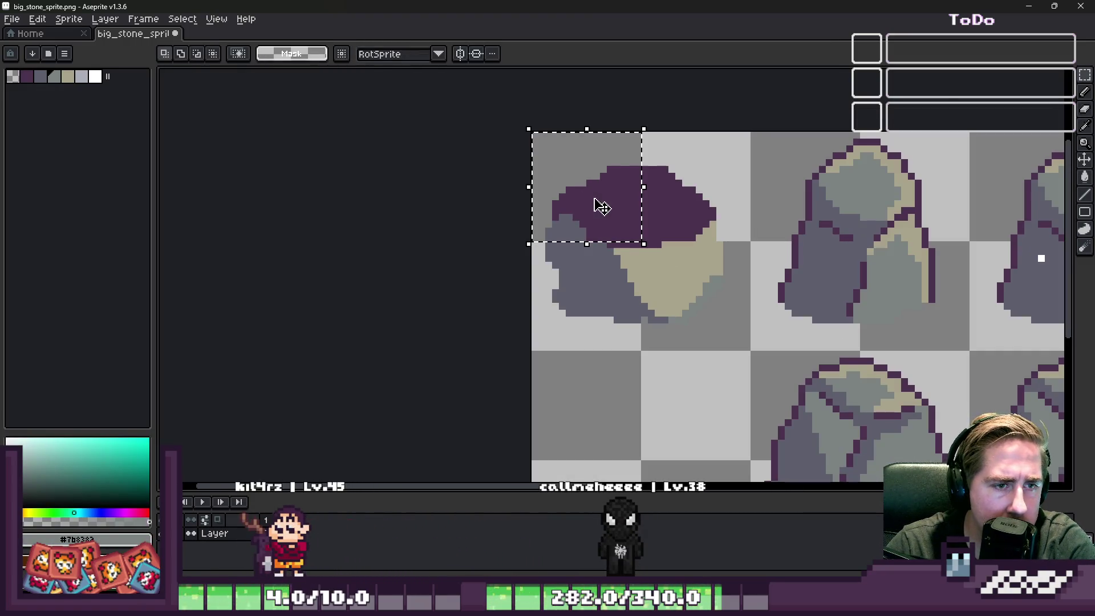
left_click(213, 22)
mouse_move(257, 81)
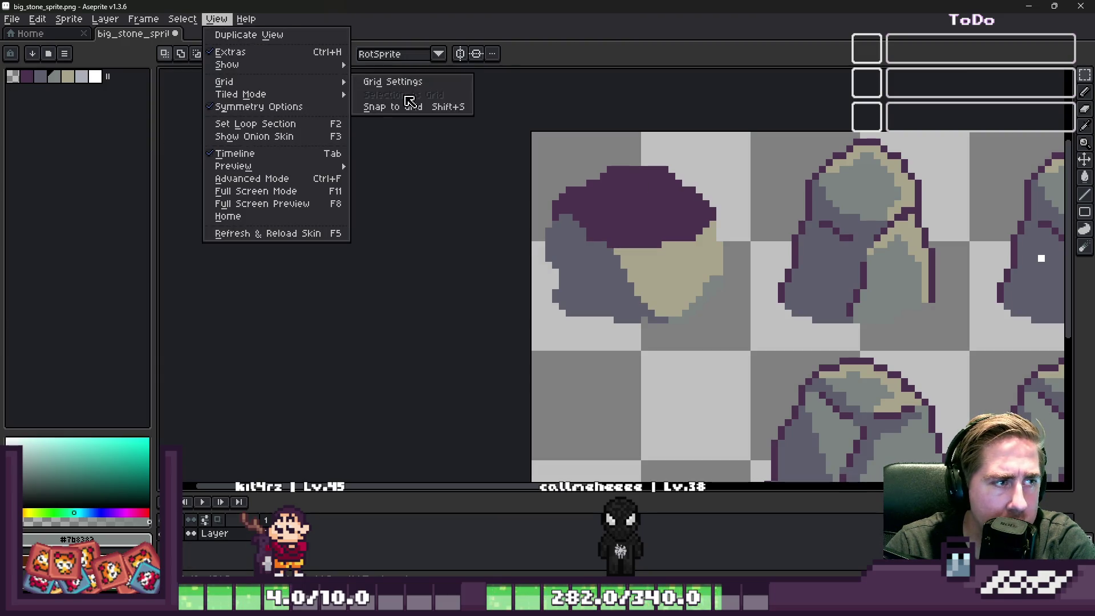
left_click(406, 81)
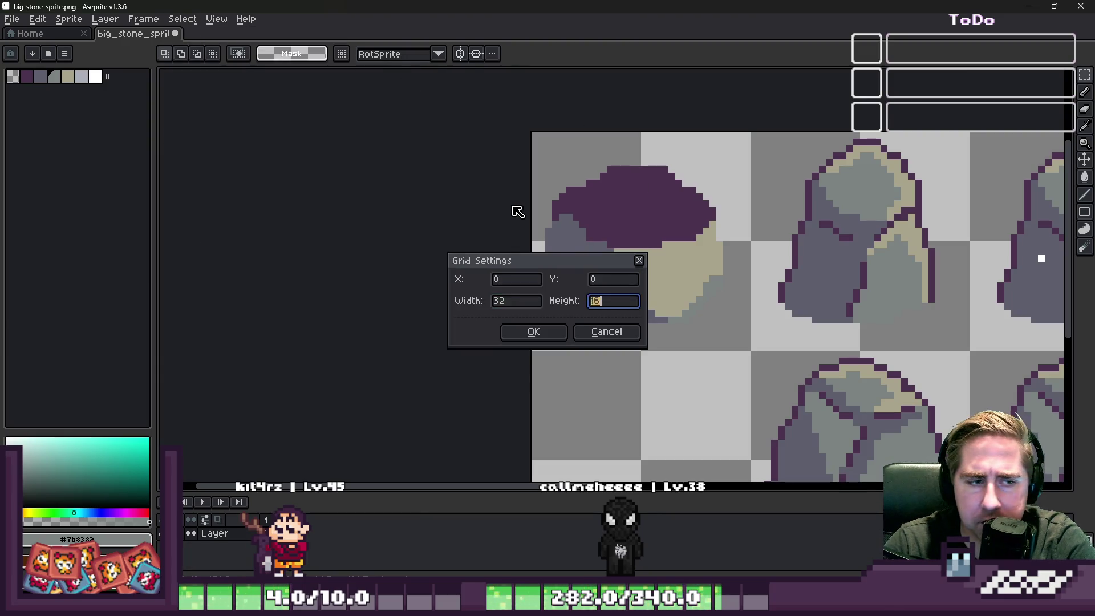
key("Return")
Bucket-fill the stone's purple top with grey.
key("b")
scroll(668, 226, "up", 2)
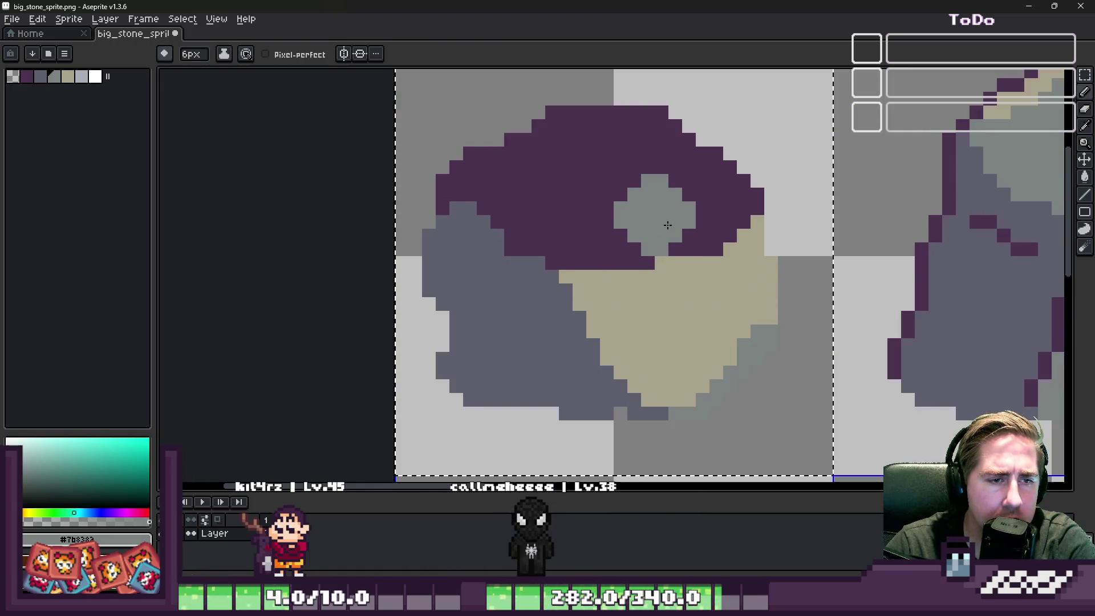
scroll(587, 213, "down", 2)
key("g")
left_click(587, 213)
scroll(598, 216, "down", 1)
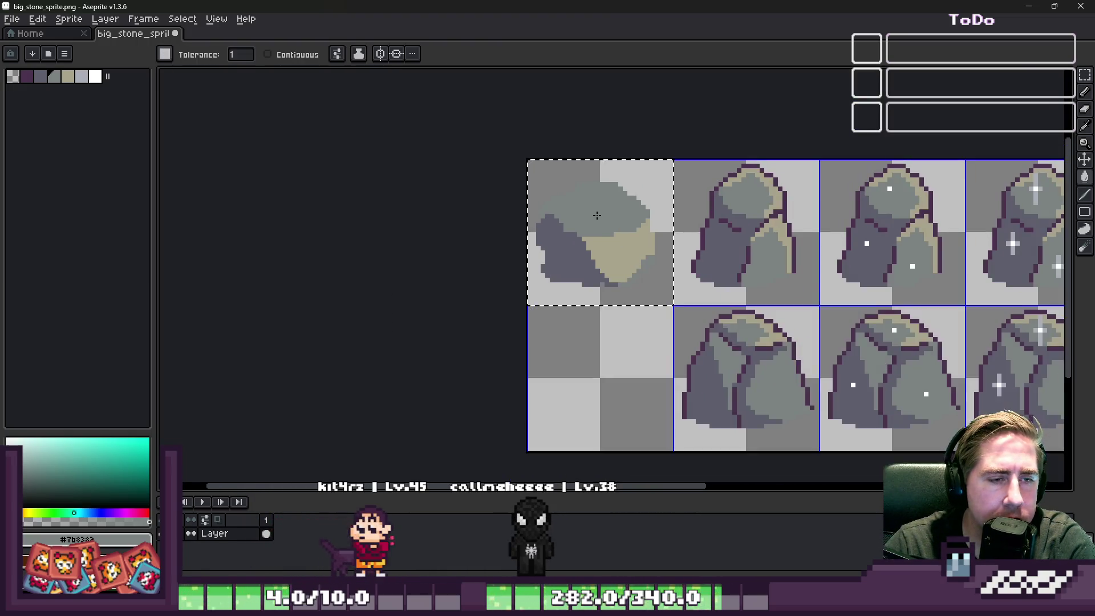
scroll(597, 215, "up", 1)
Sample dark purple #4c3250 and apply the Outline effect around the stone.
key("i")
left_click(771, 182)
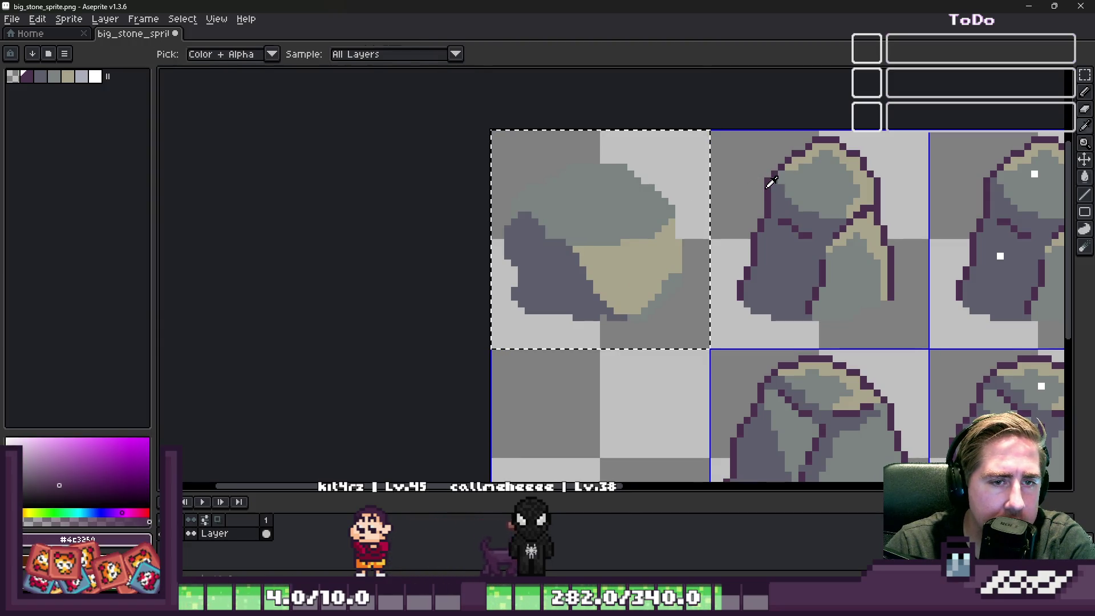
key("shift+o")
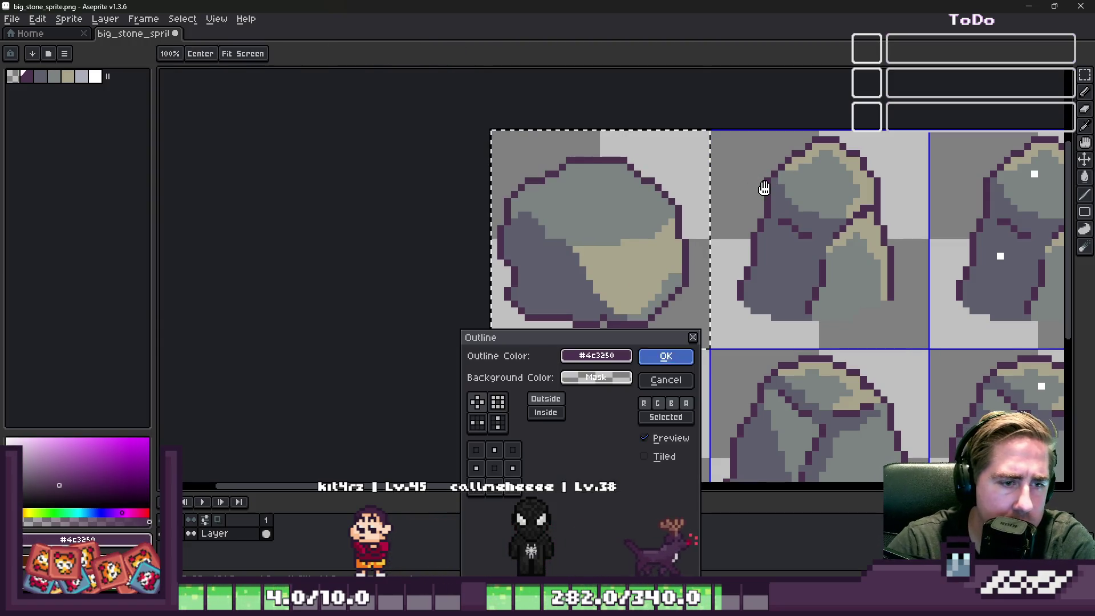
key("Return")
scroll(542, 217, "down", 3)
Undo an accidental purple fill and draw a purple row along the stone's bottom.
scroll(536, 216, "up", 1)
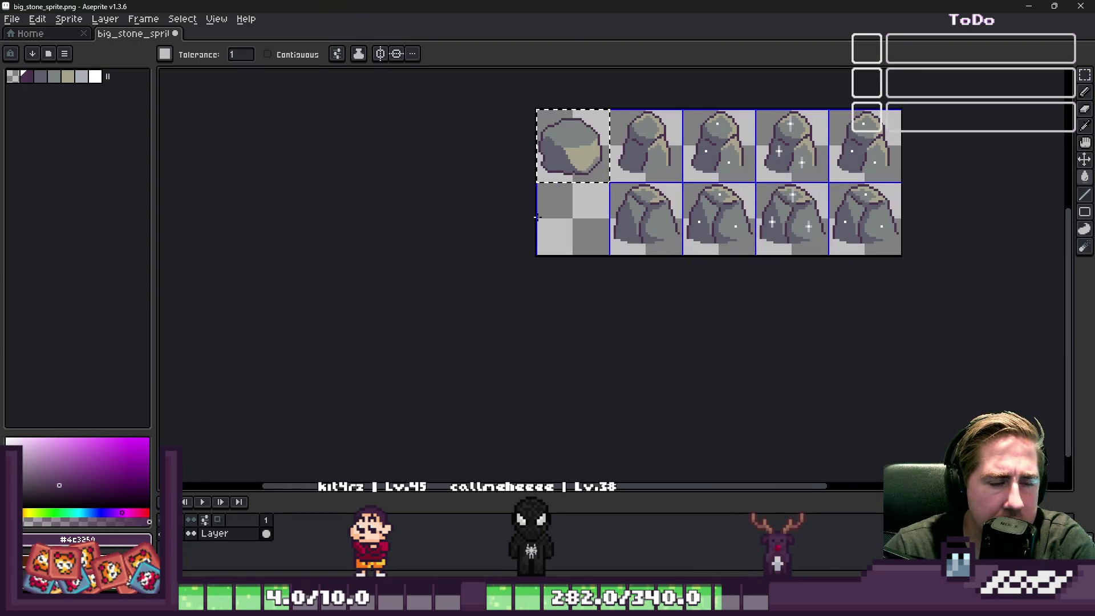
scroll(528, 146, "up", 5)
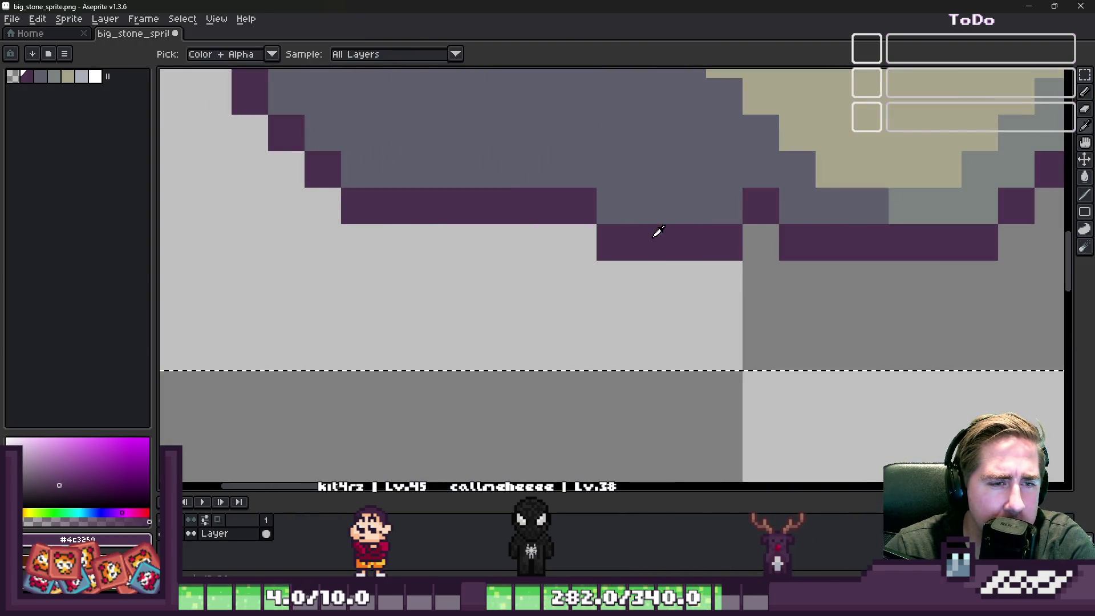
left_click(686, 262)
key("ctrl+z")
key("b")
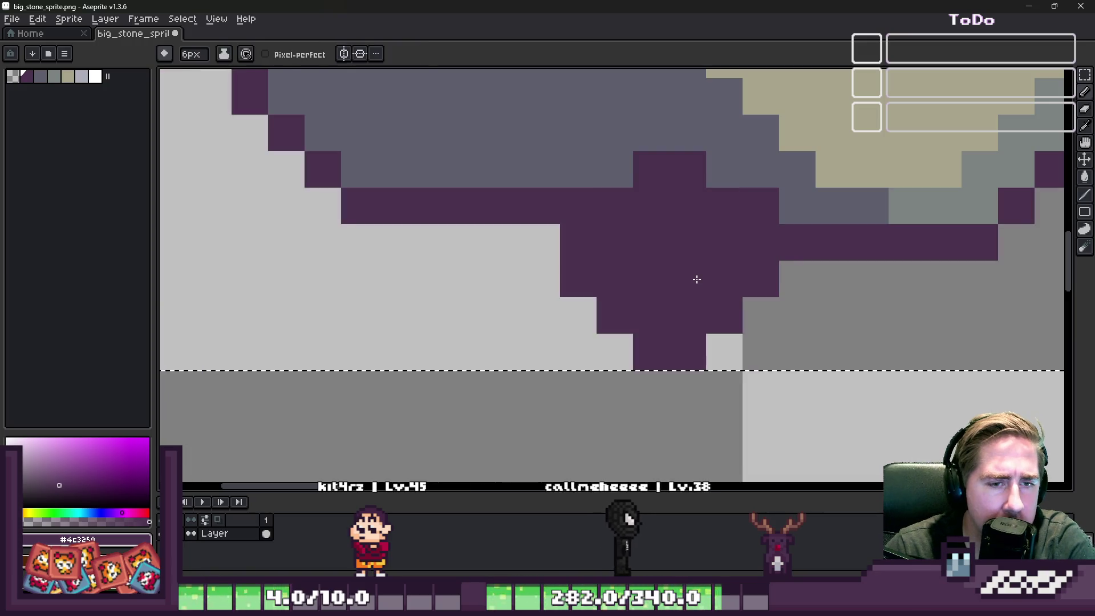
left_click_drag(694, 276, 870, 279)
Repaint stray purple pixels in slate grey and light grey with the 1px pencil.
left_click(709, 203, "alt")
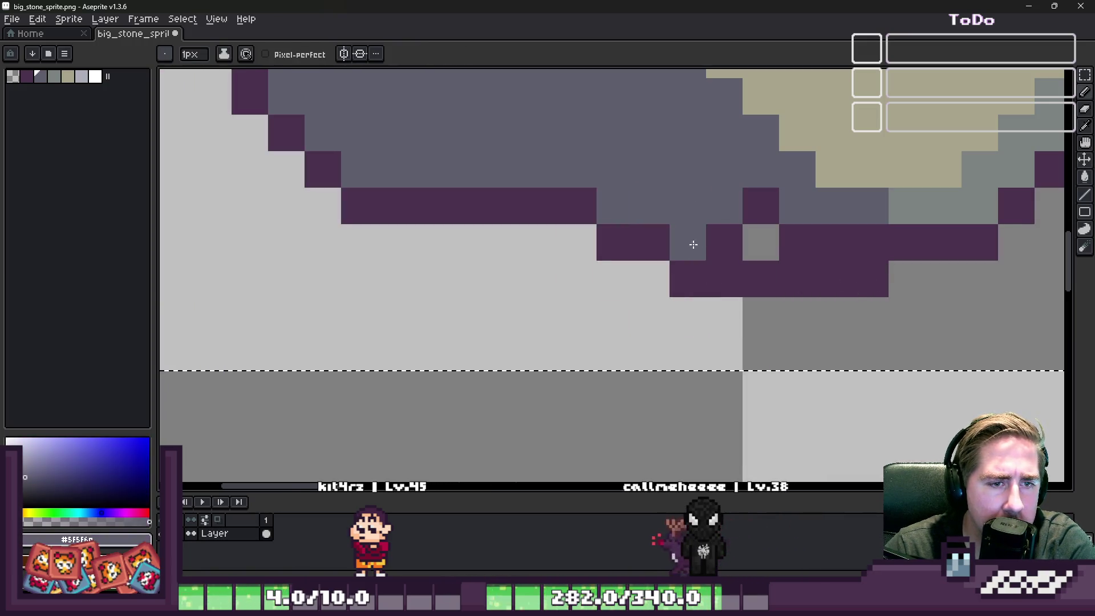
left_click_drag(692, 245, 838, 244)
left_click(761, 205)
left_click(871, 242)
scroll(775, 269, "down", 5)
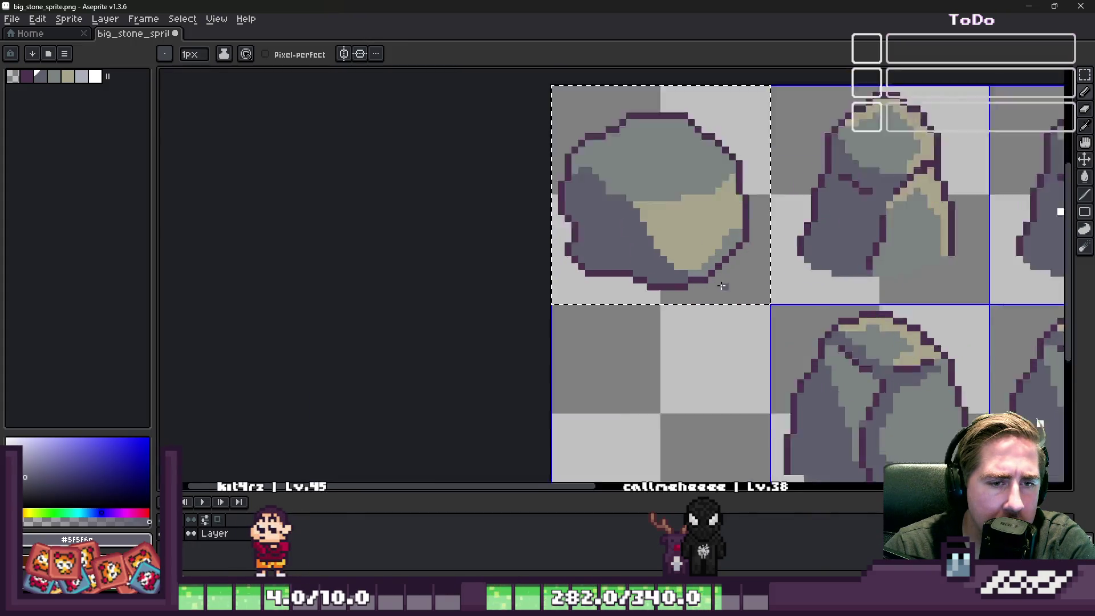
scroll(760, 249, "up", 6)
left_click(984, 257, "alt")
left_click_drag(985, 258, 875, 244)
left_click(659, 271)
scroll(684, 268, "down", 5)
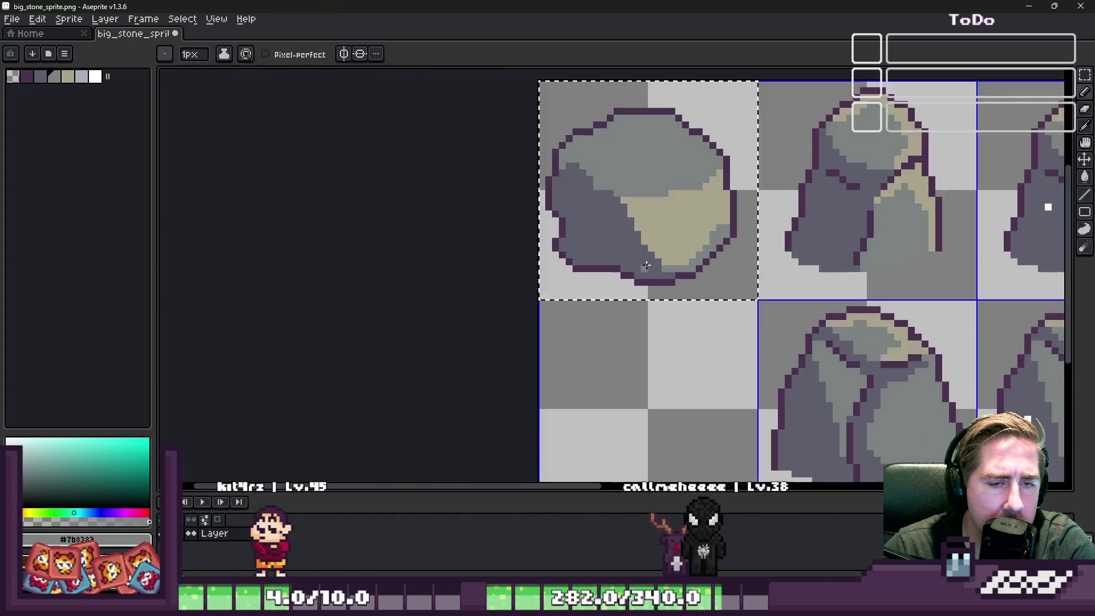
scroll(694, 273, "up", 1)
Draw purple edge lines separating the stone's top from its side and tan face.
left_click(695, 272, "alt")
scroll(695, 273, "up", 2)
left_click_drag(676, 290, 570, 143)
scroll(610, 260, "down", 2)
scroll(610, 260, "up", 2)
mouse_move(610, 260)
left_mouse_down()
mouse_move(570, 209)
mouse_move(507, 159)
left_mouse_up()
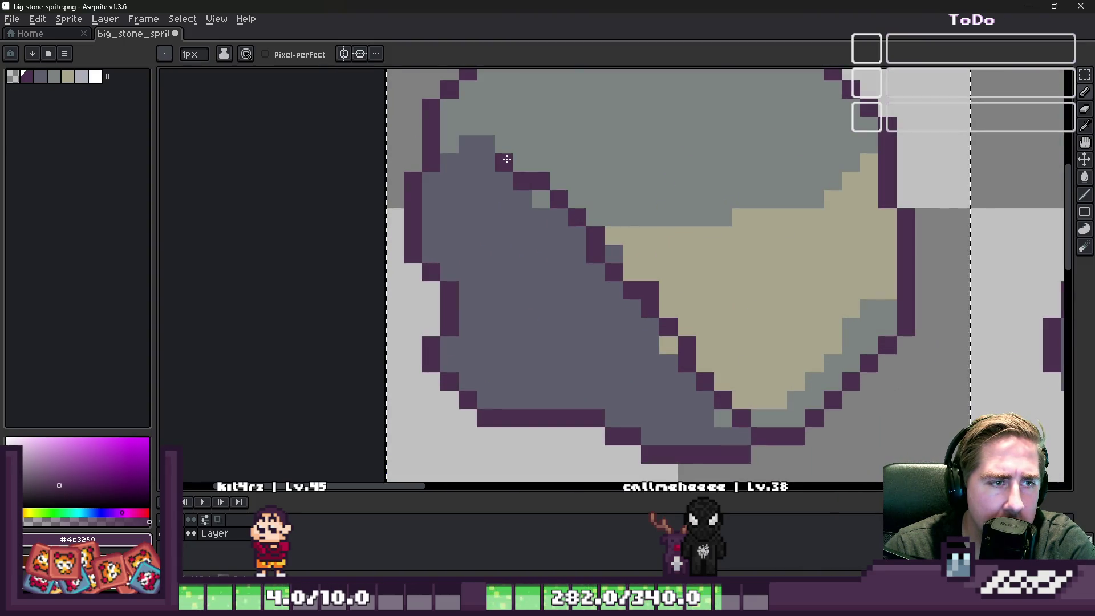
mouse_move(577, 236)
left_mouse_down()
mouse_move(778, 232)
mouse_move(877, 151)
left_mouse_up()
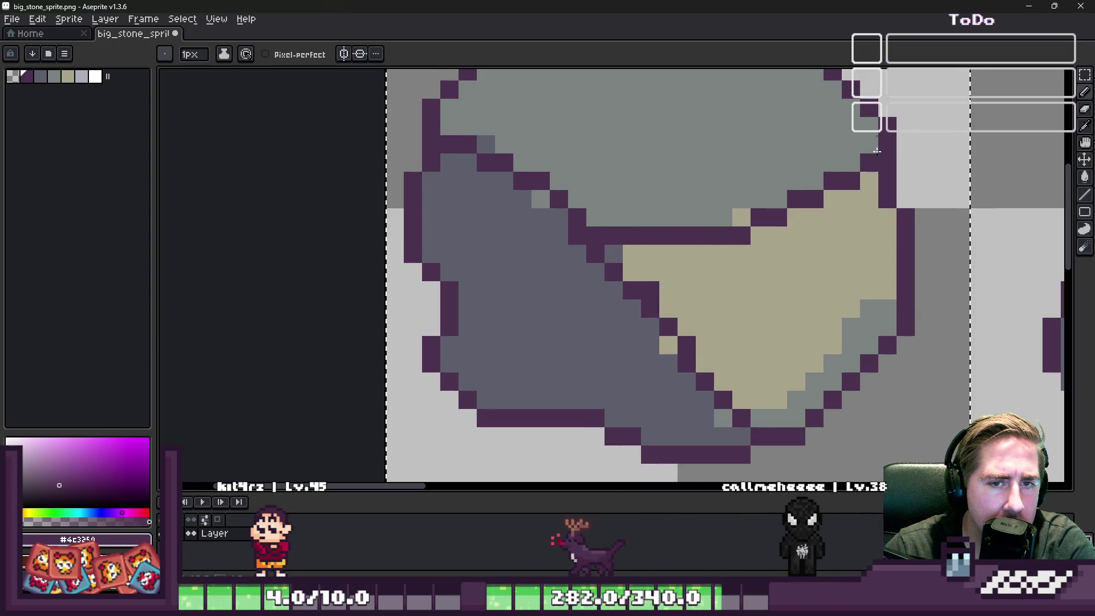
Fill grey highlight pixels on the face with tan and a light pixel with grey.
left_click(799, 185, "alt")
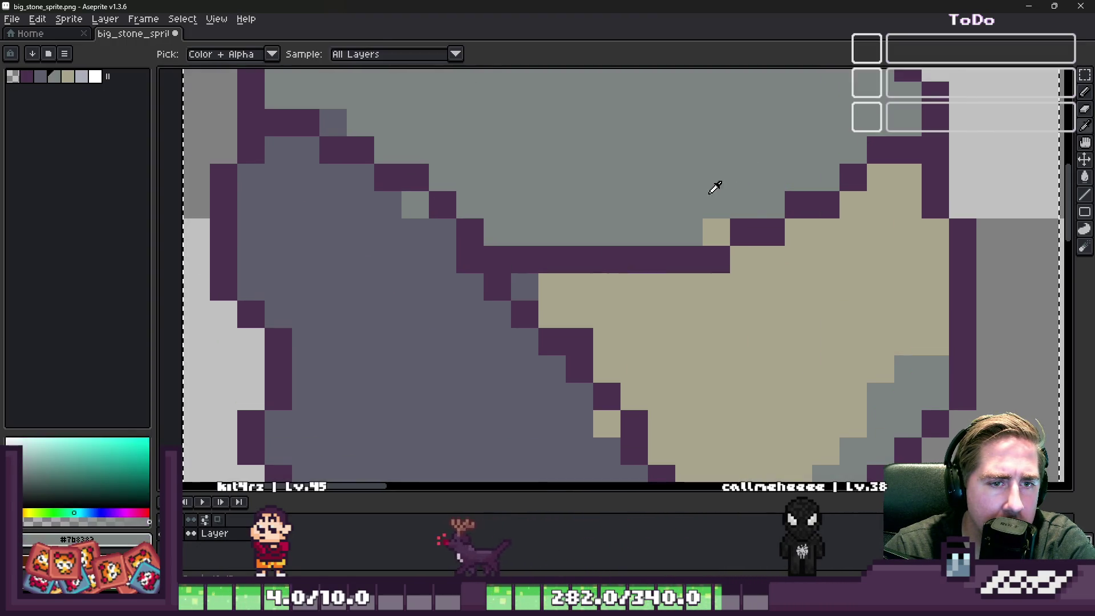
scroll(713, 186, "down", 2)
scroll(712, 225, "up", 2)
left_click(712, 225)
key("g")
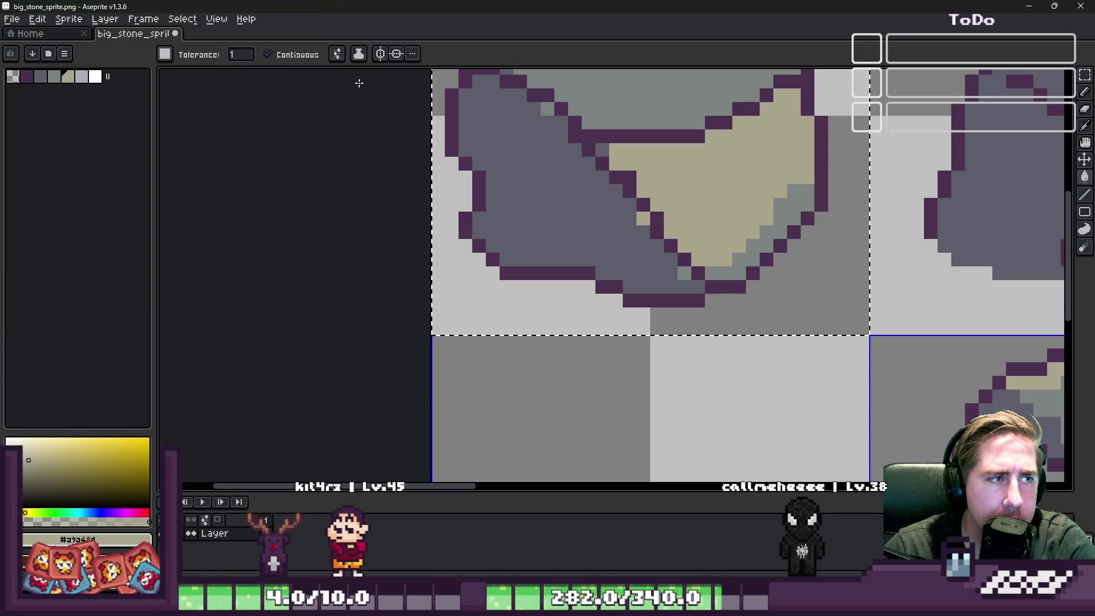
left_click(792, 218)
scroll(613, 260, "up", 2)
left_click(684, 260, "alt")
left_click(747, 285)
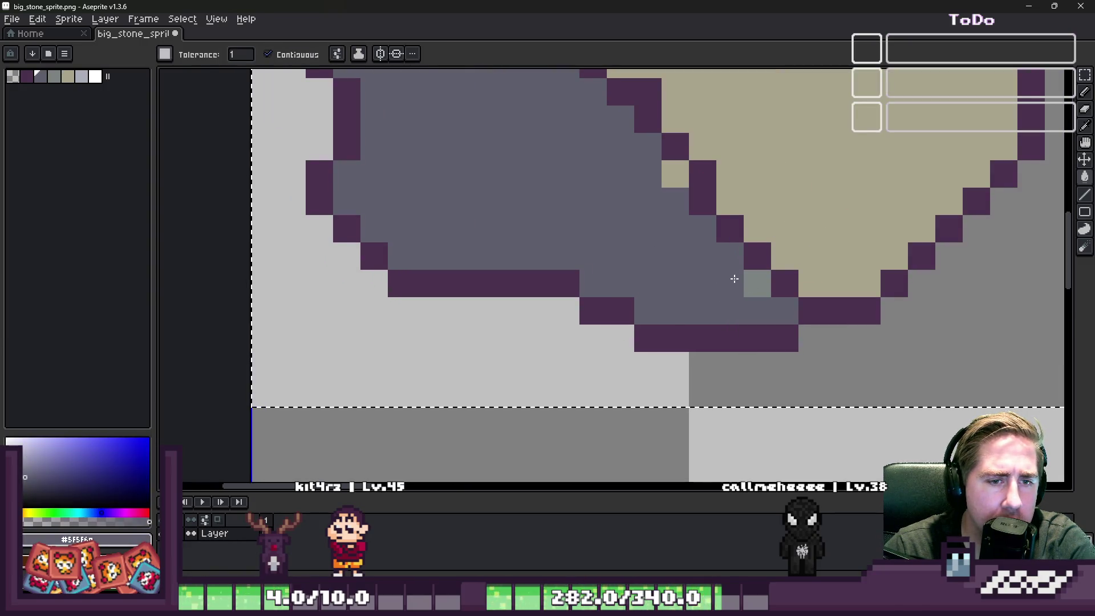
Touch up single pixels with the pencil, turning a stray tan pixel grey and a grey one tan.
key("b")
left_click(673, 175)
scroll(666, 187, "down", 5)
scroll(685, 205, "up", 2)
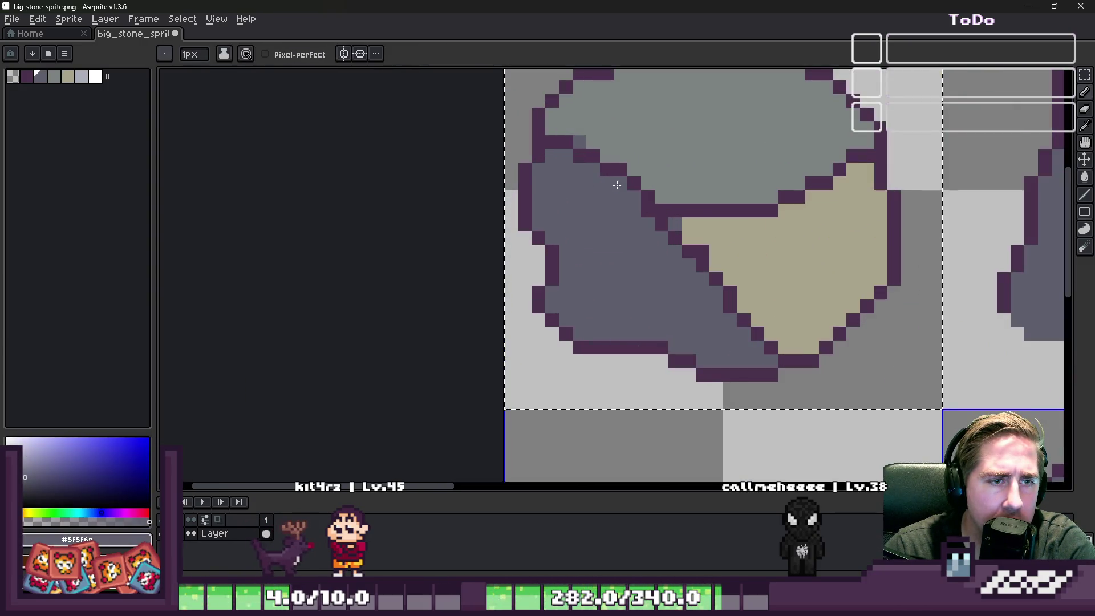
left_click(706, 228, "alt")
left_click(677, 223)
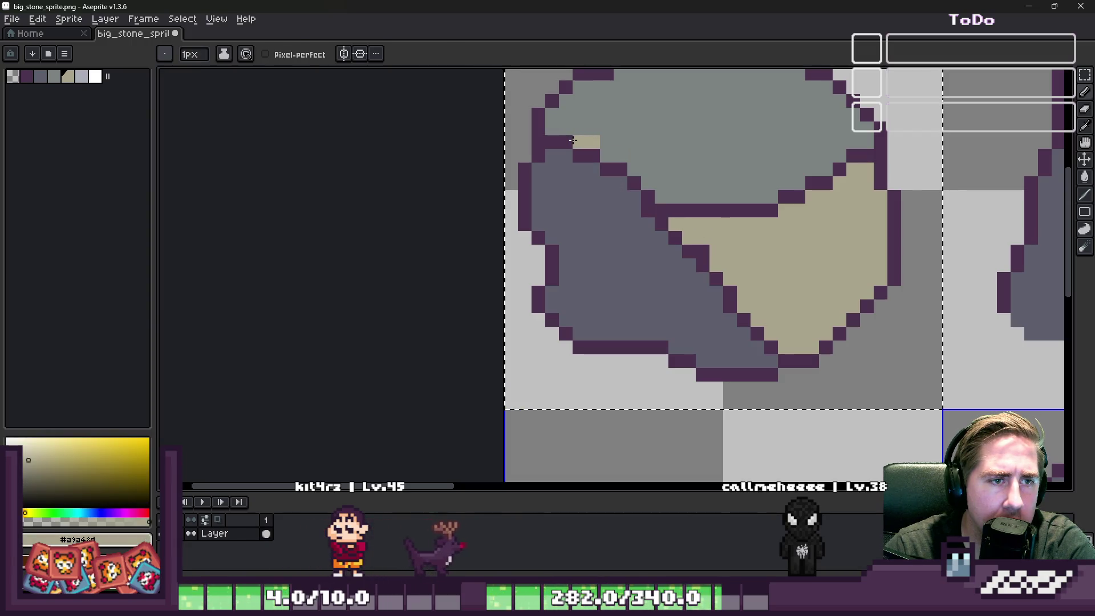
left_click(591, 139, "alt")
scroll(620, 239, "down", 2)
scroll(620, 239, "down", 3)
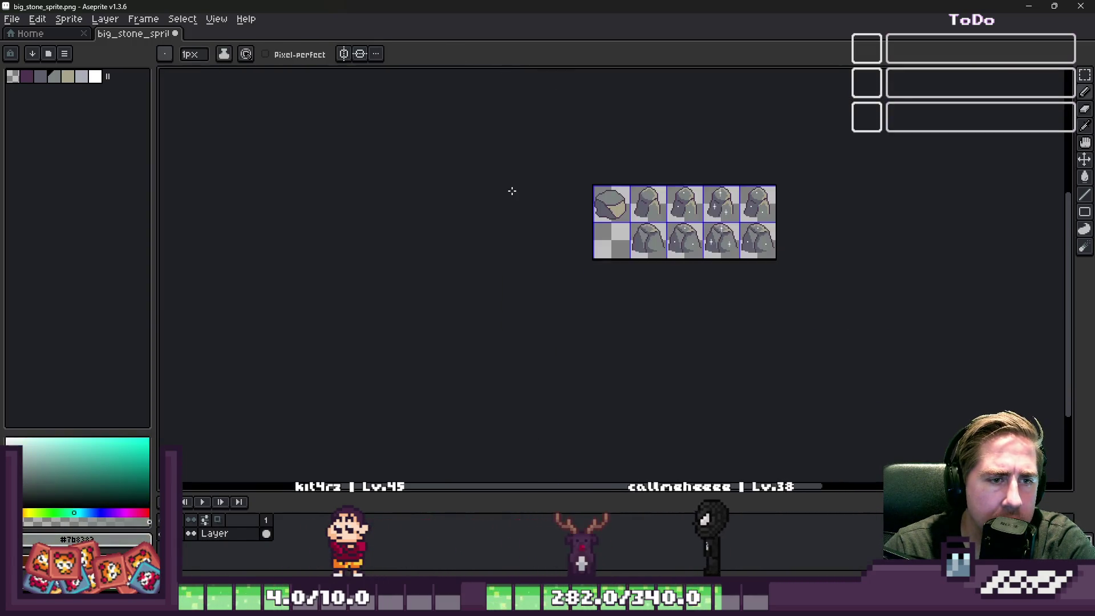
scroll(651, 222, "up", 1)
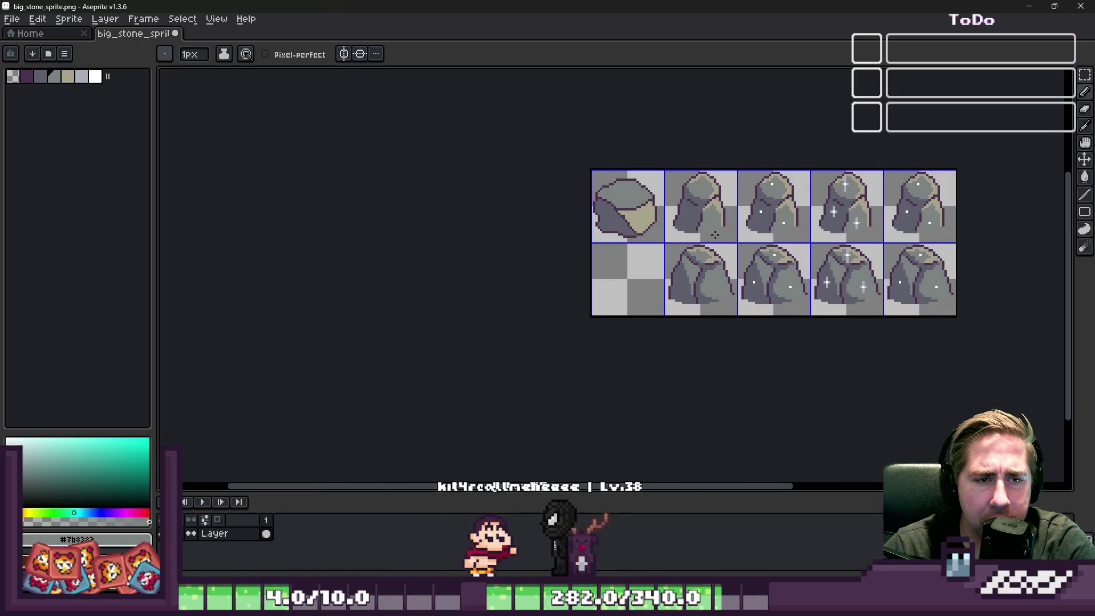
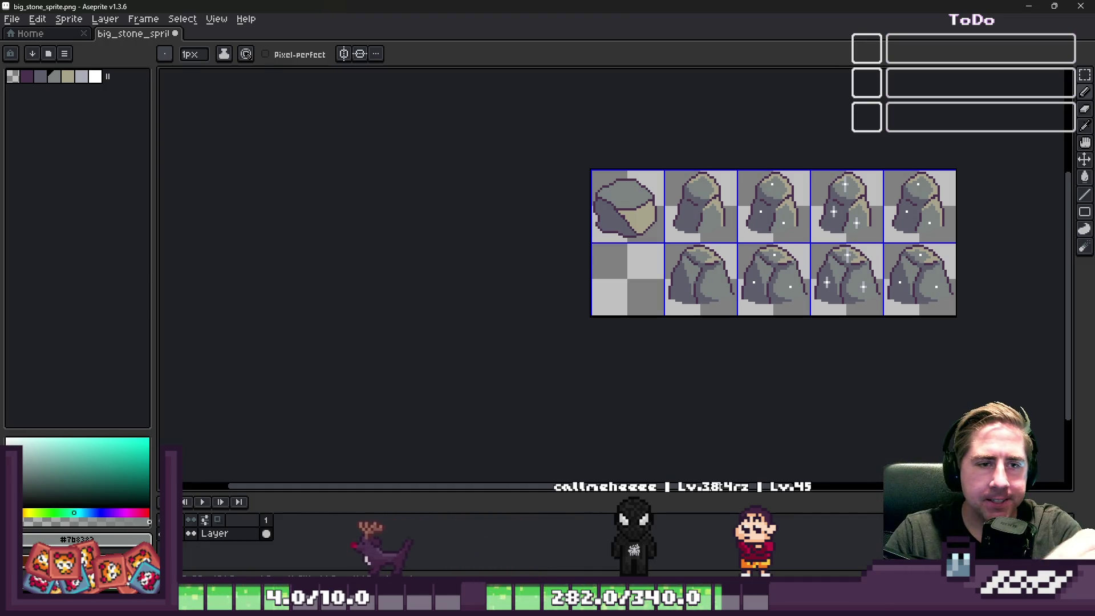
Fill the boulder's top face tan and its front face with grey sampled from the stone.
scroll(644, 214, "up", 3)
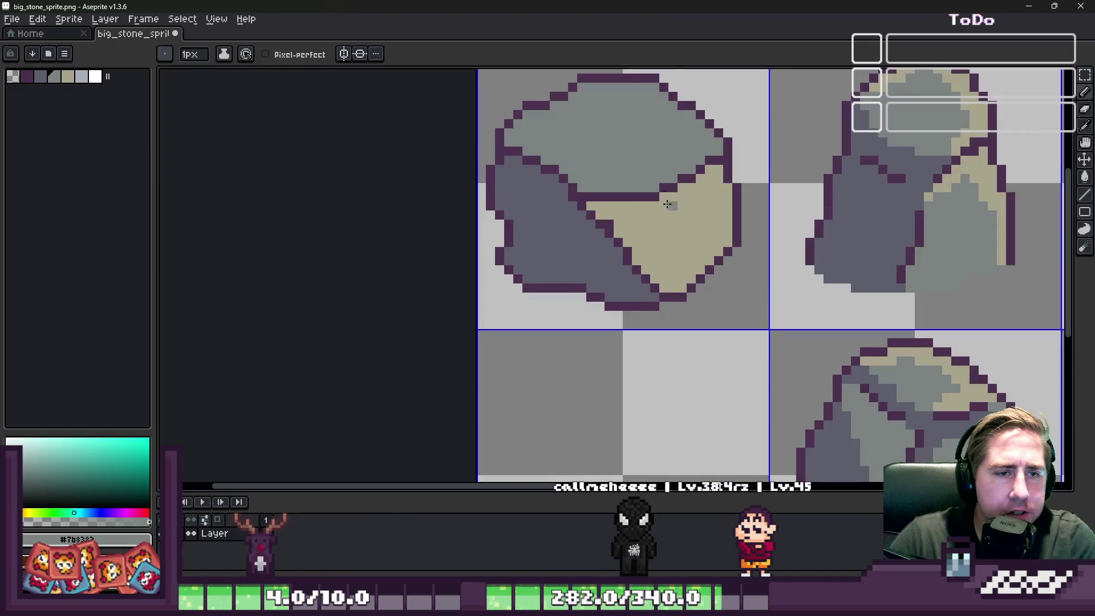
key("g")
left_click(631, 156)
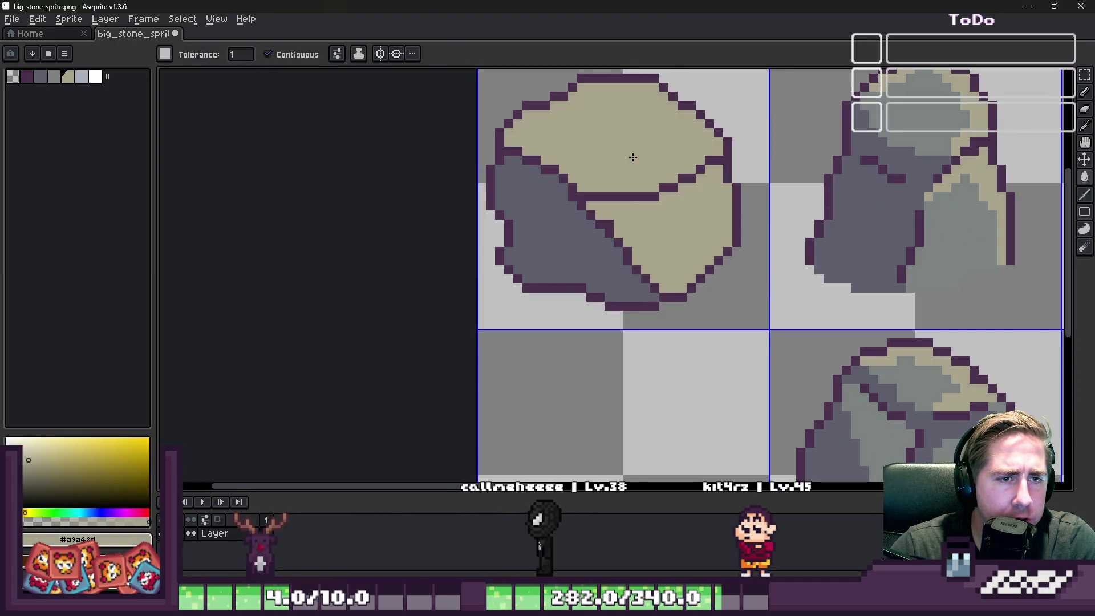
key("i")
left_click(913, 158)
key("g")
left_click(656, 234)
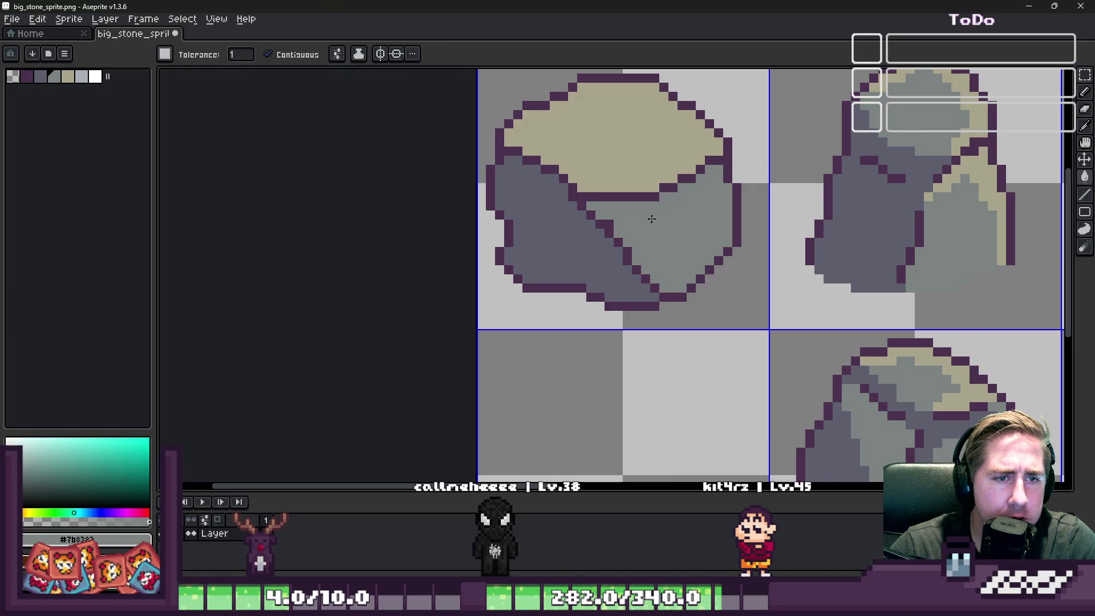
Sample dark grey from the stone and fill the right face, then undo that fill.
scroll(481, 280, "down", 3)
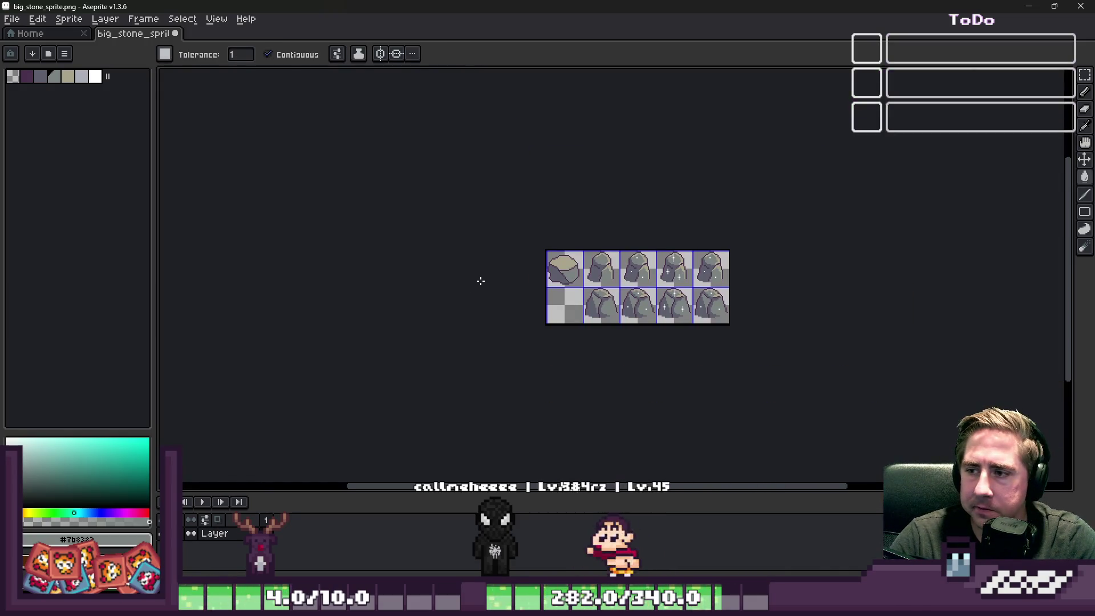
scroll(567, 277, "up", 5)
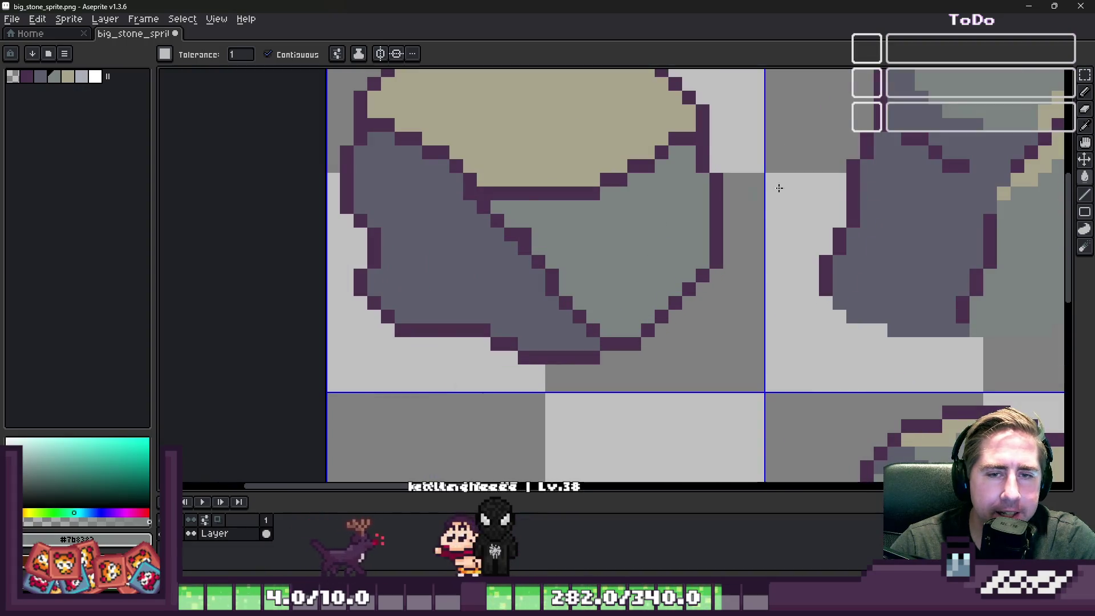
scroll(779, 188, "down", 1)
key("i")
left_click(883, 170)
scroll(626, 232, "up", 2)
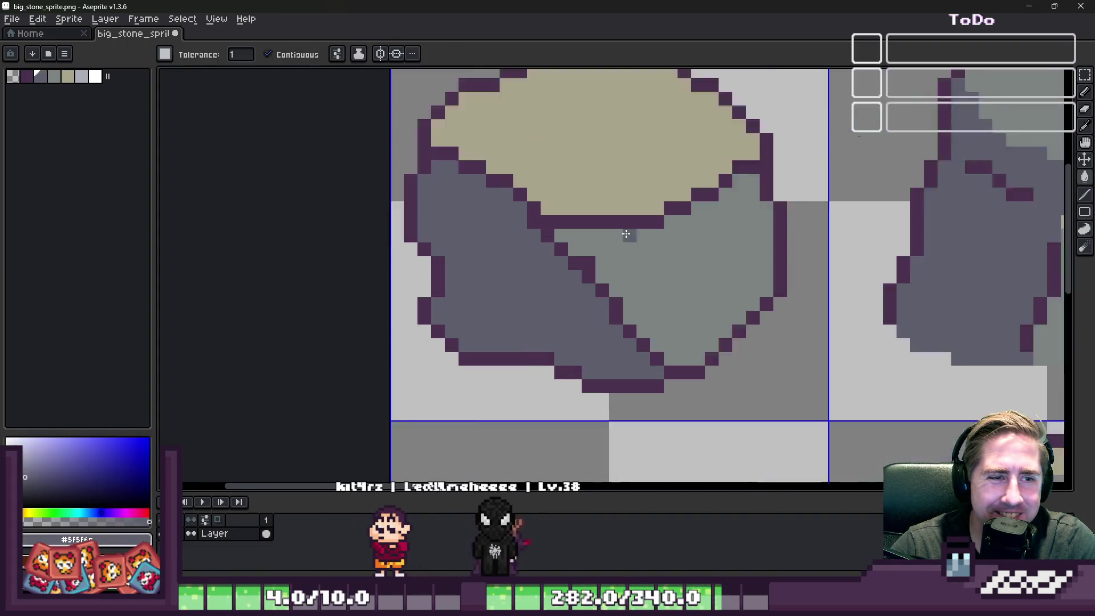
left_click(619, 256)
key("ctrl+z")
Draw a dark grey diagonal shading line and fill the right face, undoing a light grey refill.
key("v")
key("b")
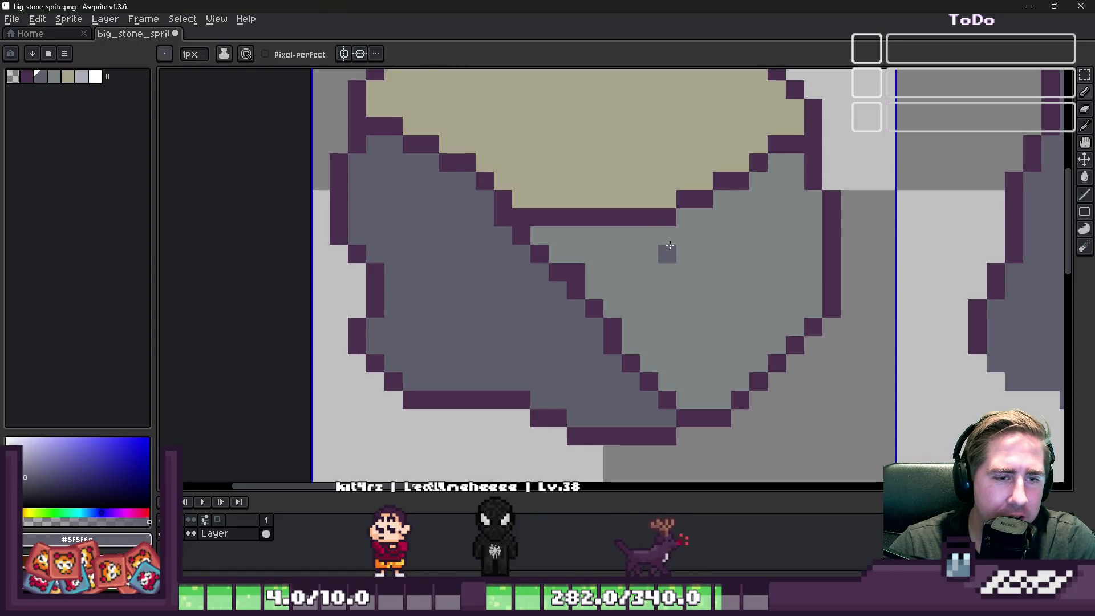
left_click_drag(657, 251, 786, 335)
left_click(665, 335)
scroll(665, 335, "down", 2)
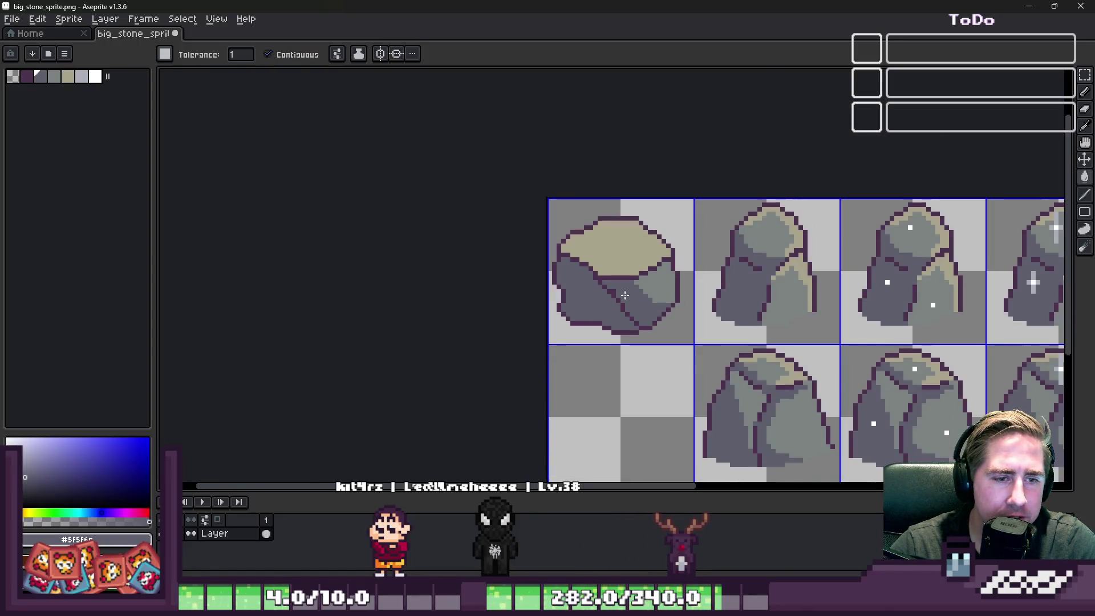
scroll(628, 293, "up", 3)
left_click(746, 271, "alt")
left_click(796, 358)
key("ctrl+z")
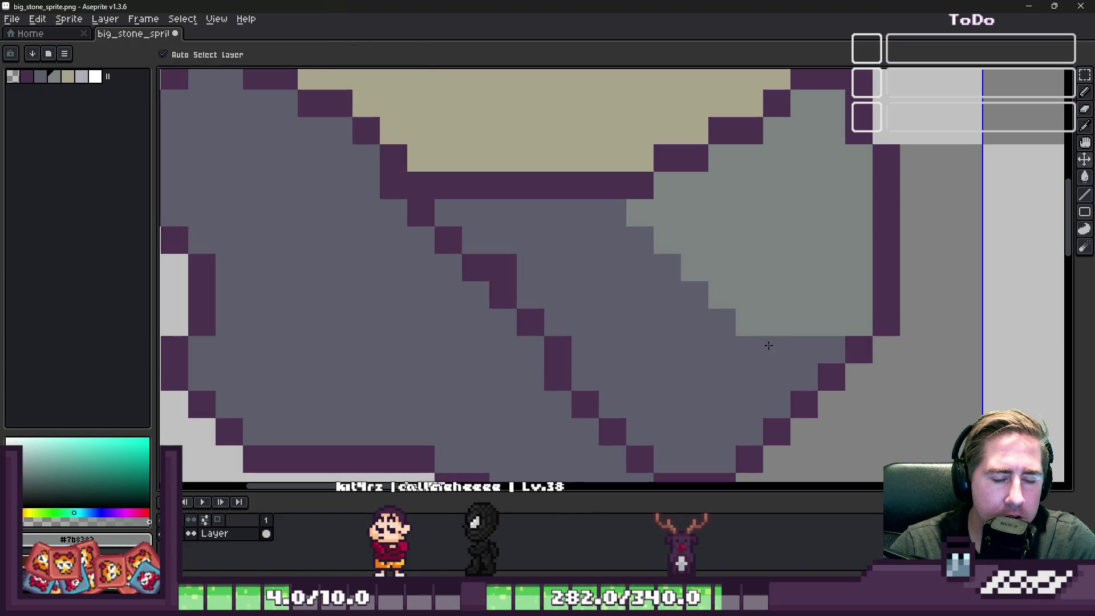
Sample dark grey from the boulder and open the palette options menu.
key("b")
scroll(676, 328, "down", 5)
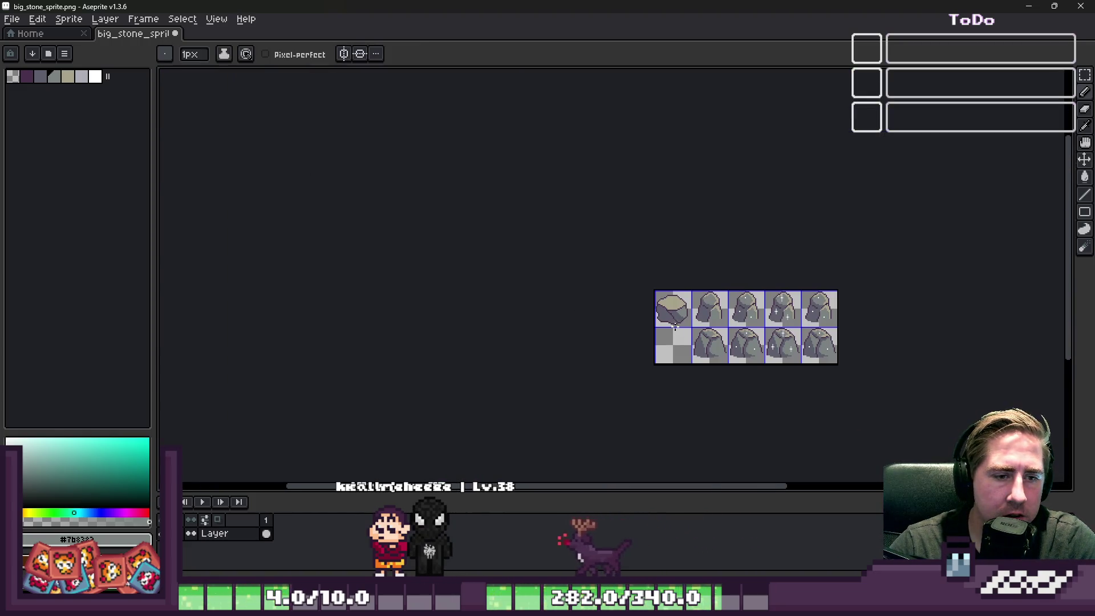
scroll(675, 327, "up", 4)
key("i")
left_click(631, 262)
left_click(65, 54)
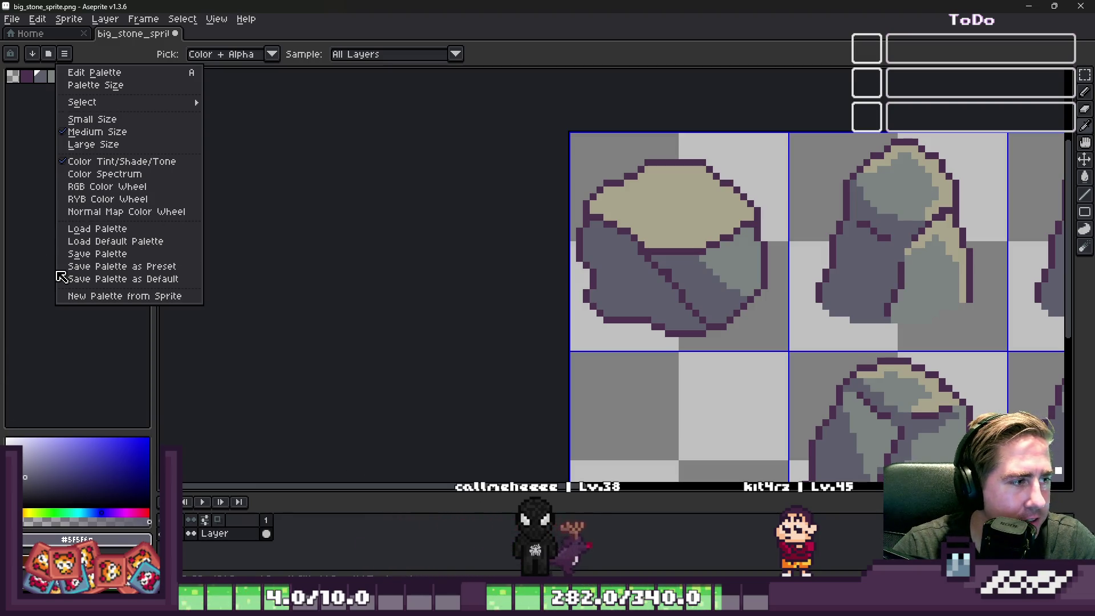
Load the default palette and fill the boulder's top face light cream.
left_click(114, 242)
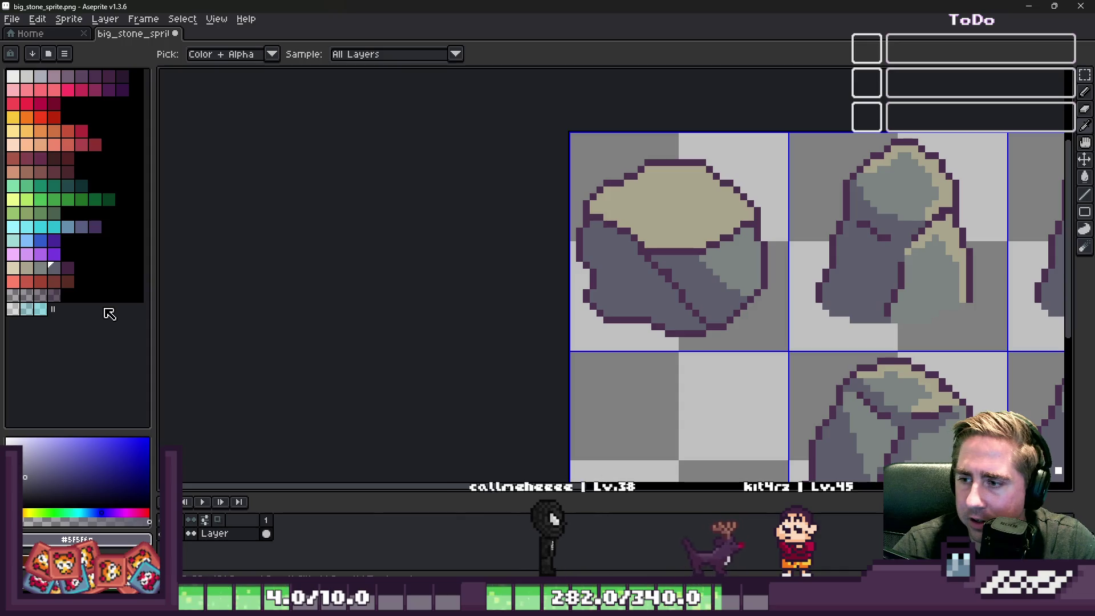
key("b")
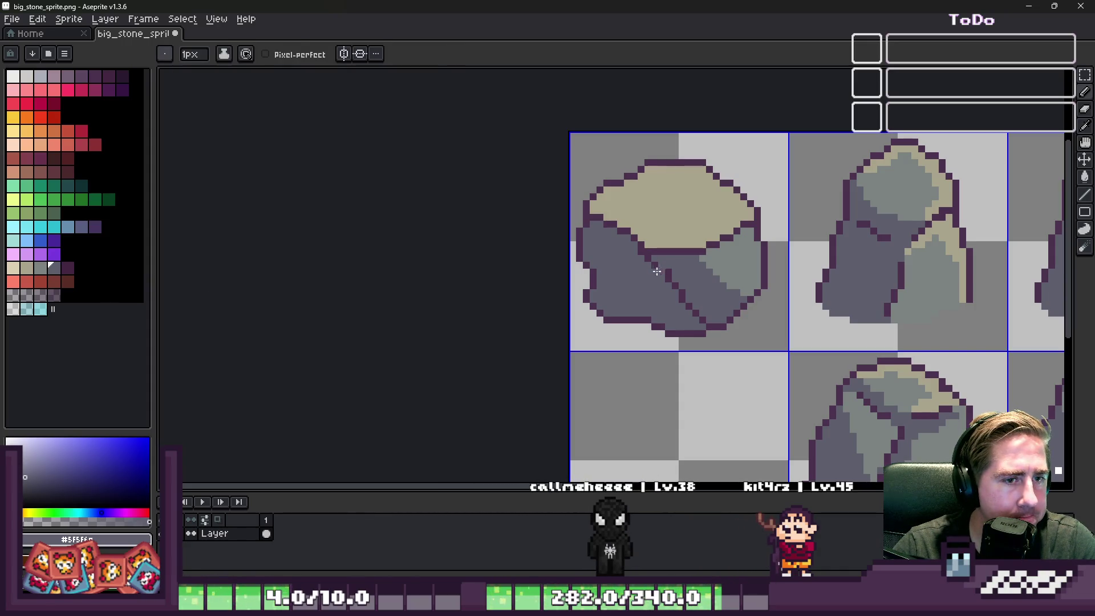
key("i")
left_click(17, 271)
key("g")
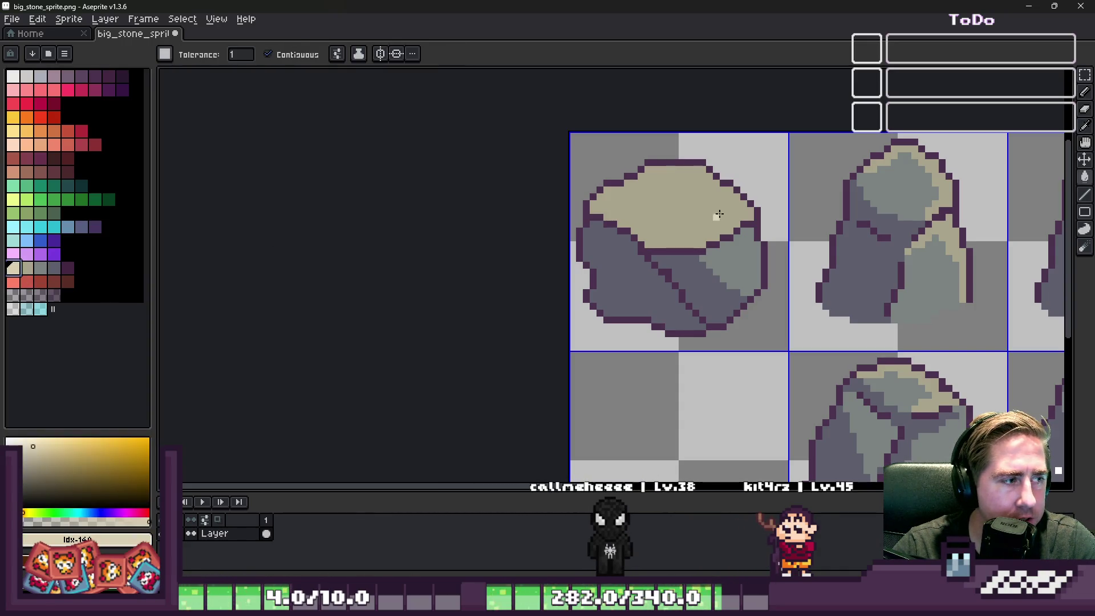
left_click(713, 215)
Fill the right face grey-beige and the left face a lighter grey from the palette.
scroll(722, 251, "up", 2)
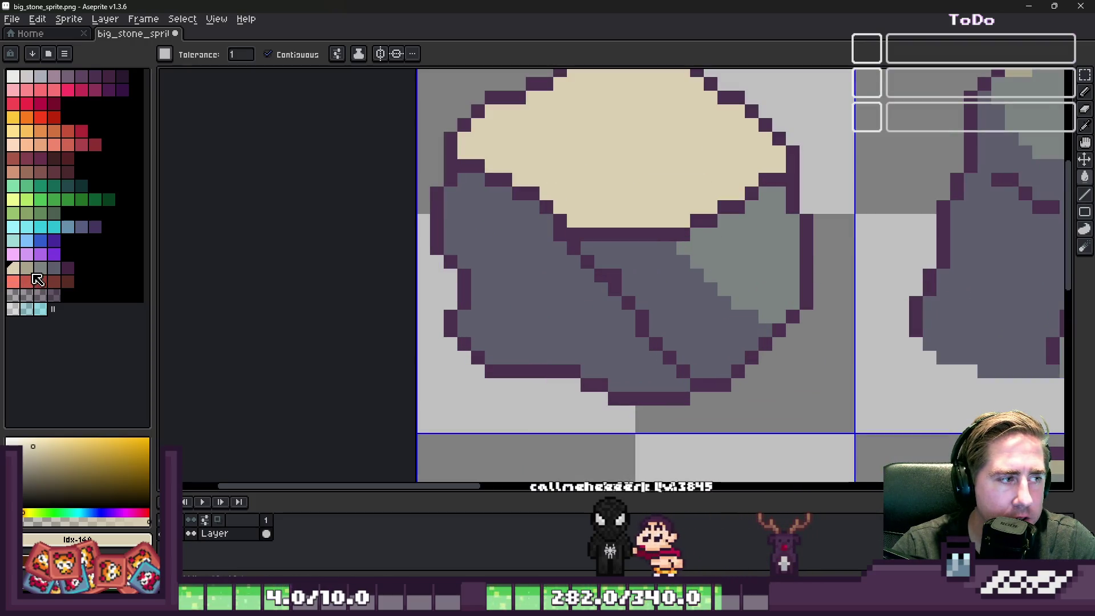
left_click(26, 267)
left_click(739, 248)
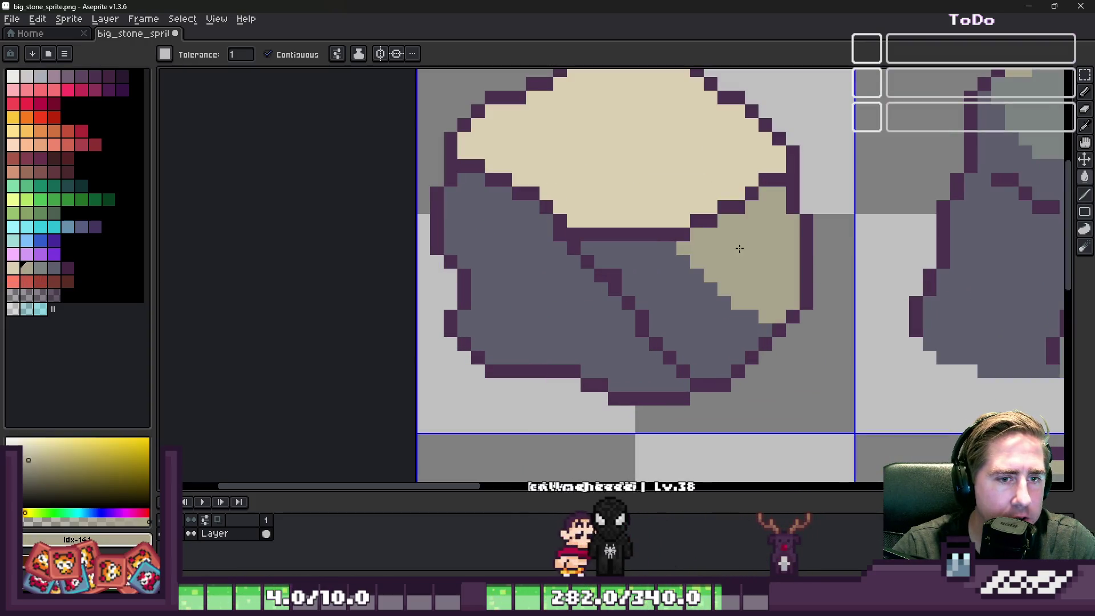
left_click(40, 267)
left_click(490, 289)
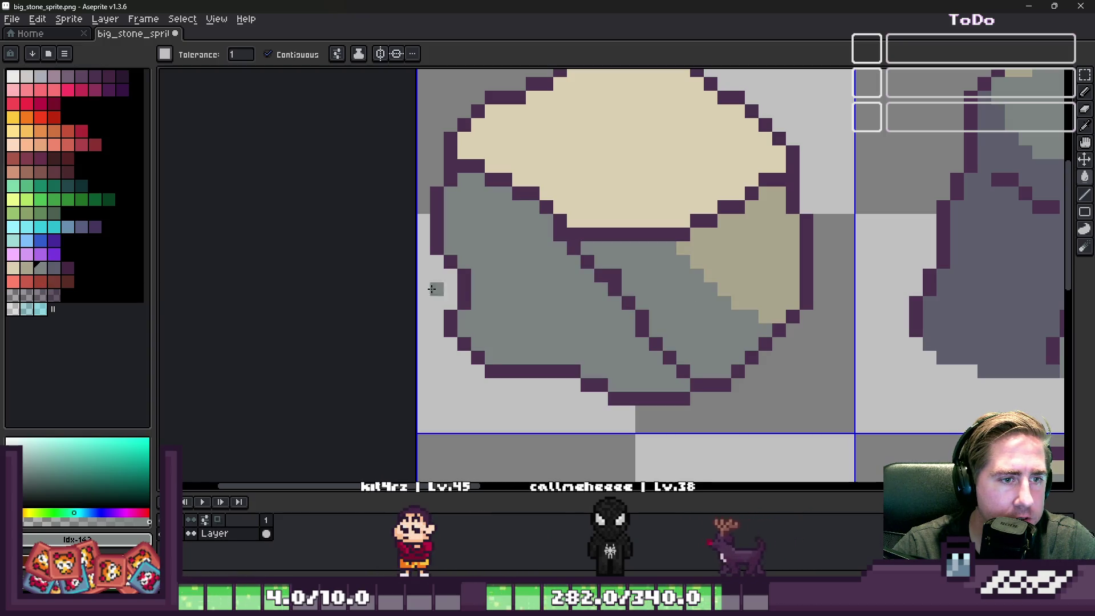
Pencil a darker grey shading band along the boulder's bottom edge.
left_click(54, 268)
key("b")
scroll(431, 219, "up", 1)
scroll(368, 135, "down", 1)
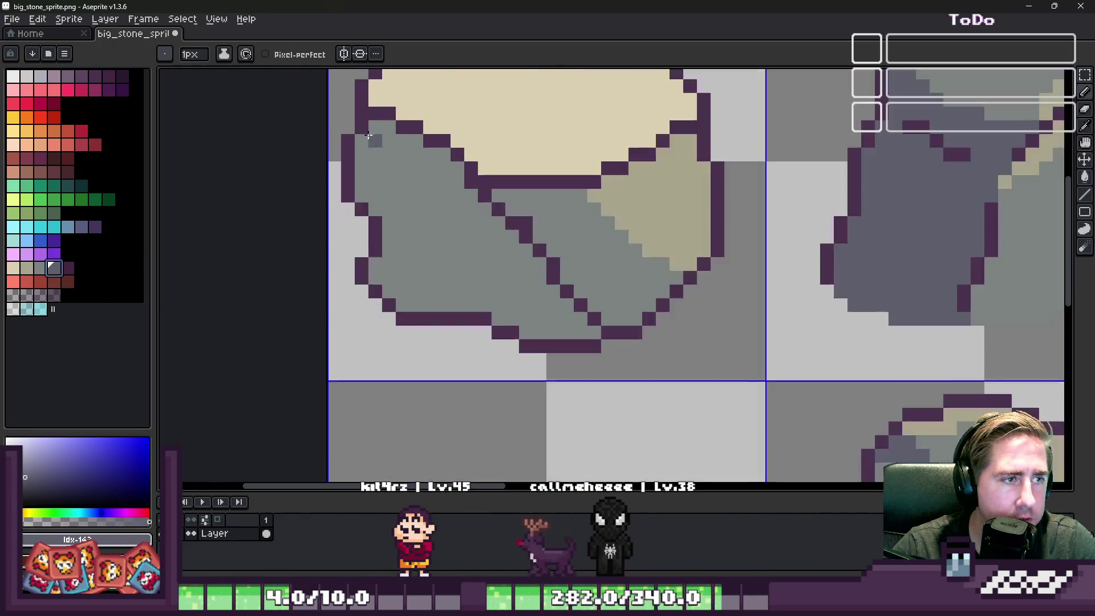
left_click_drag(502, 303, 593, 332)
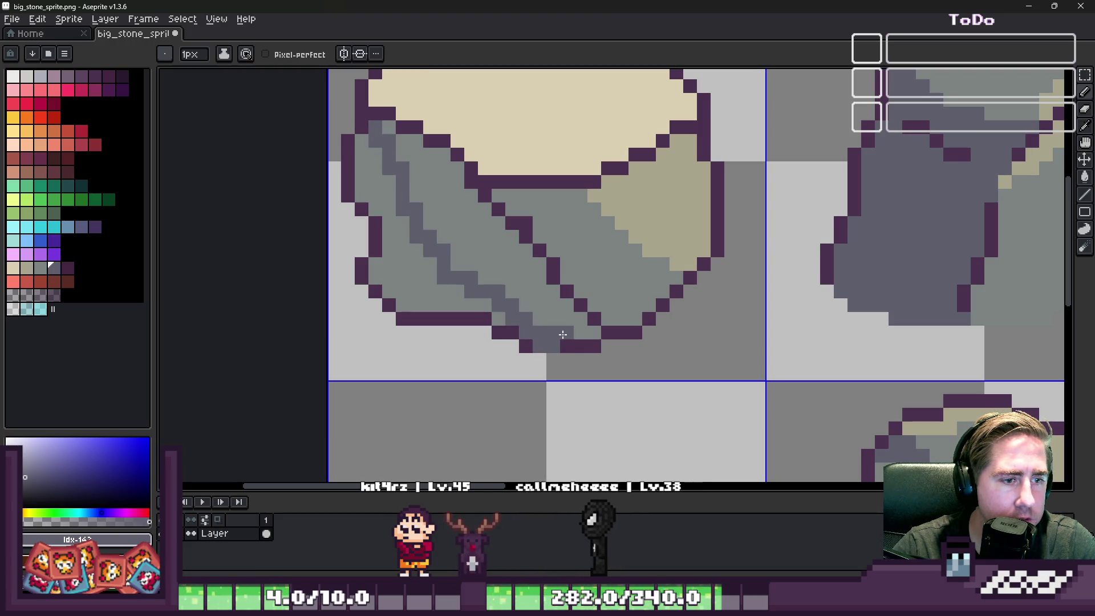
Fill part of the left face with dark grey sampled from the boulder, then pick light grey.
scroll(556, 348, "up", 1)
left_click(579, 335, "alt")
scroll(513, 328, "down", 1)
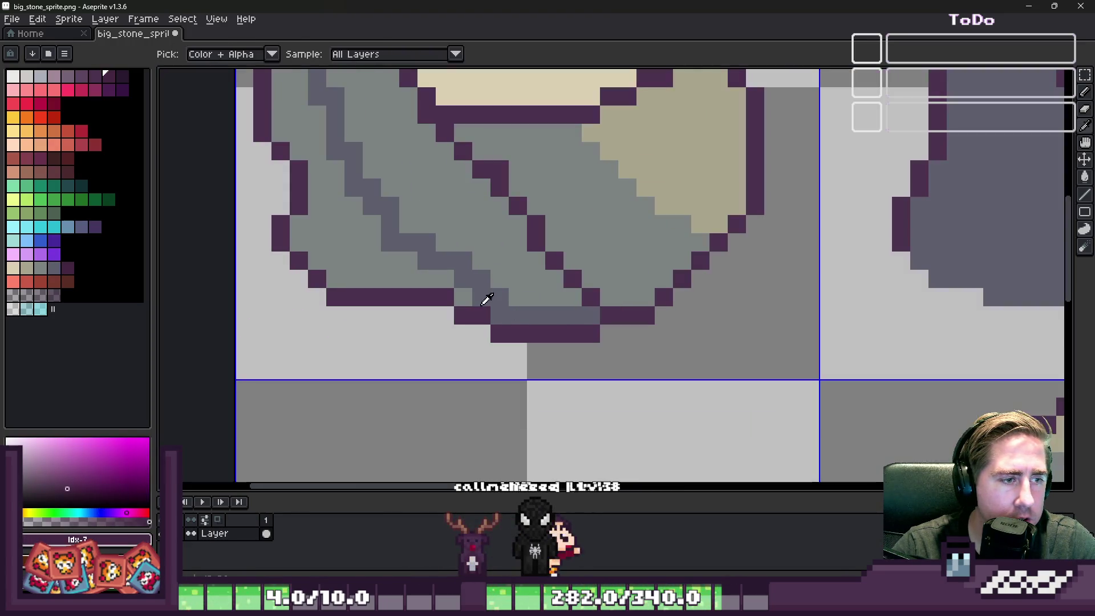
left_click(481, 299, "alt")
key("g")
left_click(377, 249)
scroll(377, 250, "down", 3)
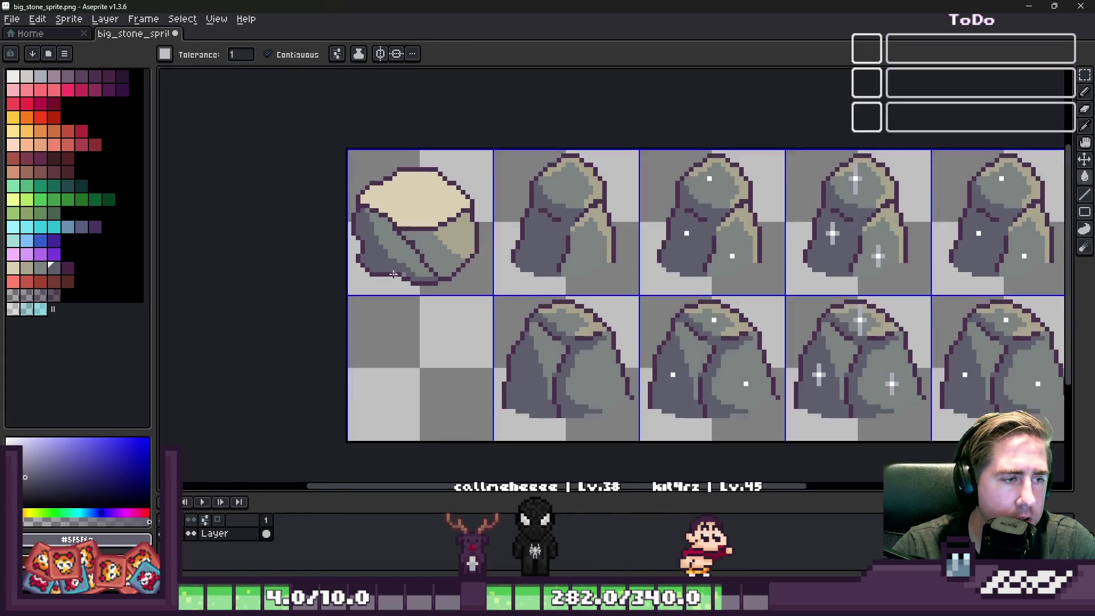
scroll(432, 278, "up", 3)
scroll(432, 278, "down", 4)
key("b")
scroll(432, 276, "up", 5)
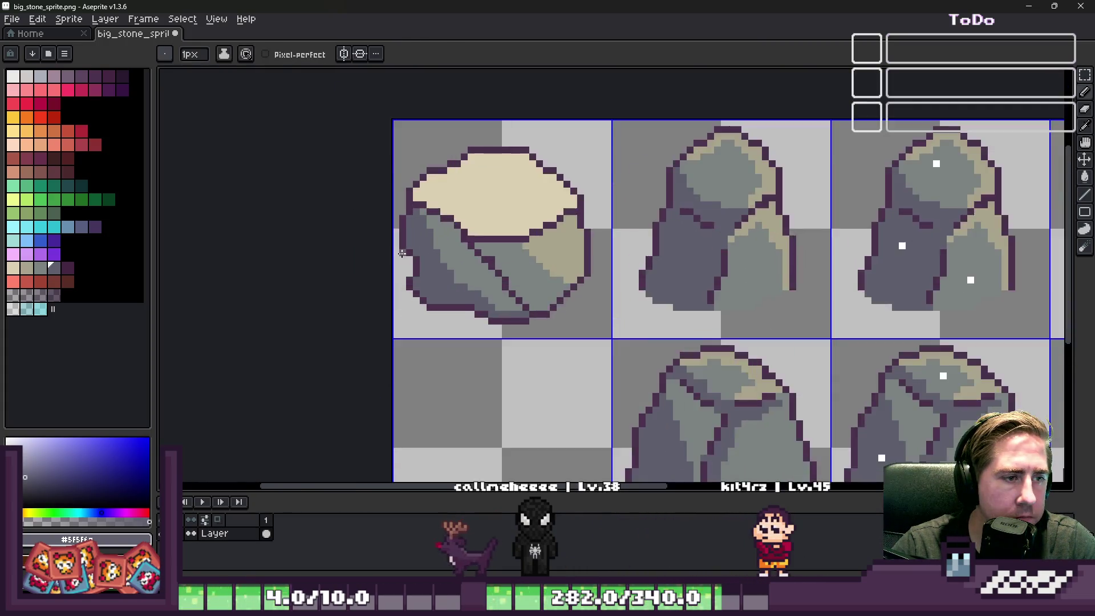
left_click(471, 251, "alt")
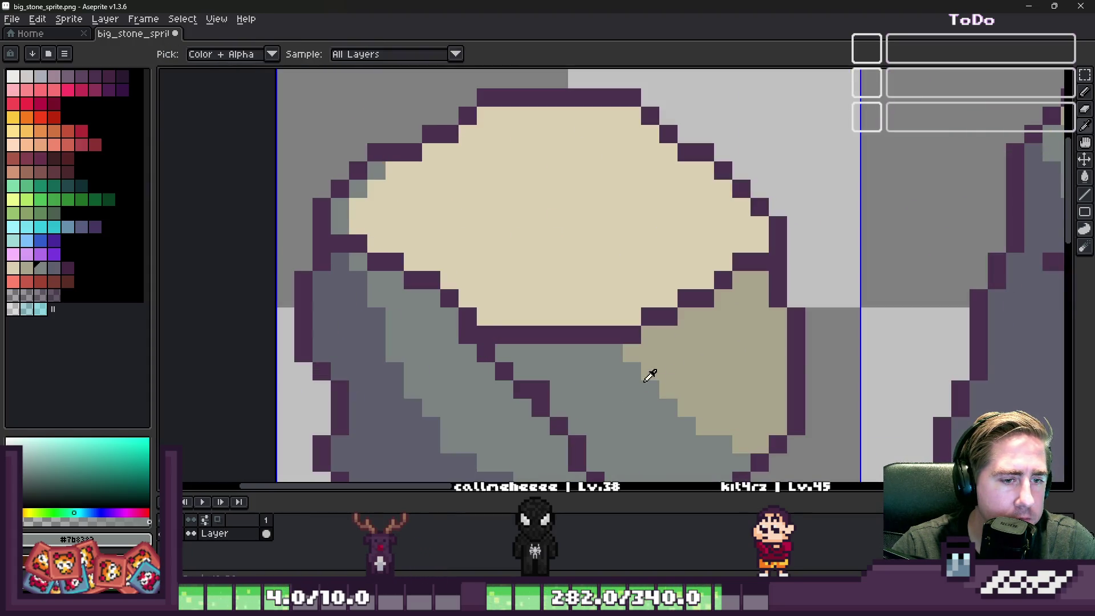
Paint tan #a9a48d pixels along the upper-left edge and under the top face, restoring one cream pixel.
left_click(648, 371, "alt")
mouse_move(377, 171)
left_mouse_down()
mouse_move(345, 199)
mouse_move(348, 220)
mouse_move(422, 259)
left_mouse_up()
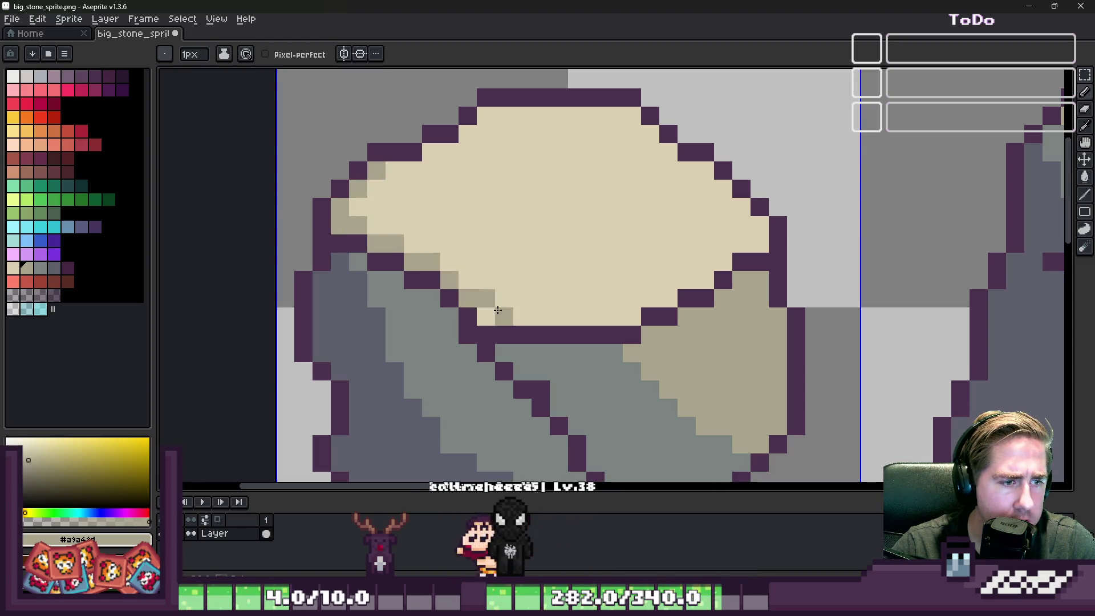
mouse_move(504, 314)
left_mouse_down()
mouse_move(656, 300)
mouse_move(711, 277)
left_mouse_up()
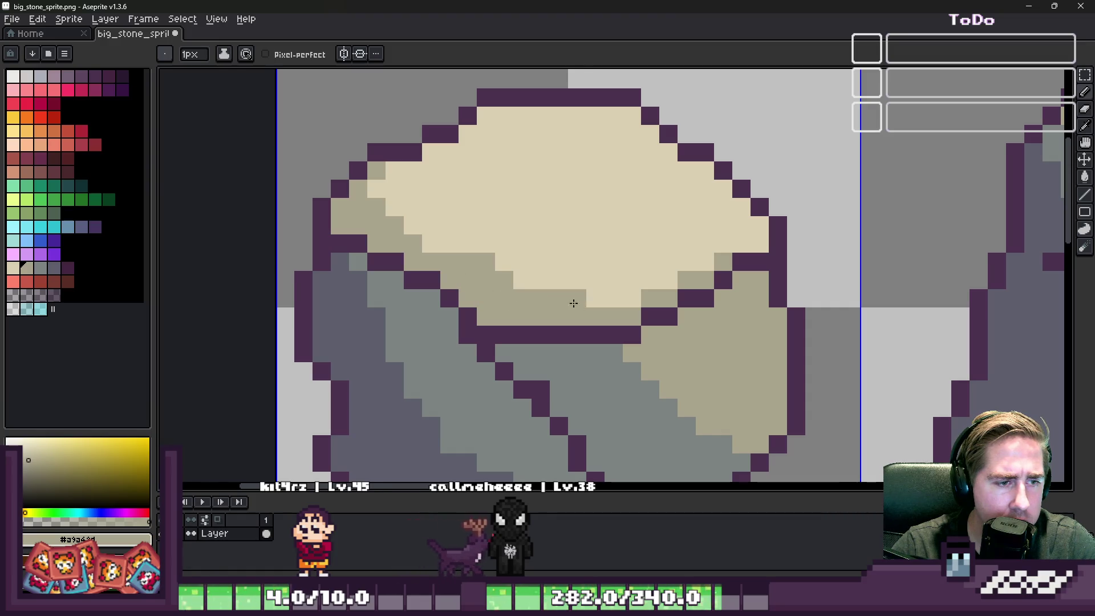
left_click_drag(573, 303, 632, 299)
left_click(604, 254, "alt")
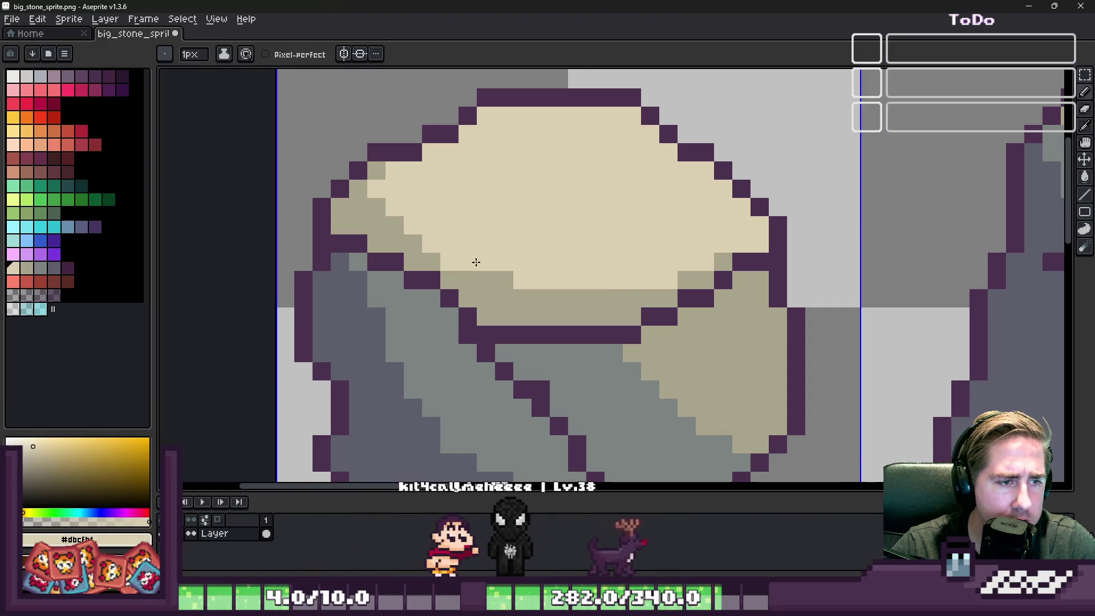
left_click(490, 284)
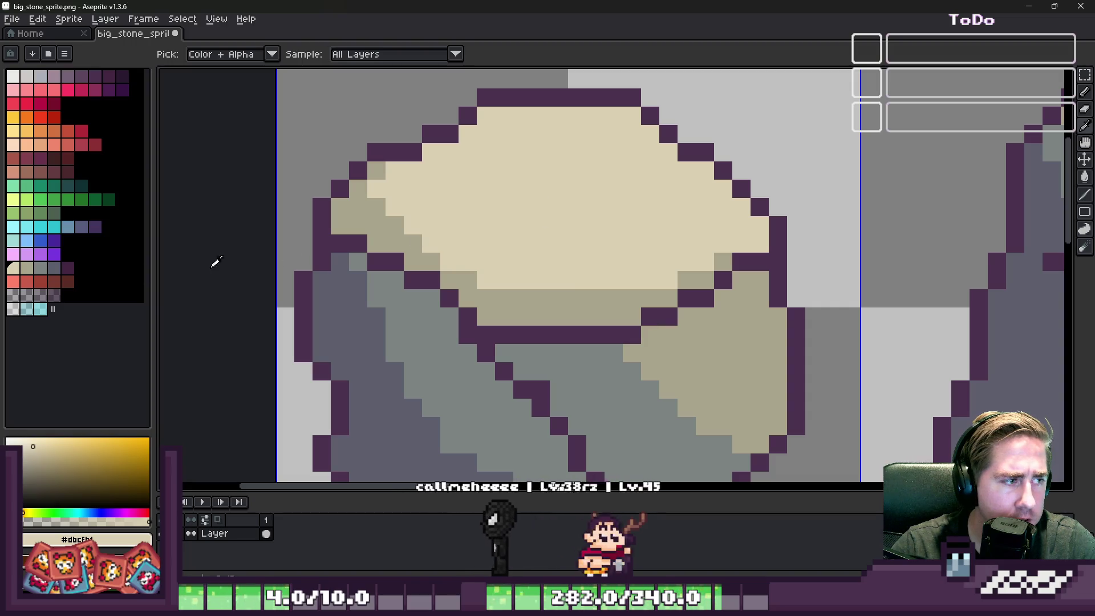
left_click(27, 267)
left_click(548, 286, "alt")
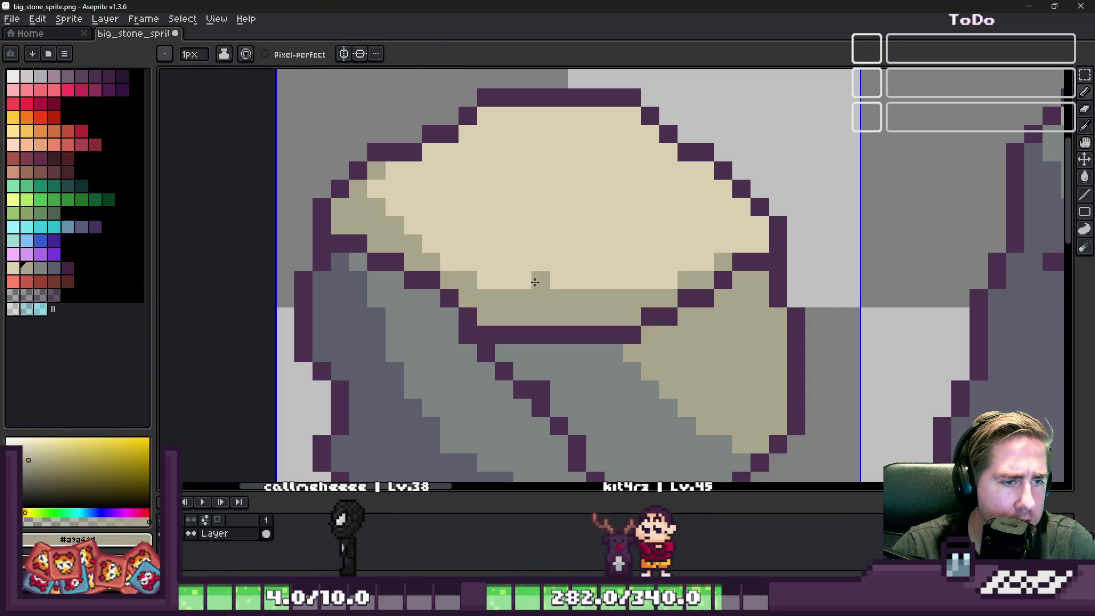
Redraw the outline pixels below the top face in dark purple and khaki.
scroll(588, 297, "down", 10)
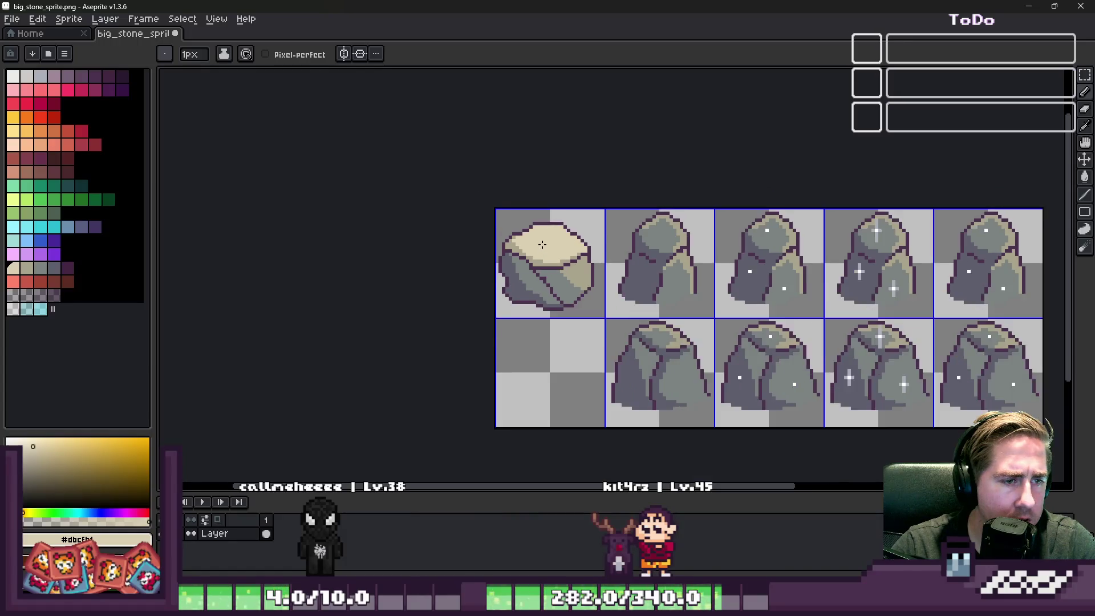
scroll(544, 240, "up", 4)
scroll(544, 239, "up", 7)
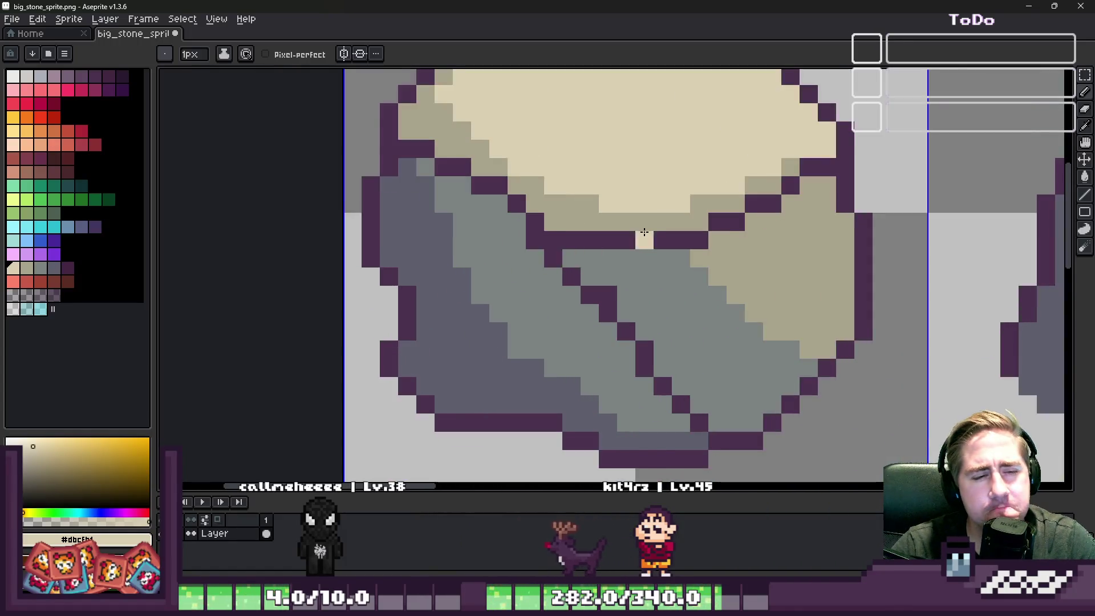
left_click(666, 240, "alt")
mouse_move(645, 285)
left_mouse_down()
mouse_move(484, 285)
mouse_move(641, 251)
mouse_move(641, 285)
left_mouse_up()
left_click(499, 220, "alt")
left_click(437, 244)
left_click(609, 288, "alt")
left_click(642, 285)
Reshape the dark purple outline along the diagonal edge pixel by pixel.
left_click(484, 234, "alt")
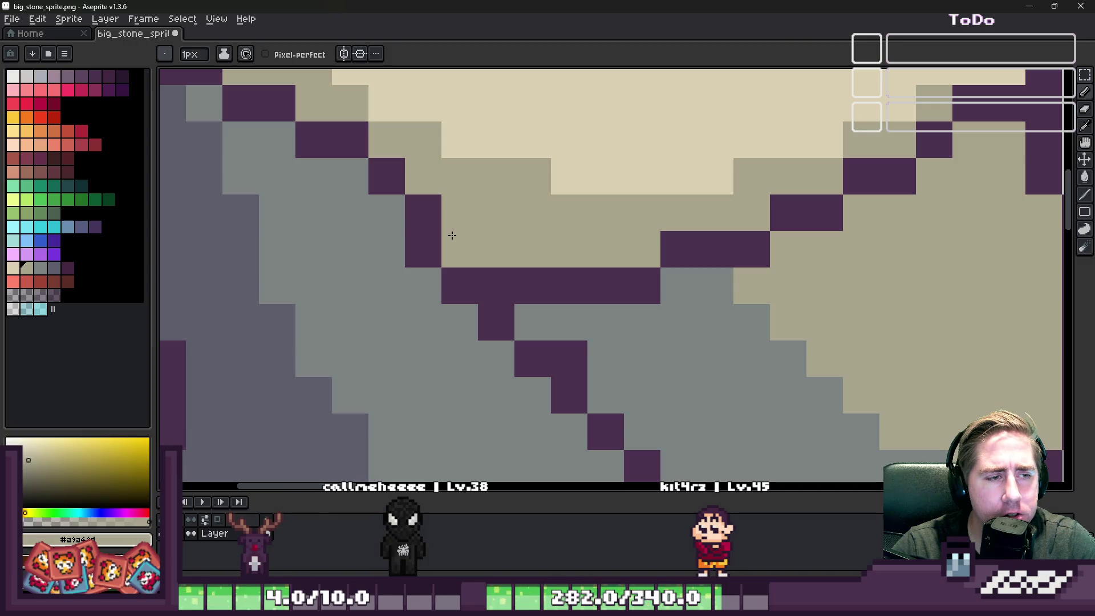
right_click(429, 258)
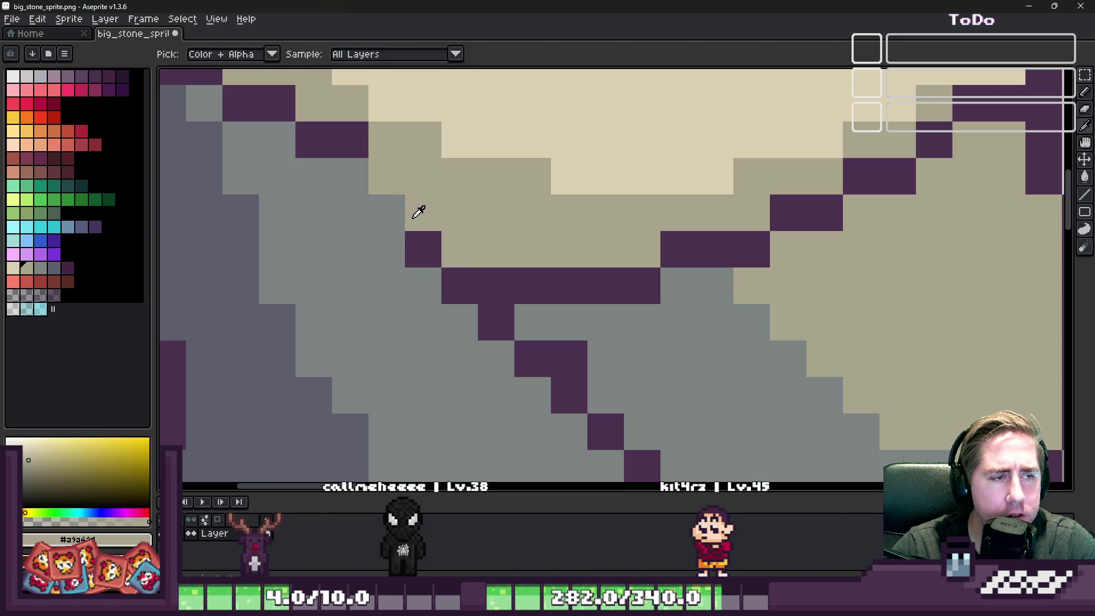
left_click(422, 239, "alt")
left_click(377, 211)
left_click(354, 176)
left_click(379, 147, "alt")
left_click(353, 137)
Pencil a dark grey shading diagonal down the crease of the grey face.
scroll(356, 122, "down", 10)
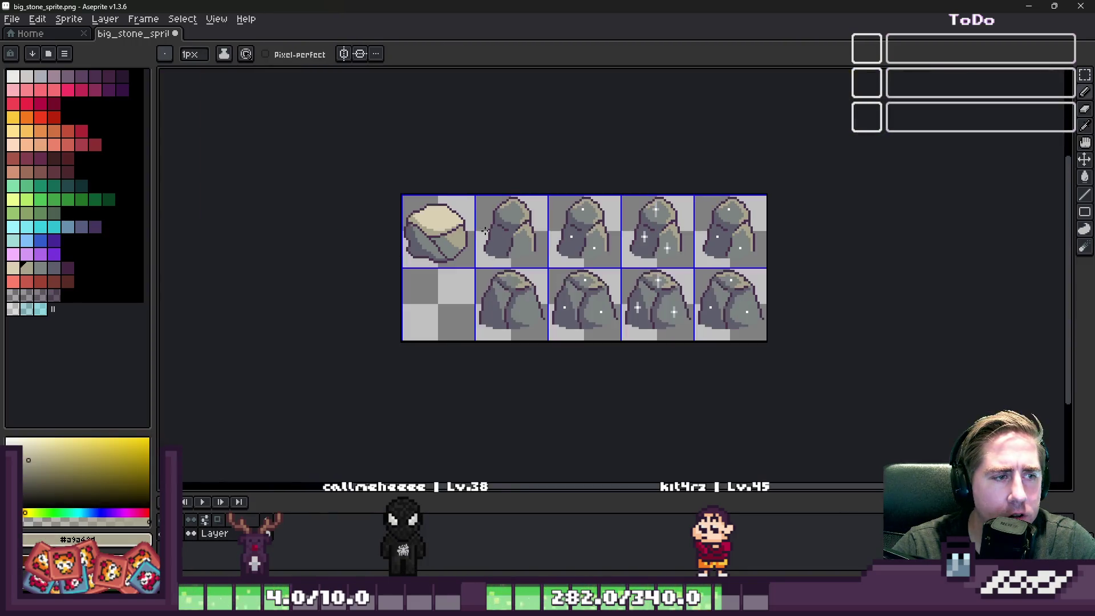
scroll(403, 227, "up", 5)
scroll(571, 257, "up", 3)
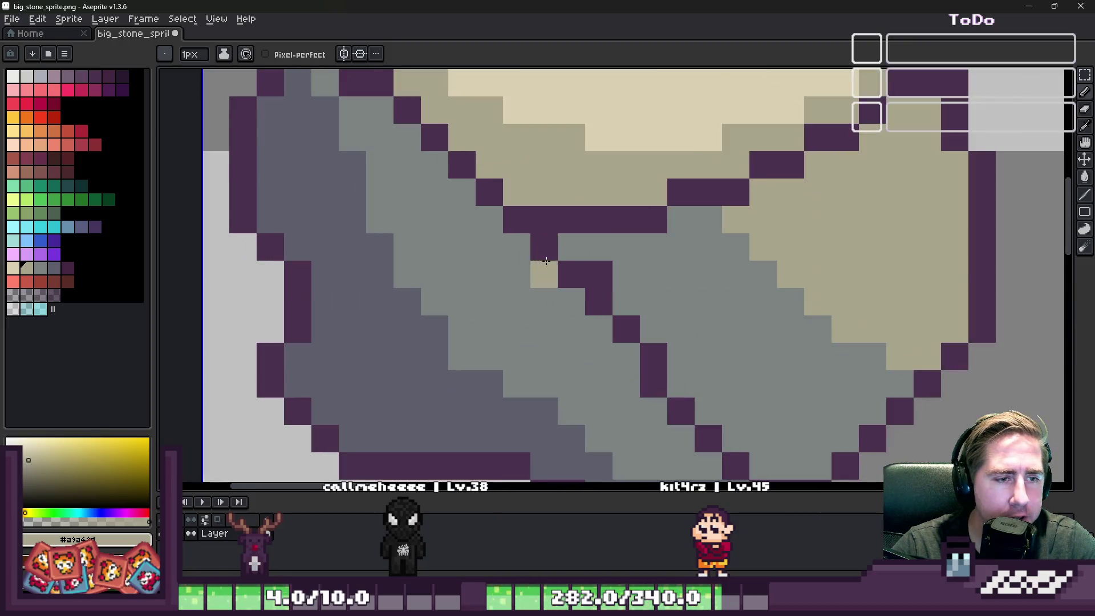
left_click(604, 255, "alt")
left_click(420, 359, "alt")
left_click(572, 246)
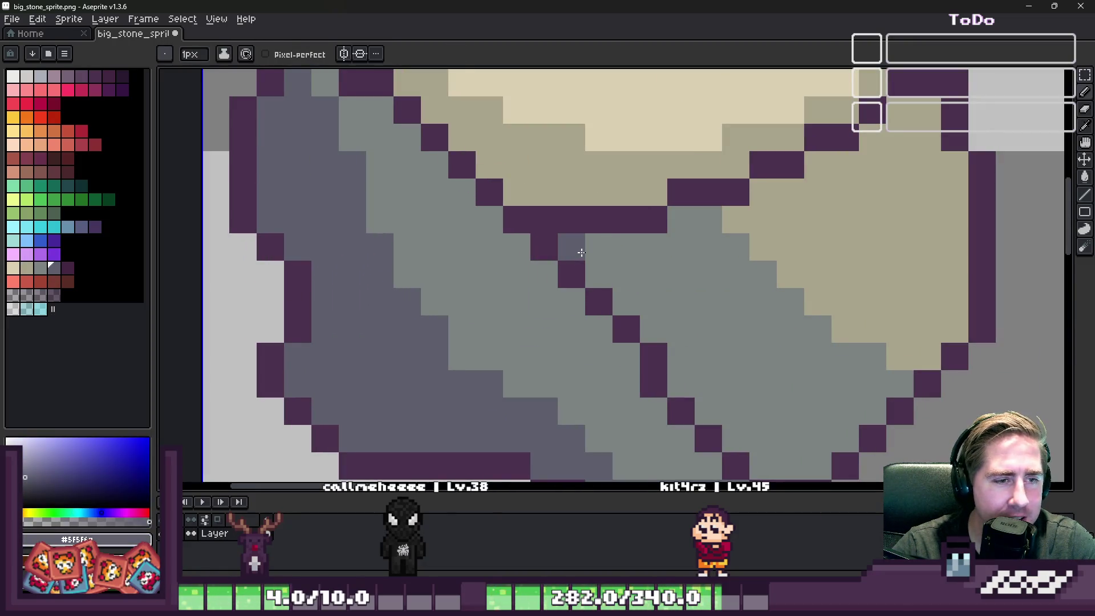
scroll(665, 308, "down", 1)
left_click(663, 320)
key("ctrl+z")
left_click_drag(553, 268, 604, 308)
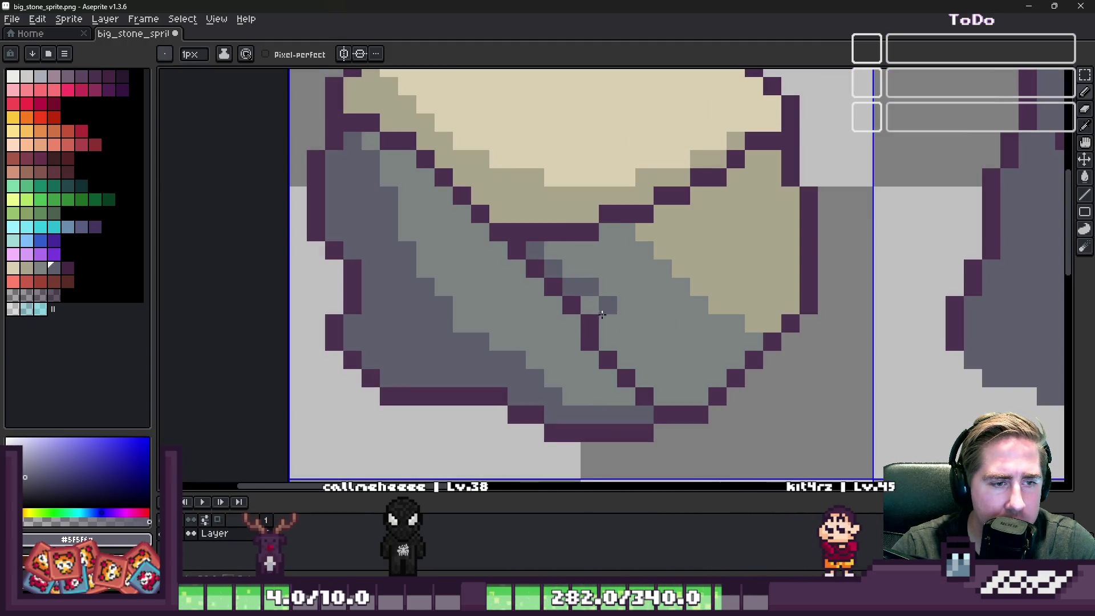
left_click_drag(613, 353, 650, 380)
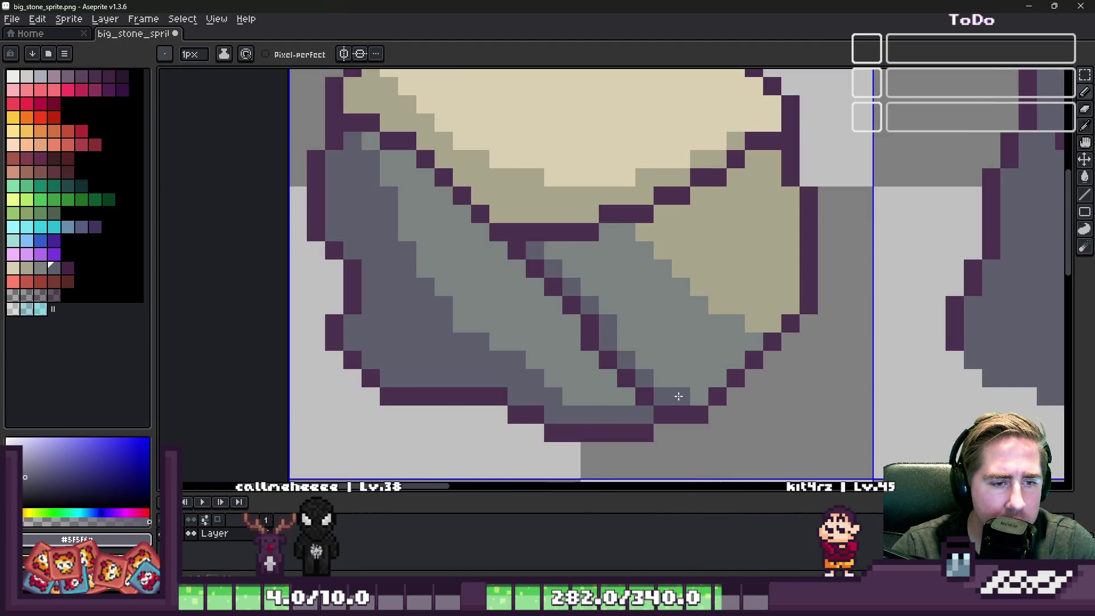
Sample the outline purple and start a crack on the rock top, undoing a misplaced line.
scroll(679, 264, "down", 8)
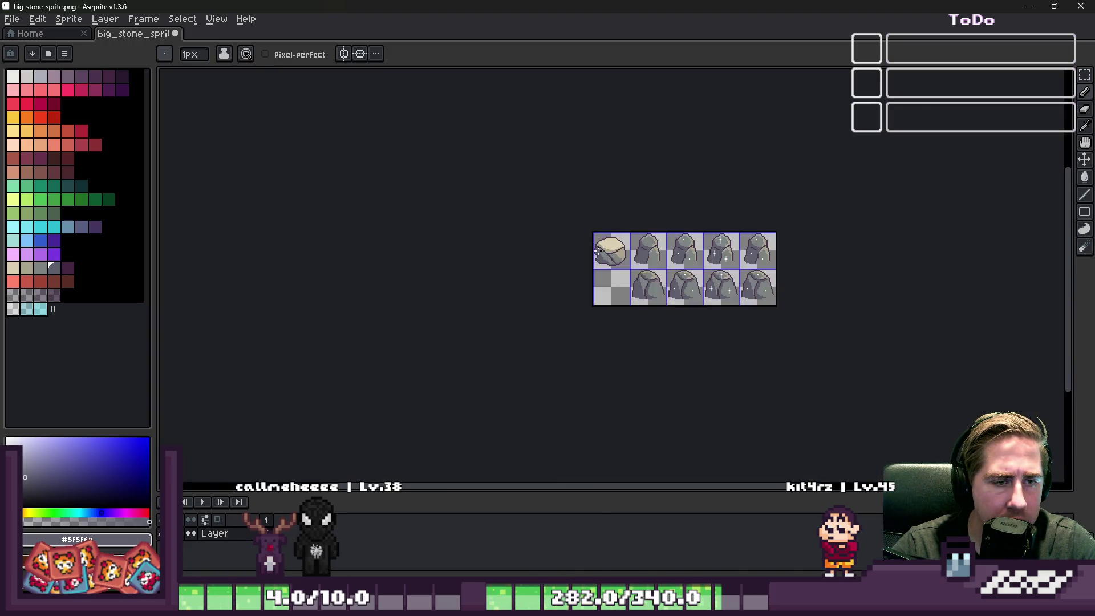
scroll(597, 251, "up", 4)
scroll(610, 263, "up", 2)
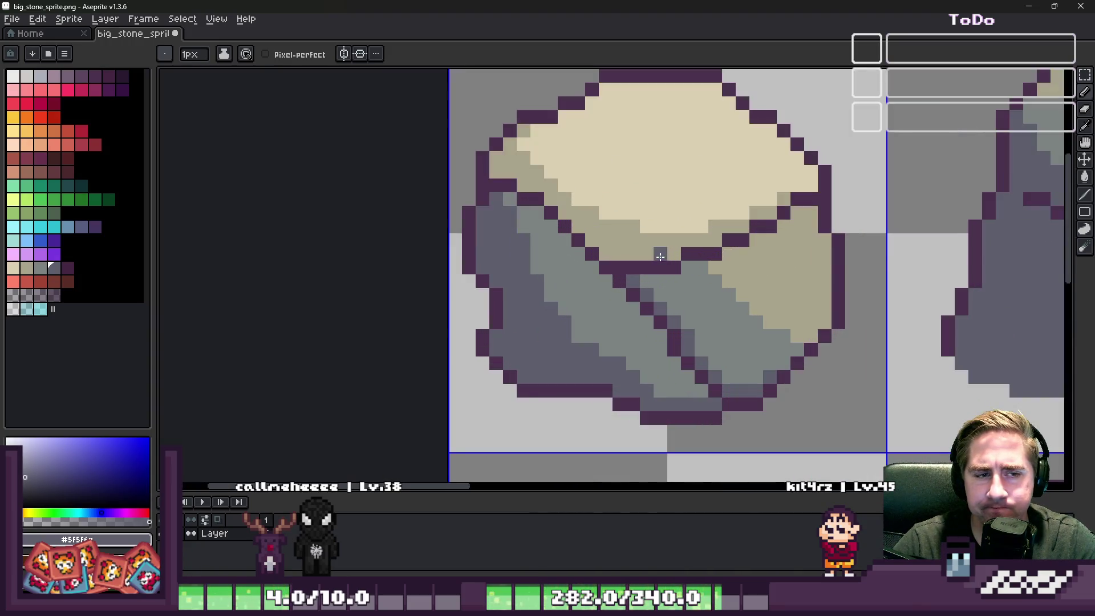
left_click(717, 315, "alt")
scroll(446, 164, "up", 2)
scroll(681, 298, "down", 8)
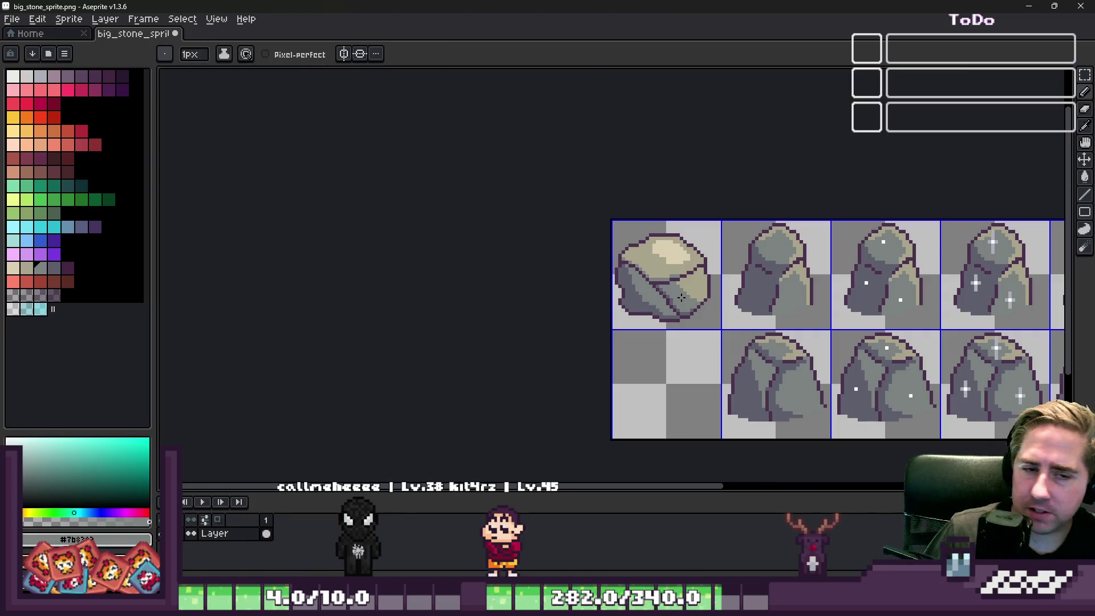
scroll(681, 298, "up", 6)
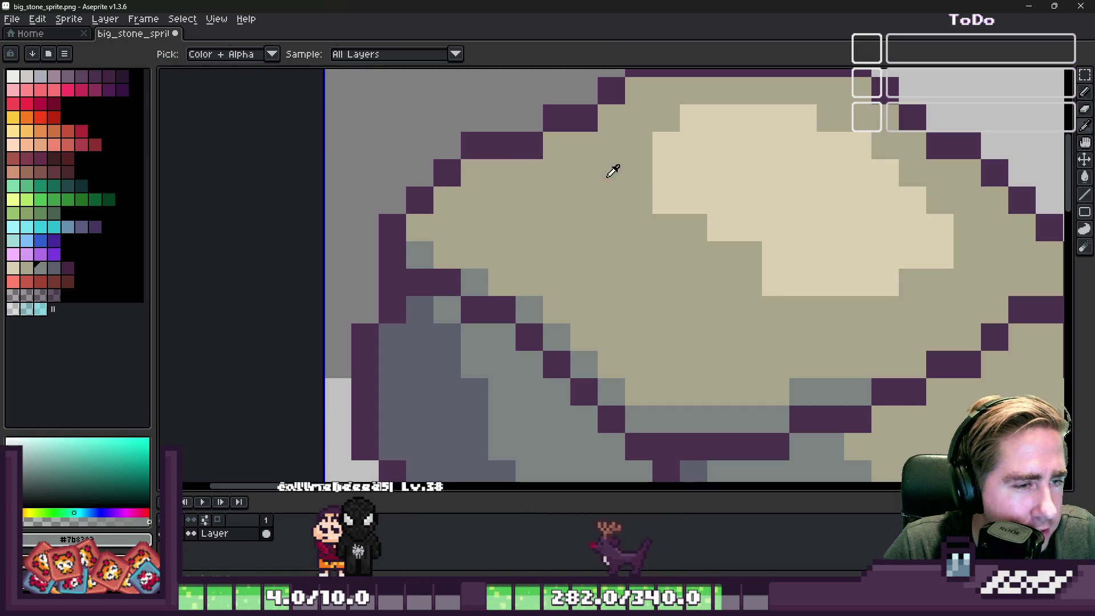
left_click(522, 151, "alt")
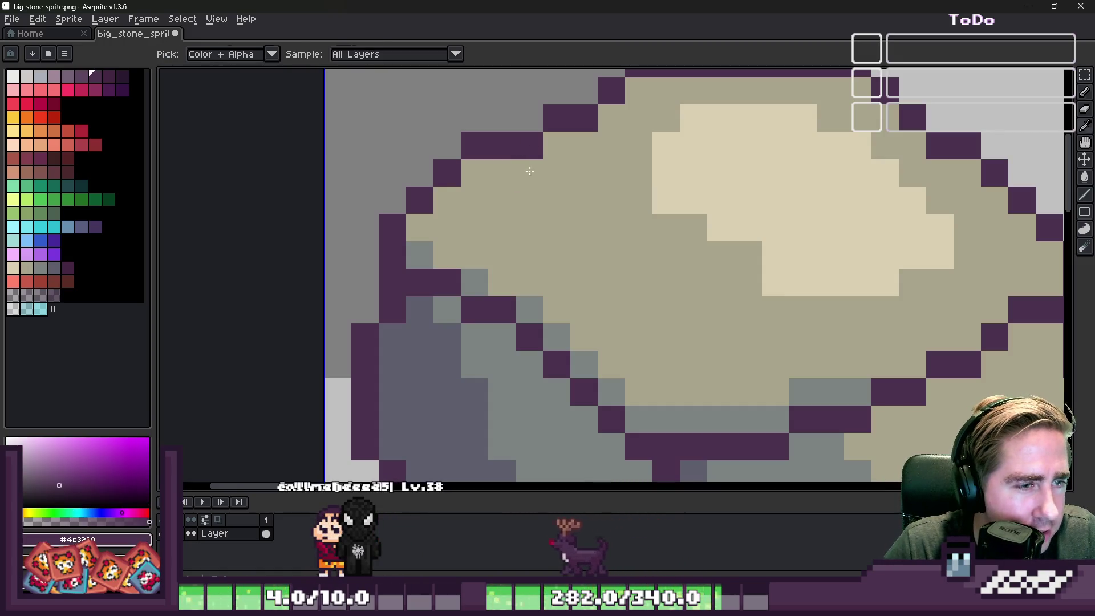
left_click(481, 380, "shift")
key("ctrl+z")
Pencil a short purple crack plus extra crack pixels on the top-left of the pale top.
scroll(656, 129, "up", 1)
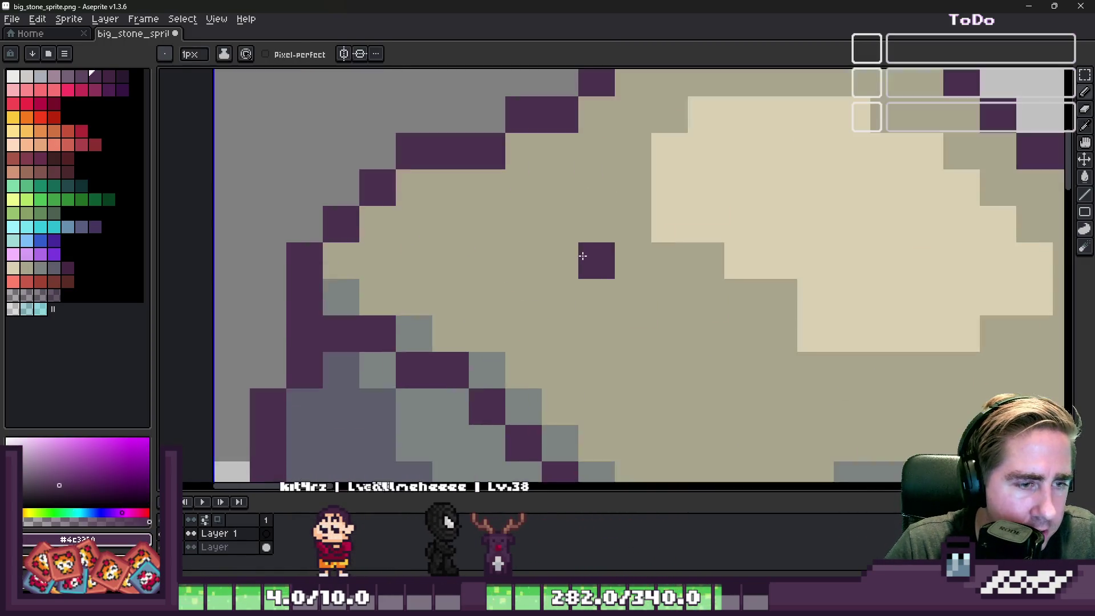
mouse_move(596, 263)
left_mouse_down()
mouse_move(594, 176)
mouse_move(549, 147)
left_mouse_up()
scroll(549, 147, "down", 2)
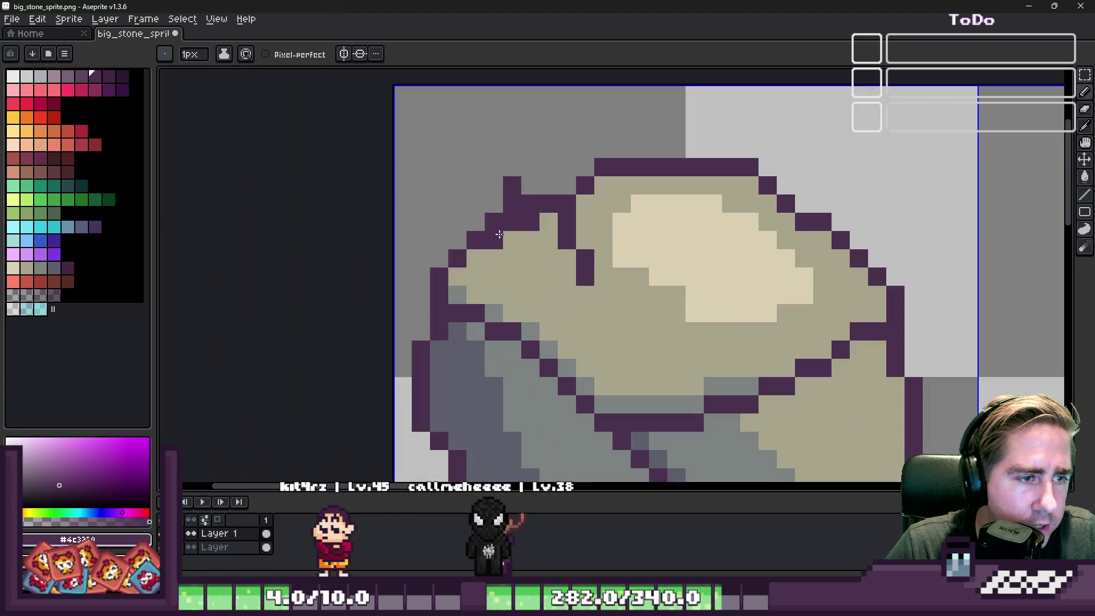
left_click(548, 313)
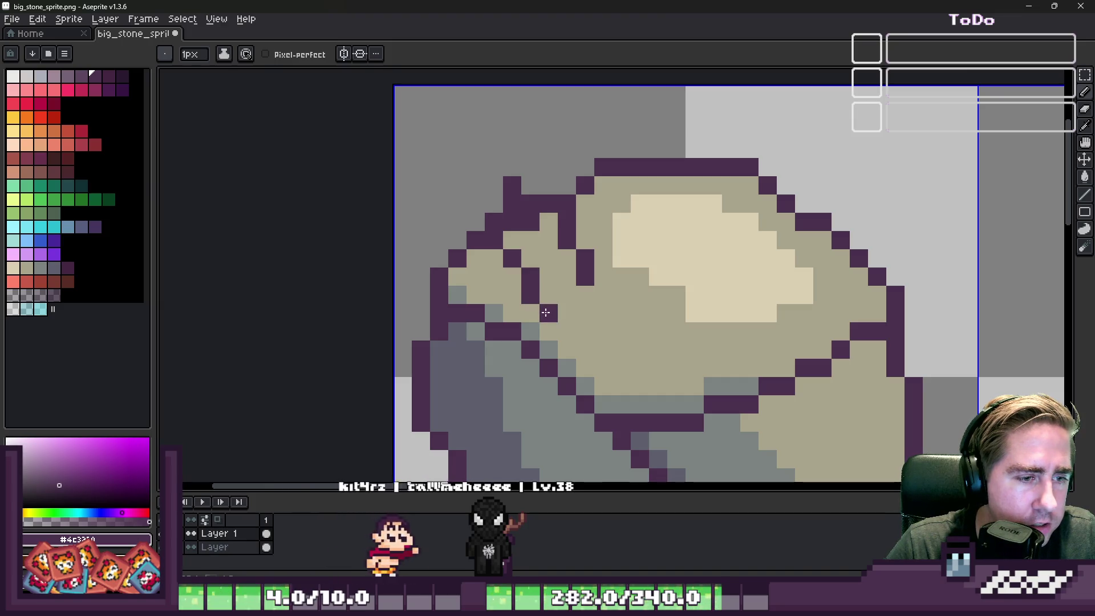
left_click(585, 309)
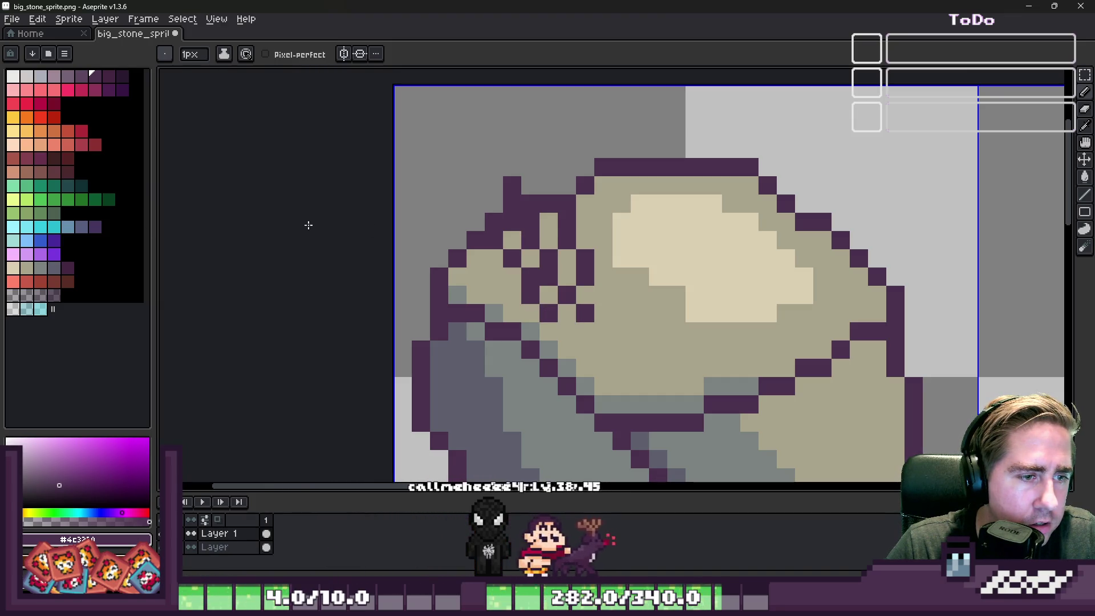
left_click(54, 75)
Paint lavender crystal pixels into the crack with a light grey highlight pixel.
scroll(591, 272, "up", 1)
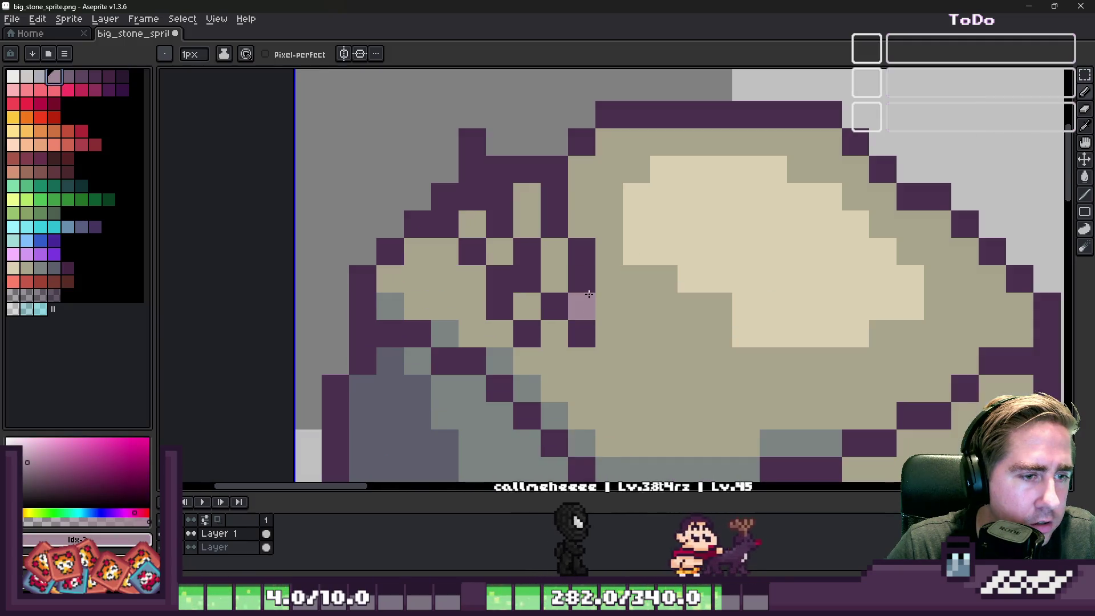
mouse_move(582, 306)
left_mouse_down()
mouse_move(485, 169)
mouse_move(500, 197)
left_mouse_up()
right_click(499, 169)
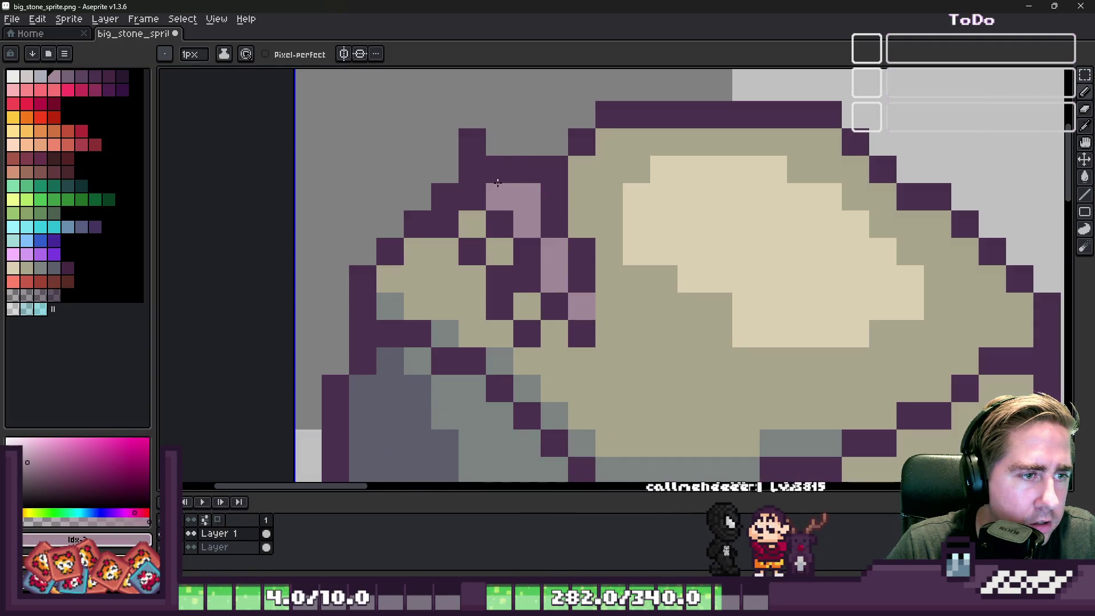
left_click(476, 194)
left_click(500, 224)
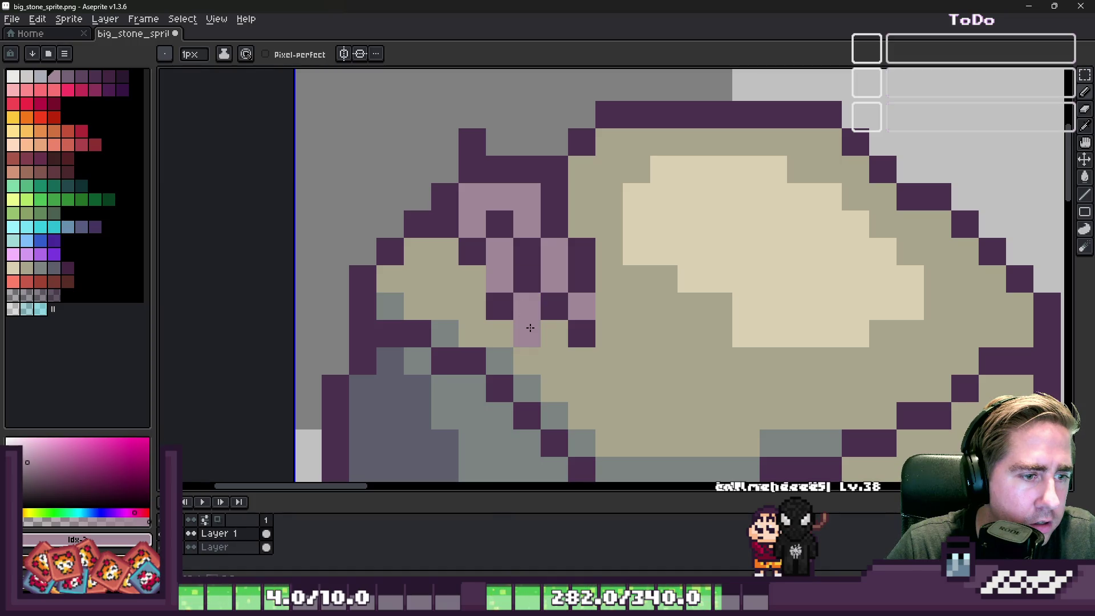
left_click(43, 77)
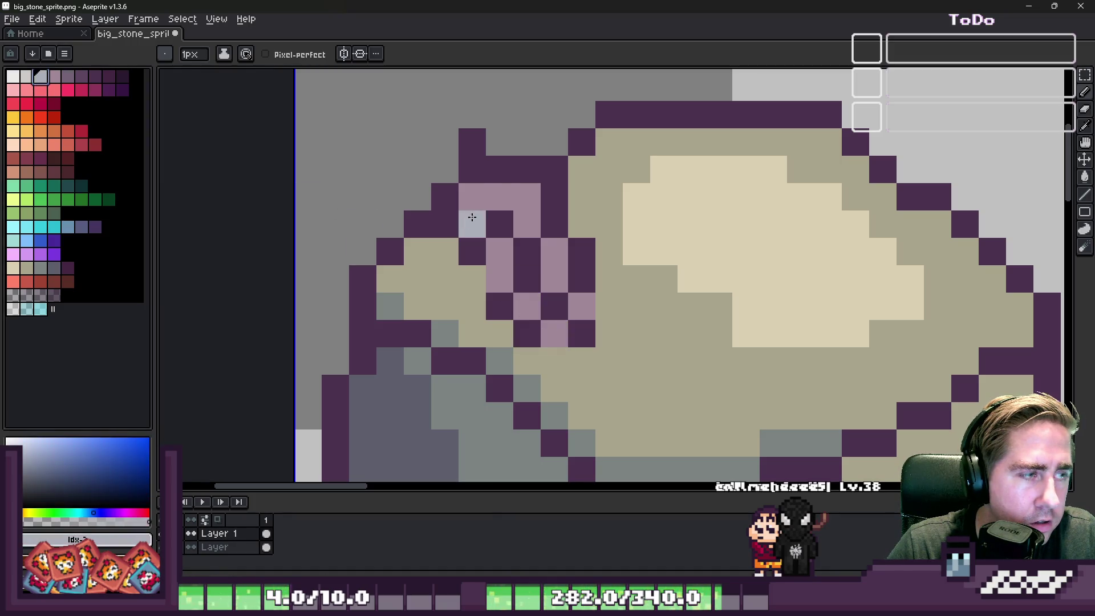
left_click(488, 197)
key("g")
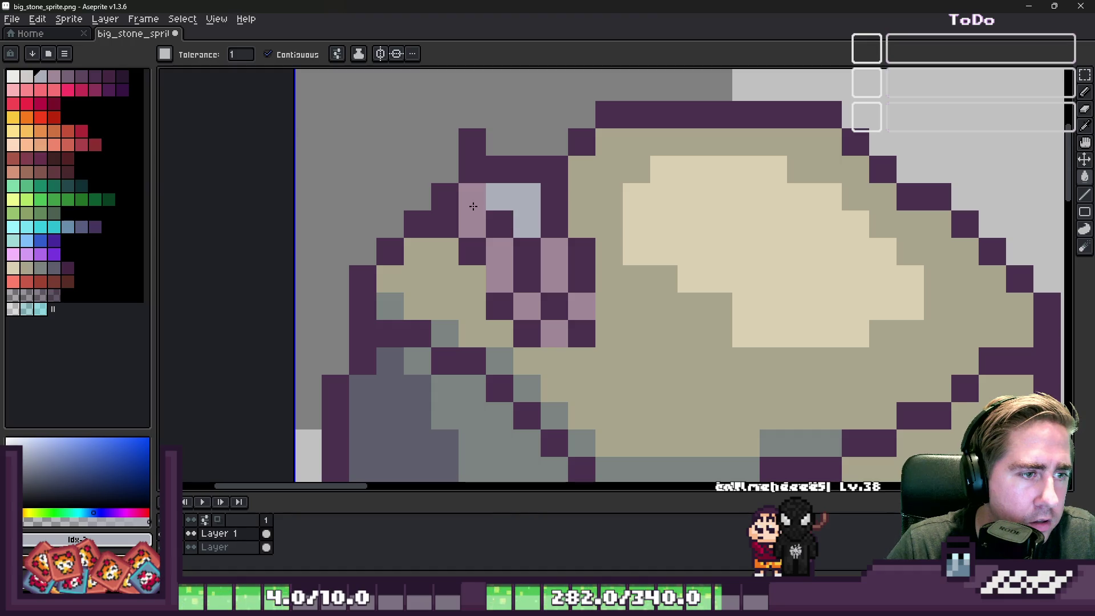
key("b")
left_click(482, 188)
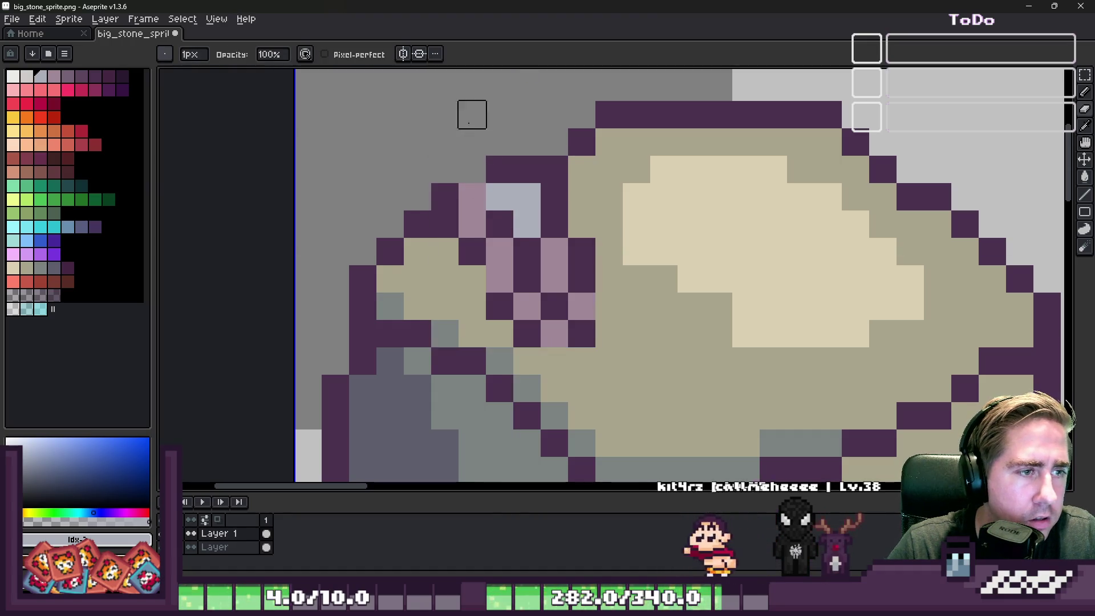
Touch up the dark purple outline pixels around the mauve crystal.
scroll(465, 113, "down", 4)
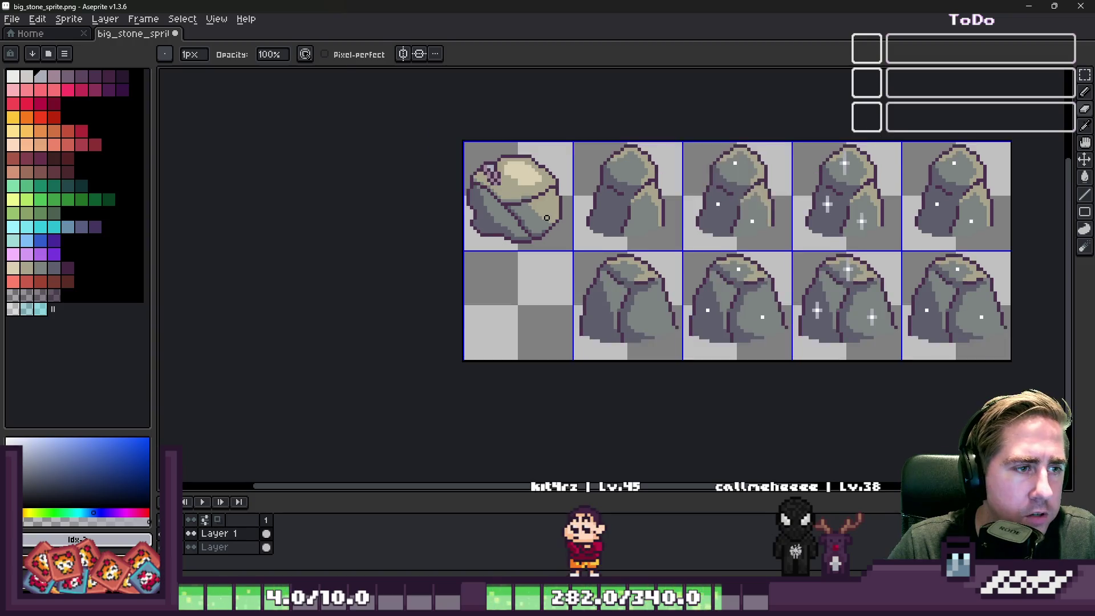
scroll(468, 154, "up", 2)
key("e")
scroll(467, 154, "up", 2)
left_click(438, 109, "alt")
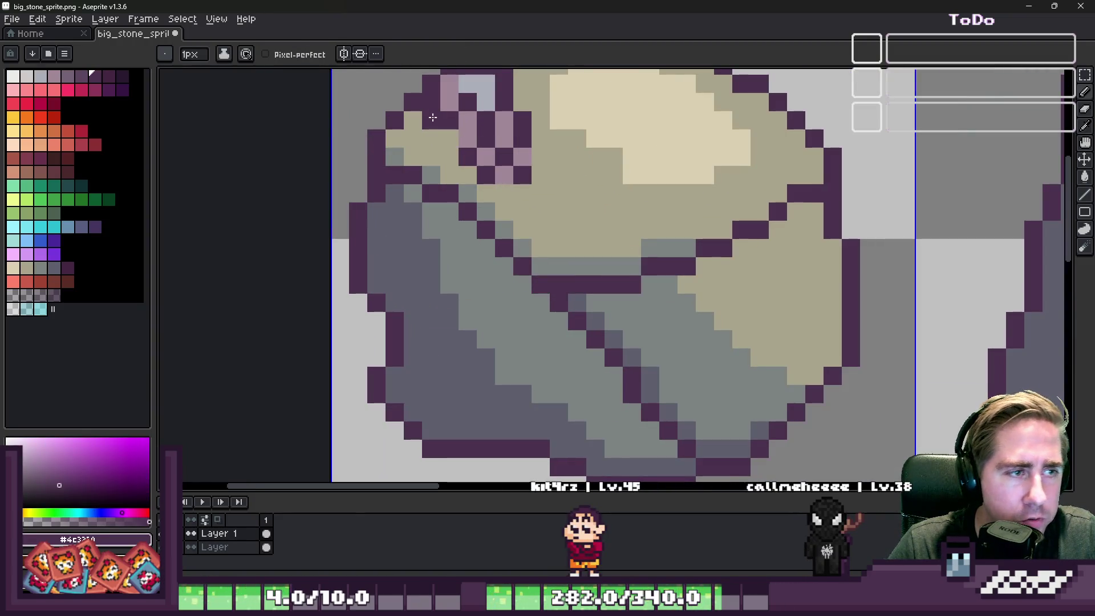
left_click(461, 121, "alt")
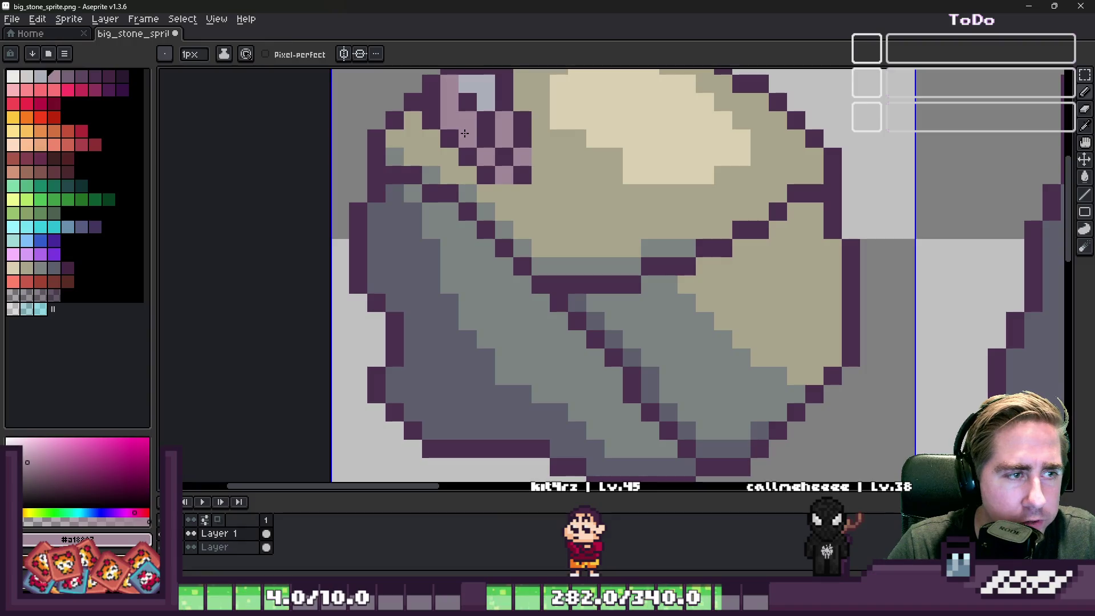
left_click(450, 137, "alt")
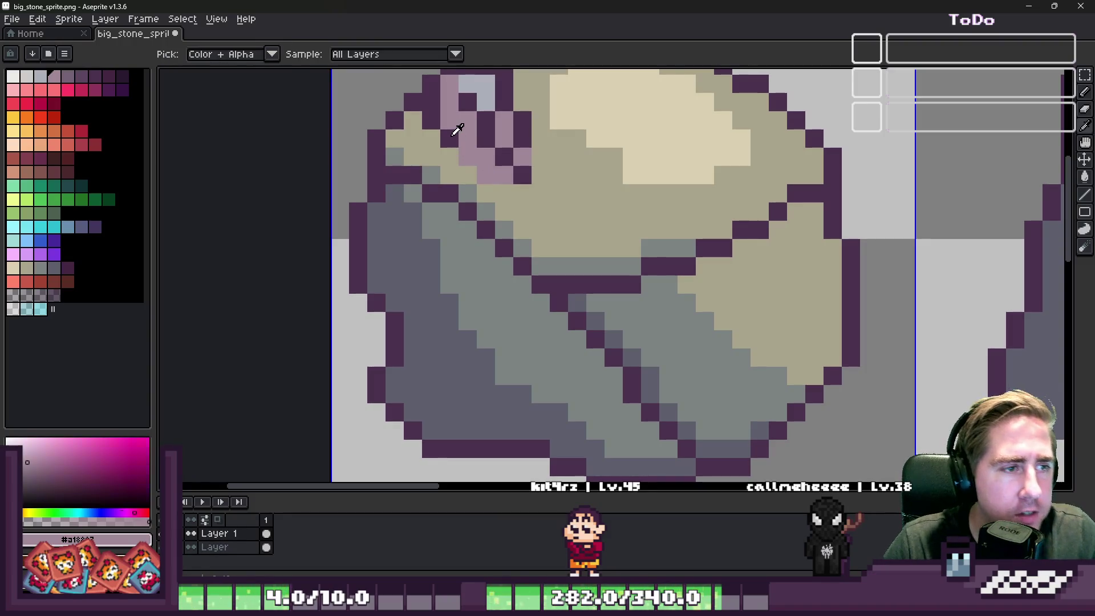
scroll(483, 199, "down", 1)
scroll(570, 183, "up", 2)
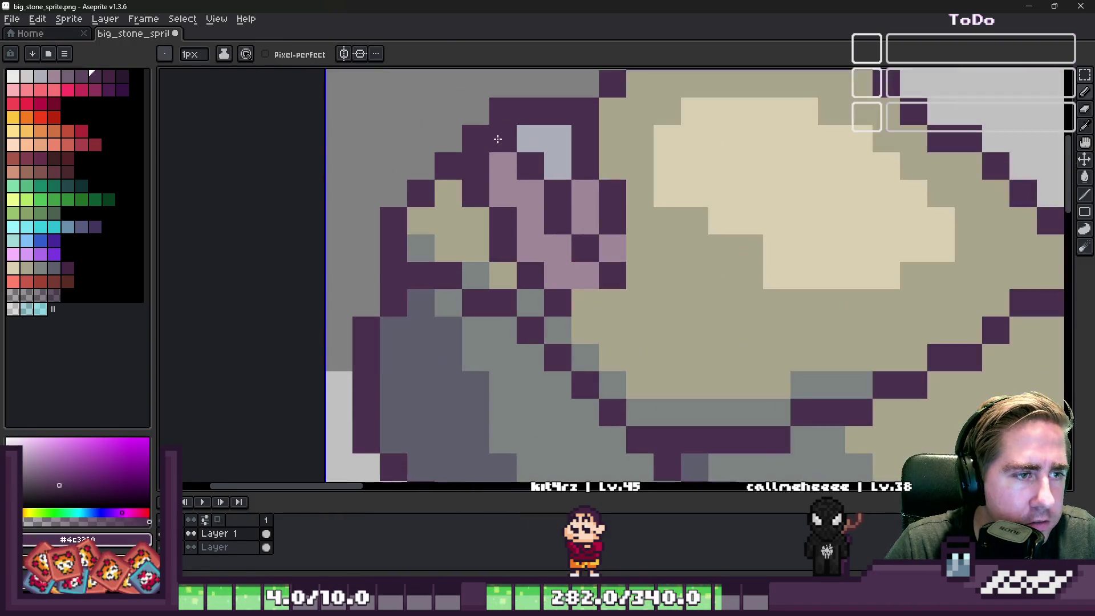
left_click_drag(639, 221, 639, 239)
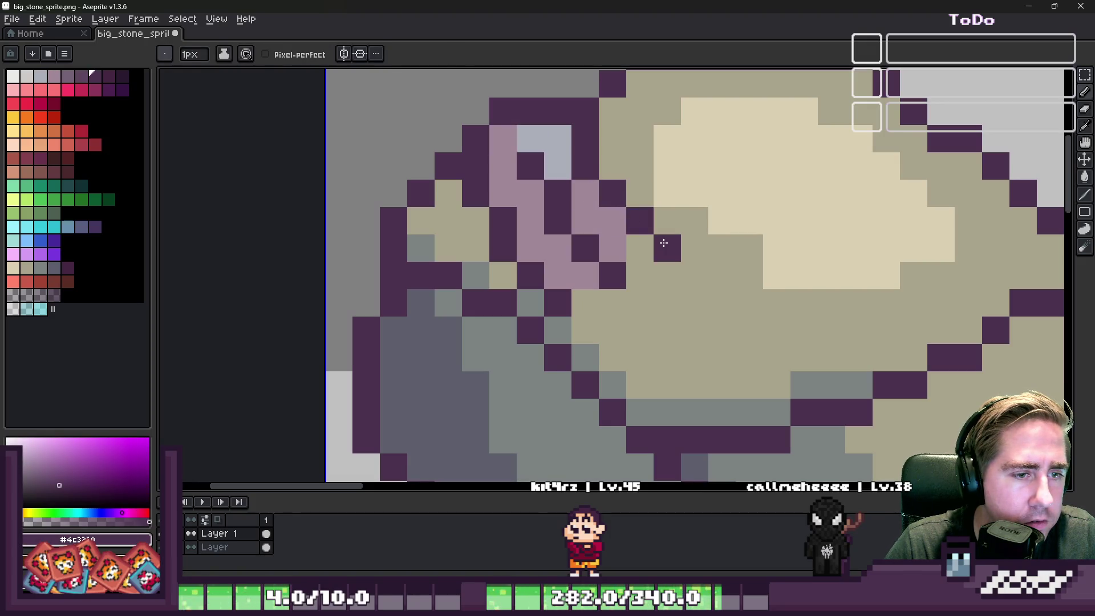
left_click(623, 246, "alt")
scroll(559, 244, "down", 4)
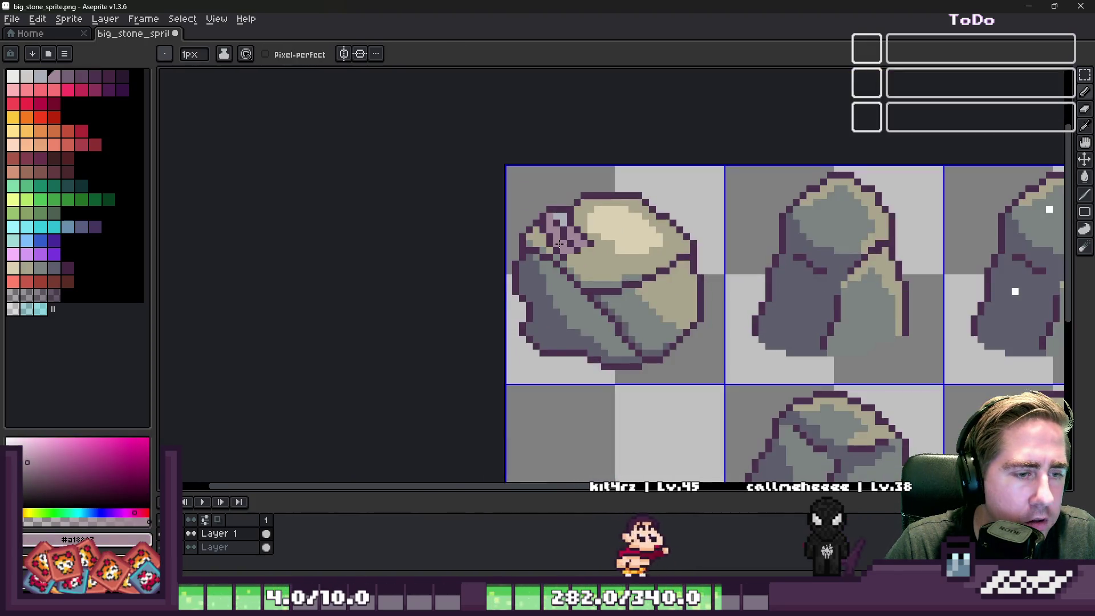
scroll(560, 244, "up", 4)
left_click(575, 219, "alt")
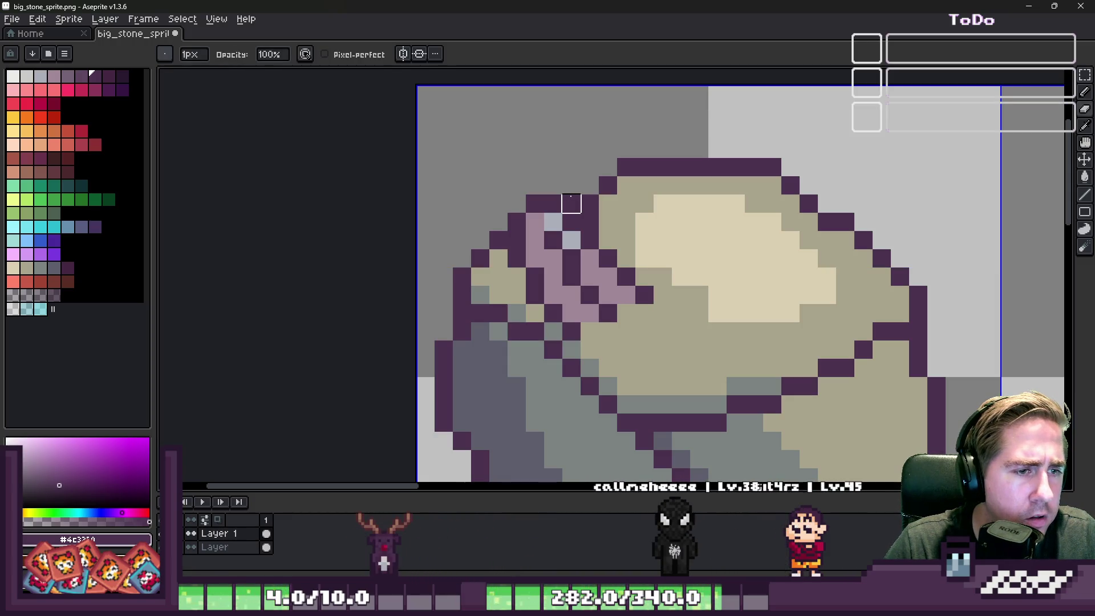
Marquee-select the crystal and move it up and to the left.
scroll(562, 188, "down", 4)
key("m")
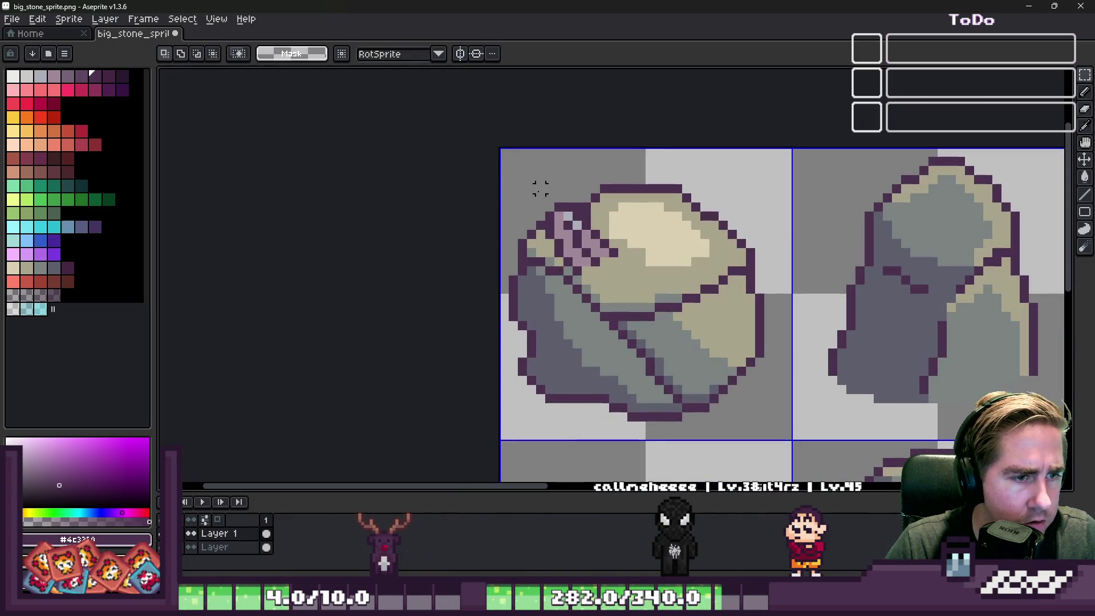
mouse_move(603, 288)
left_mouse_down()
mouse_move(601, 232)
mouse_move(588, 232)
left_mouse_up()
key("Return")
scroll(462, 179, "down", 2)
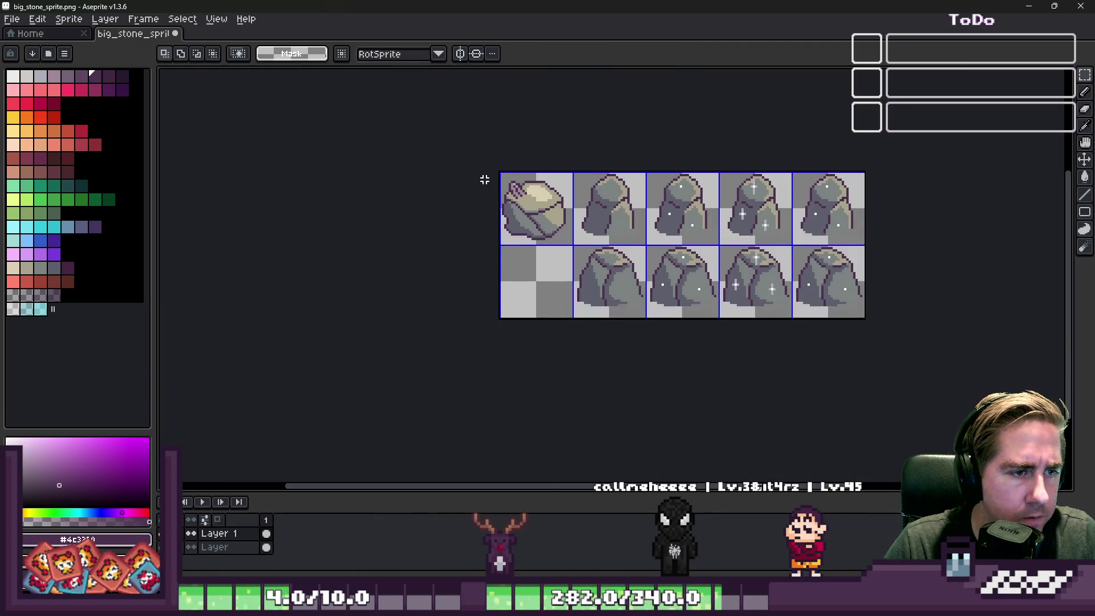
Sample the stone's olive-grey and shade three olive pixels on the top-left crystal grey.
scroll(530, 237, "up", 4)
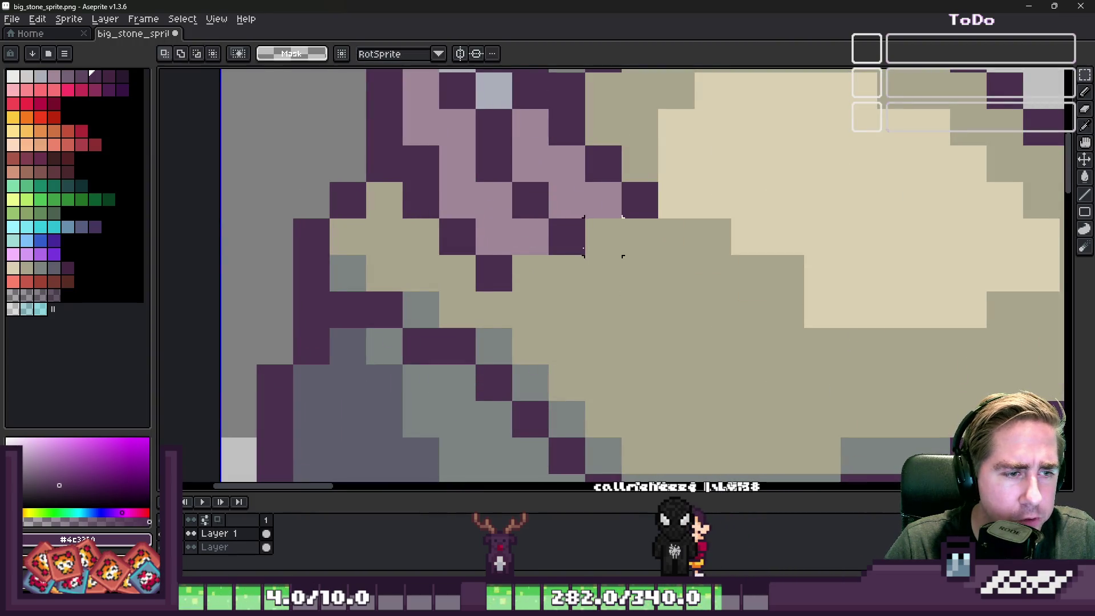
left_click(527, 313, "alt")
key("b")
left_click(613, 239)
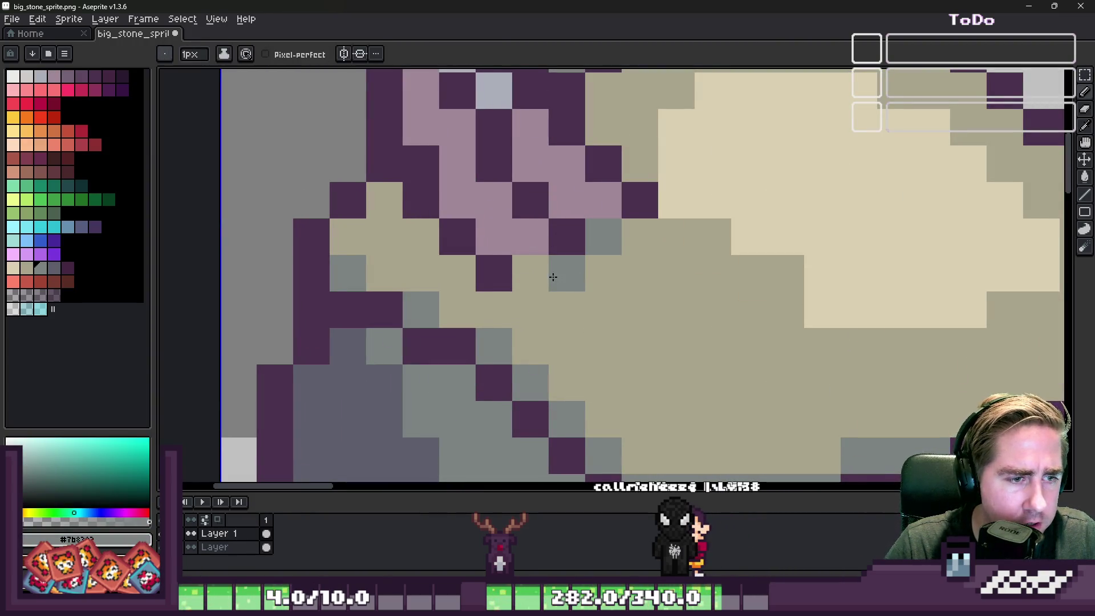
left_click(673, 236)
left_click(496, 305)
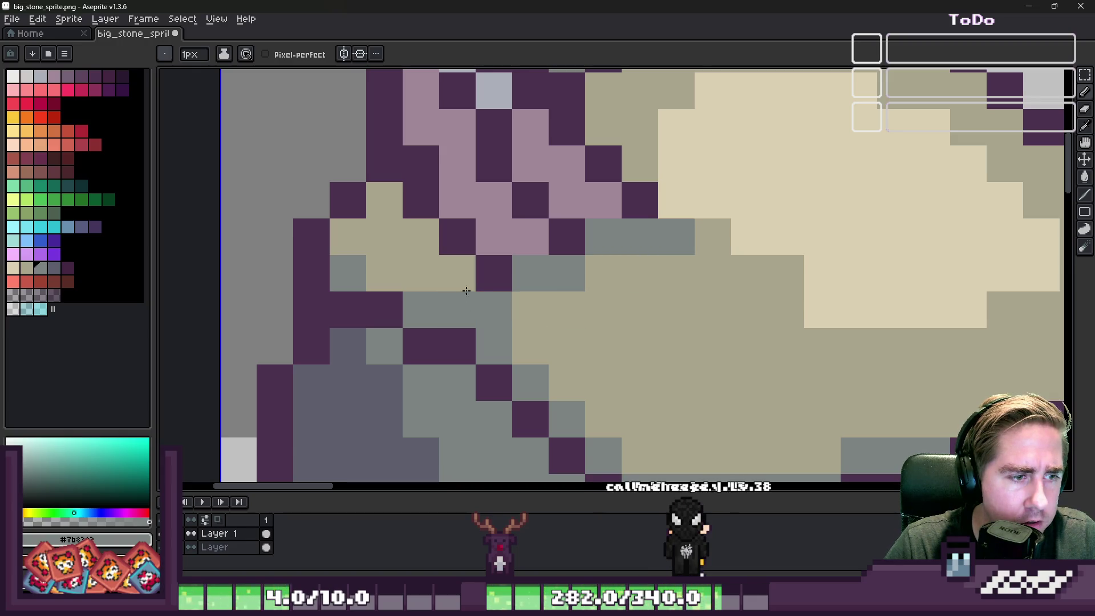
scroll(546, 309, "down", 5)
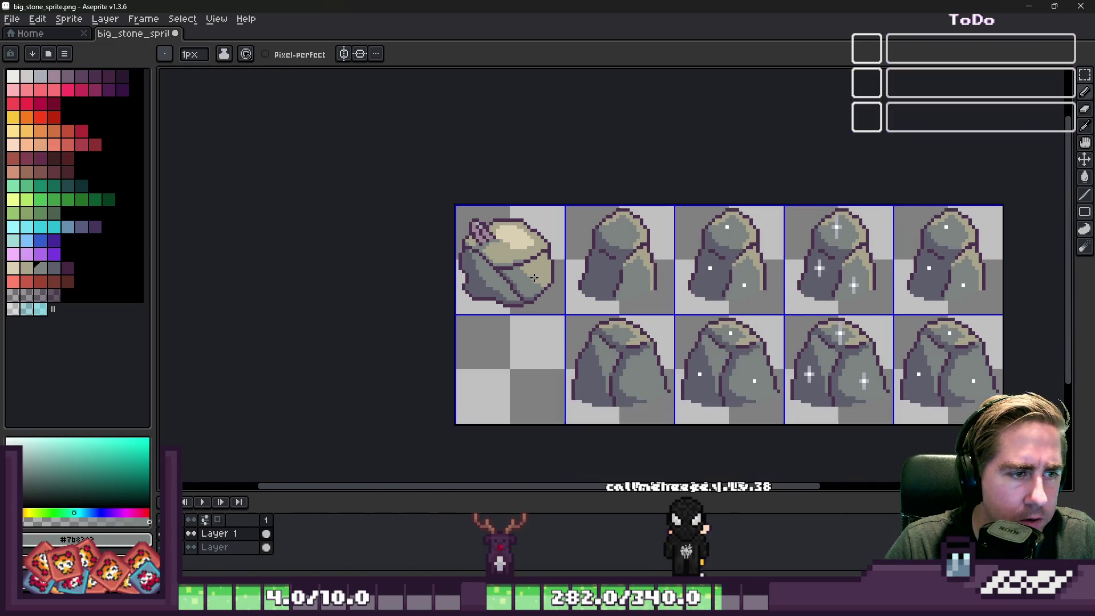
scroll(481, 236, "up", 5)
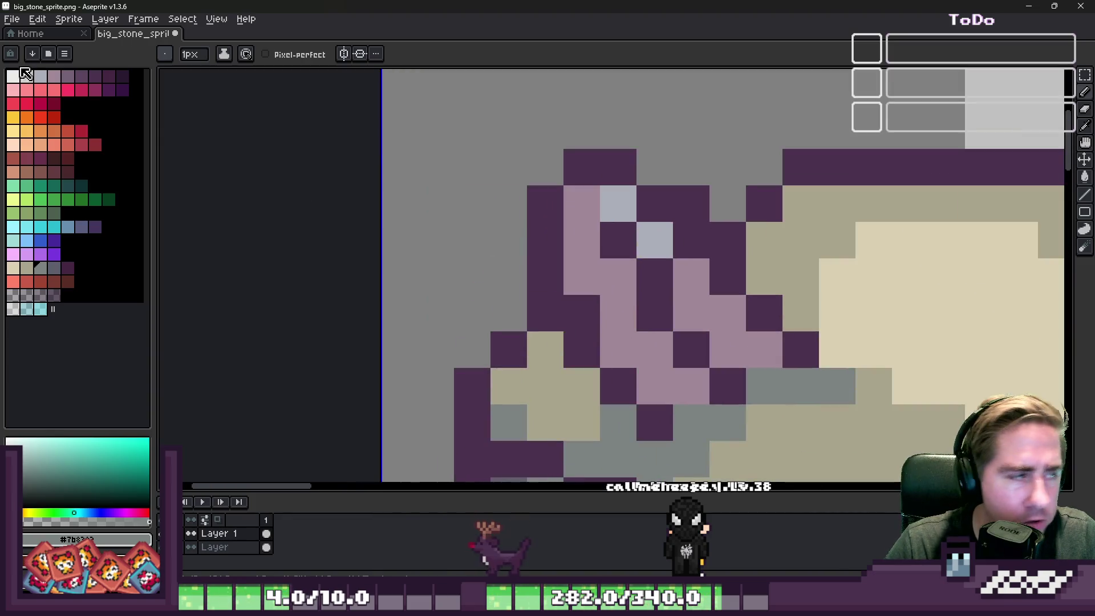
Add two white highlight pixels and recolour four crystal pixels light blue-grey.
left_click(17, 81)
left_click(617, 202)
left_click(690, 276)
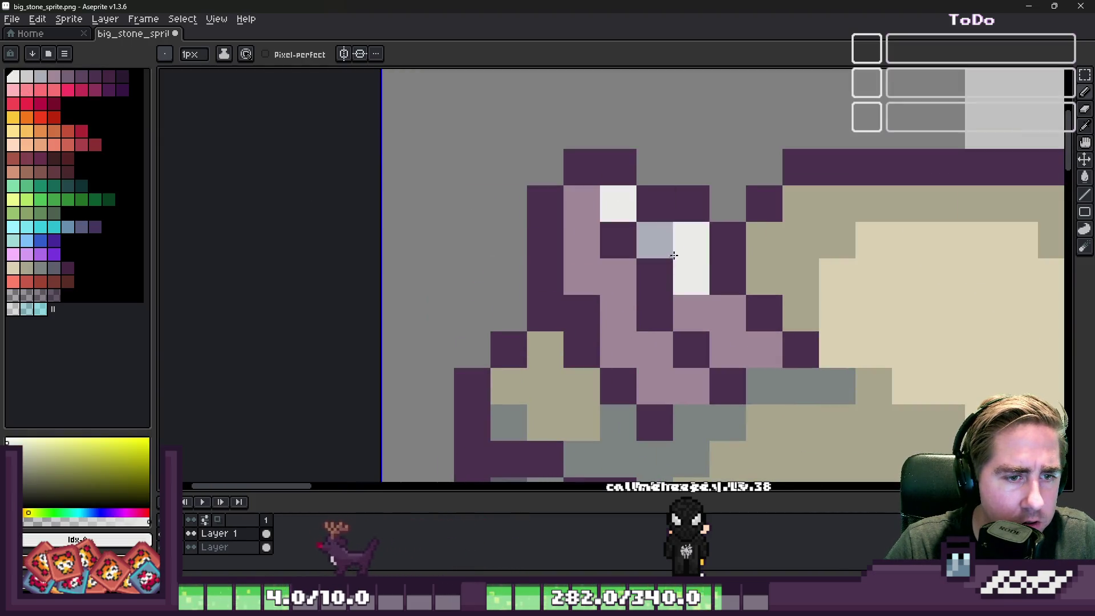
key("alt")
left_click(666, 234, "alt")
left_click(582, 220)
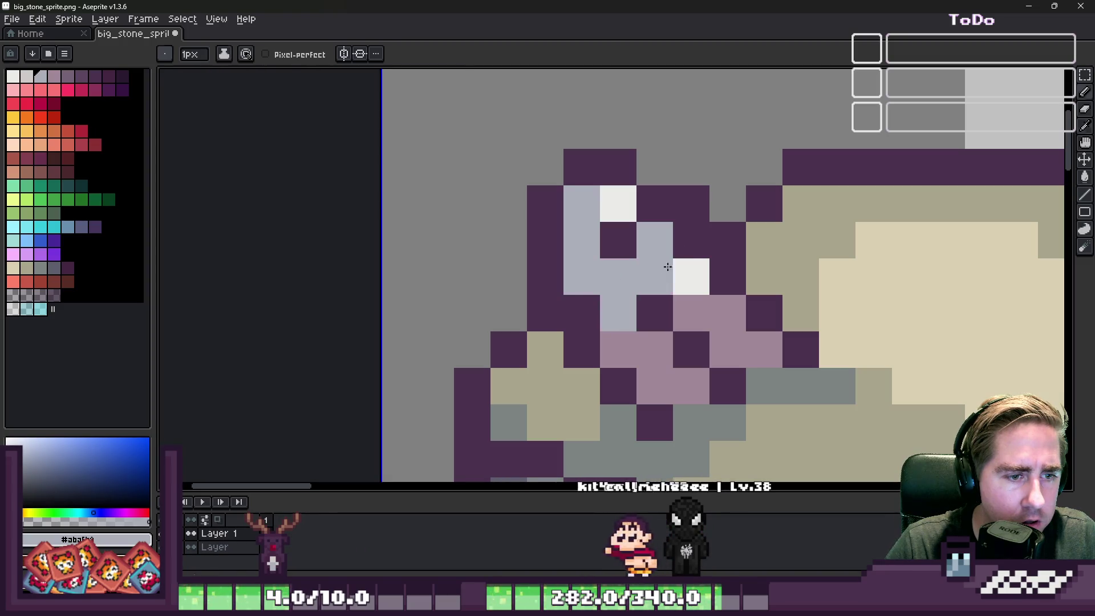
left_click(692, 268, "alt")
left_click(728, 348)
left_click(765, 314)
scroll(588, 170, "down", 5)
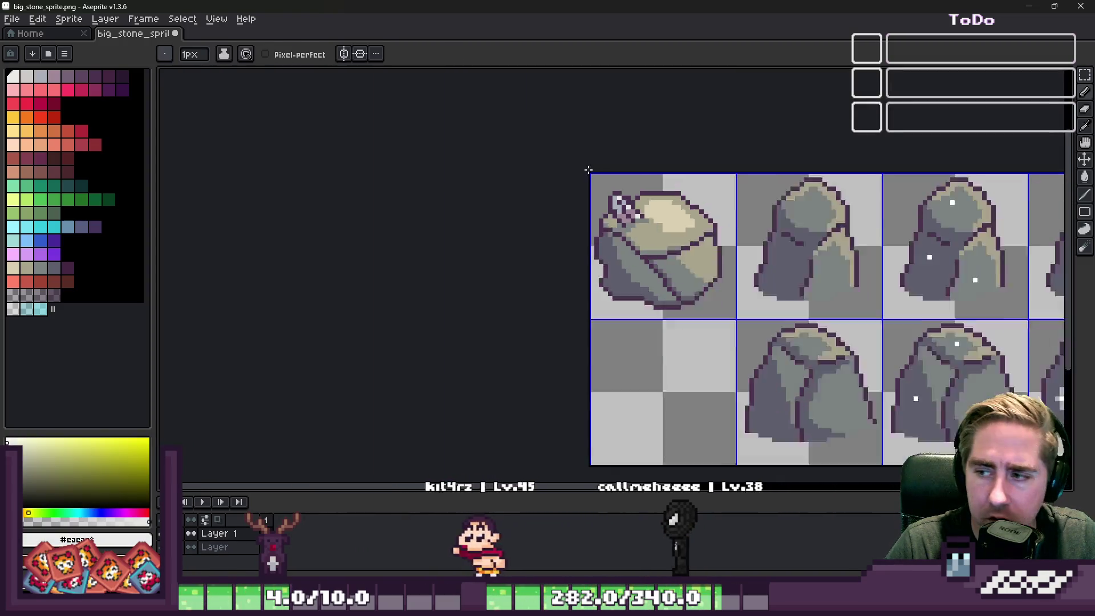
scroll(588, 169, "down", 2)
scroll(599, 183, "up", 5)
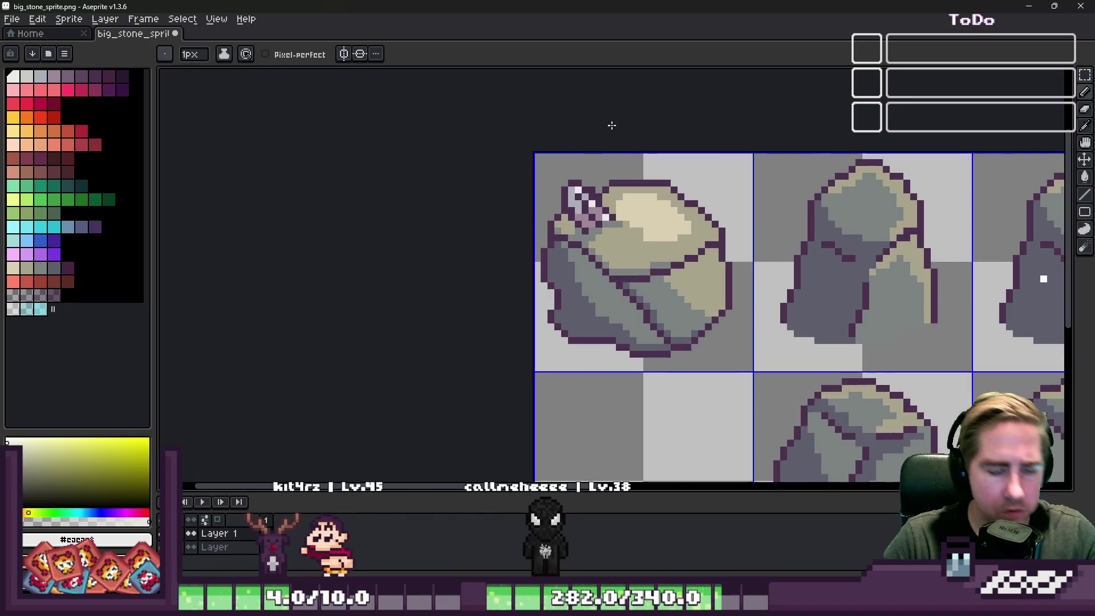
Copy the top-left crystal cluster to the boulder's lower left and deselect.
key("m")
scroll(541, 182, "up", 2)
mouse_move(540, 142)
left_mouse_down()
mouse_move(690, 278)
mouse_move(802, 318)
mouse_move(714, 286)
left_mouse_up()
mouse_move(648, 257)
left_mouse_down()
mouse_move(591, 410)
mouse_move(619, 398)
left_mouse_up()
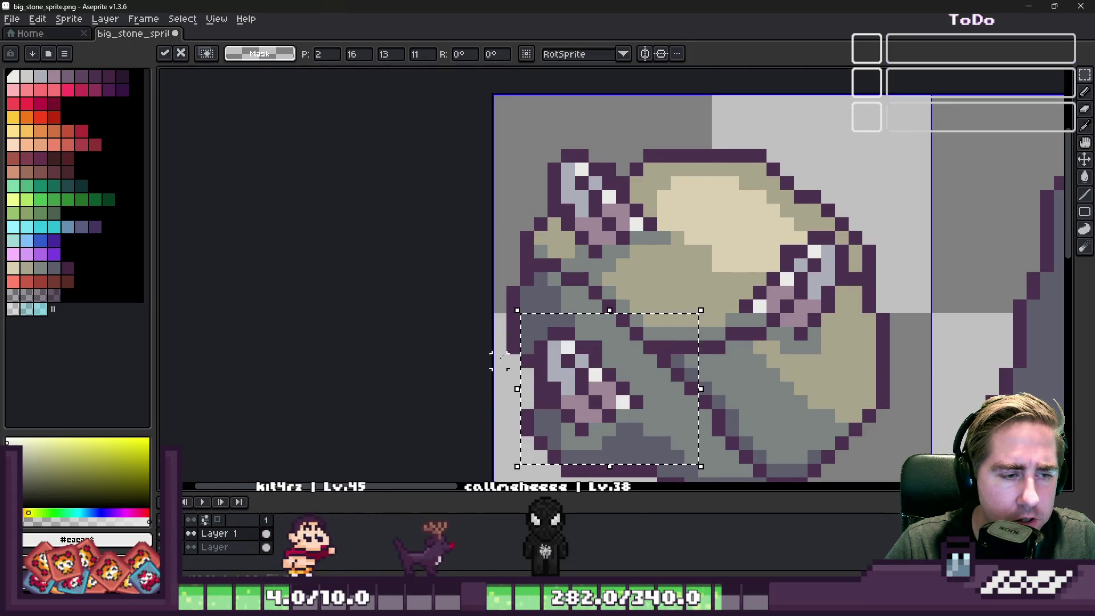
key("Return")
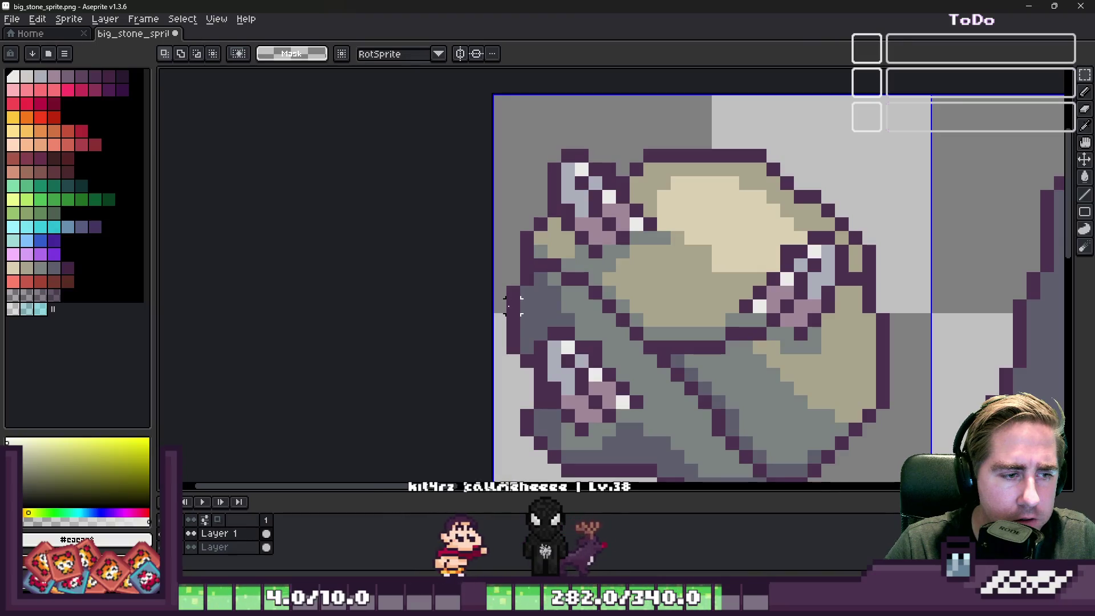
scroll(511, 302, "down", 2)
key("ctrl+d")
Rotate the lower-left crystal copy 90° and nudge it into place.
scroll(506, 302, "down", 4)
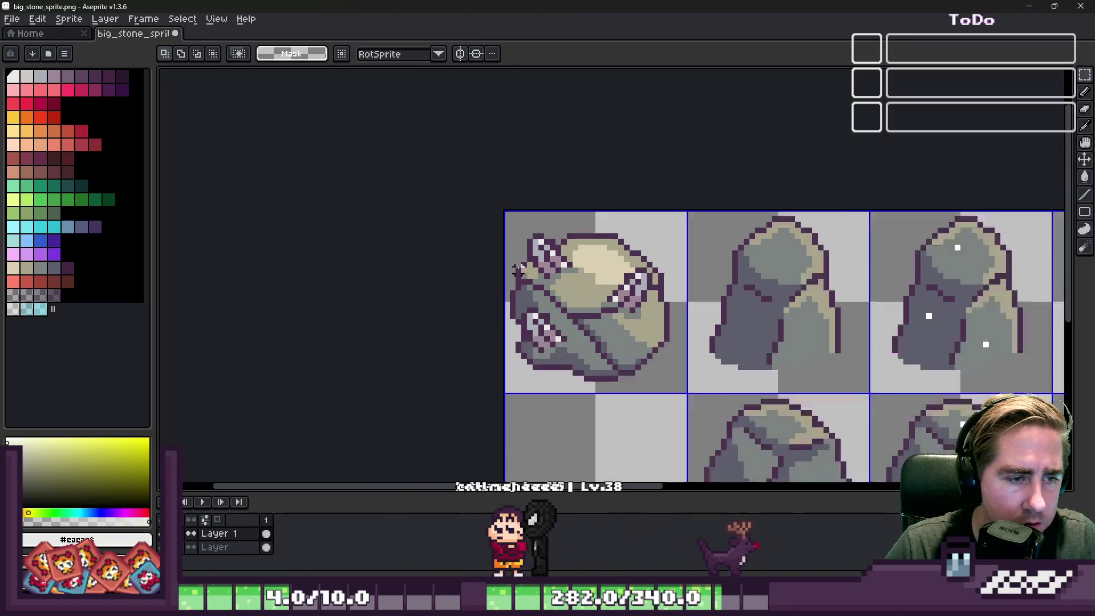
scroll(524, 278, "up", 3)
scroll(523, 279, "up", 3)
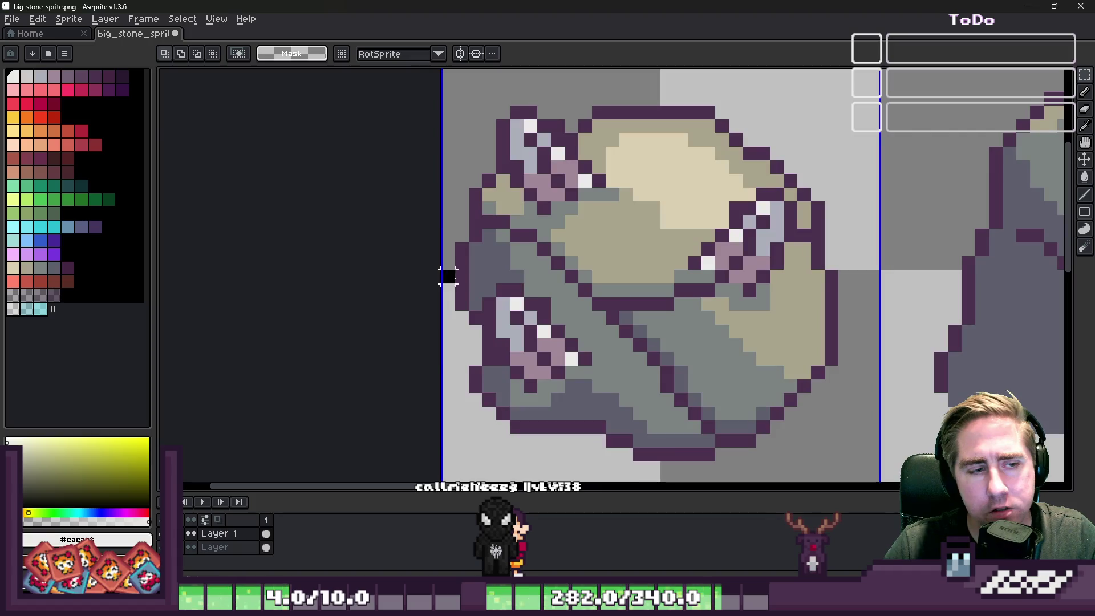
left_click_drag(447, 271, 606, 434)
mouse_move(447, 276)
left_mouse_down()
mouse_move(399, 308)
mouse_move(361, 361)
mouse_move(349, 426)
mouse_move(445, 475)
left_mouse_up()
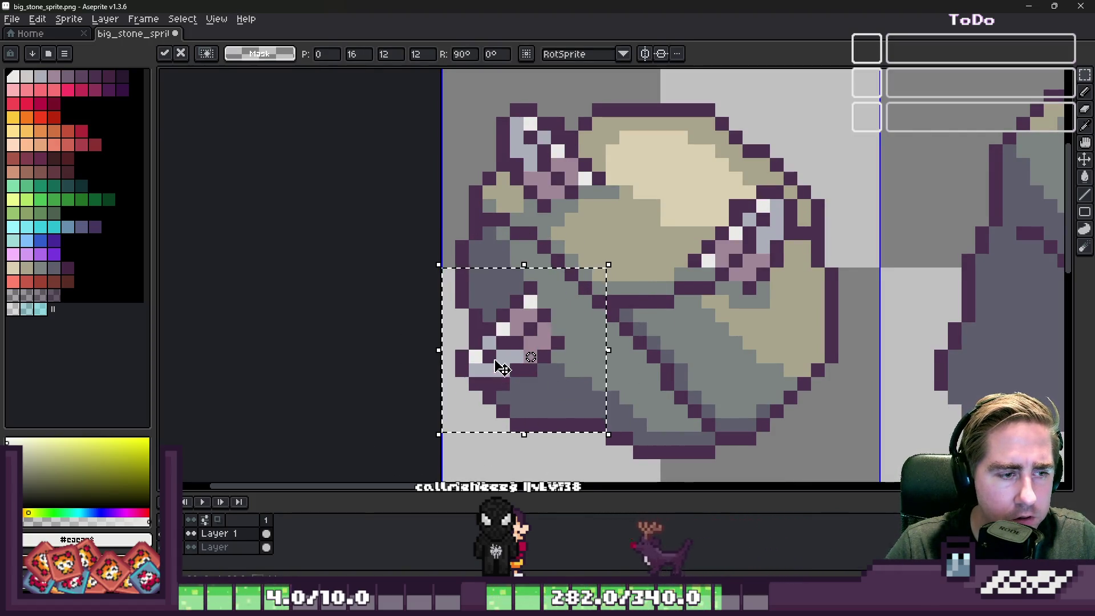
mouse_move(502, 368)
left_mouse_down()
mouse_move(516, 379)
mouse_move(493, 388)
mouse_move(505, 408)
mouse_move(532, 383)
mouse_move(526, 361)
left_mouse_up()
key("Return")
scroll(643, 323, "down", 5)
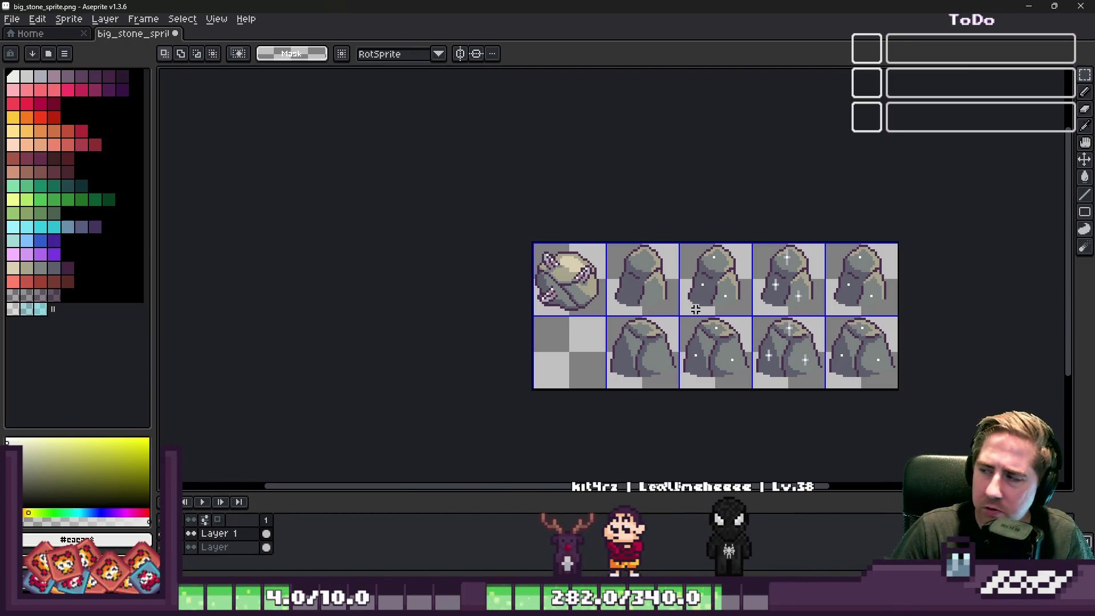
Select the right-side crystal and move it down and to the right.
scroll(620, 300, "up", 5)
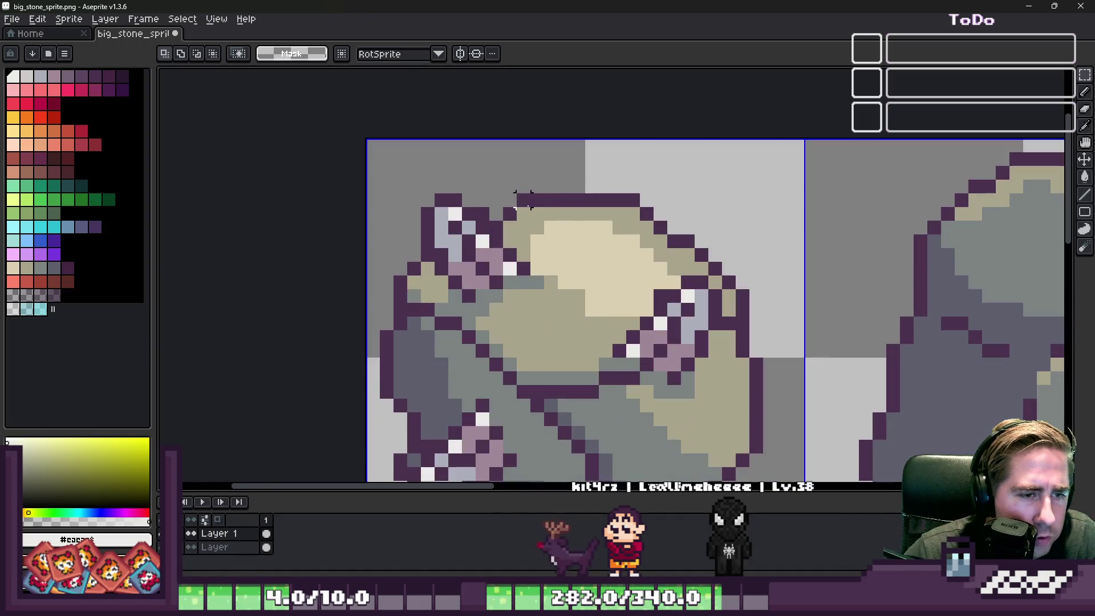
mouse_move(581, 231)
left_mouse_down()
mouse_move(745, 396)
mouse_move(752, 442)
left_mouse_up()
left_click_drag(630, 315, 668, 389)
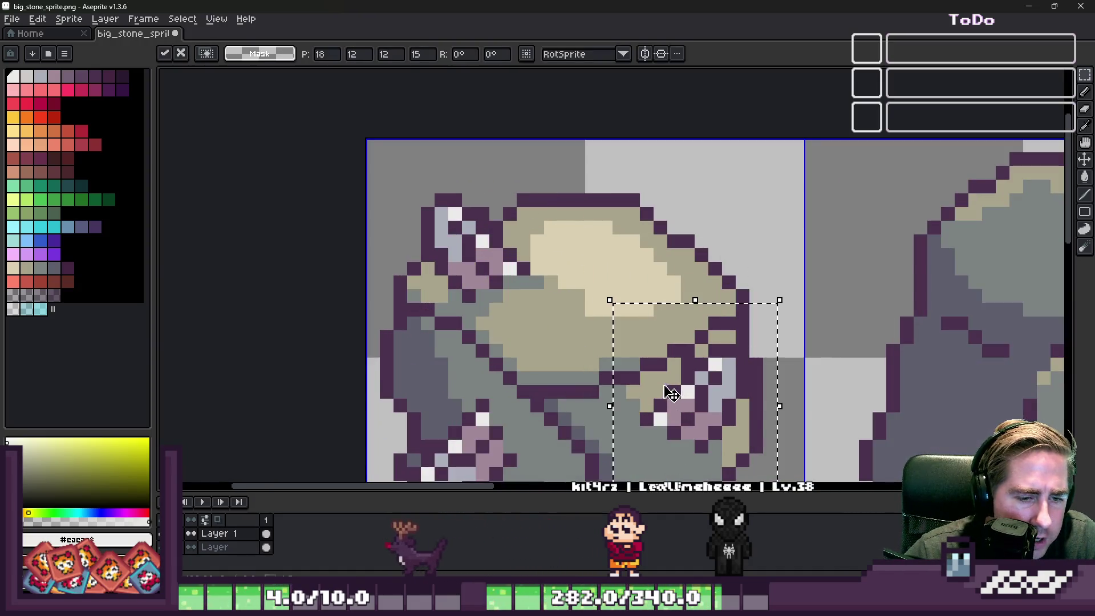
scroll(672, 393, "down", 3)
scroll(580, 297, "up", 3)
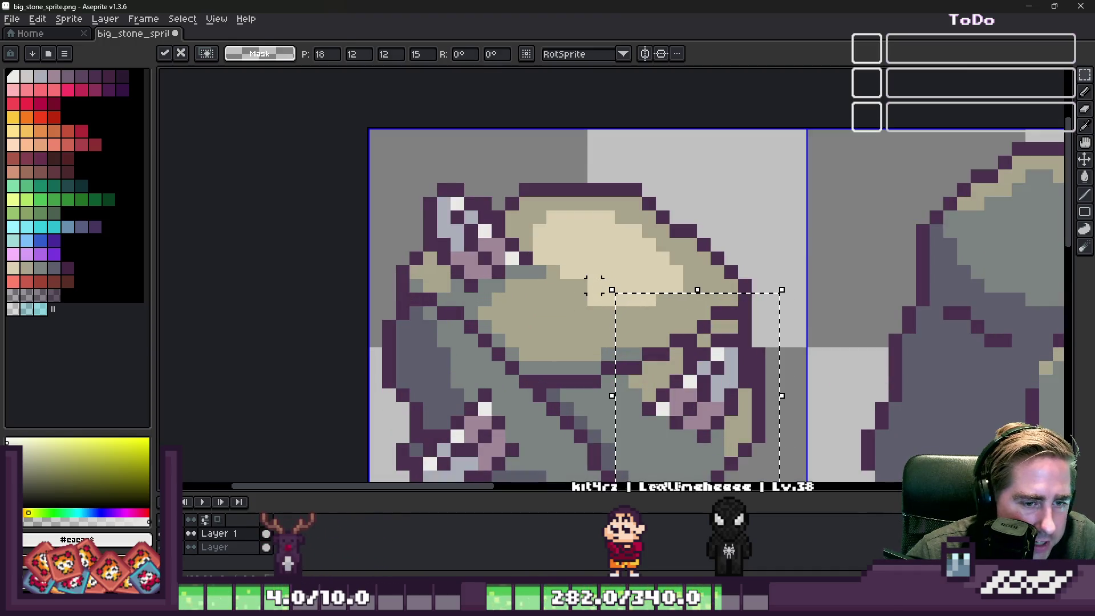
key("shift+n")
scroll(608, 285, "down", 3)
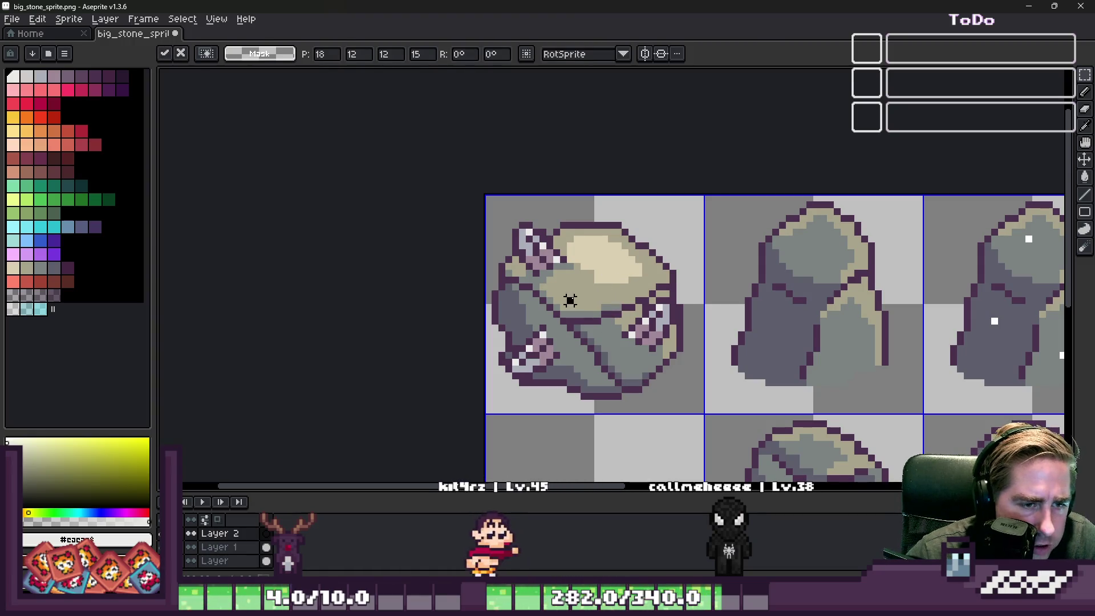
key("Return")
mouse_move(637, 312)
left_mouse_down()
mouse_move(636, 297)
mouse_move(693, 382)
left_mouse_up()
key("Return")
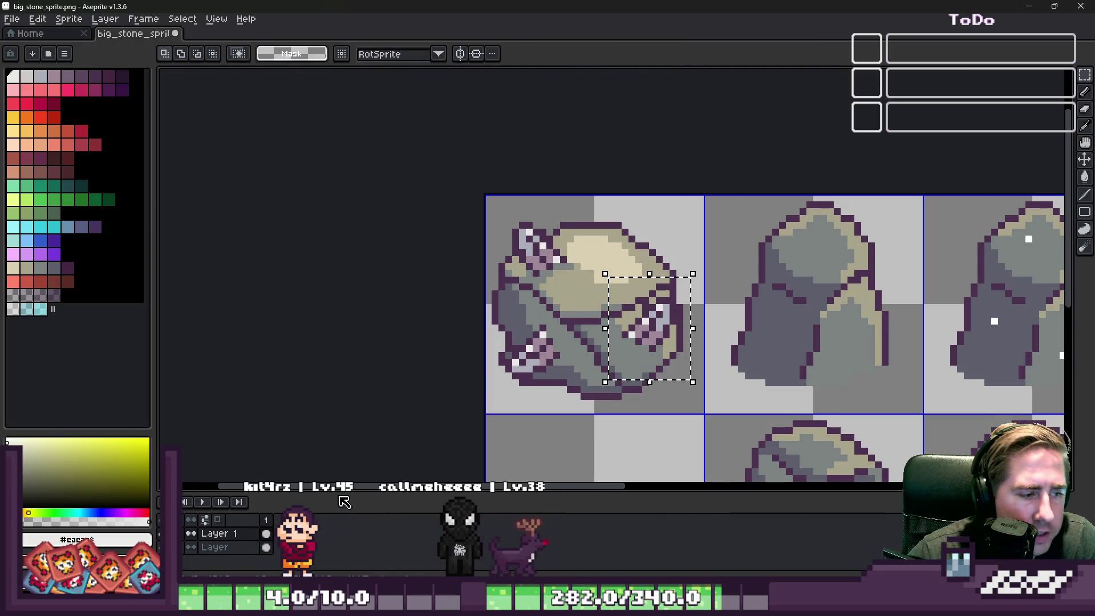
Mirror the right-side crystal horizontally and place it lower on the stone.
key("shift+h")
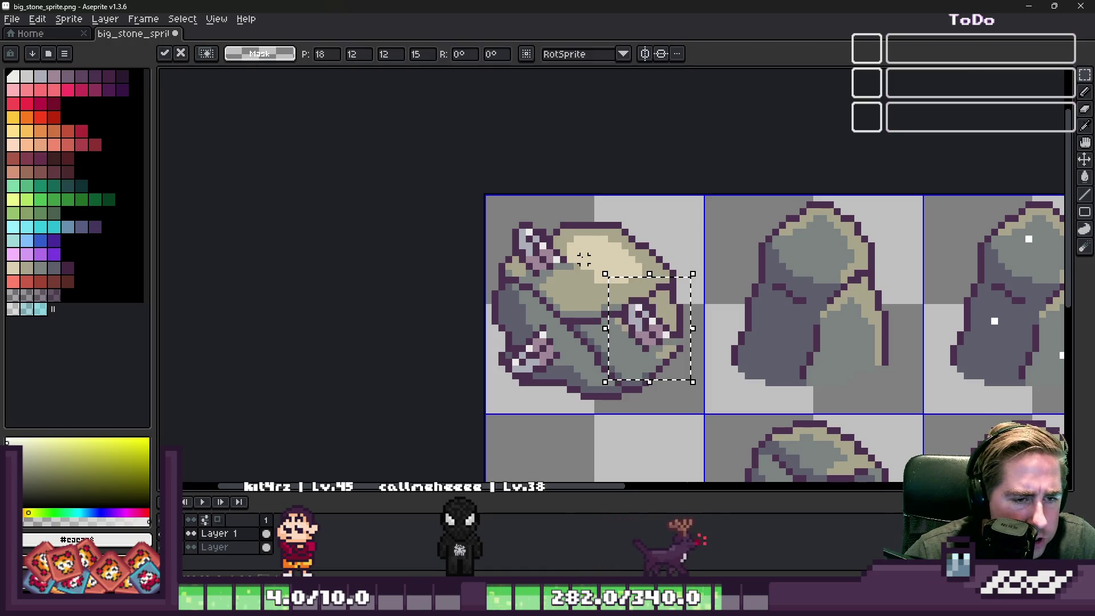
scroll(597, 301, "up", 3)
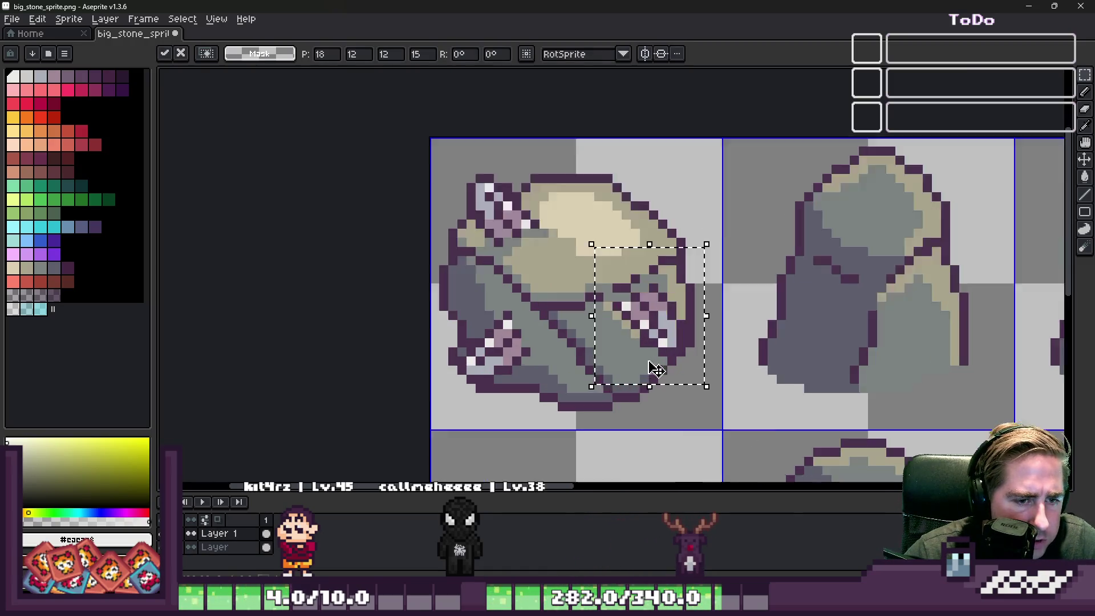
mouse_move(650, 315)
left_mouse_down()
mouse_move(649, 369)
mouse_move(589, 367)
mouse_move(656, 342)
left_mouse_up()
key("Return")
scroll(519, 254, "down", 3)
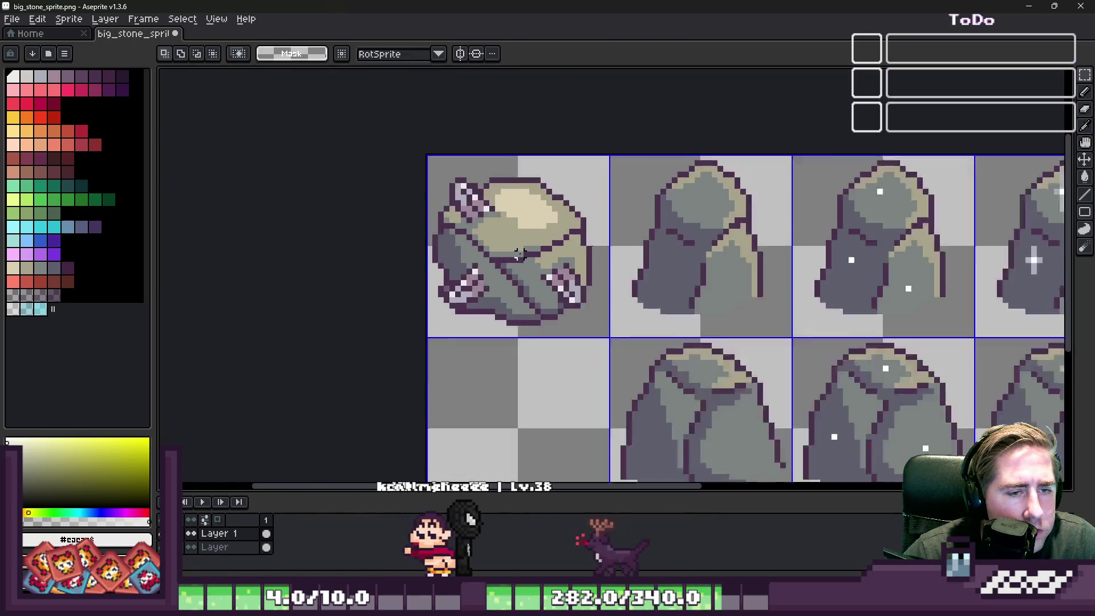
scroll(519, 254, "down", 2)
scroll(519, 253, "up", 5)
Cancel a trial move of the top-left crystal and pick dark purple for drawing.
key("ctrl+z")
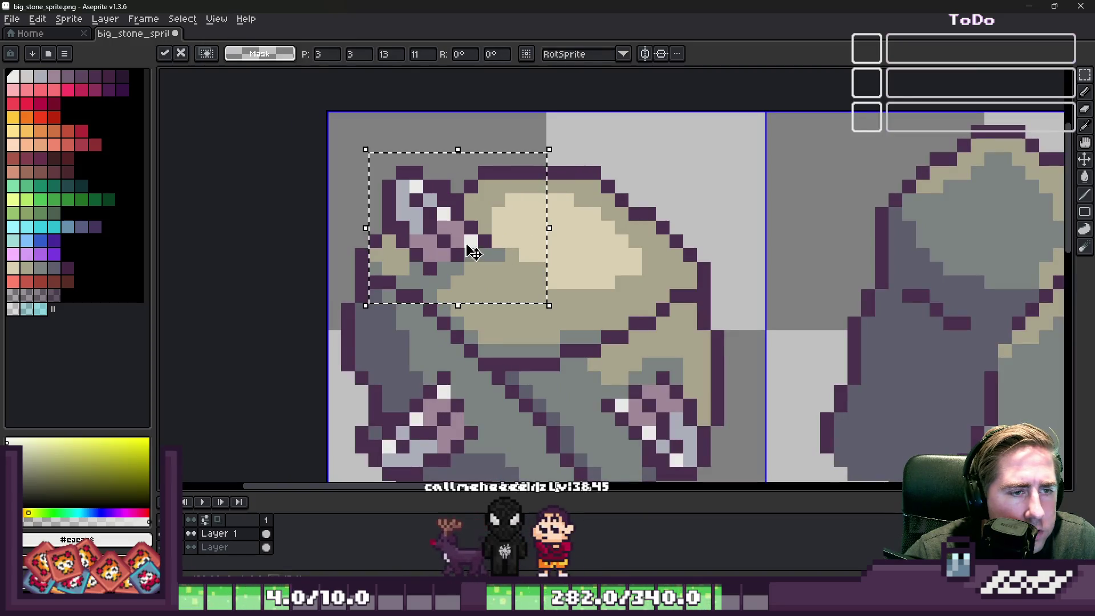
left_click_drag(473, 252, 610, 279)
key("Escape")
scroll(448, 189, "up", 1)
key("b")
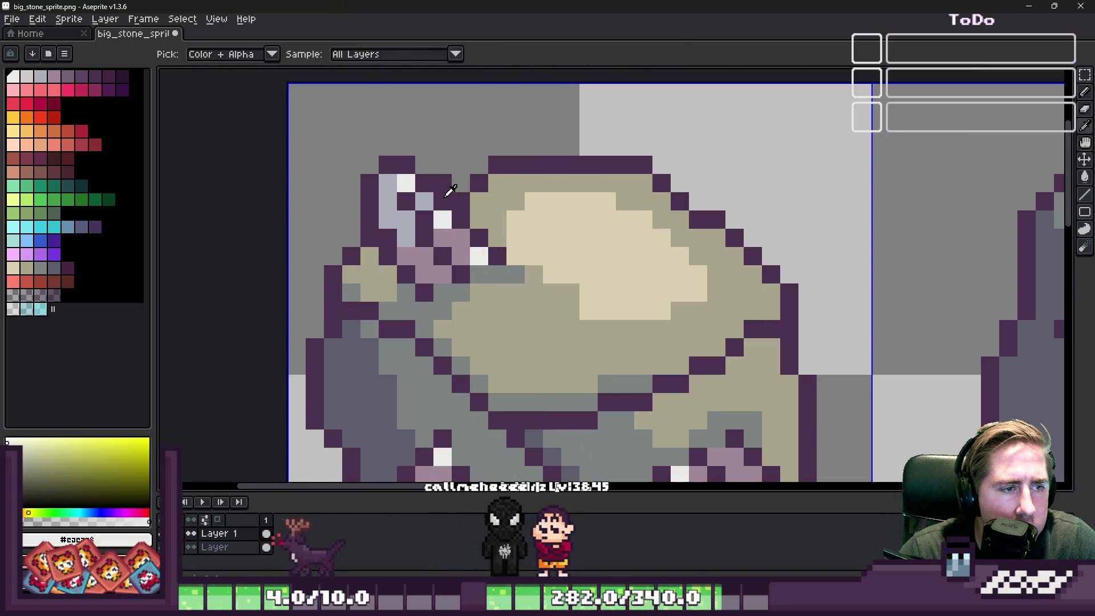
left_click(760, 303, "alt")
Draw two dark purple outline lines and an outline pixel rising from the stone.
left_click_drag(583, 287, 596, 135)
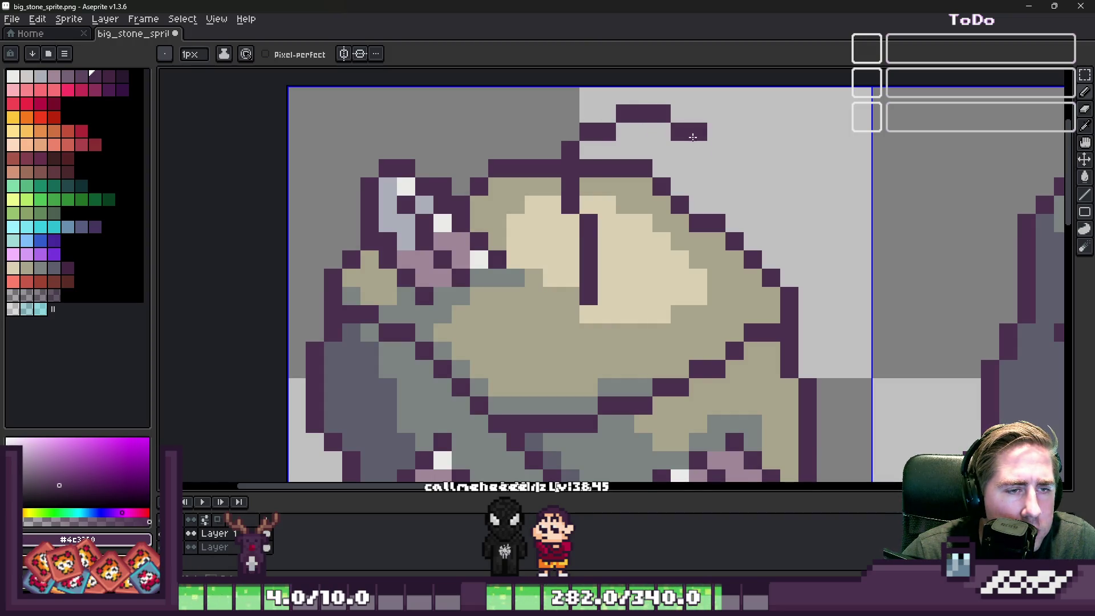
left_click(624, 242)
scroll(625, 245, "down", 3)
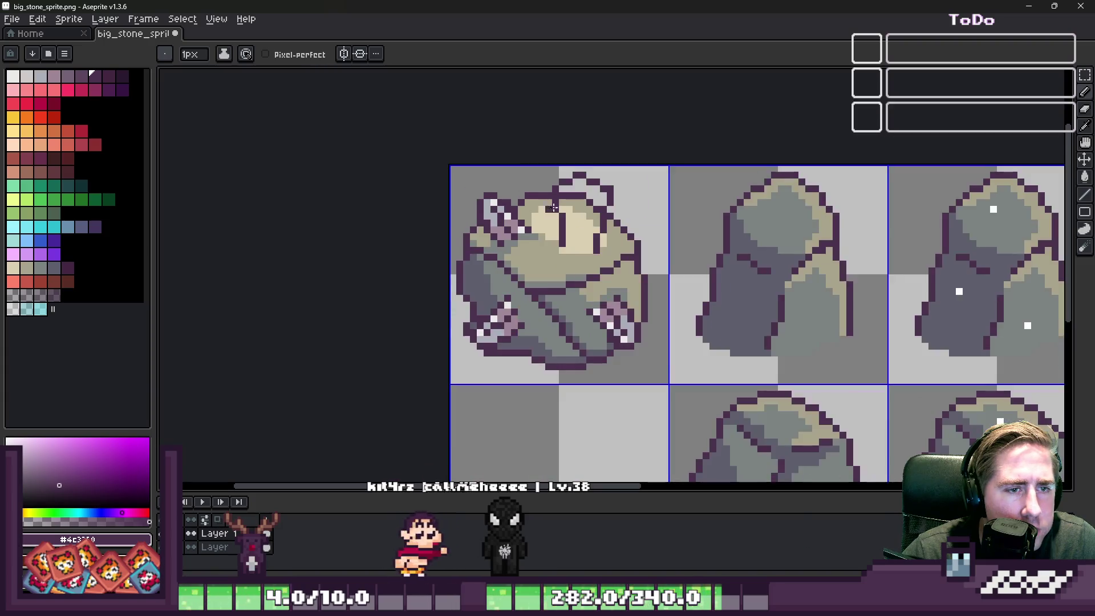
scroll(623, 251, "up", 4)
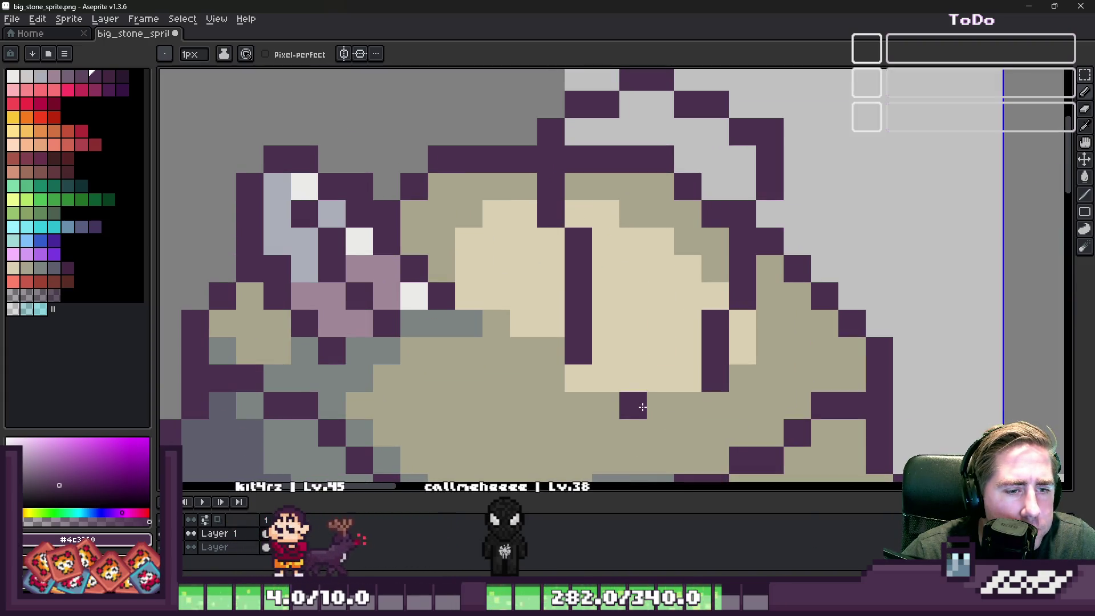
left_click_drag(635, 408, 660, 180)
Paint three beige pixels grey-blue and fill the region between the lines grey-blue.
right_click(312, 294)
left_click(314, 266, "alt")
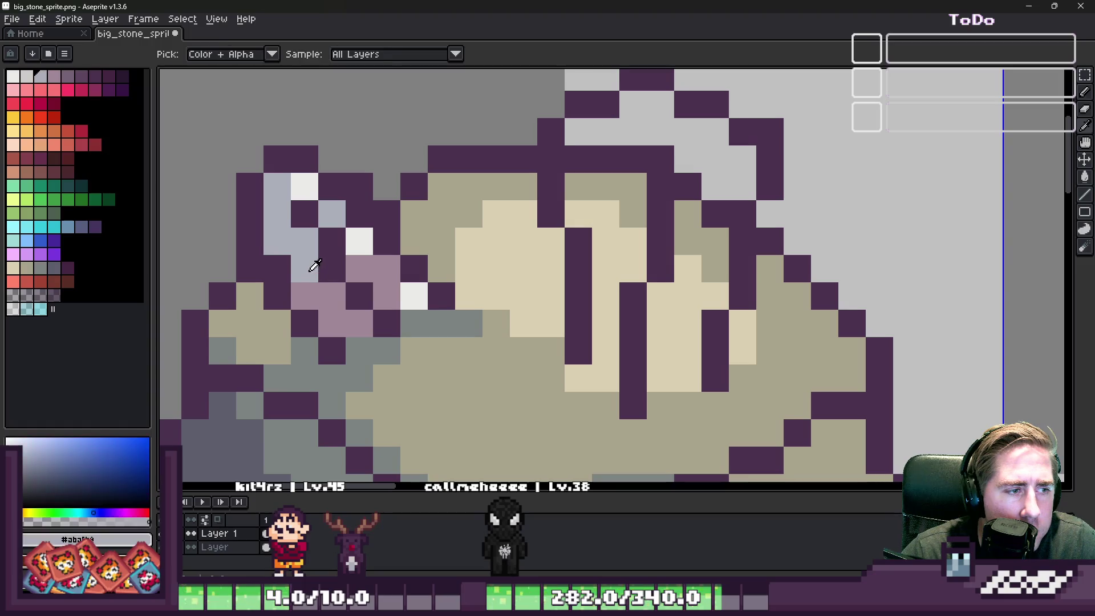
left_click(604, 378)
left_click(660, 394)
left_click(687, 395)
key("g")
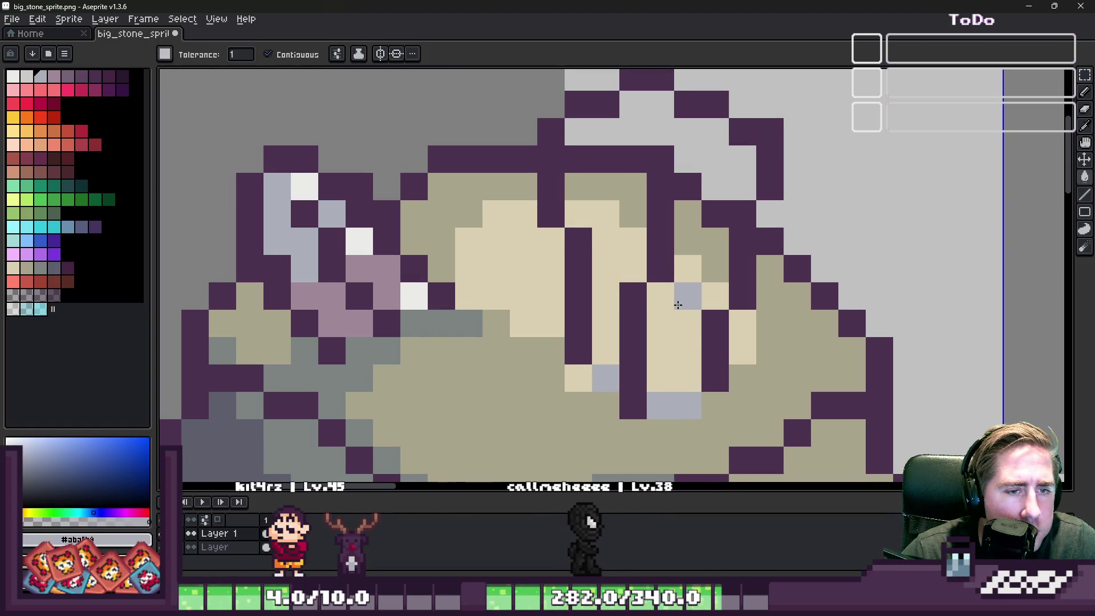
left_click(688, 350)
Try painting the crystal's mauve column dark purple, then undo it.
left_click(350, 297, "alt")
key("b")
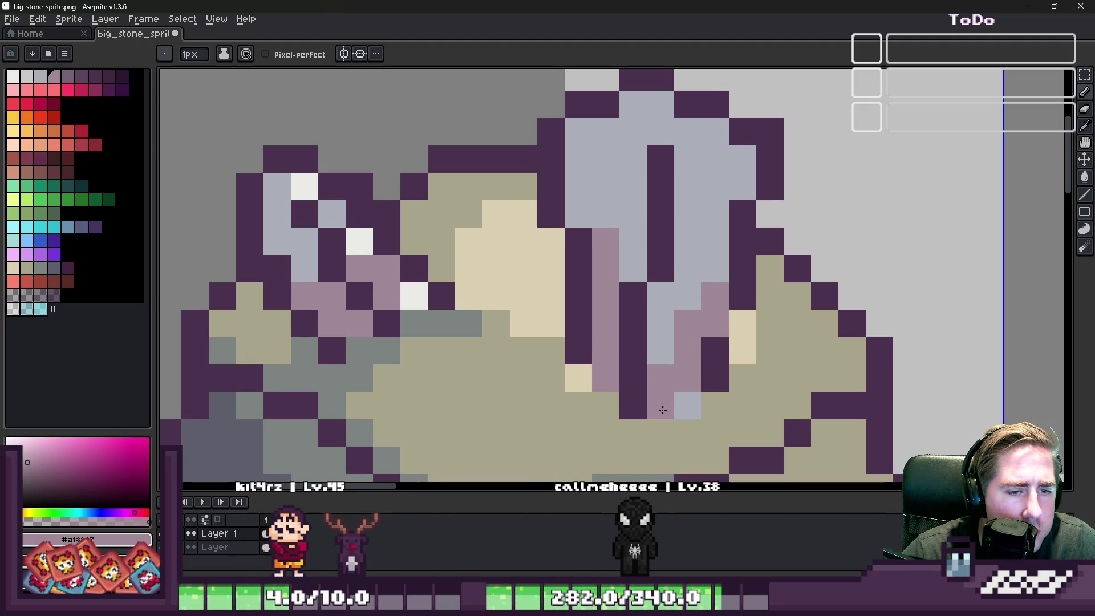
left_click(743, 296, "alt")
left_click_drag(715, 351, 715, 296)
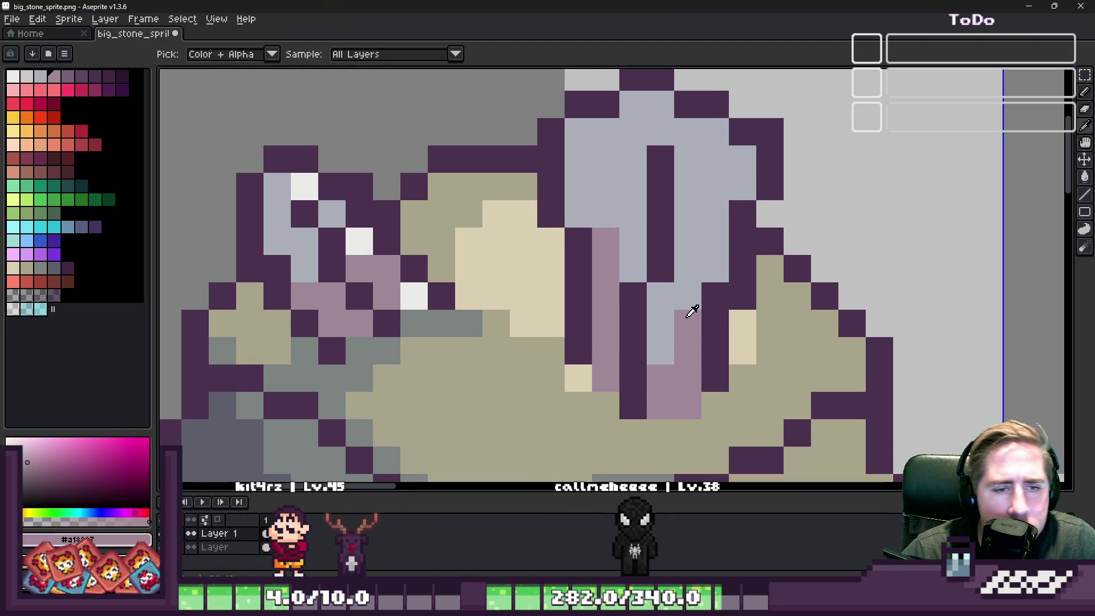
key("ctrl+z")
Paint light khaki pixels along the rock top and turn one light pixel mauve.
left_click(467, 181, "alt")
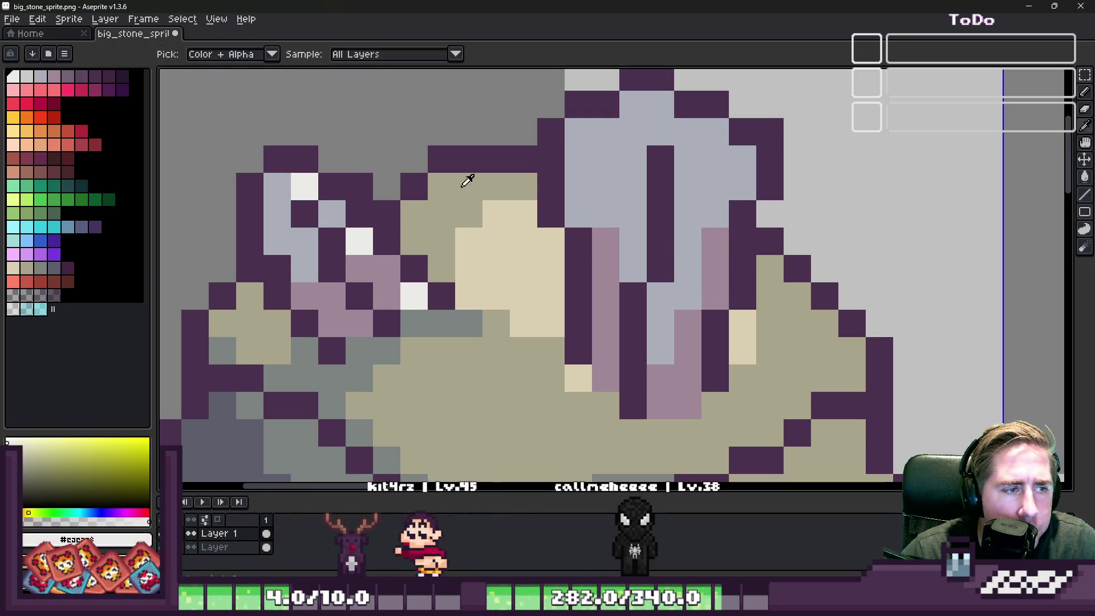
mouse_move(661, 105)
left_mouse_down()
mouse_move(662, 131)
mouse_move(723, 157)
left_mouse_up()
scroll(744, 182, "down", 5)
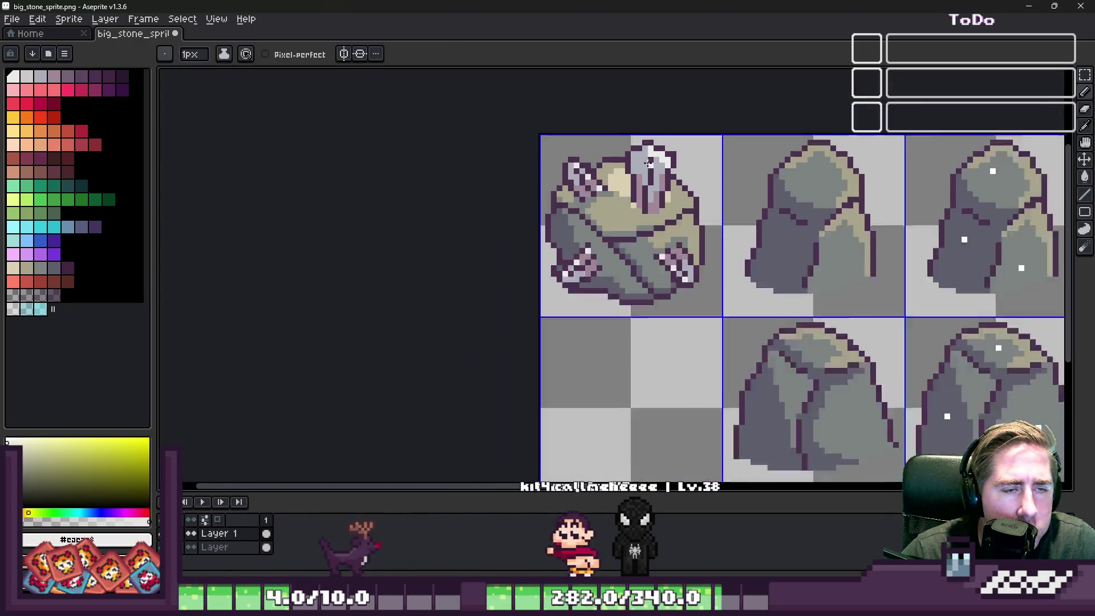
scroll(660, 208, "up", 4)
left_click(656, 211, "alt")
left_click(643, 147)
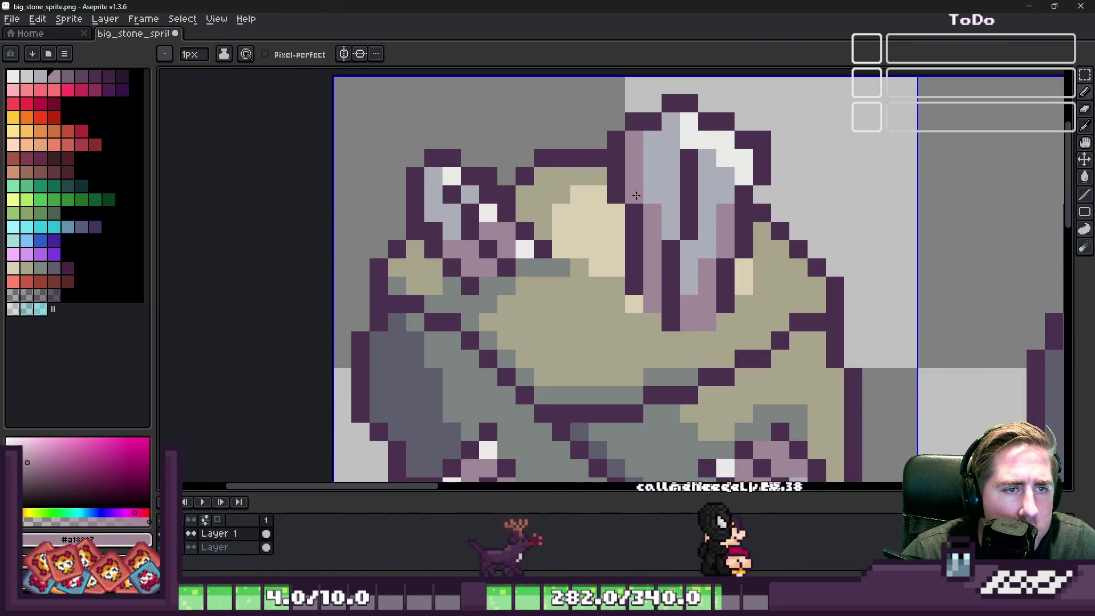
scroll(622, 173, "down", 10)
scroll(621, 172, "up", 1)
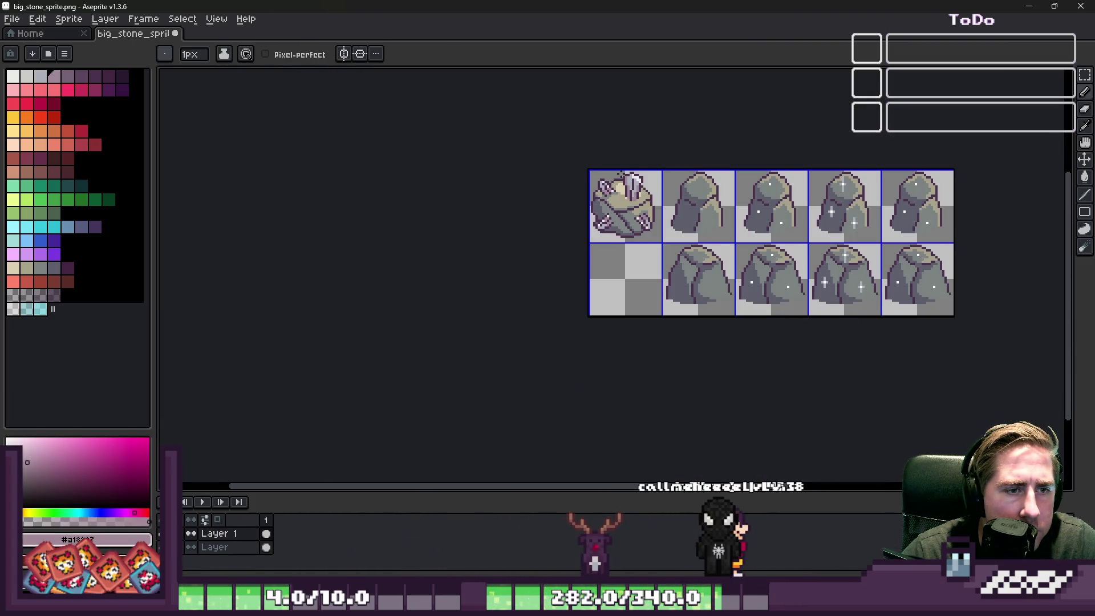
scroll(621, 172, "up", 7)
Select and delete the tall lavender crystal from the first boulder.
key("m")
left_click_drag(639, 100, 783, 333)
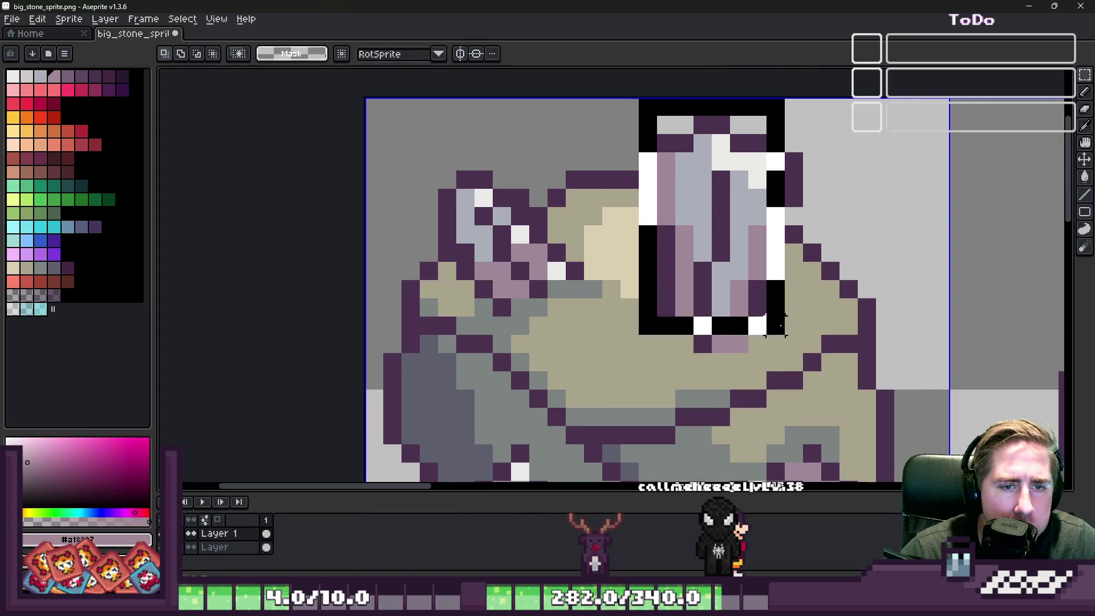
key("Delete")
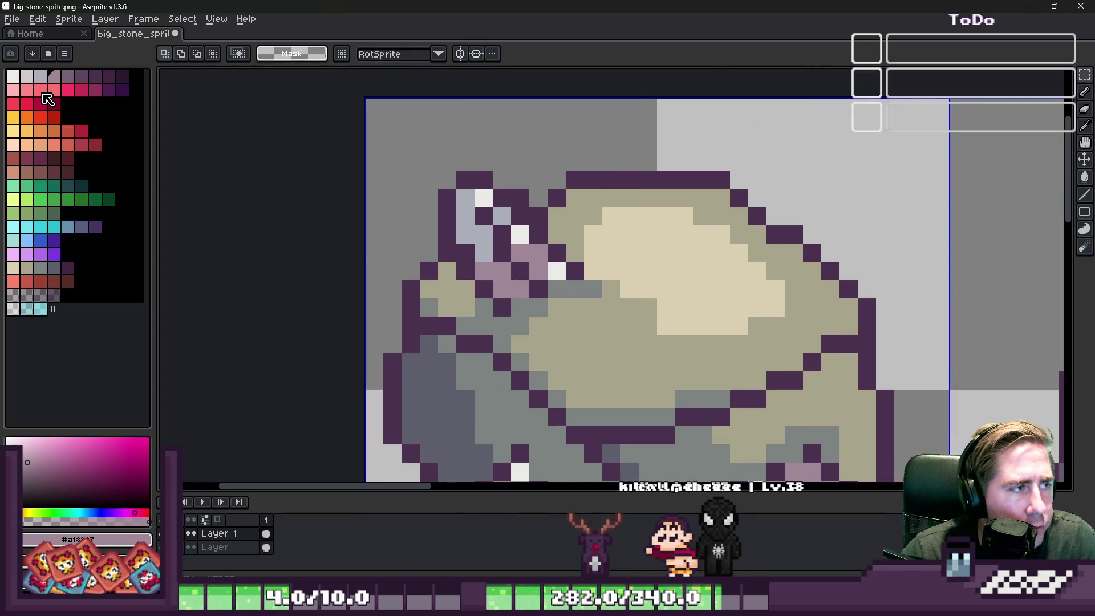
scroll(408, 177, "down", 1)
Draw a new crystal outline in dark purple on the rock top.
key("i")
left_click(435, 210)
key("b")
left_click(603, 239)
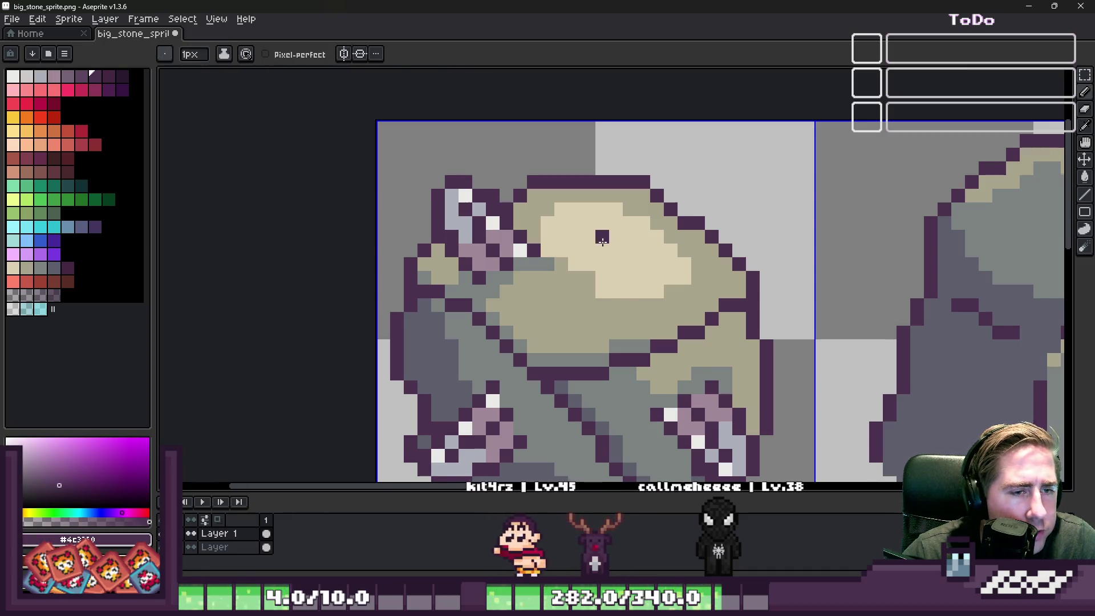
scroll(603, 239, "up", 1)
left_click_drag(620, 271, 621, 251)
left_click(640, 204, "shift")
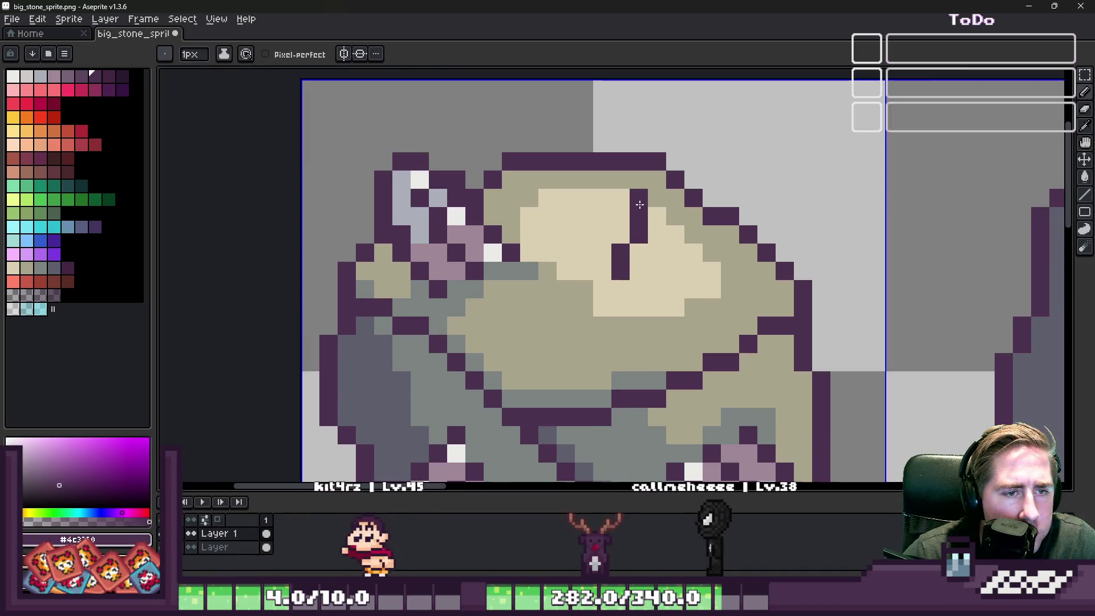
left_click_drag(657, 180, 681, 212)
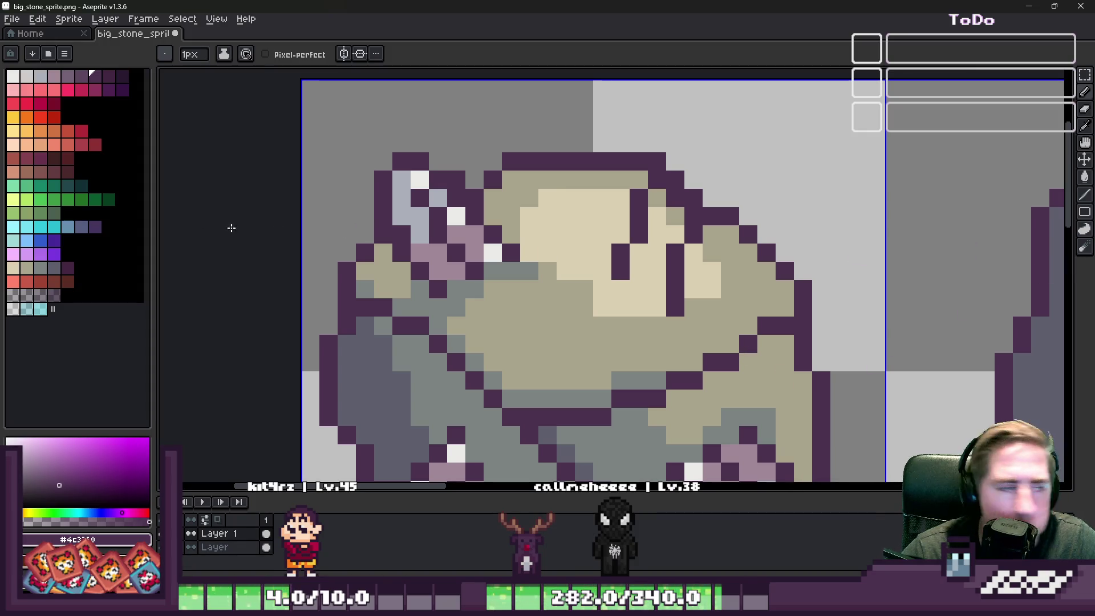
Flood-fill the new crystal's outline pixels dark red.
left_click(50, 101)
scroll(642, 263, "up", 1)
left_click(643, 262)
scroll(610, 251, "up", 1)
key("g")
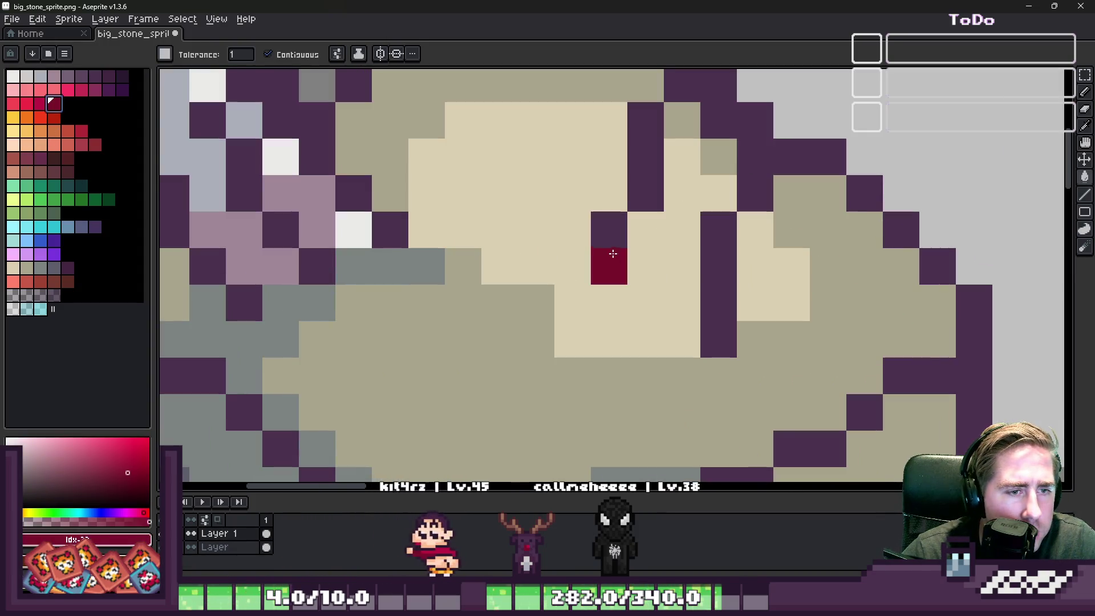
left_click(609, 229)
left_click(635, 195)
left_click(682, 86)
left_click(725, 135)
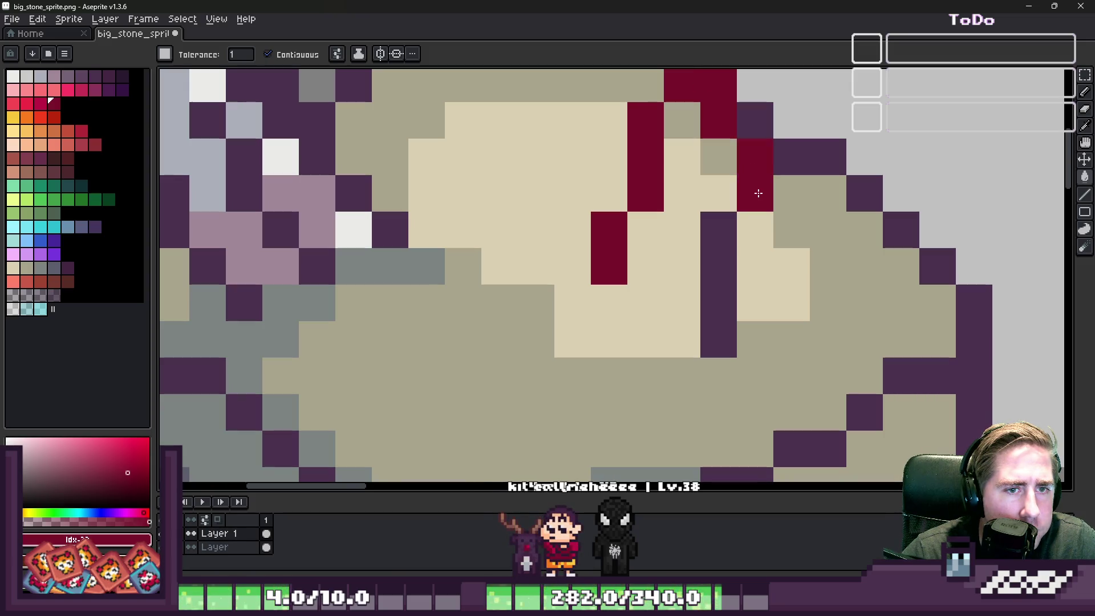
left_click(730, 256)
scroll(622, 267, "down", 2)
Paint a few crimson pixels and fill the crystal interior crimson.
left_click(40, 104)
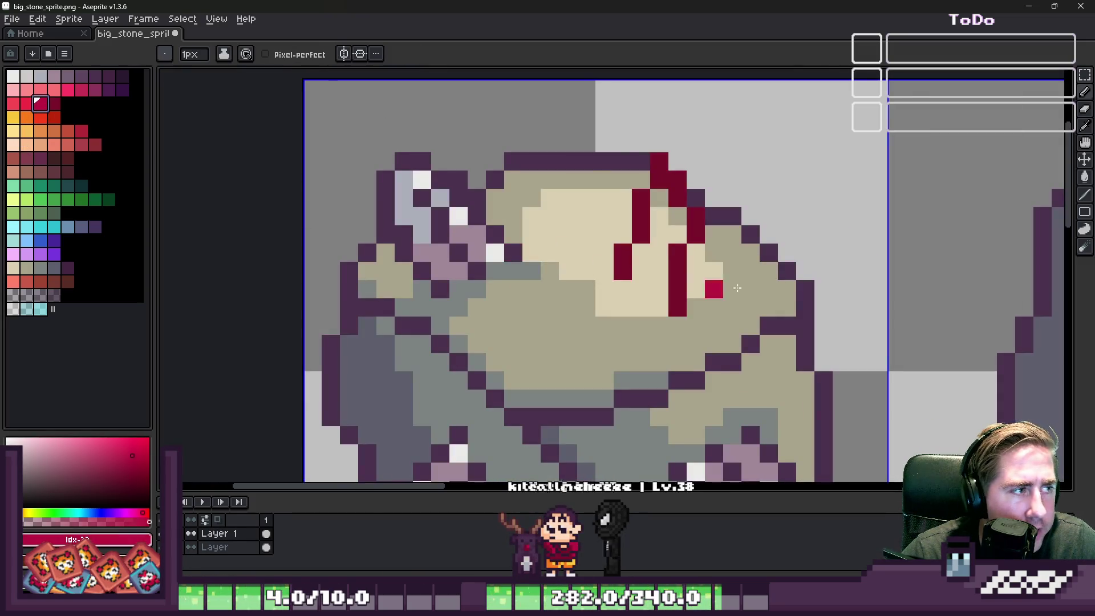
scroll(579, 287, "up", 1)
left_click(580, 287)
left_click(13, 104)
left_click(584, 301)
left_click(614, 346)
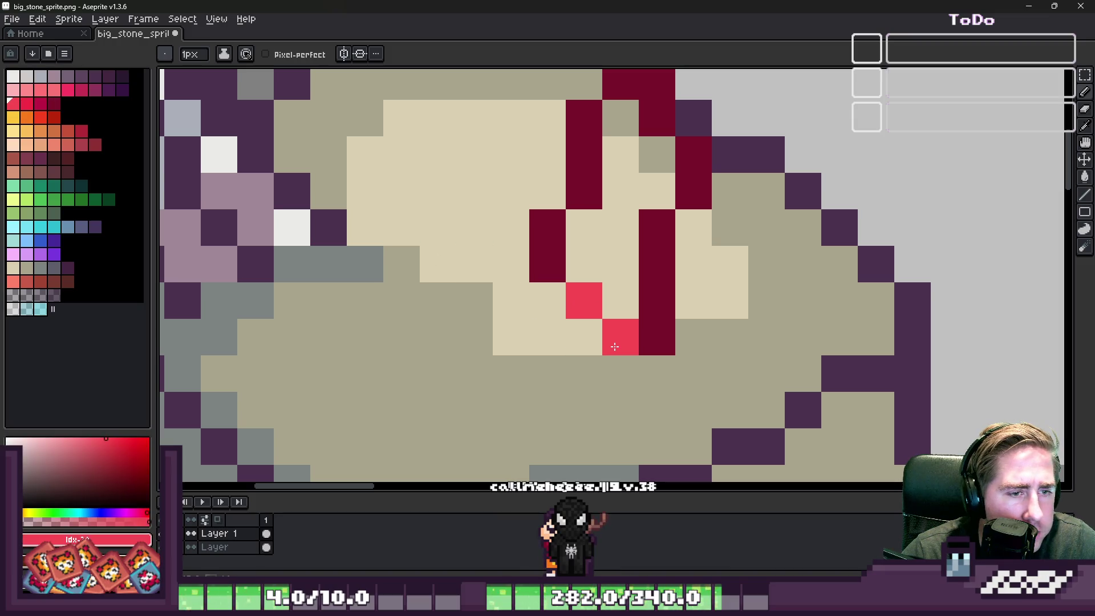
key("g")
left_click(580, 244)
scroll(587, 257, "down", 8)
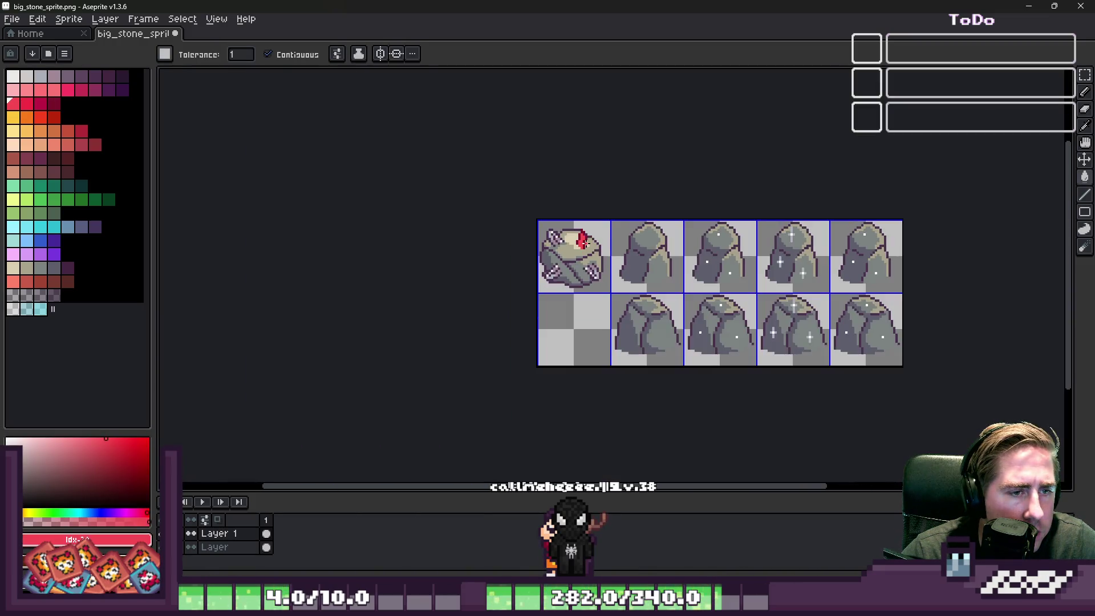
scroll(461, 212, "up", 6)
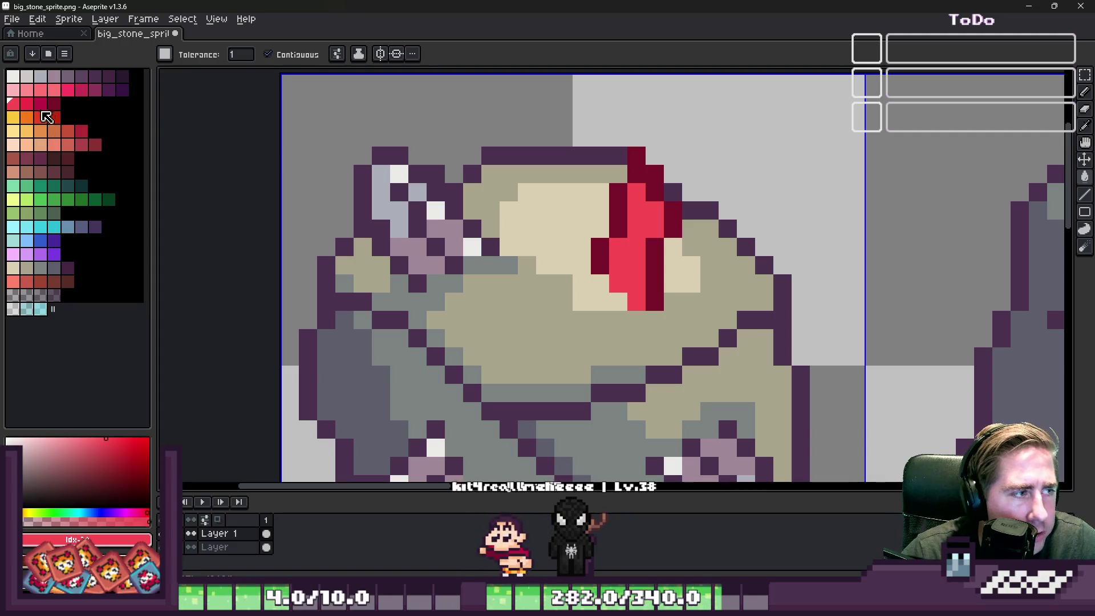
Add white highlight pixels and a short white streak to the red crystal.
left_click(13, 75)
scroll(526, 192, "up", 2)
left_click(526, 192)
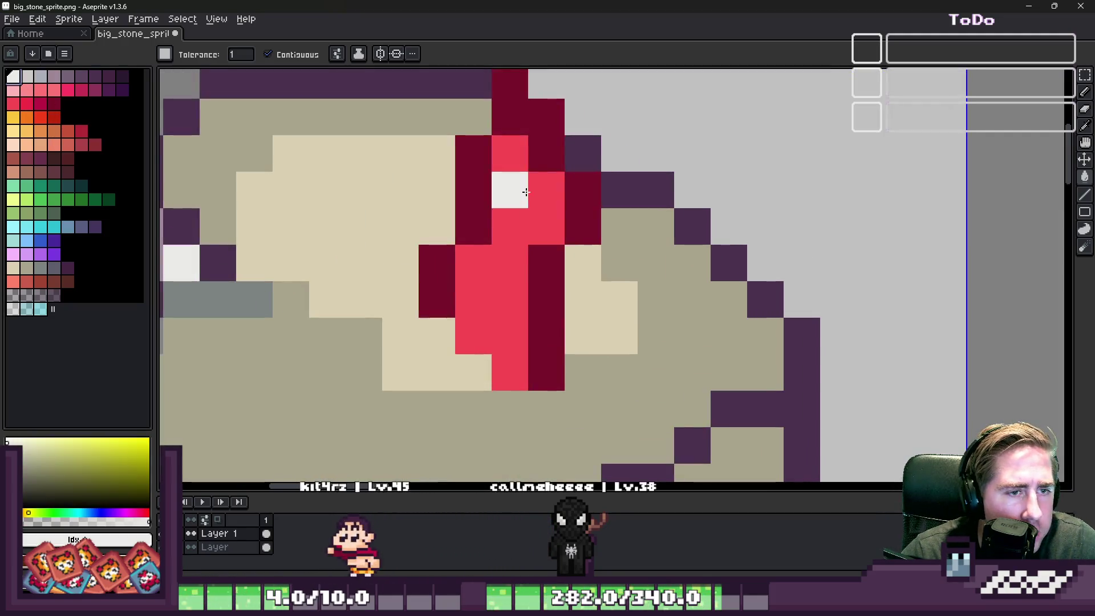
left_click(548, 178)
key("ctrl+z")
key("ctrl+z")
left_click(535, 167)
left_click_drag(545, 190, 545, 215)
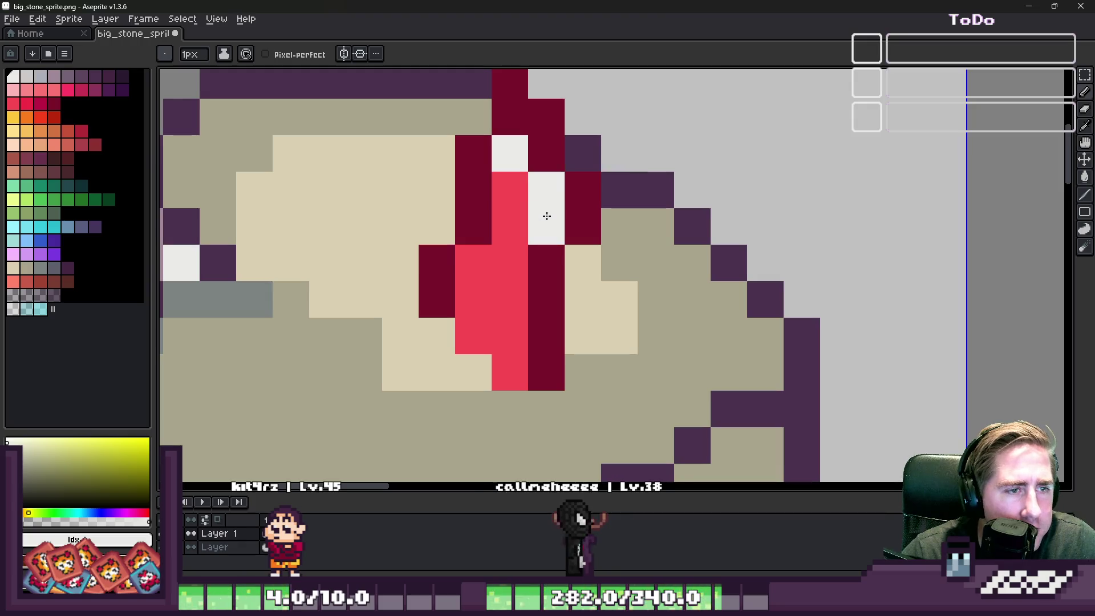
scroll(546, 215, "down", 5)
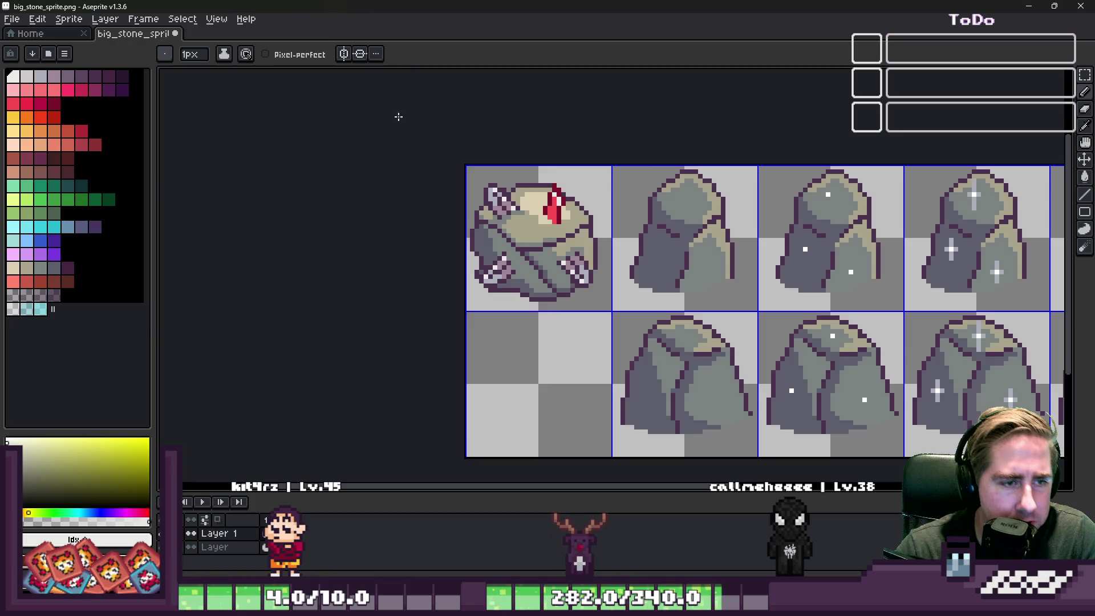
Paint a dark crimson stroke down the red gem and extend it with bright red pixels.
scroll(553, 200, "up", 5)
left_click(536, 268, "alt")
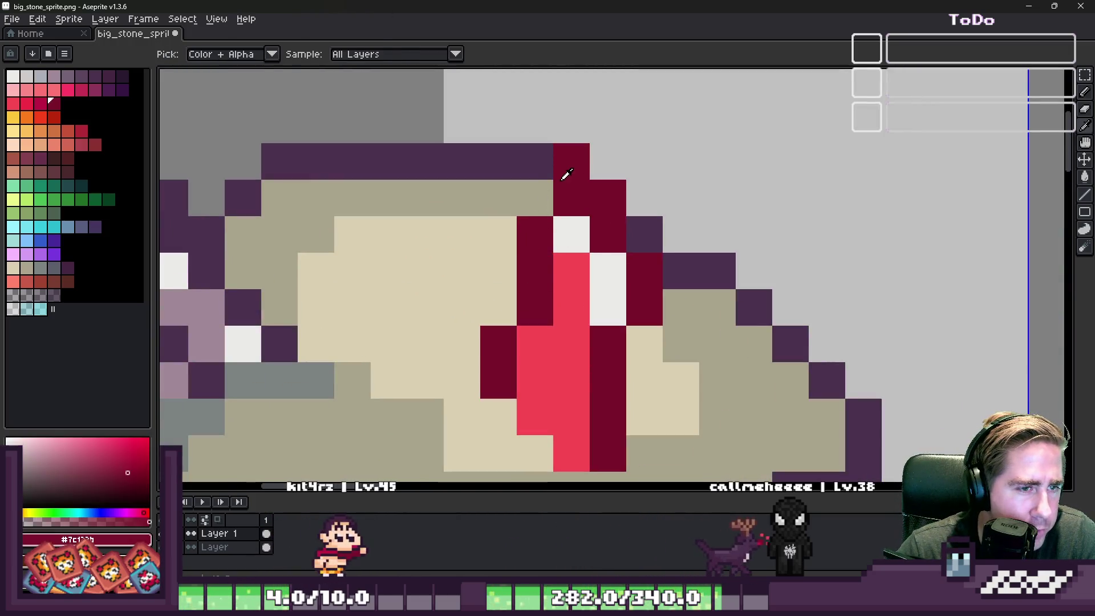
mouse_move(567, 175)
left_mouse_down()
mouse_move(462, 234)
mouse_move(425, 240)
mouse_move(425, 343)
mouse_move(455, 347)
mouse_move(490, 298)
mouse_move(472, 272)
mouse_move(533, 199)
mouse_move(499, 198)
left_mouse_up()
left_click(519, 374, "alt")
Select the red gem and move it down about two pixels.
scroll(586, 251, "down", 7)
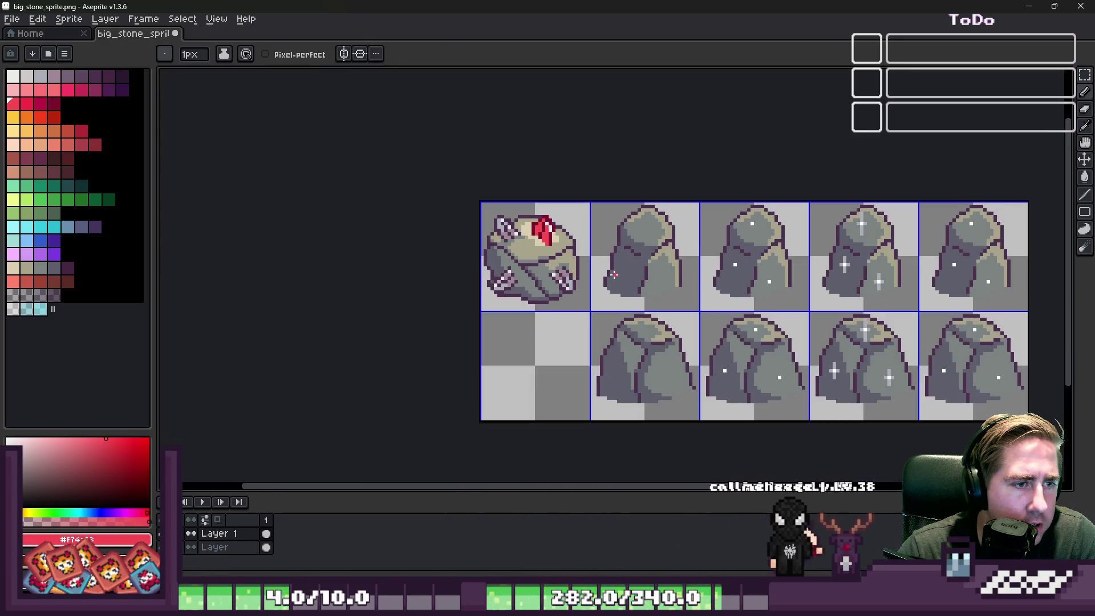
scroll(613, 275, "down", 1)
scroll(555, 234, "up", 4)
scroll(554, 234, "down", 2)
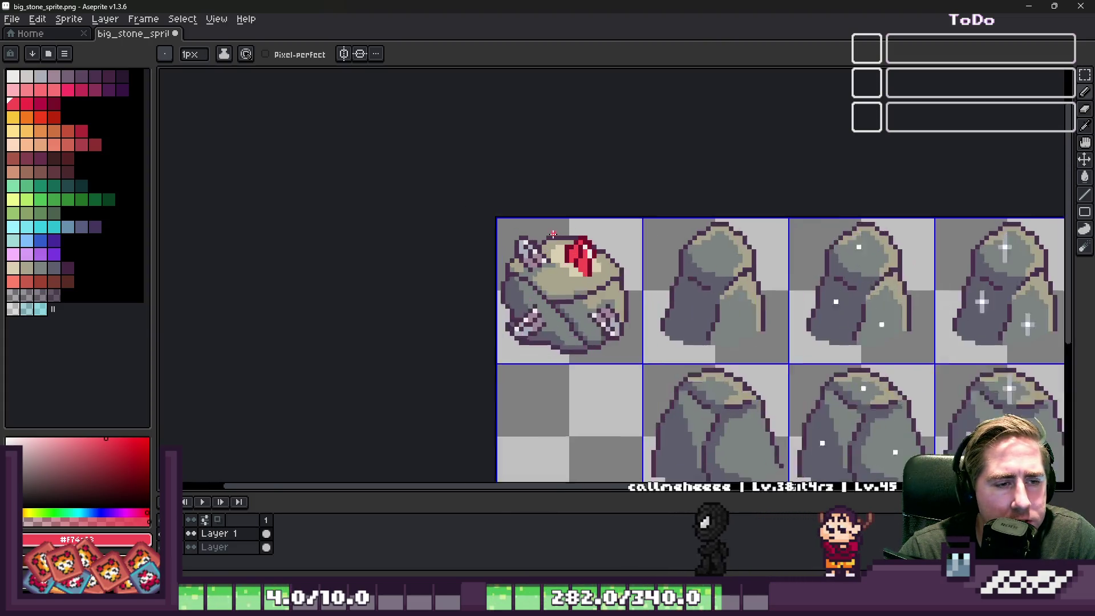
scroll(556, 235, "up", 5)
key("m")
left_click_drag(572, 240, 713, 372)
left_click_drag(645, 300, 644, 327)
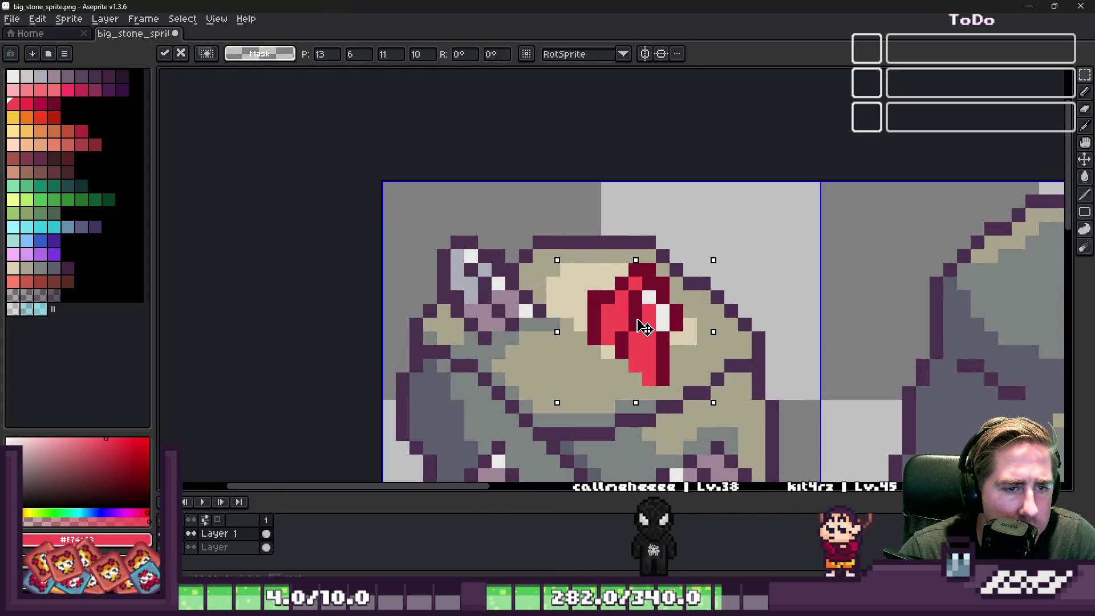
key("Return")
Add grey stone shading beside the gem and dark red pixels below it.
scroll(523, 210, "down", 8)
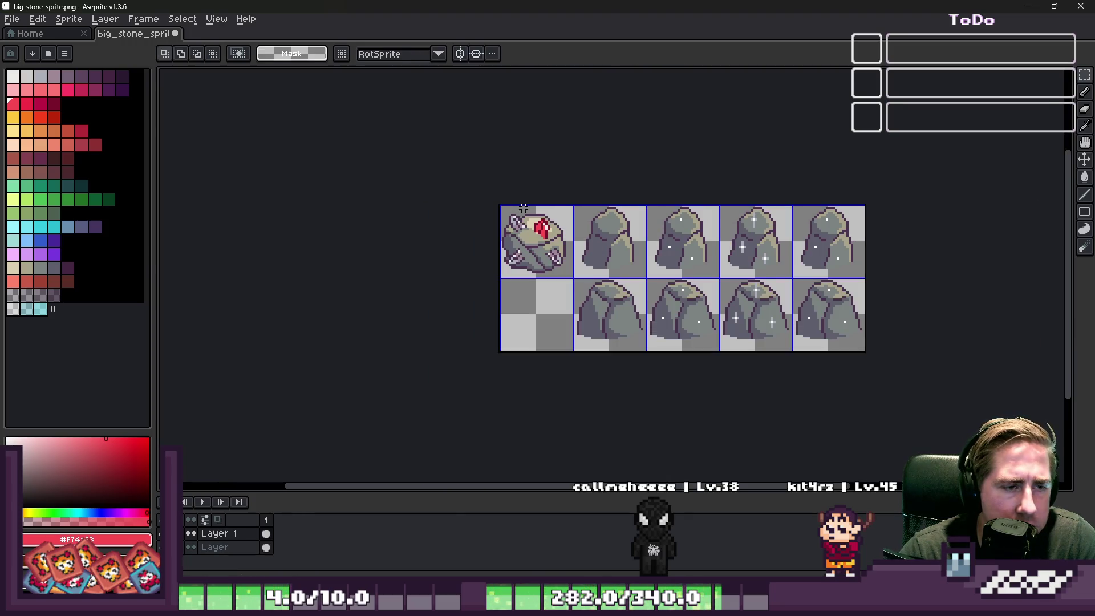
scroll(523, 211, "up", 6)
key("b")
left_click(476, 244, "alt")
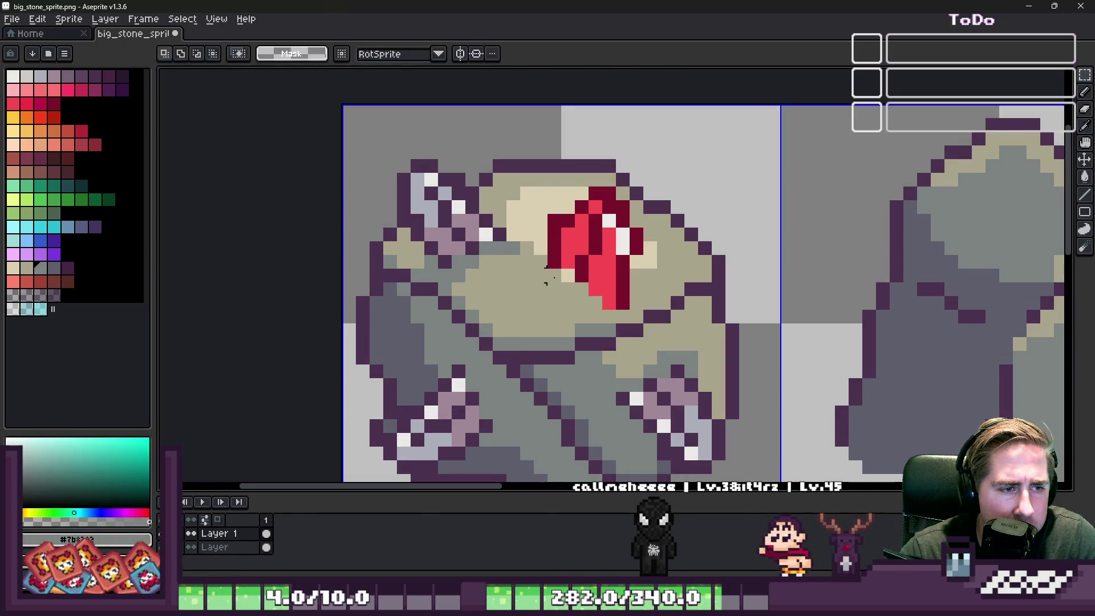
mouse_move(476, 244)
left_mouse_down()
mouse_move(479, 215)
mouse_move(557, 257)
mouse_move(607, 320)
left_mouse_up()
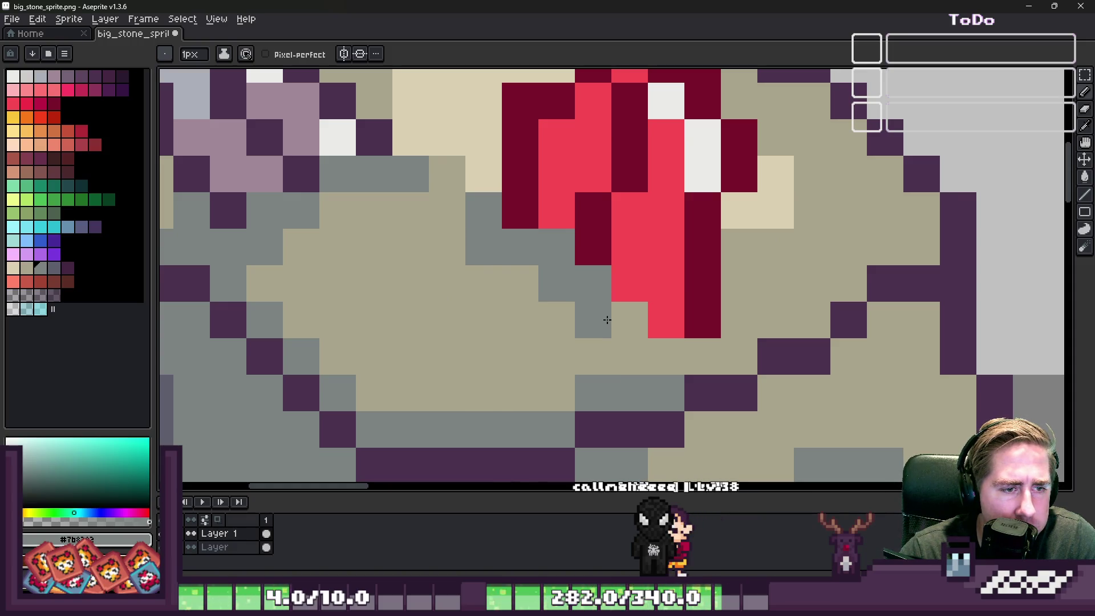
scroll(518, 227, "down", 7)
scroll(464, 226, "up", 6)
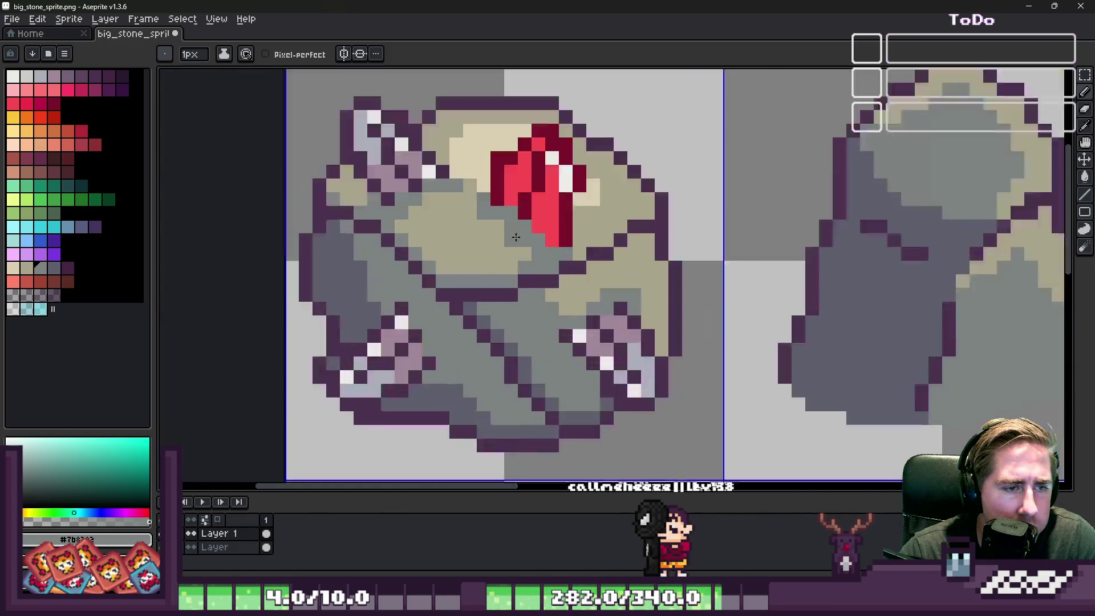
left_click(497, 160, "alt")
left_click_drag(533, 215, 605, 272)
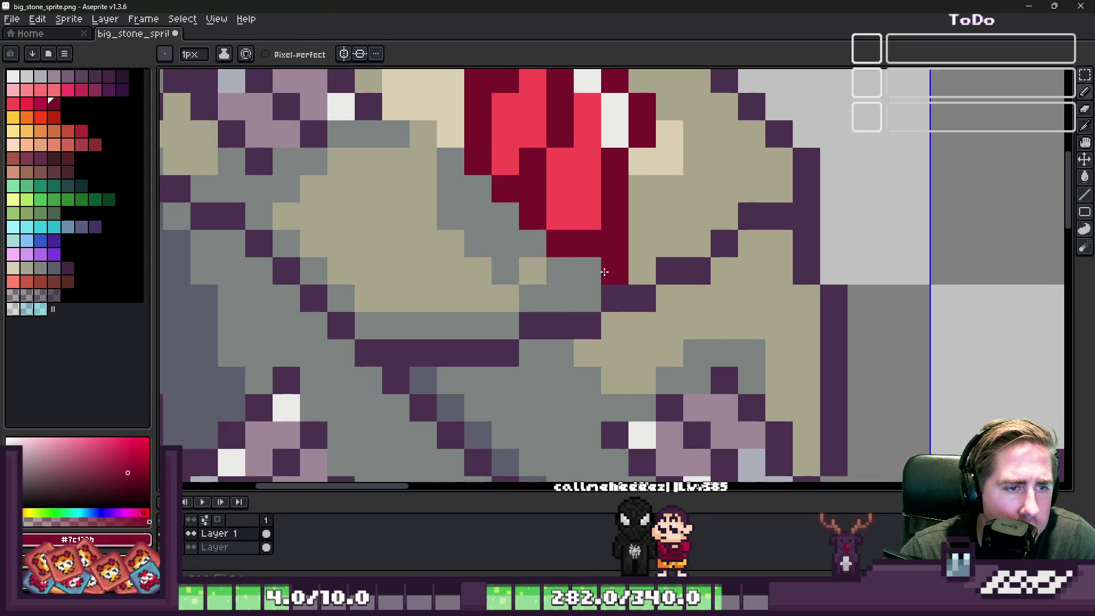
scroll(597, 262, "down", 6)
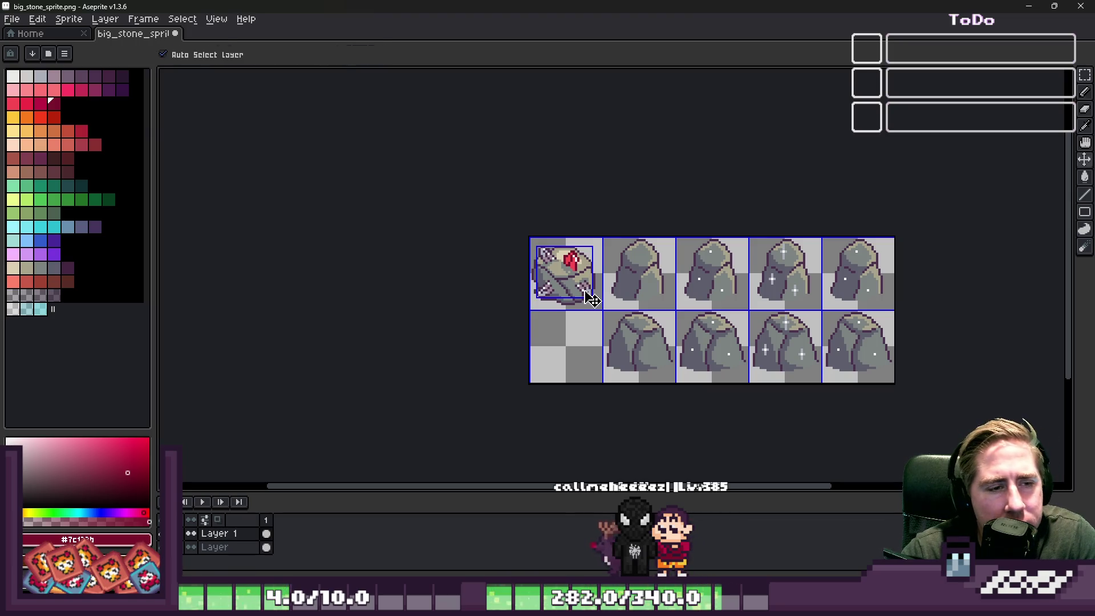
key("Escape")
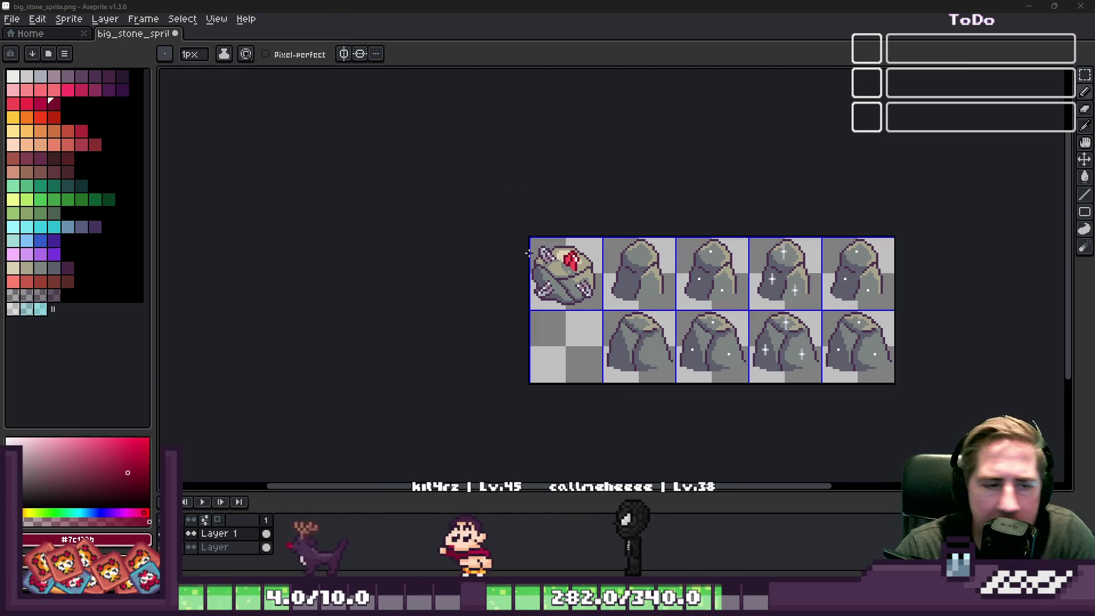
Undo the stray dark red pixel, then resample the crystal's dark red and bright pink.
scroll(642, 319, "up", 6)
key("ctrl+z")
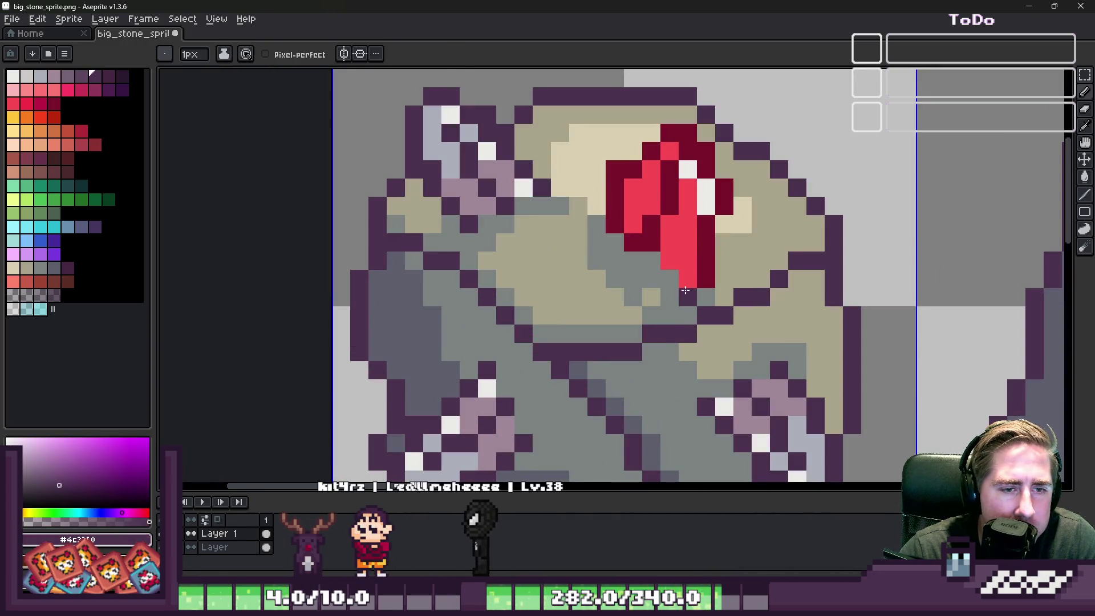
scroll(546, 230, "down", 5)
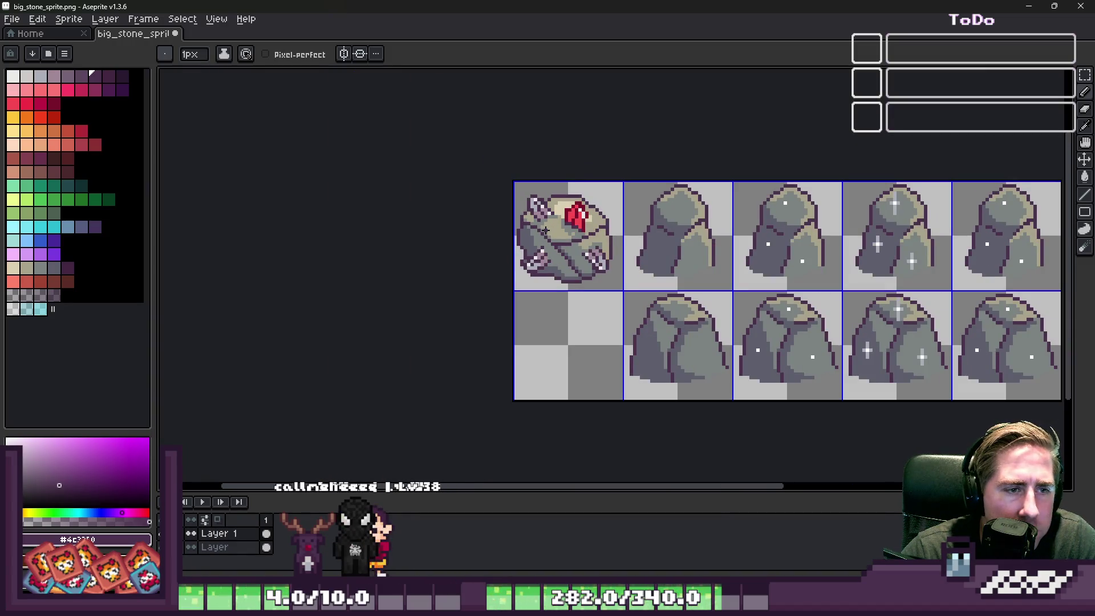
key("v")
scroll(553, 239, "up", 5)
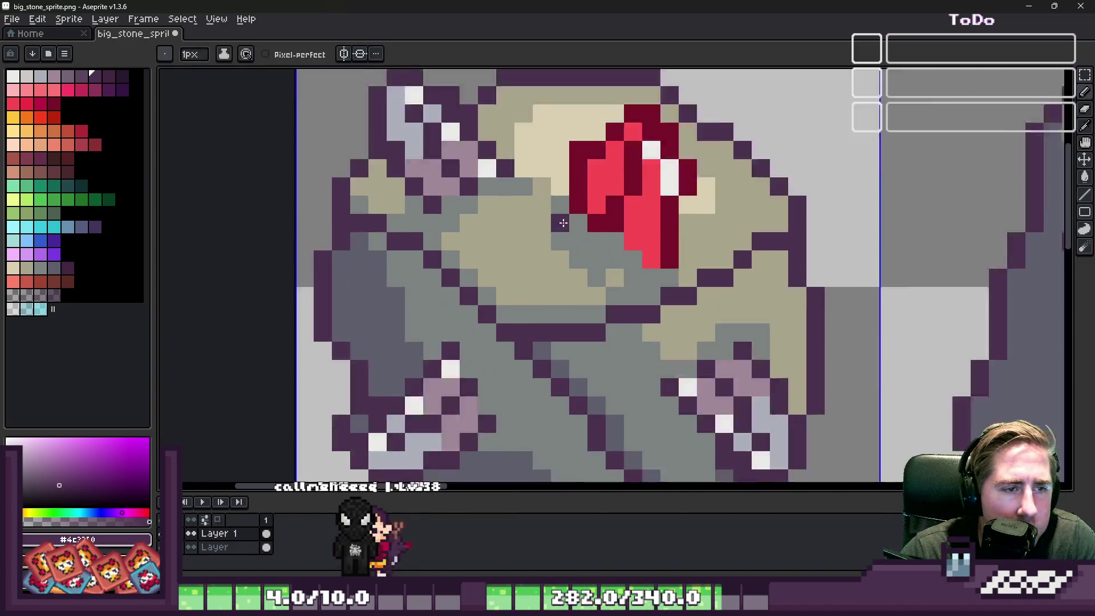
key("b")
left_click(587, 201, "alt")
scroll(699, 283, "up", 1)
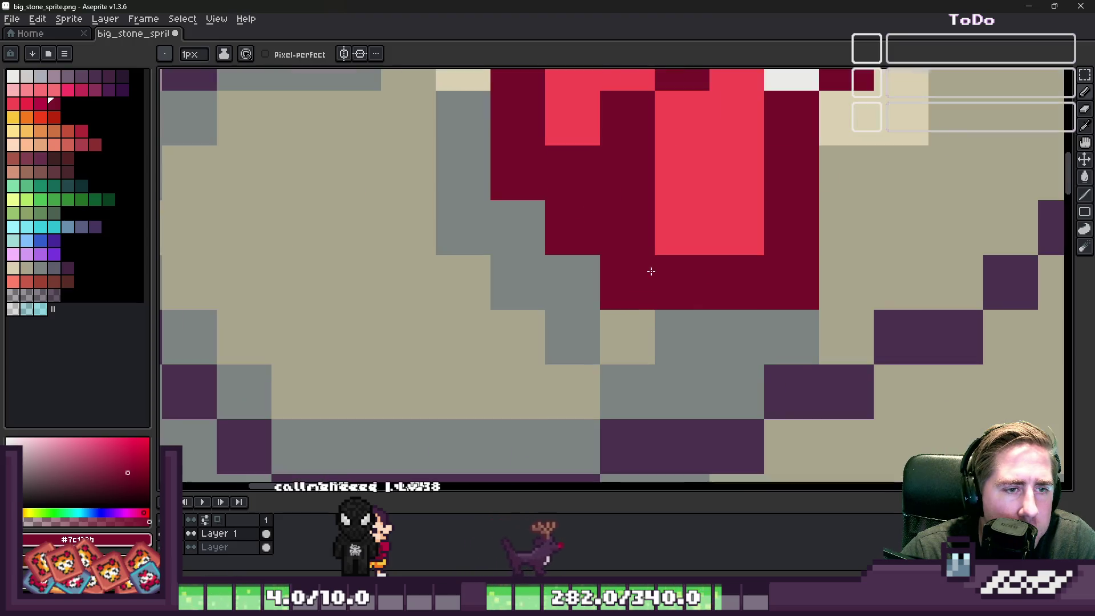
scroll(650, 269, "down", 1)
left_click(573, 216, "alt")
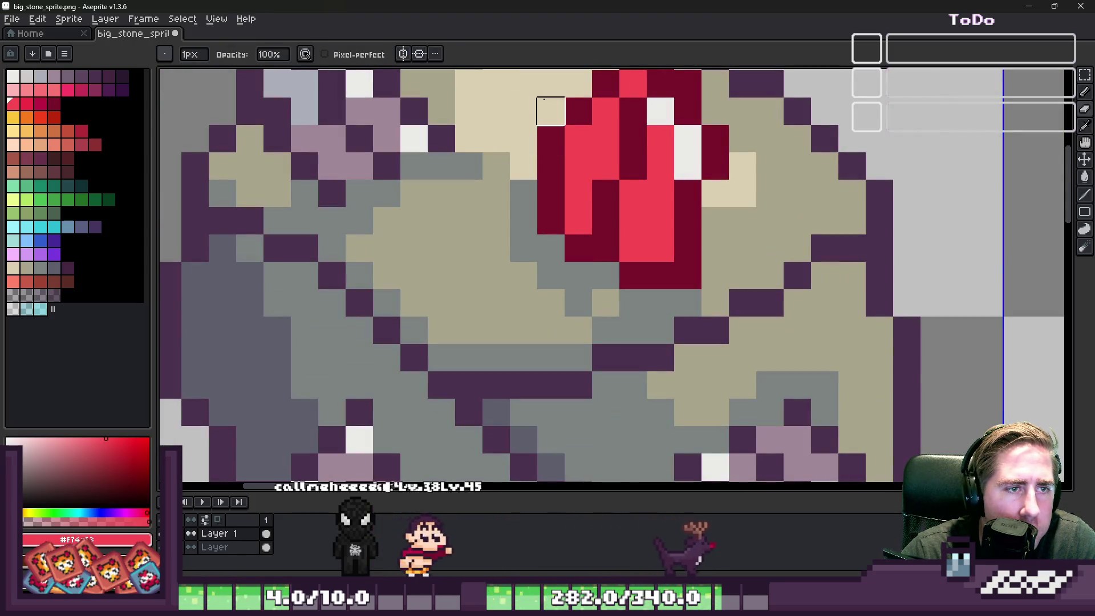
scroll(570, 188, "down", 8)
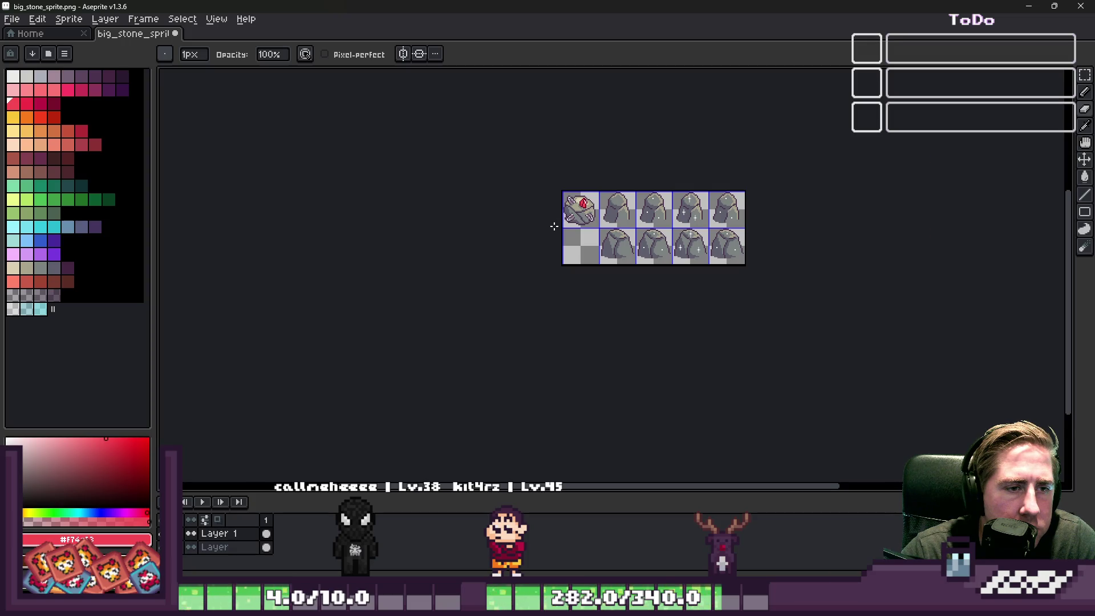
scroll(554, 225, "up", 10)
Recolour the lower-left rock detail into a green crystal using dark and lighter green non-contiguous fills.
key("m")
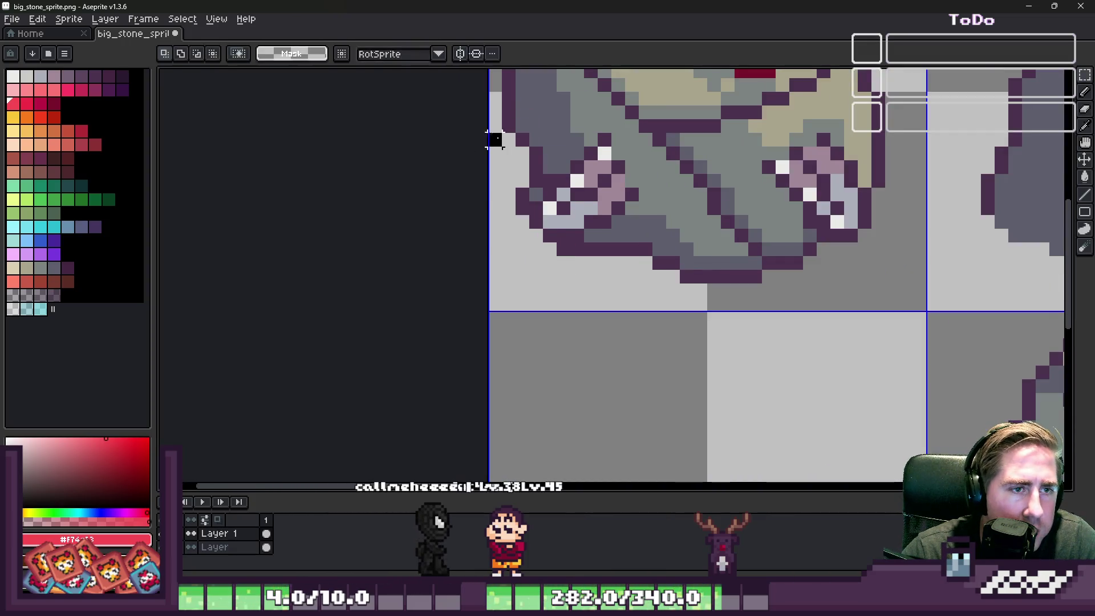
left_click_drag(495, 139, 708, 257)
scroll(541, 89, "up", 2)
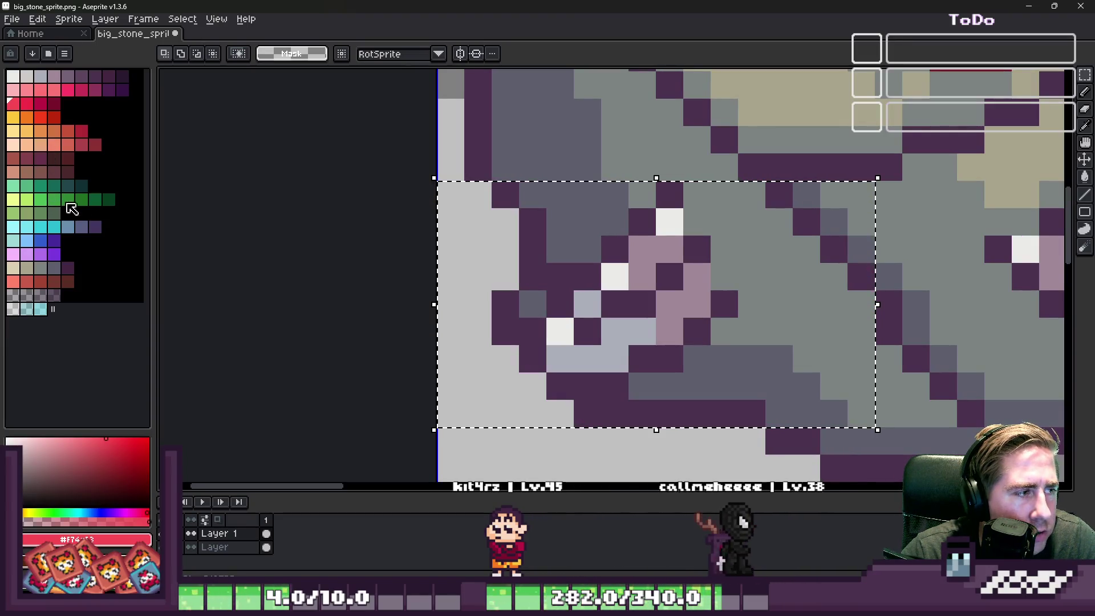
left_click(108, 200)
key("g")
left_click(610, 244)
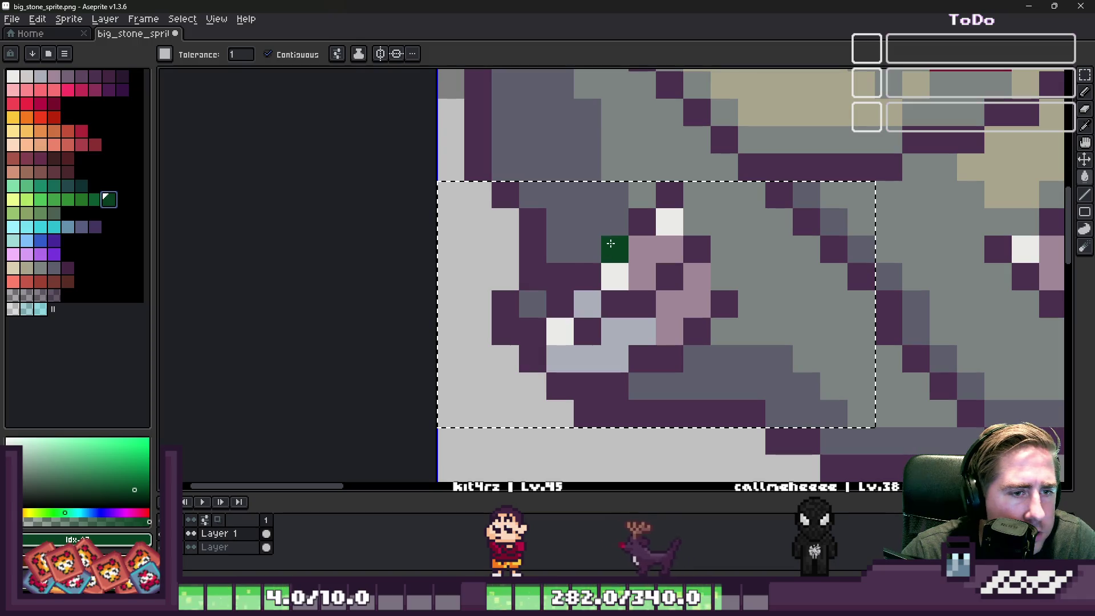
left_click(267, 54)
left_click(583, 287)
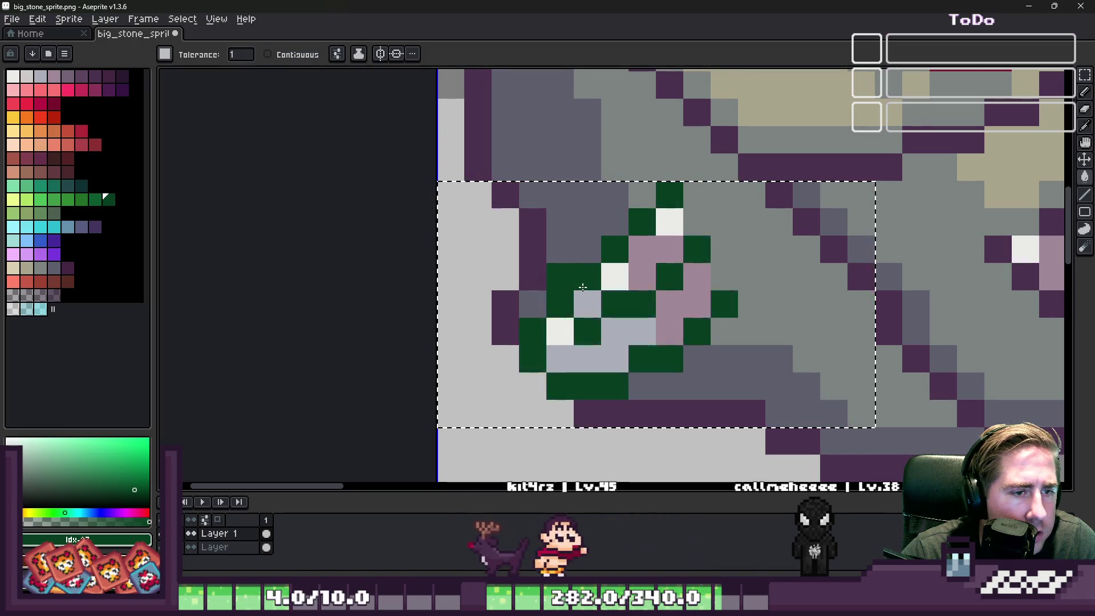
left_click(95, 199)
left_click(699, 278)
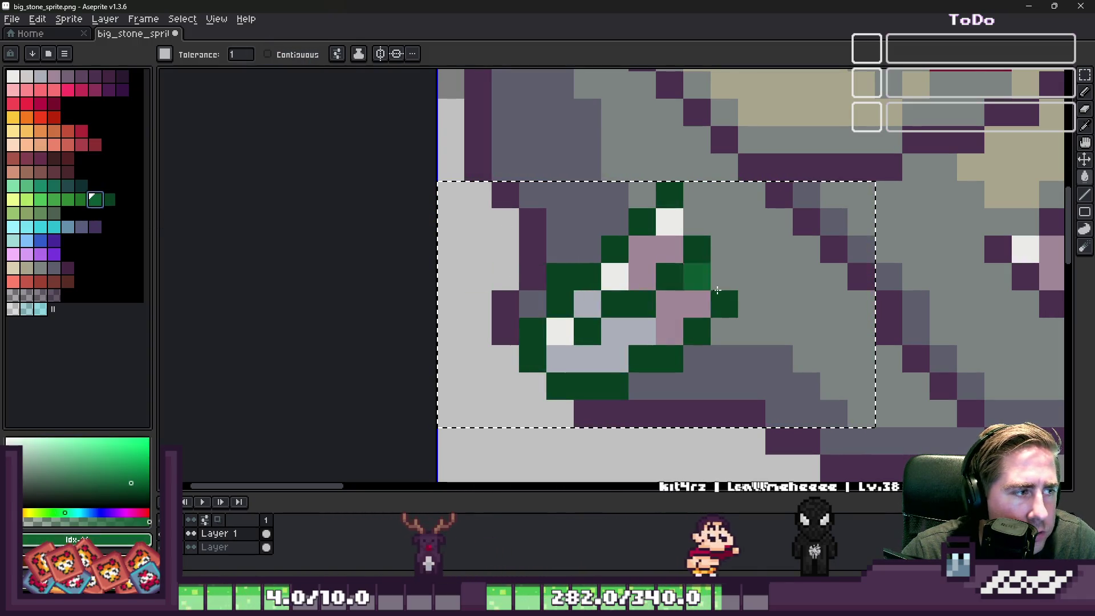
left_click(657, 256)
left_click(80, 201)
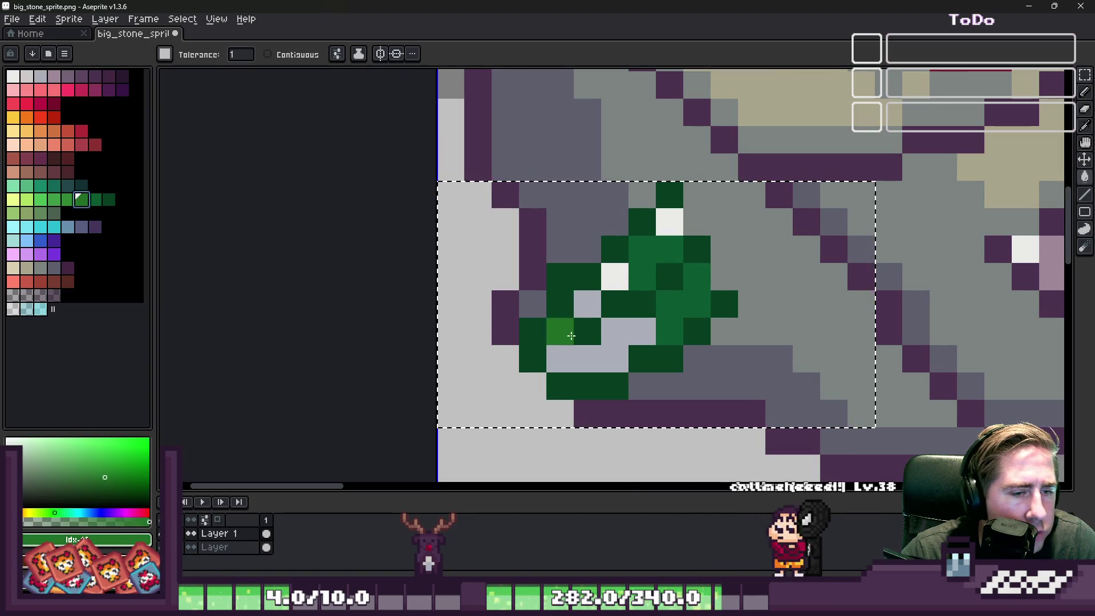
left_click(615, 331)
scroll(505, 290, "down", 3)
scroll(505, 291, "down", 2)
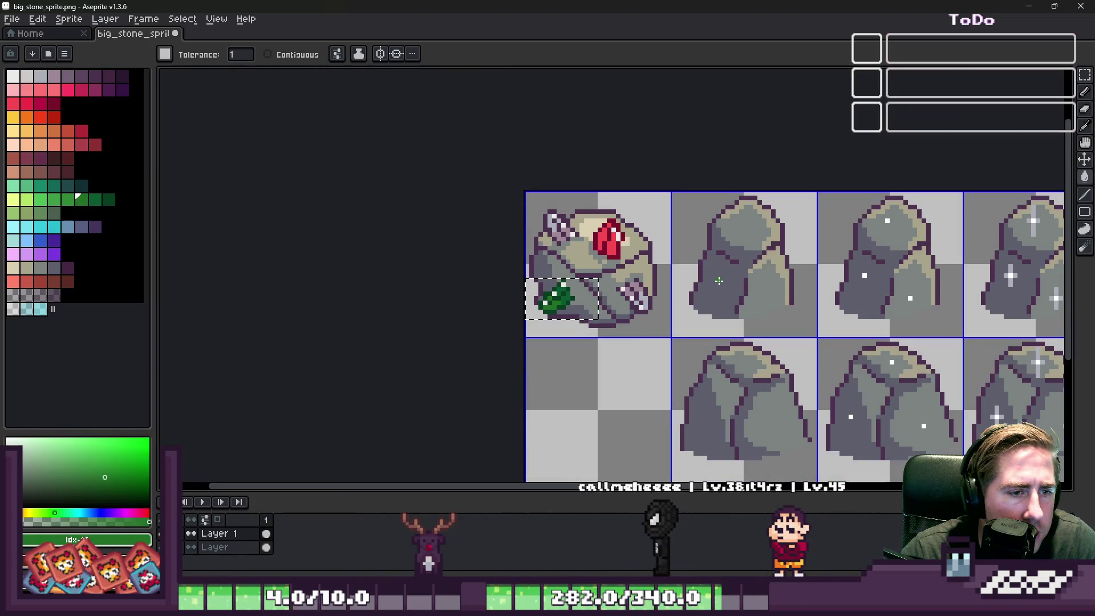
scroll(608, 276, "up", 3)
Recolour the lower-right detail into a teal crystal with a dark teal outline and lighter highlights.
key("m")
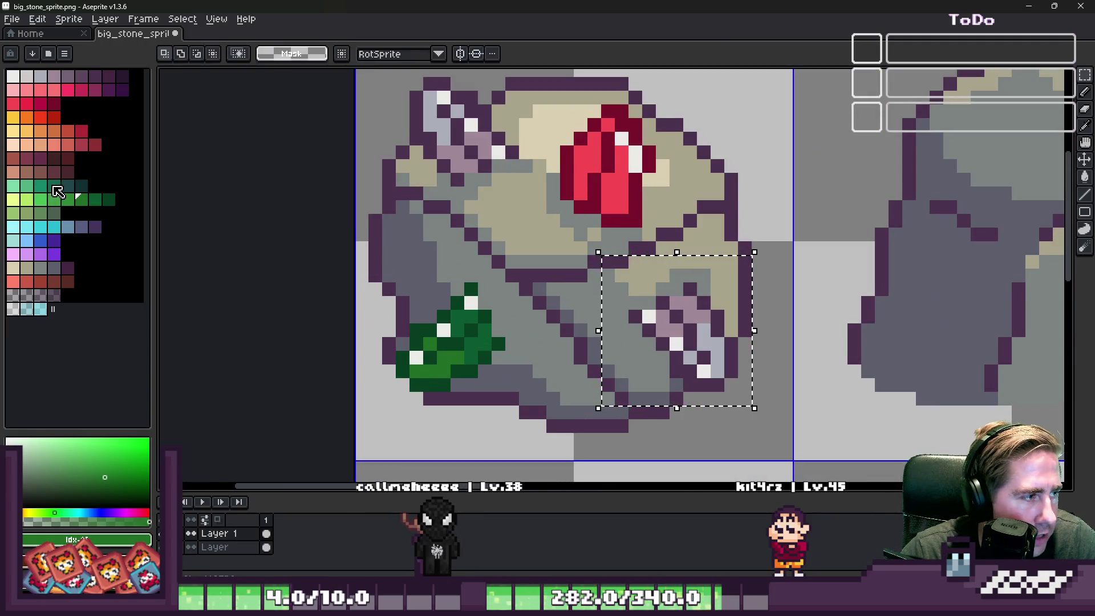
left_click(69, 187)
key("g")
scroll(648, 313, "up", 3)
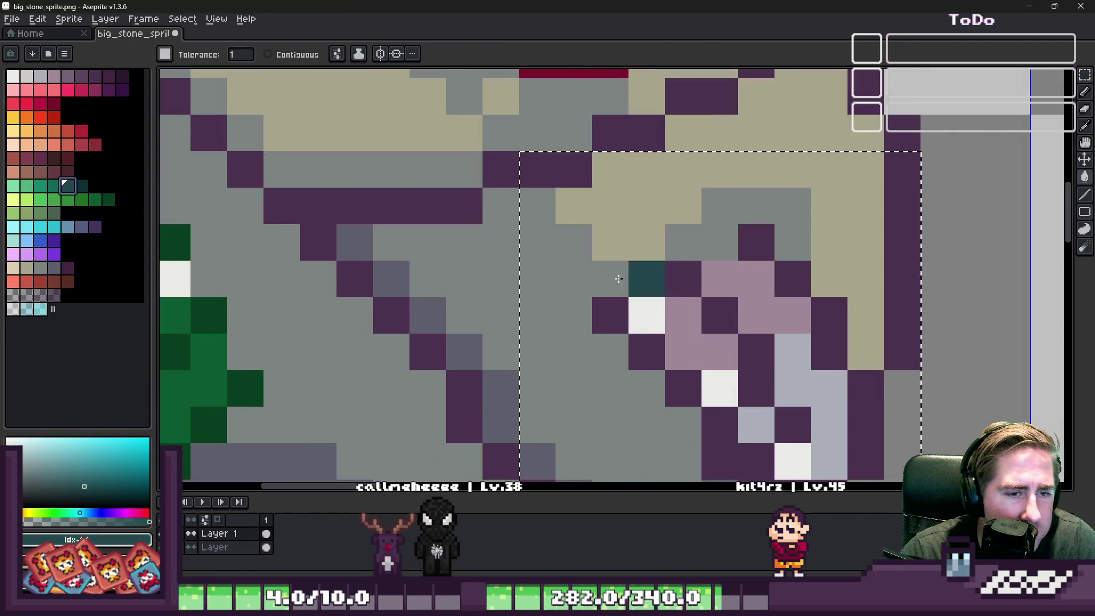
left_click(81, 186)
left_click(750, 243)
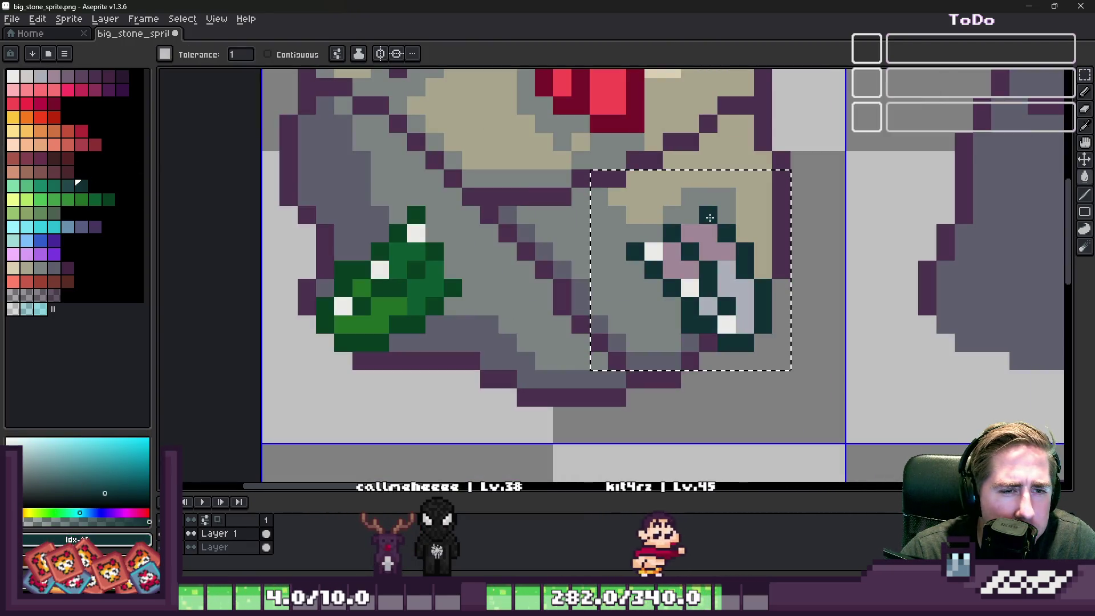
key("bracketleft")
scroll(687, 263, "up", 3)
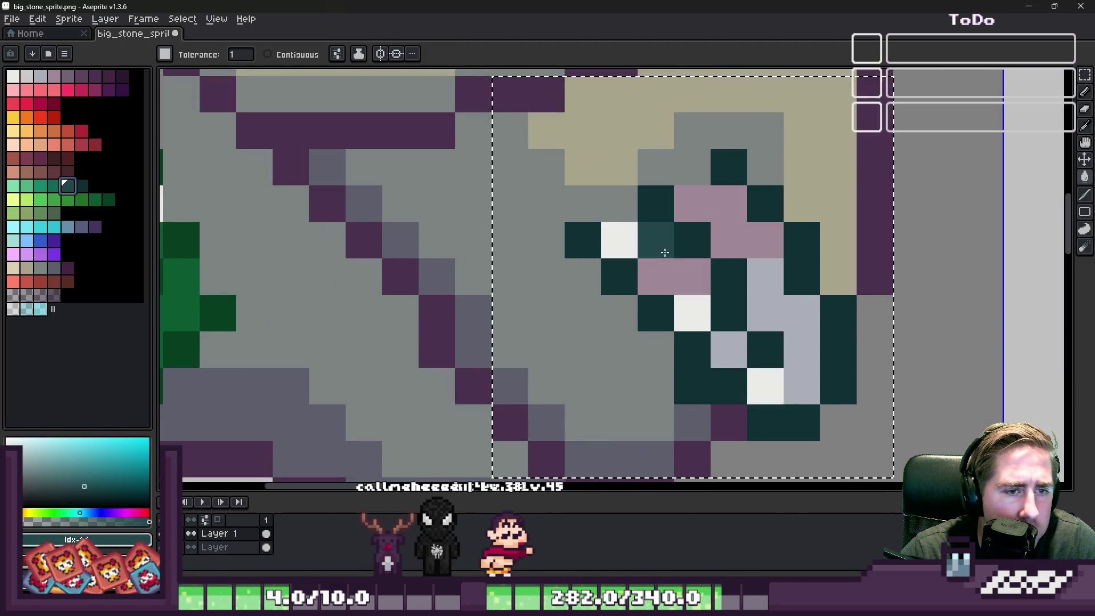
left_click(656, 254)
left_click(59, 186)
left_click(729, 313)
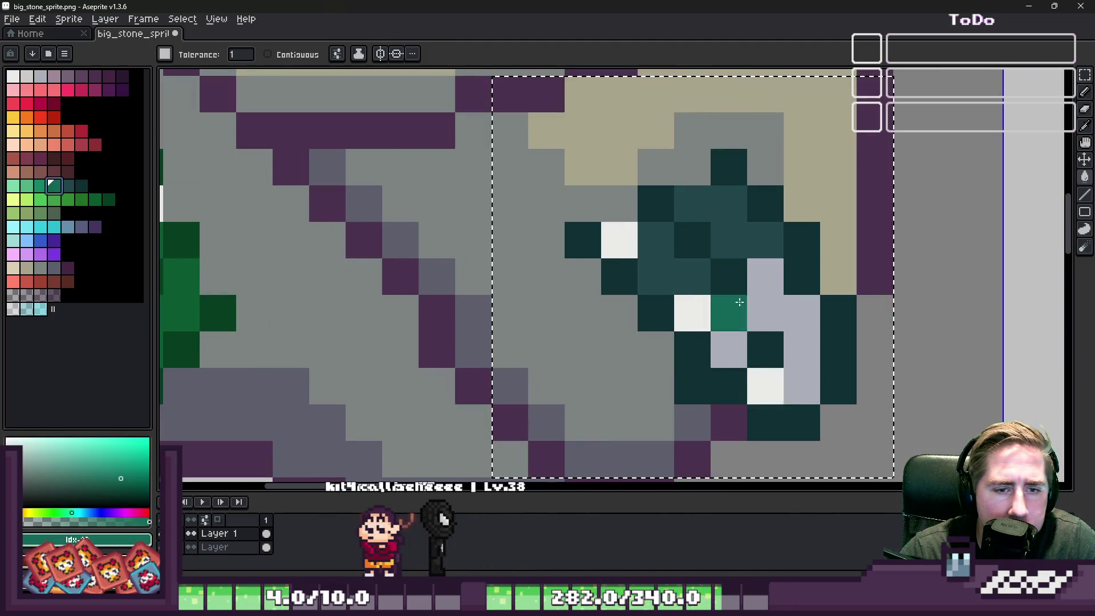
left_click(798, 343)
scroll(565, 256, "down", 4)
scroll(542, 219, "up", 2)
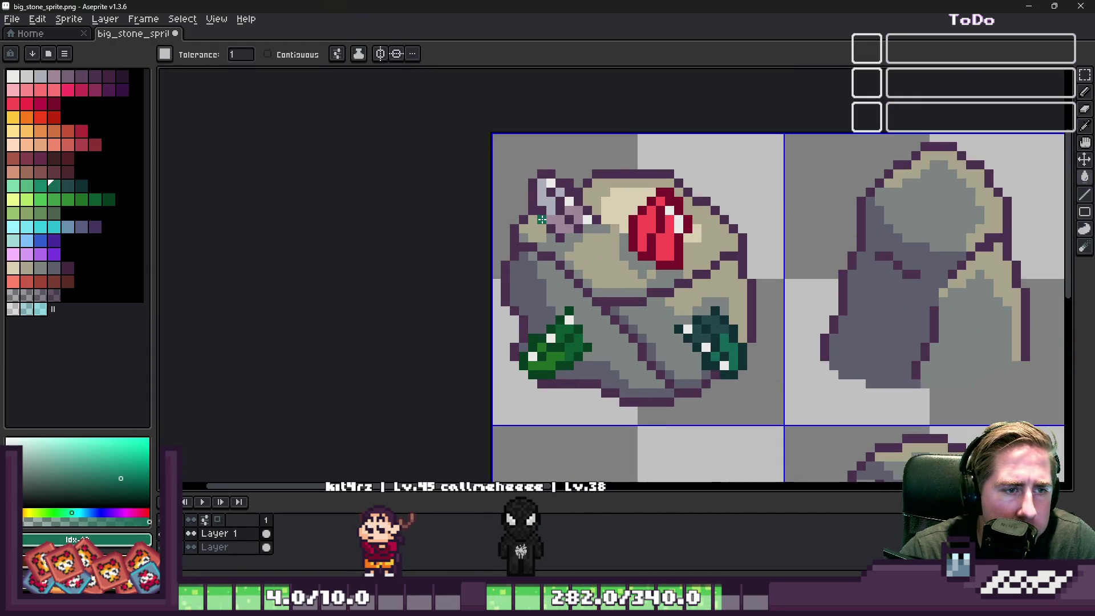
scroll(541, 218, "down", 2)
key("m")
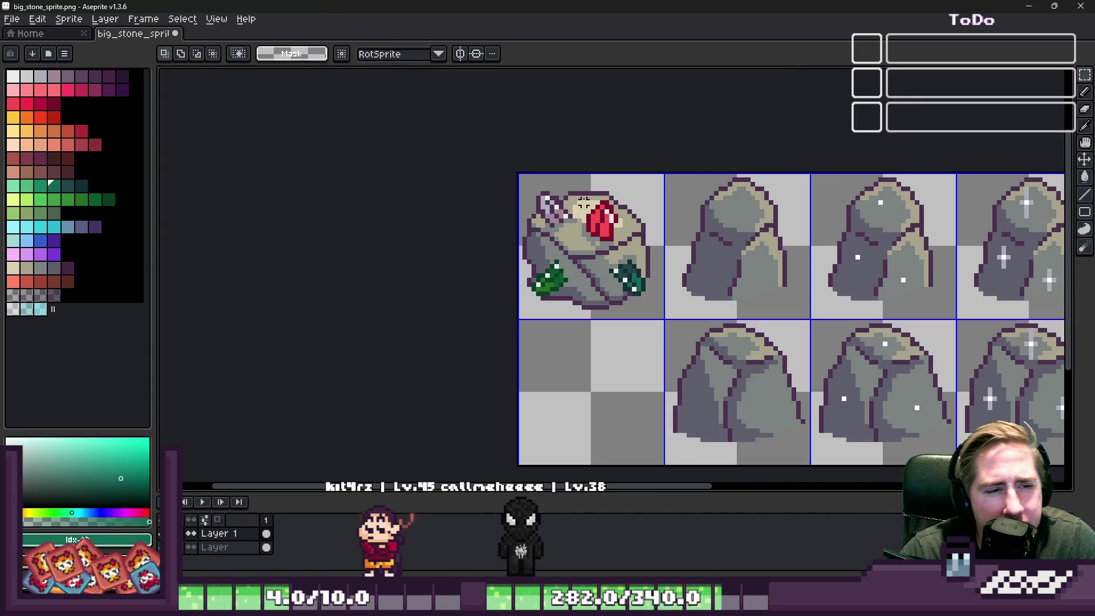
Fill the upper-left detail's purple, mauve and blue-grey pixels with red, orange and light yellow.
scroll(514, 188, "up", 2)
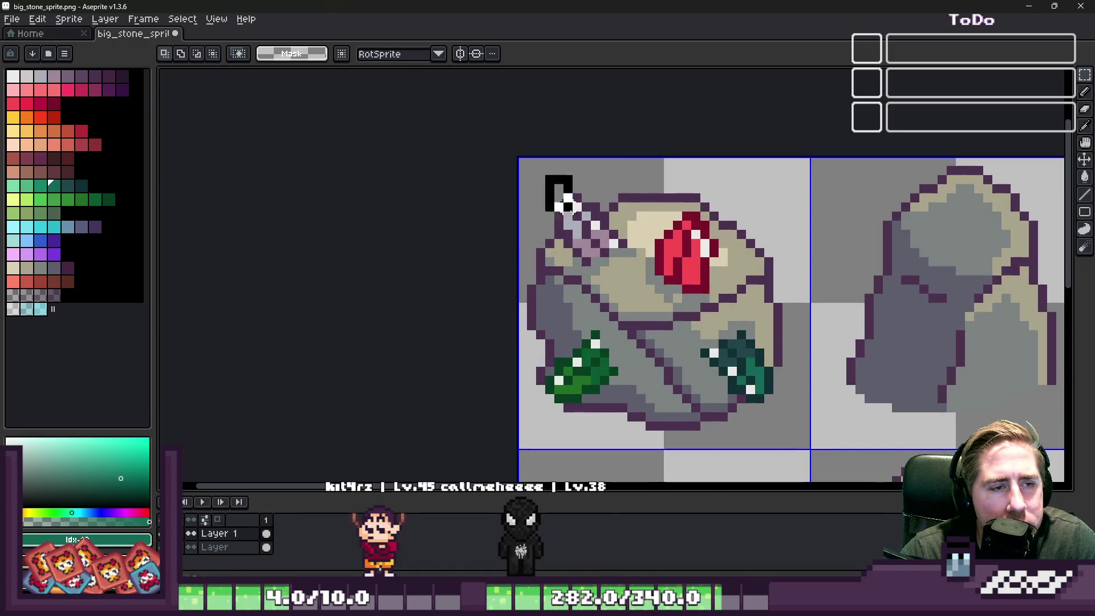
left_click_drag(542, 171, 640, 282)
scroll(641, 281, "up", 2)
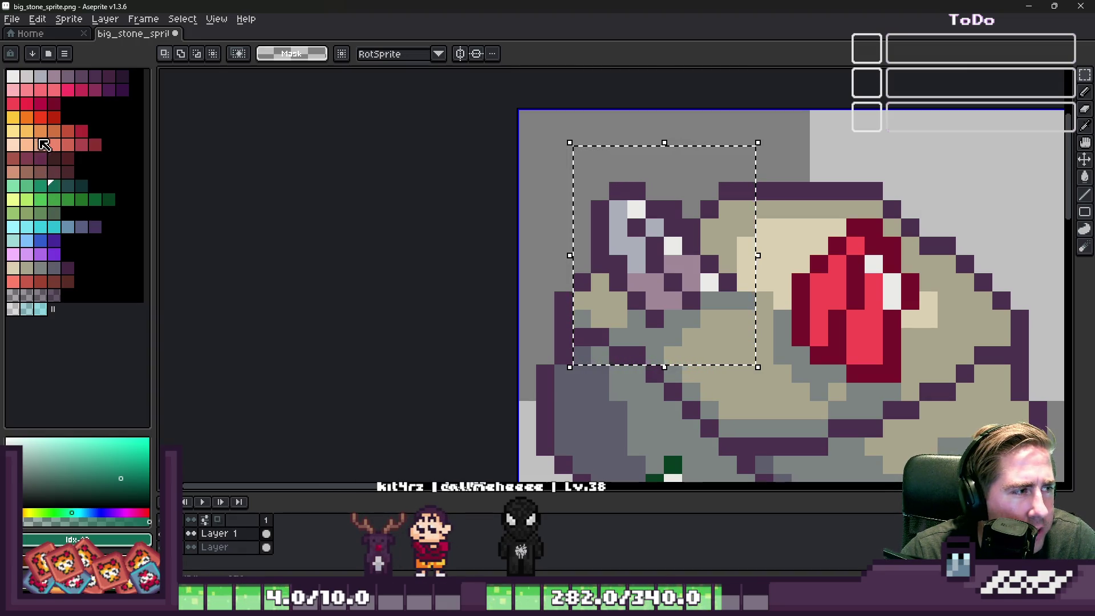
left_click(68, 131)
key("g")
scroll(678, 242, "up", 2)
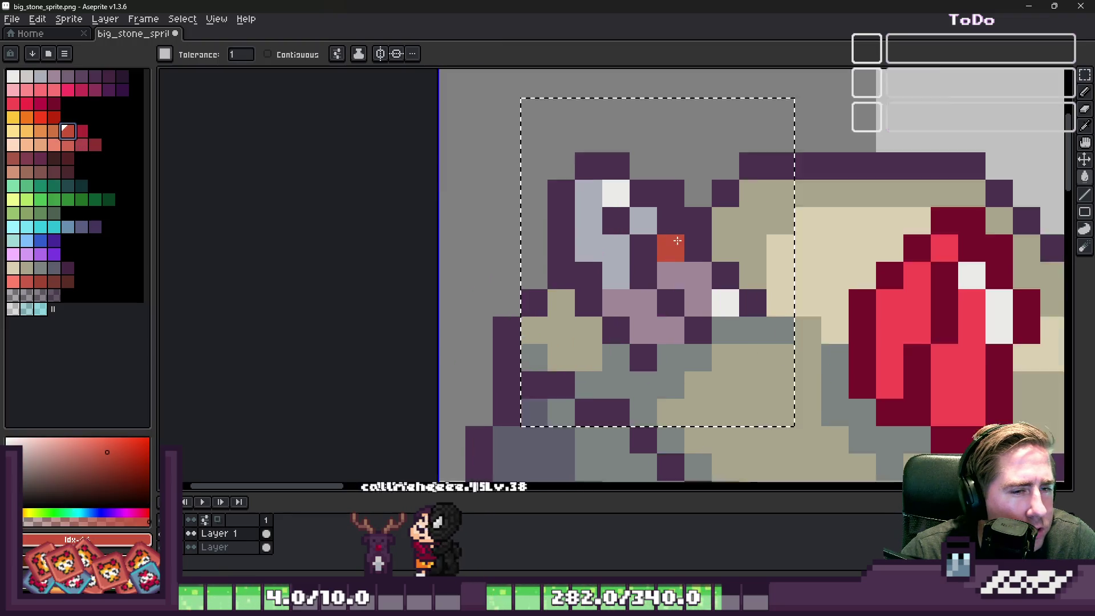
left_click(656, 190)
left_click(40, 131)
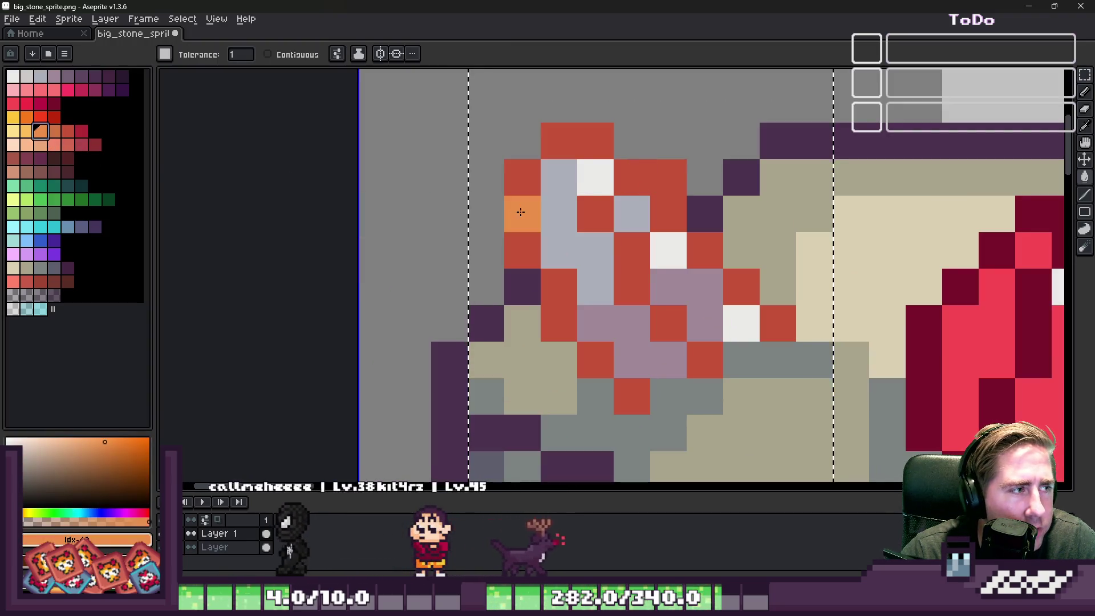
left_click(618, 308)
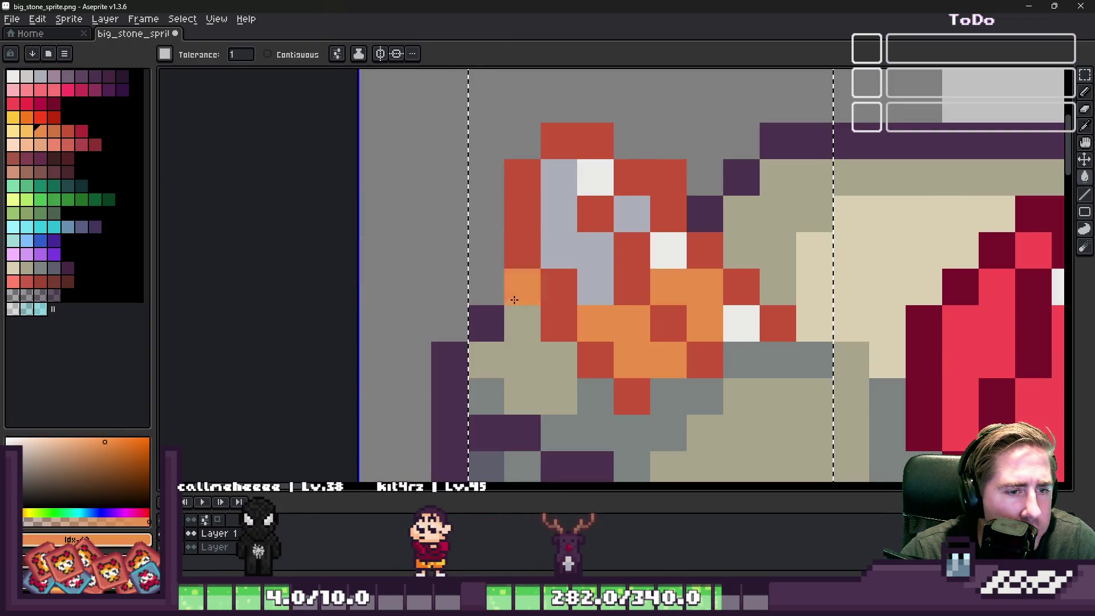
left_click(26, 132)
left_click(588, 245)
scroll(591, 240, "down", 5)
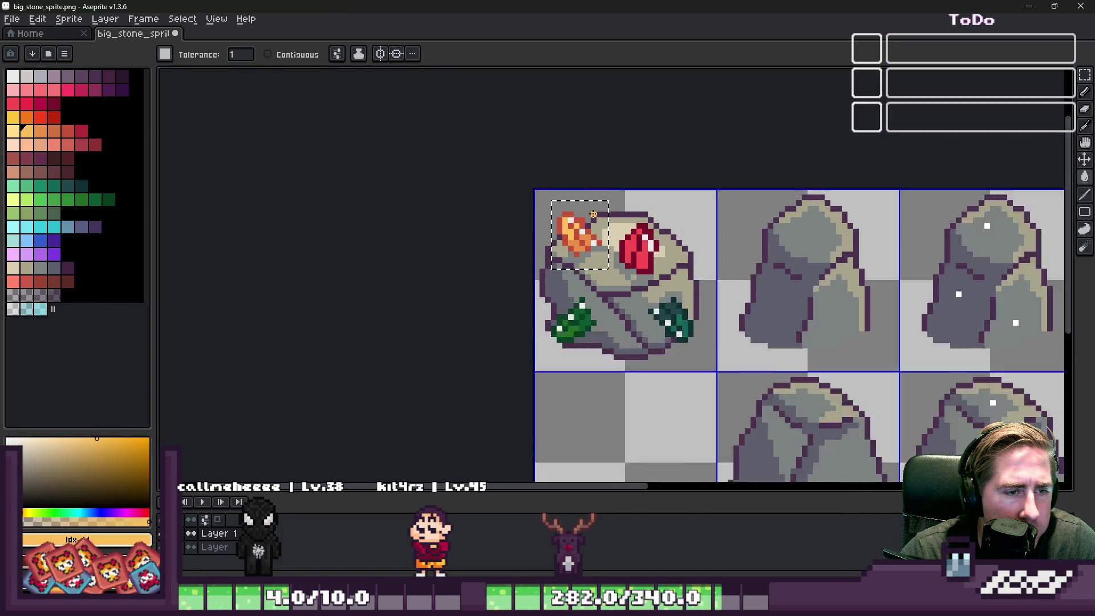
scroll(593, 214, "down", 4)
scroll(609, 202, "up", 3)
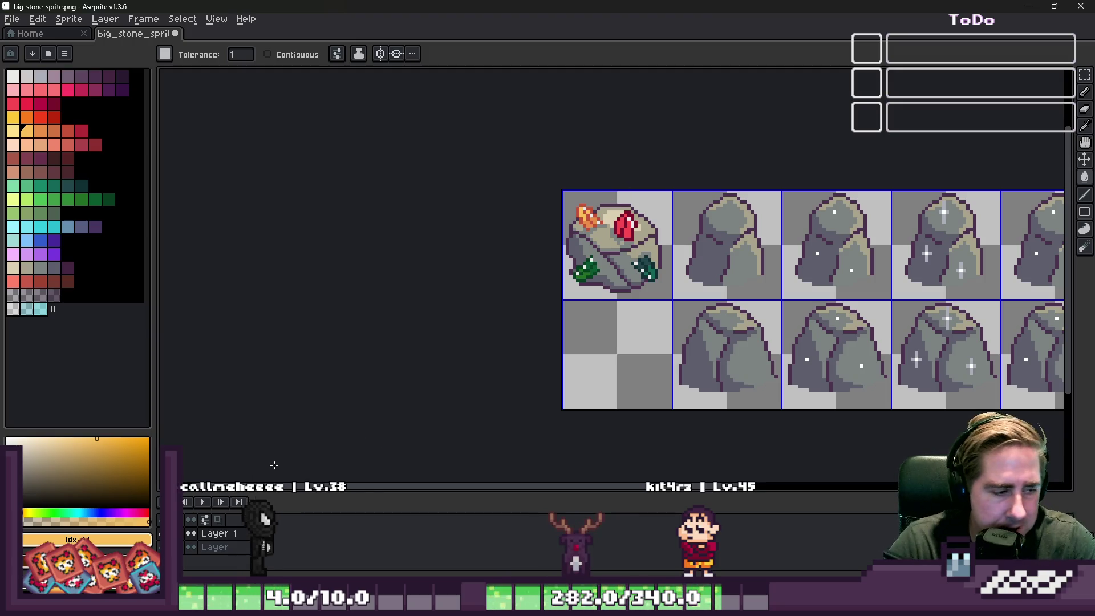
Undo to compare the plain boulder, then redo to restore its four coloured crystals.
key("ctrl+z")
scroll(648, 142, "down", 3)
scroll(294, 234, "up", 2)
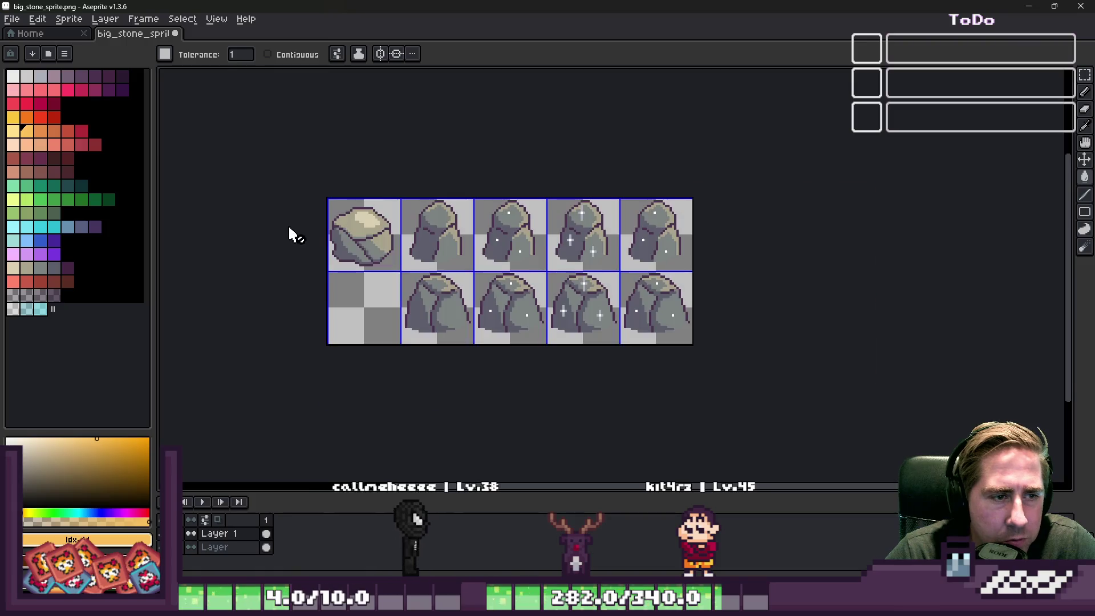
scroll(294, 234, "up", 2)
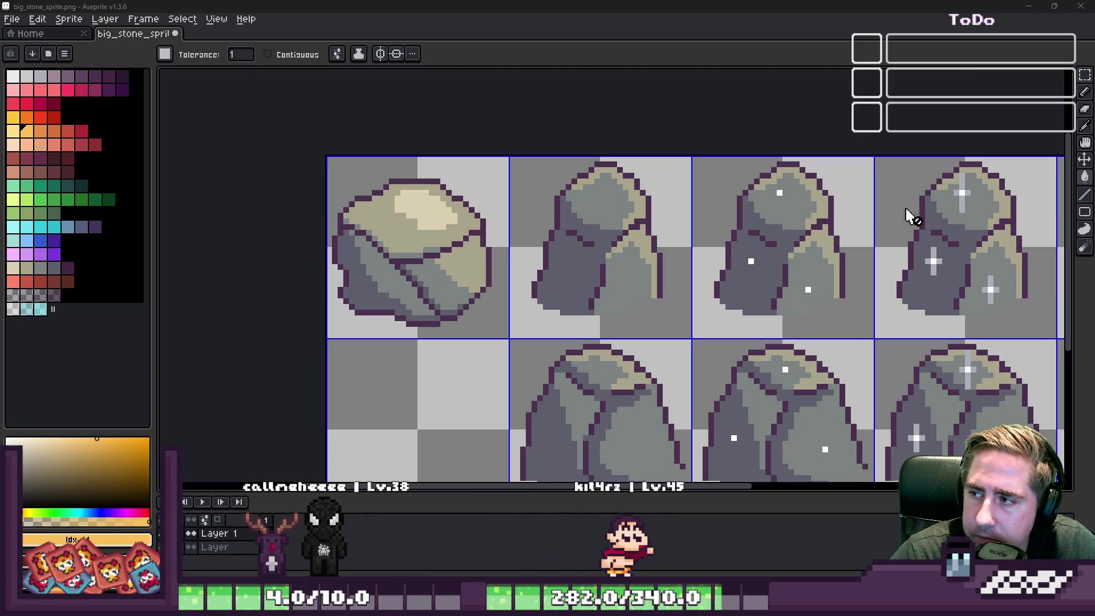
key("ctrl+y")
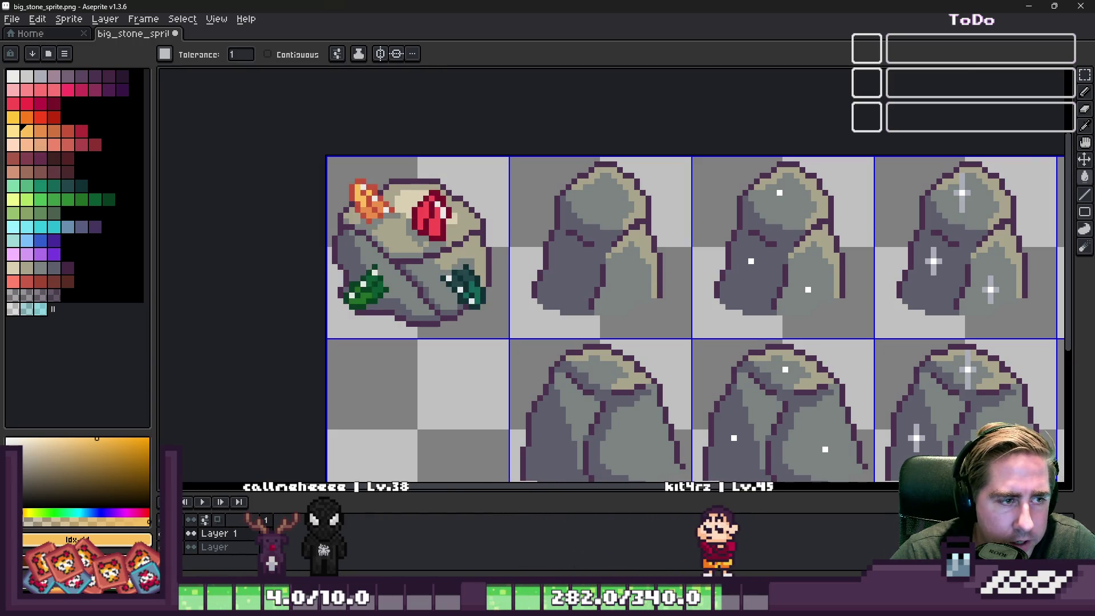
scroll(310, 320, "down", 3)
scroll(695, 229, "up", 3)
scroll(696, 229, "down", 1)
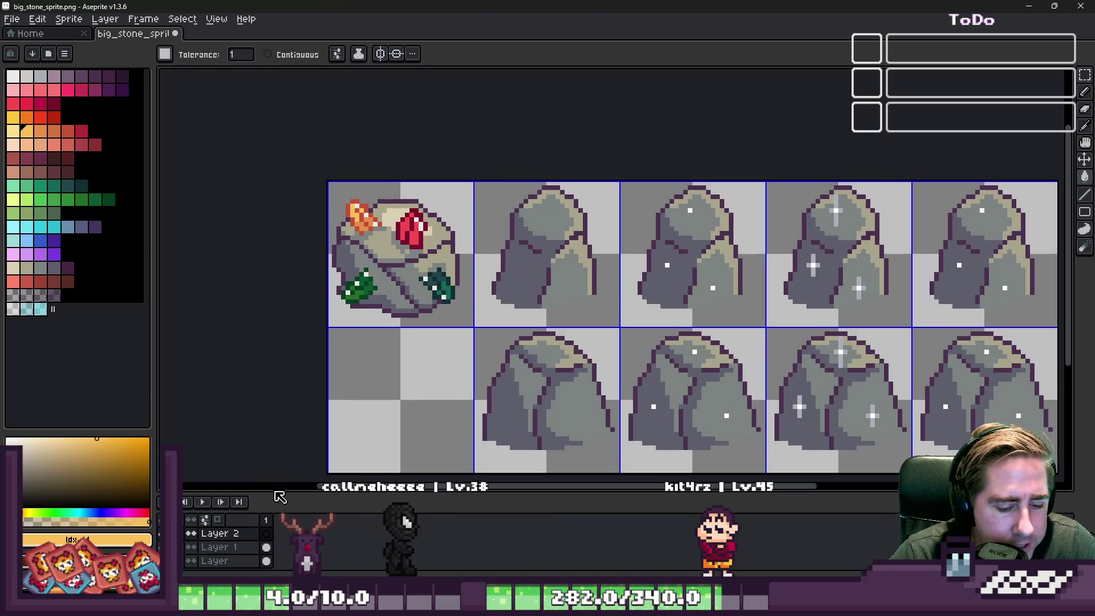
Add a new layer and delete the four plain stones right of the crystal boulder in the top row.
key("shift+n")
key("m")
scroll(396, 259, "down", 1)
scroll(440, 221, "up", 1)
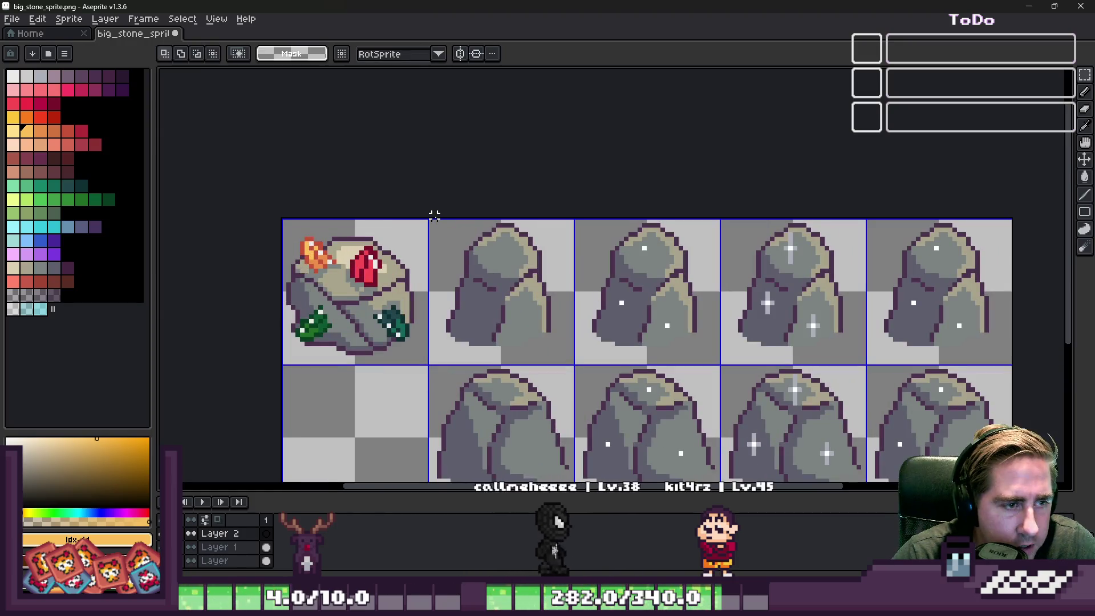
mouse_move(434, 221)
left_mouse_down()
mouse_move(1024, 372)
mouse_move(1046, 353)
left_mouse_up()
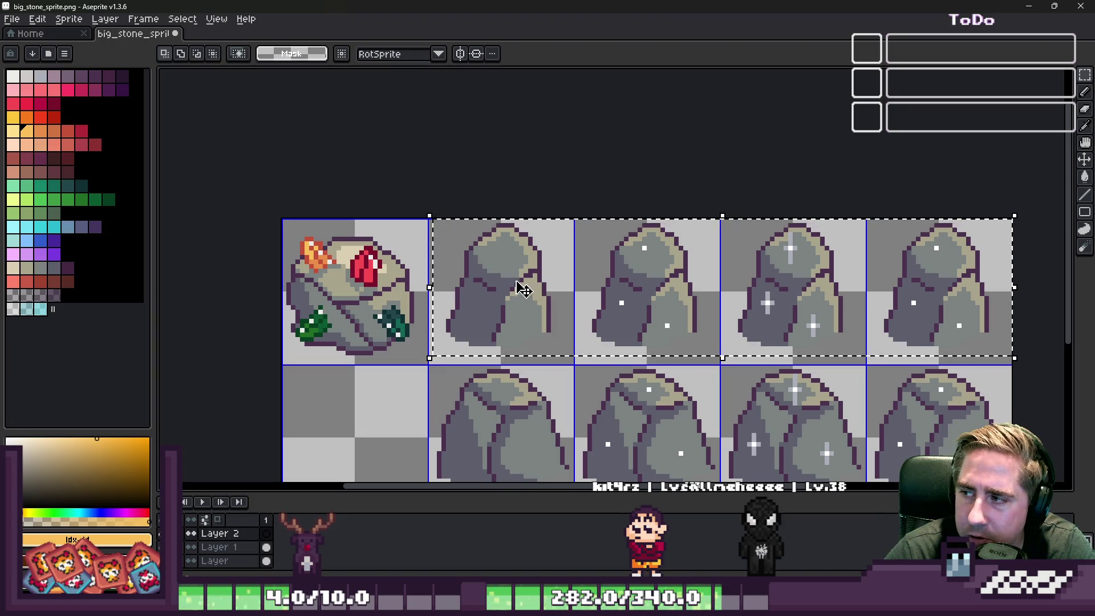
left_click(343, 381)
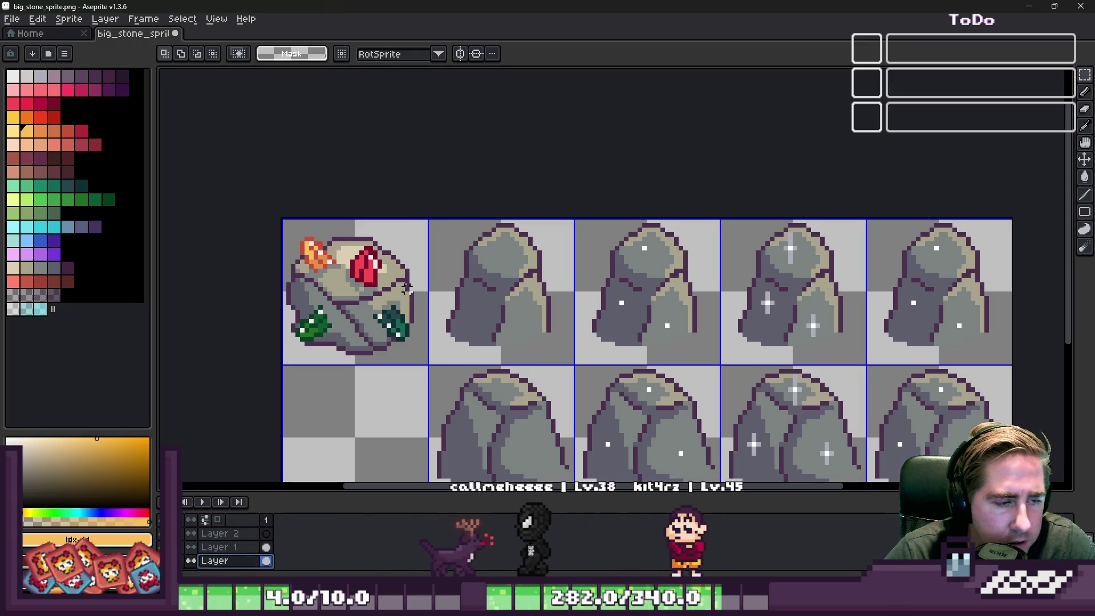
left_click_drag(442, 220, 1027, 380)
key("Delete")
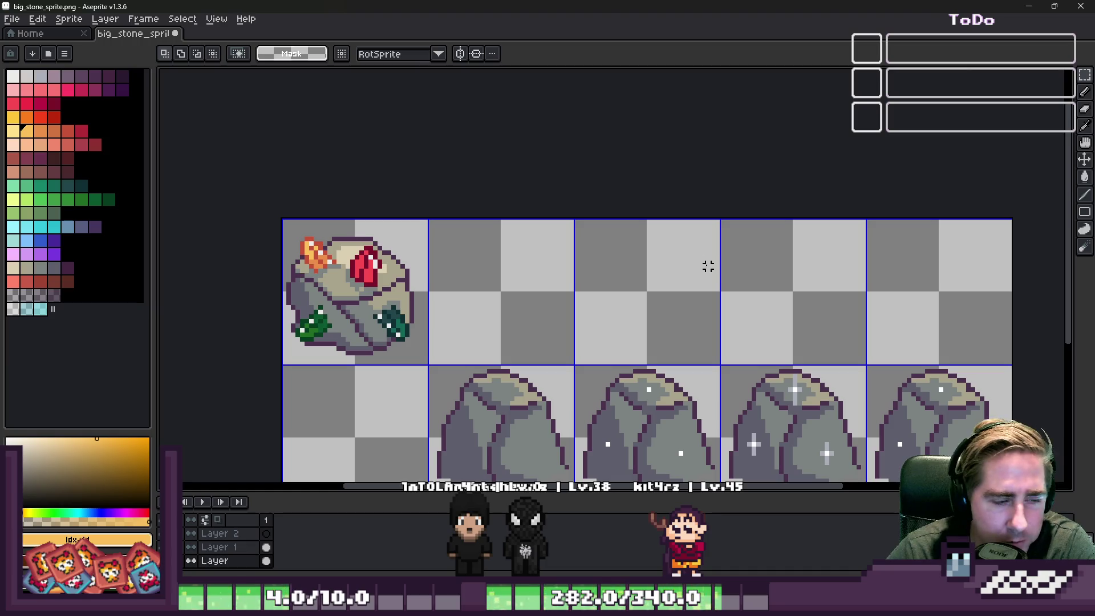
scroll(548, 198, "down", 1)
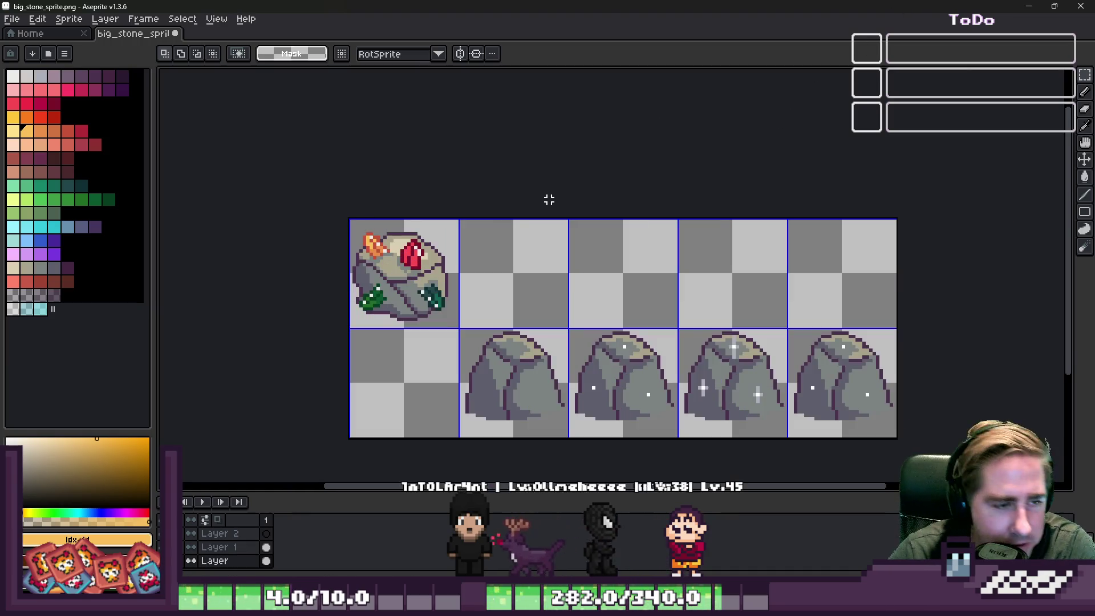
scroll(480, 296, "up", 1)
scroll(483, 245, "down", 1)
scroll(483, 246, "up", 2)
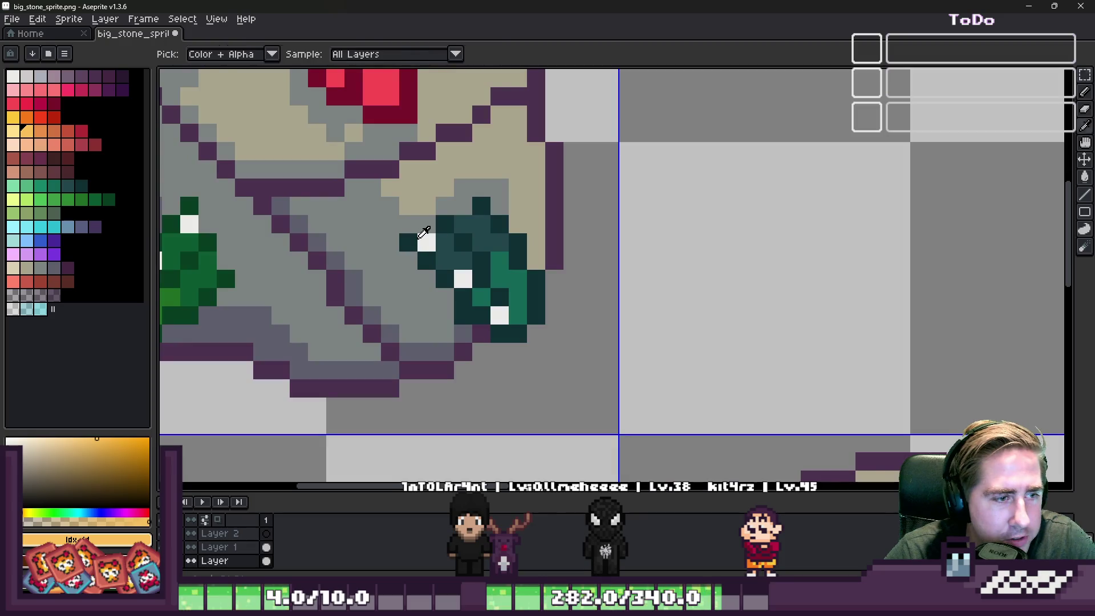
Shift the teal crystal's white highlights to its upper-right edge, covering the old ones in teal and dark teal.
left_click(427, 242, "alt")
key("b")
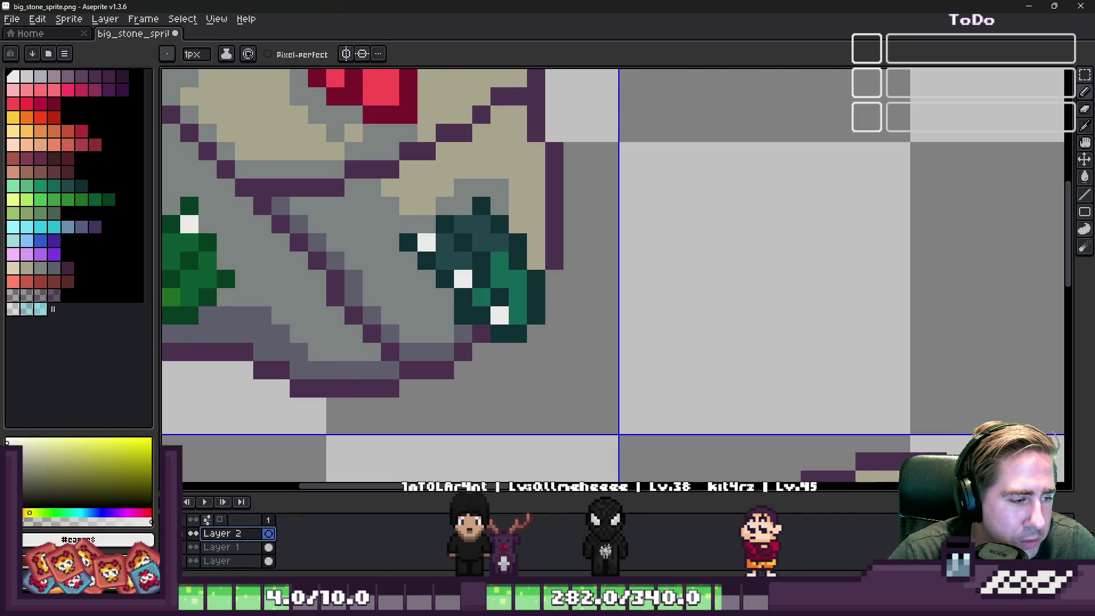
left_click(483, 296, "alt")
left_click(500, 314)
left_click(463, 278, "alt")
left_click(499, 278)
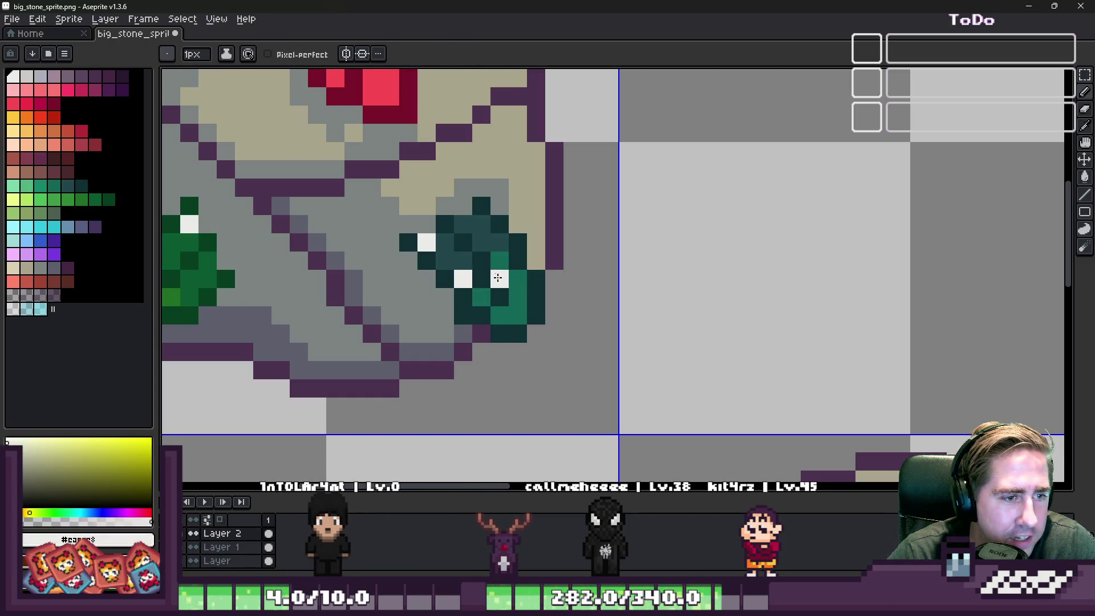
left_click(509, 280)
left_click(499, 261, "alt")
left_click(499, 278)
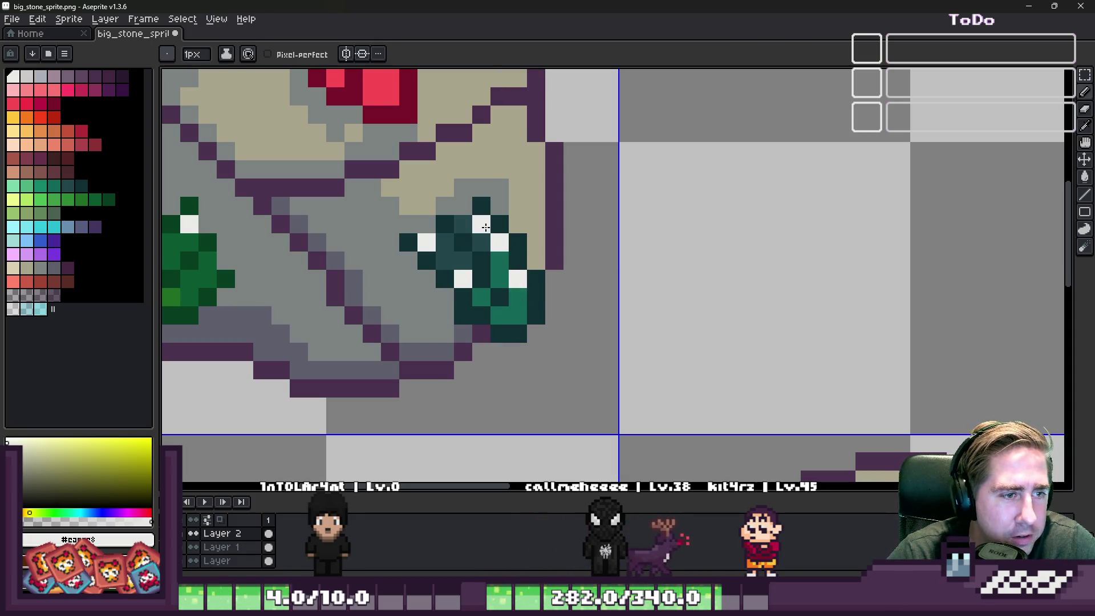
left_click(465, 245, "alt")
left_click(426, 243)
left_click(464, 277)
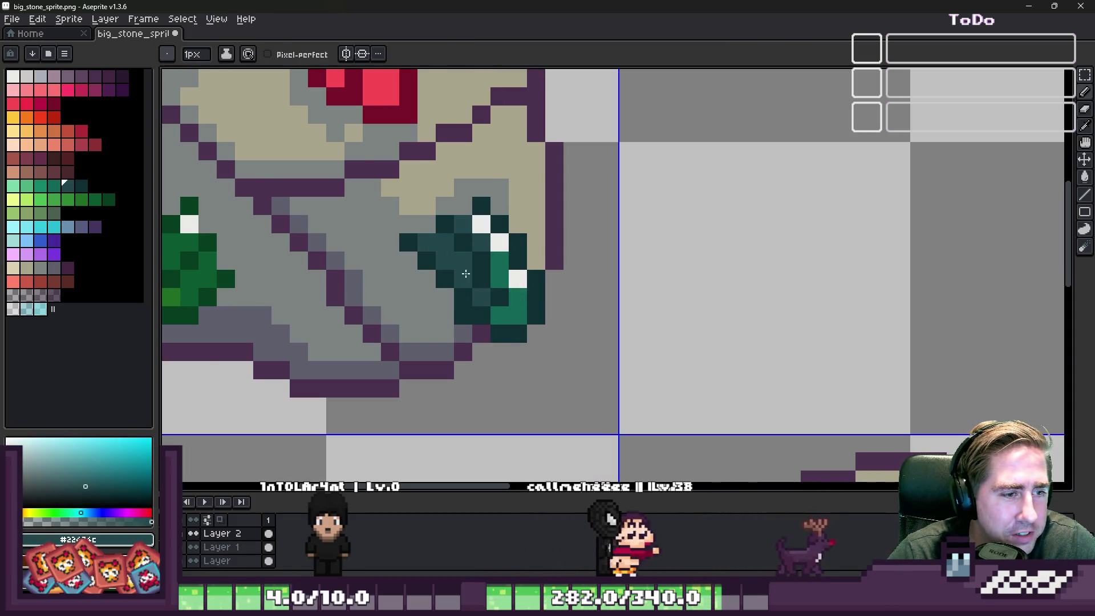
scroll(466, 274, "down", 4)
Select the red crystal and flatten all layers into one from Layer 1's menu.
scroll(415, 290, "up", 1)
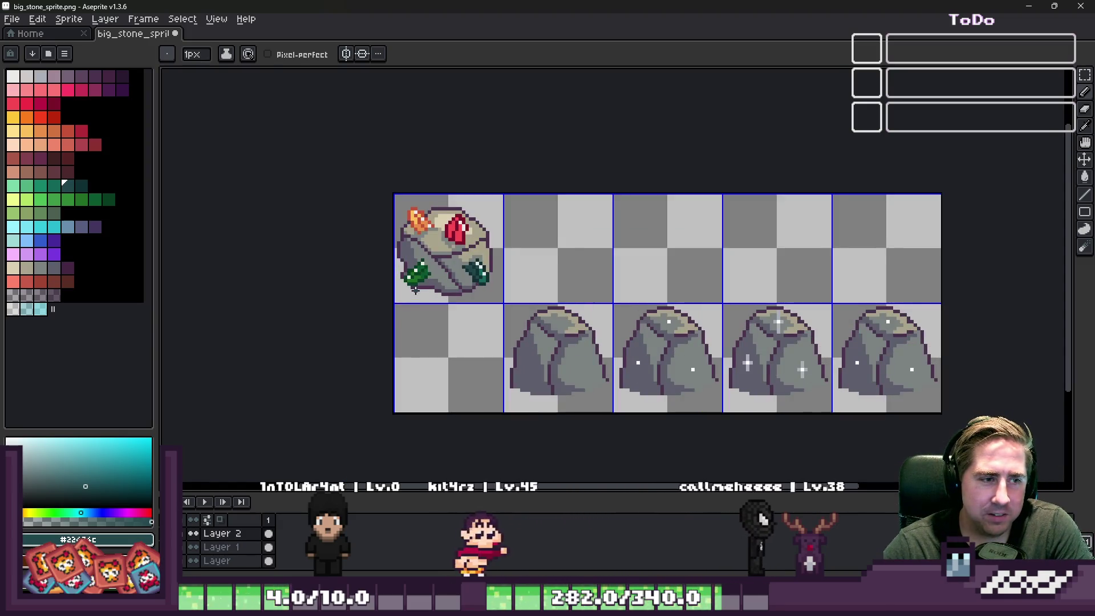
scroll(415, 290, "up", 4)
key("m")
left_click_drag(426, 171, 530, 296)
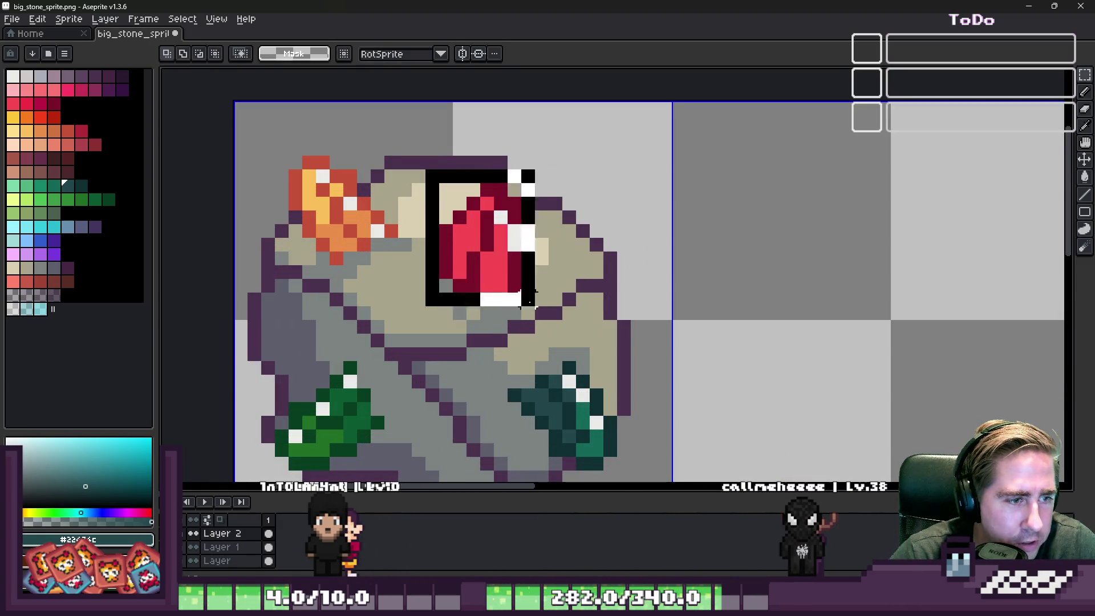
left_click_drag(530, 242, 533, 235)
key("ctrl+z")
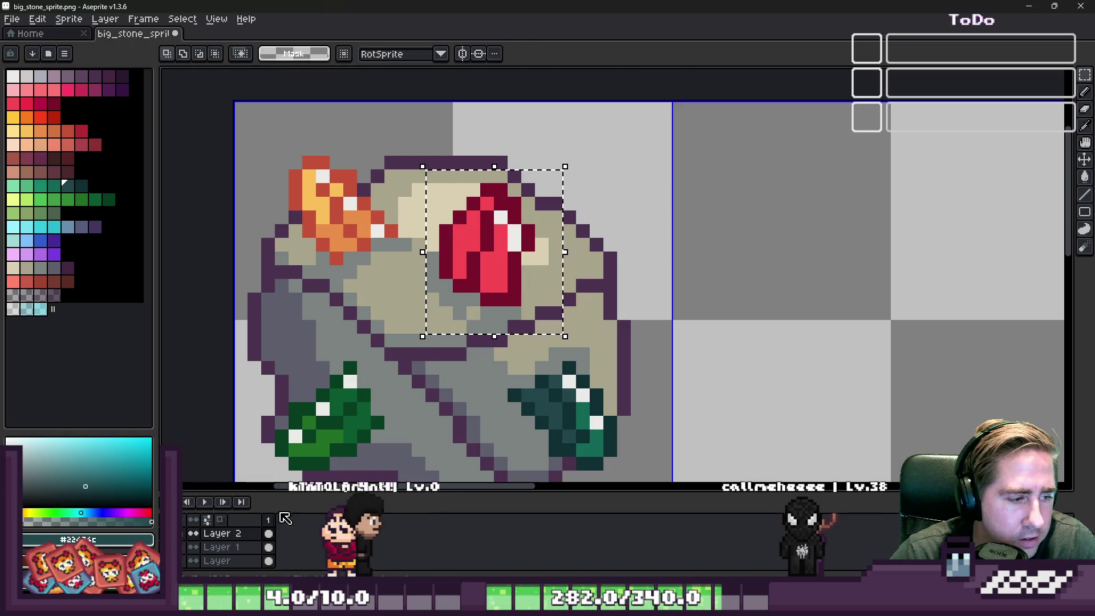
left_click(269, 547)
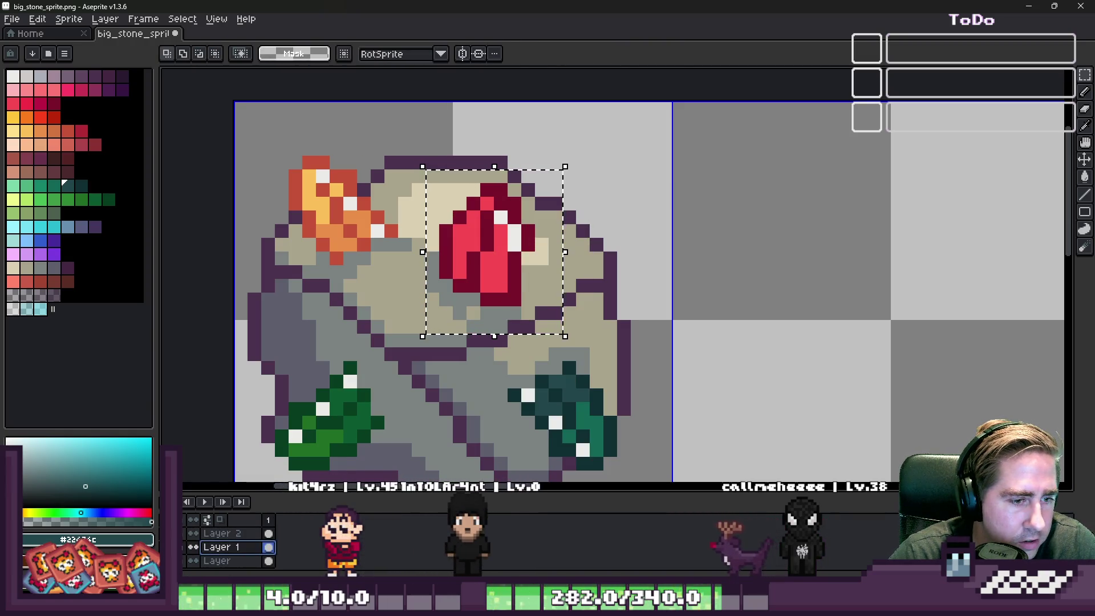
right_click(228, 547)
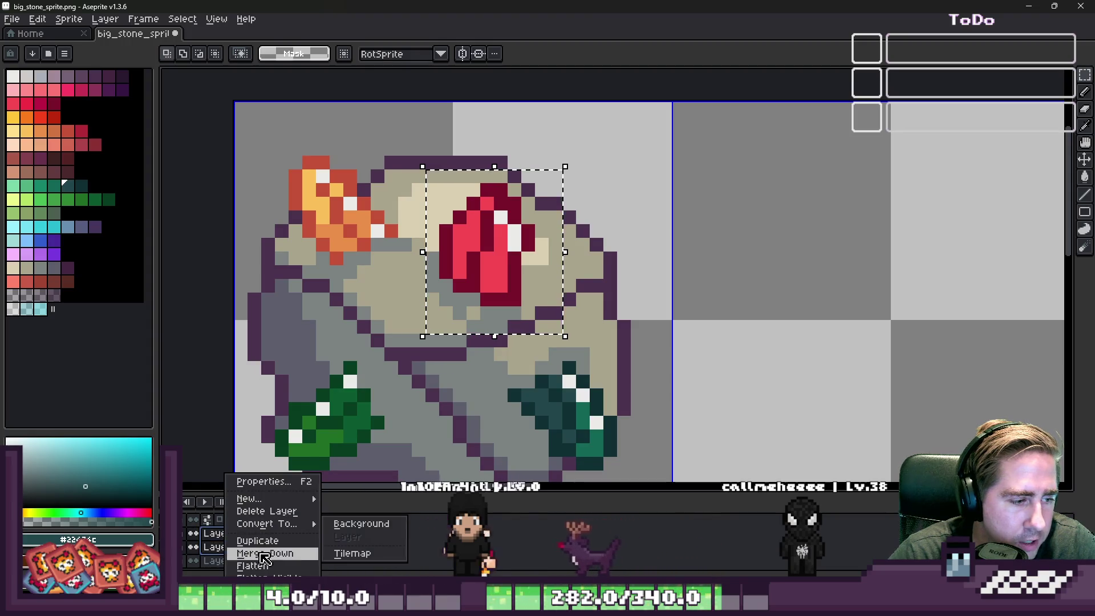
left_click(251, 566)
Move the red crystal up and right toward the boulder's top-right rim.
left_click_drag(479, 258, 516, 222)
key("Return")
scroll(473, 240, "up", 2)
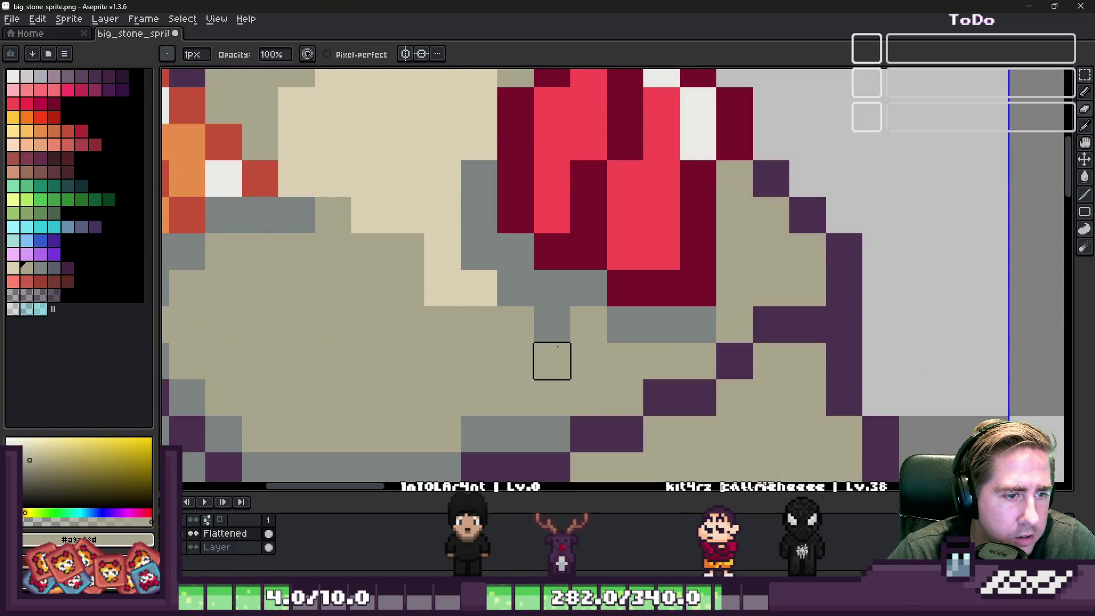
scroll(524, 319, "down", 8)
scroll(567, 264, "down", 1)
scroll(597, 272, "down", 1)
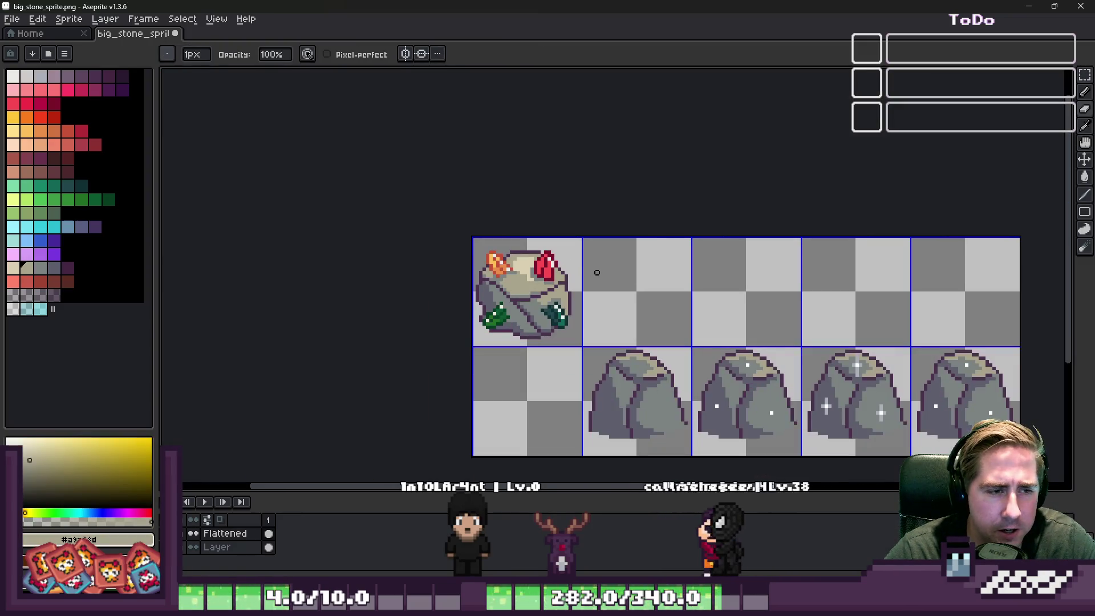
scroll(565, 261, "up", 1)
key("m")
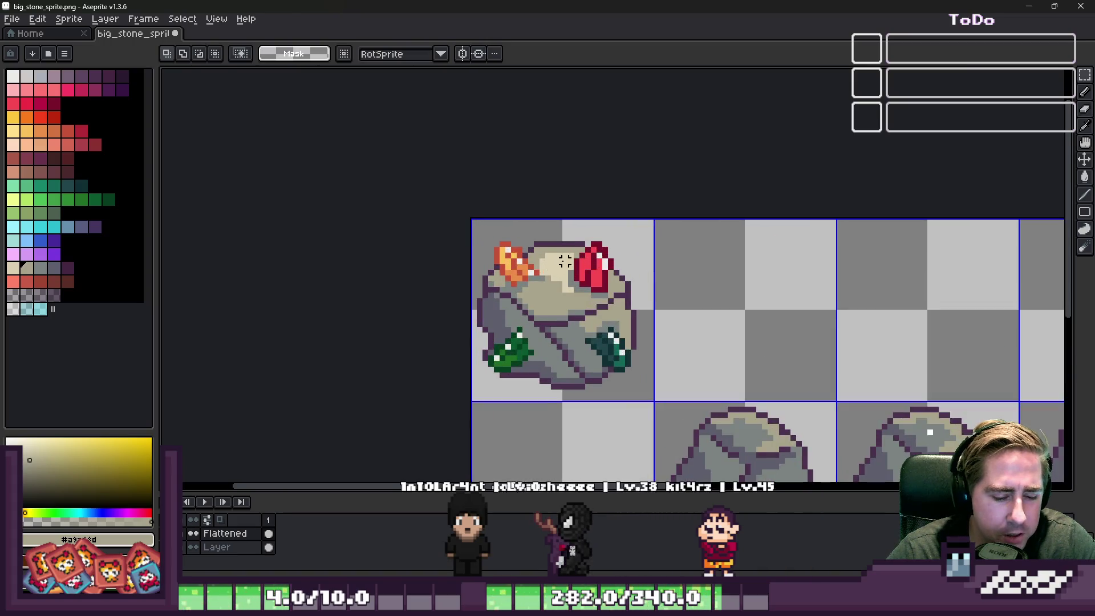
scroll(564, 261, "up", 2)
mouse_move(539, 174)
left_mouse_down()
mouse_move(753, 387)
mouse_move(763, 384)
left_mouse_up()
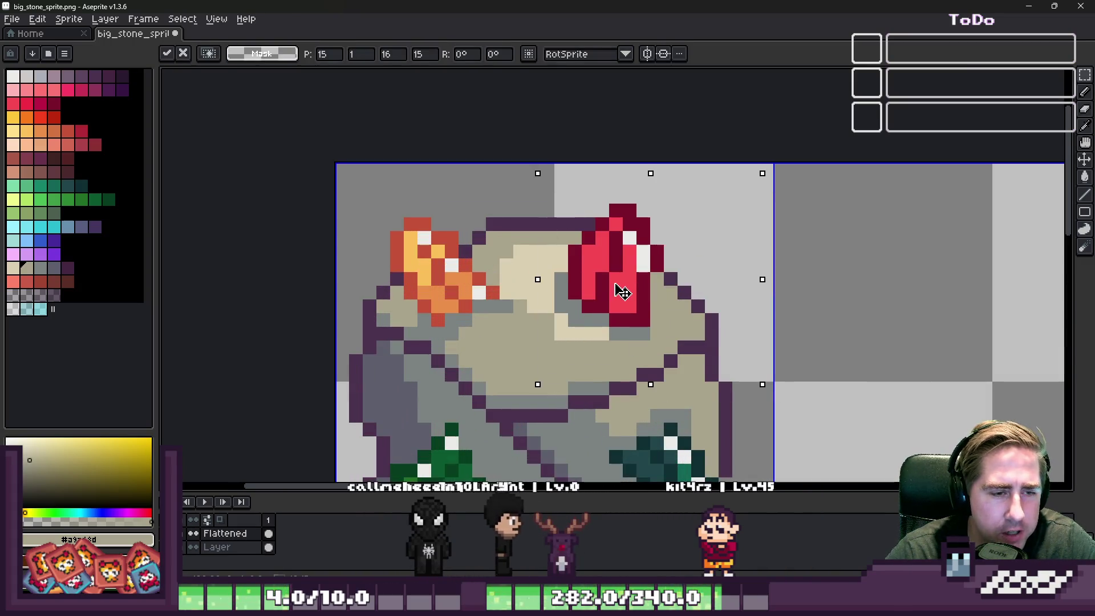
key("ctrl+d")
scroll(610, 257, "down", 4)
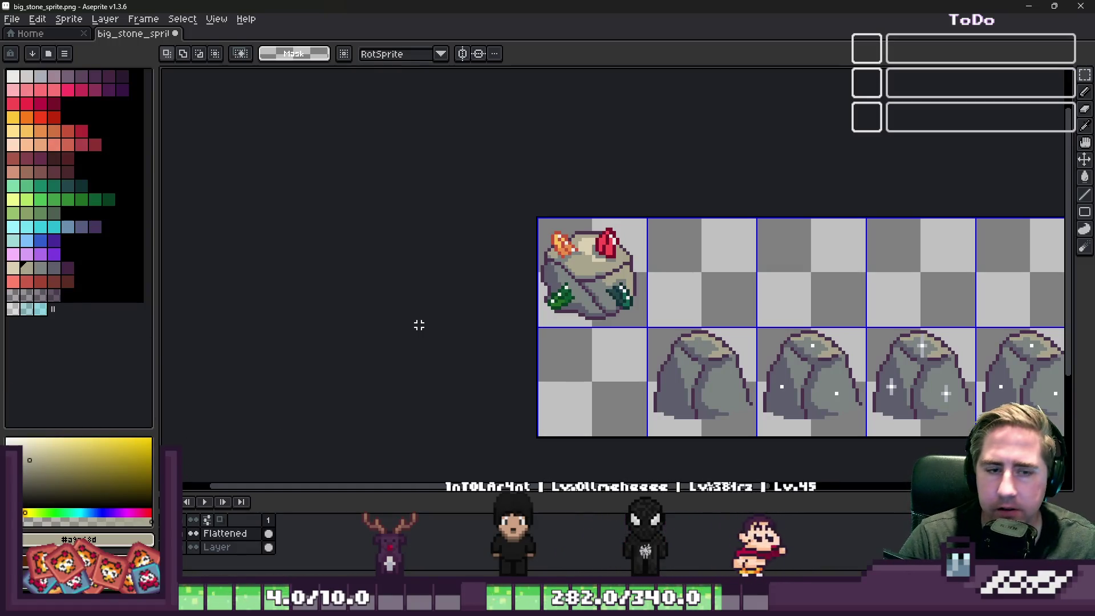
Zoom out to check the sheet, then eyedrop the dark grey-blue stone shade.
scroll(560, 247, "up", 5)
key("b")
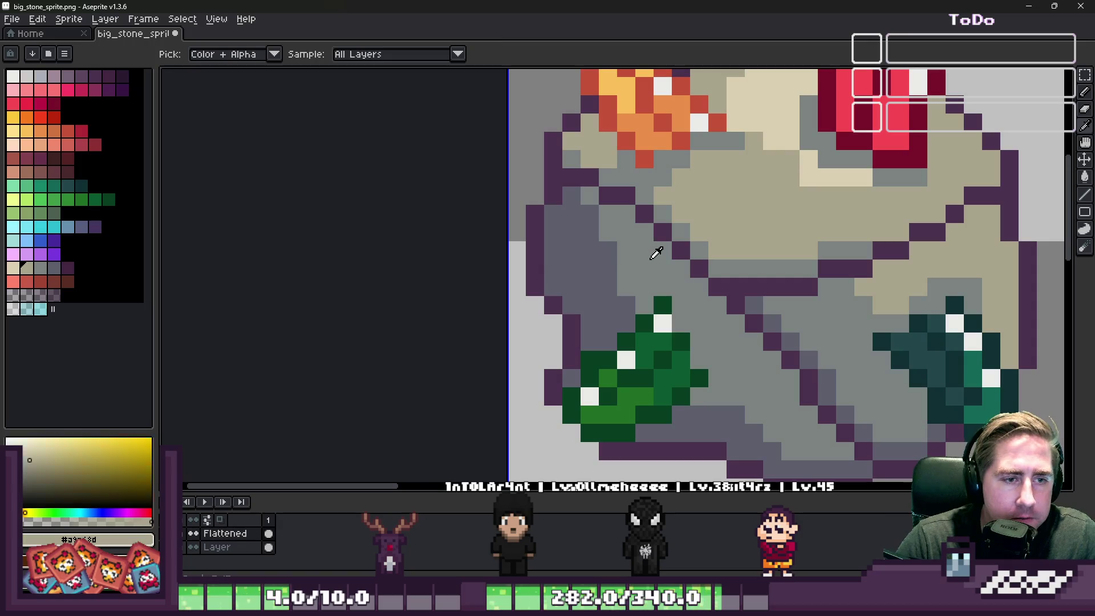
left_click(688, 222, "alt")
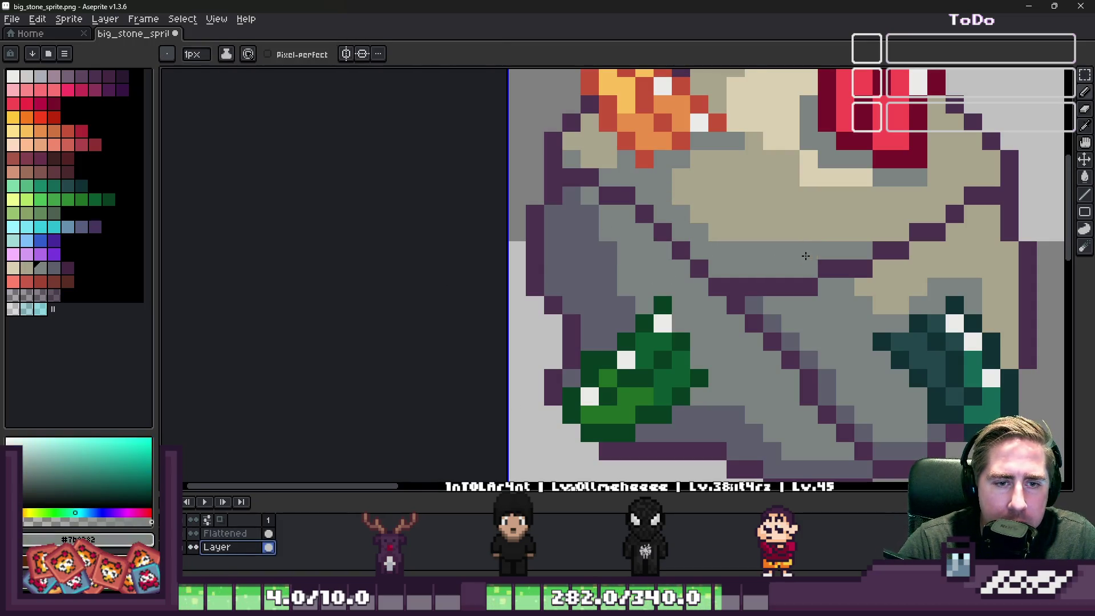
scroll(622, 227, "down", 5)
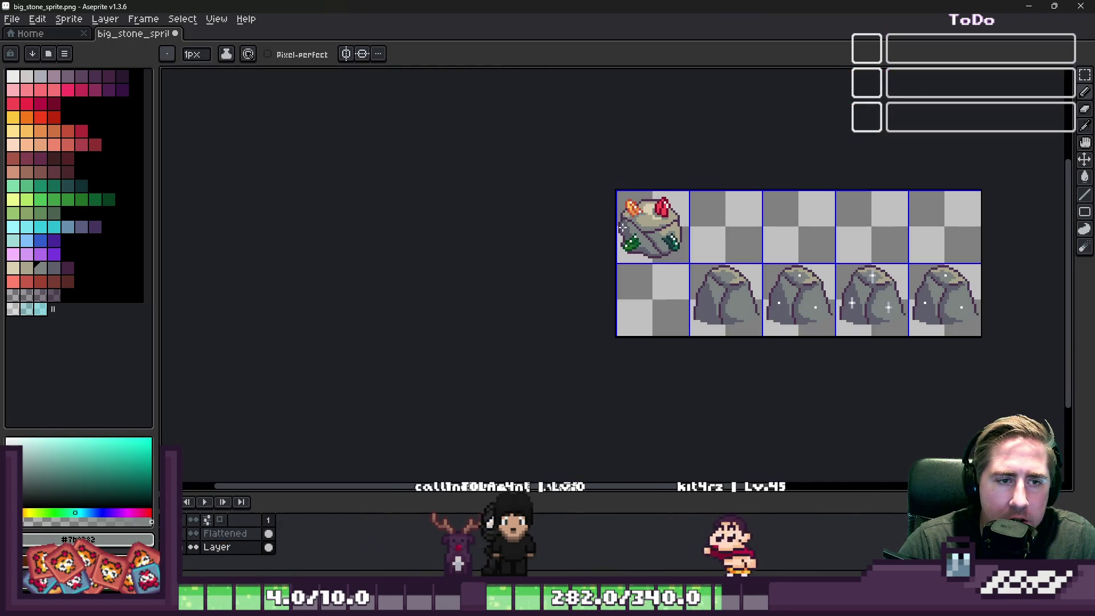
scroll(642, 226, "up", 5)
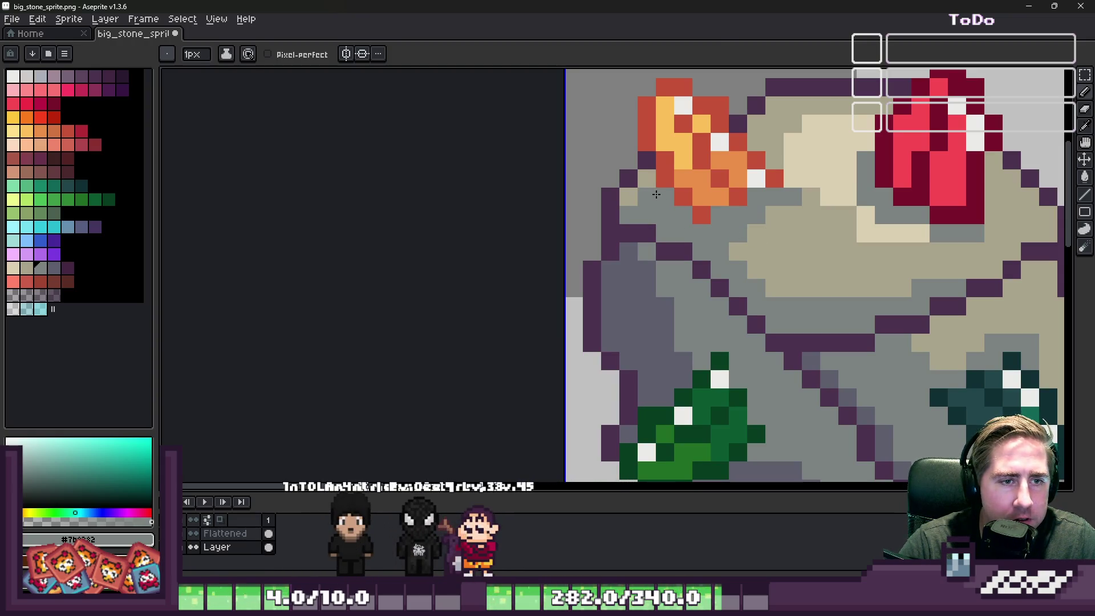
scroll(604, 211, "down", 8)
scroll(581, 222, "up", 3)
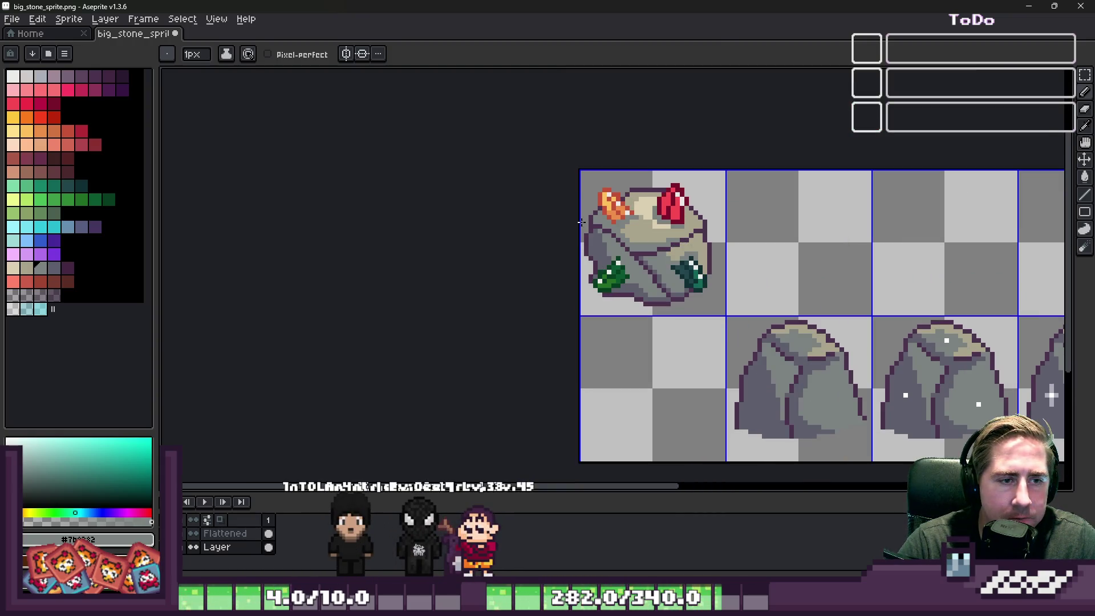
scroll(618, 280, "up", 5)
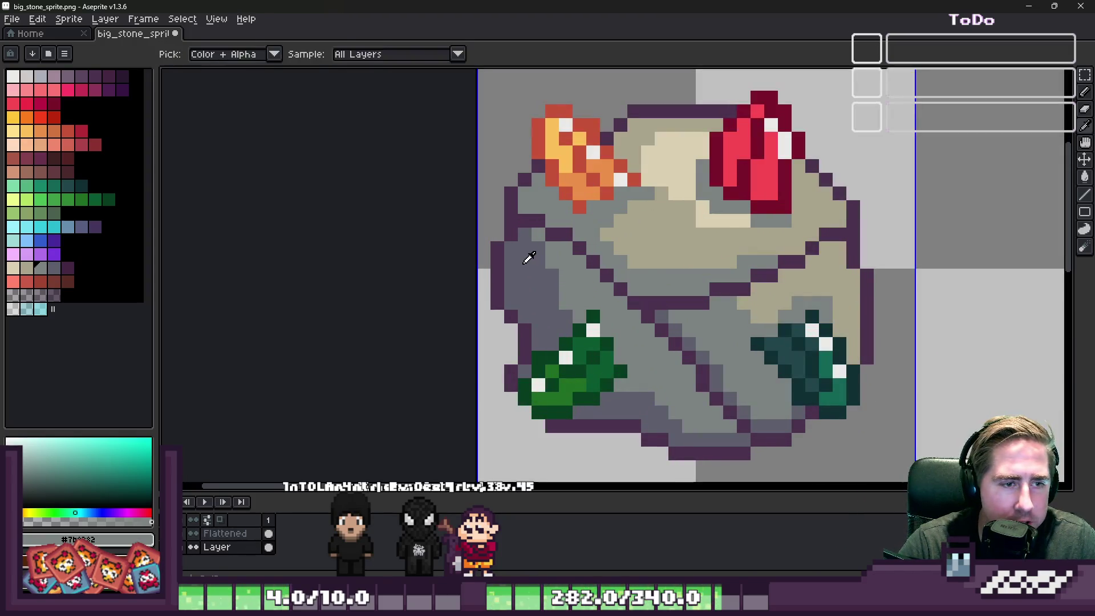
left_click(549, 212, "alt")
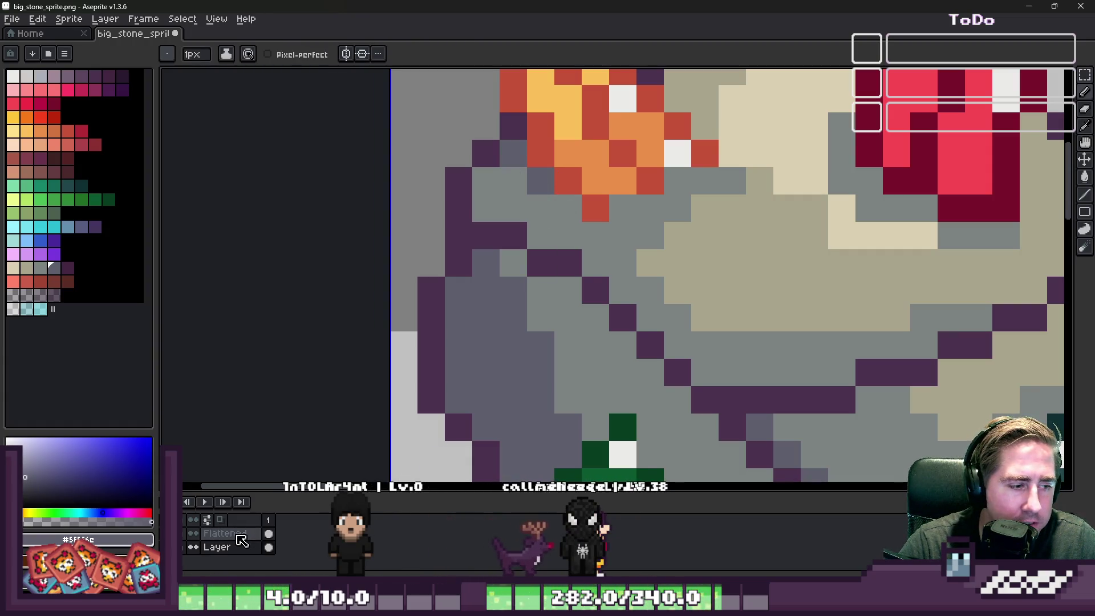
Paint grey shadow pixels on the stone beneath the orange crystal.
key("alt+Down")
key("v")
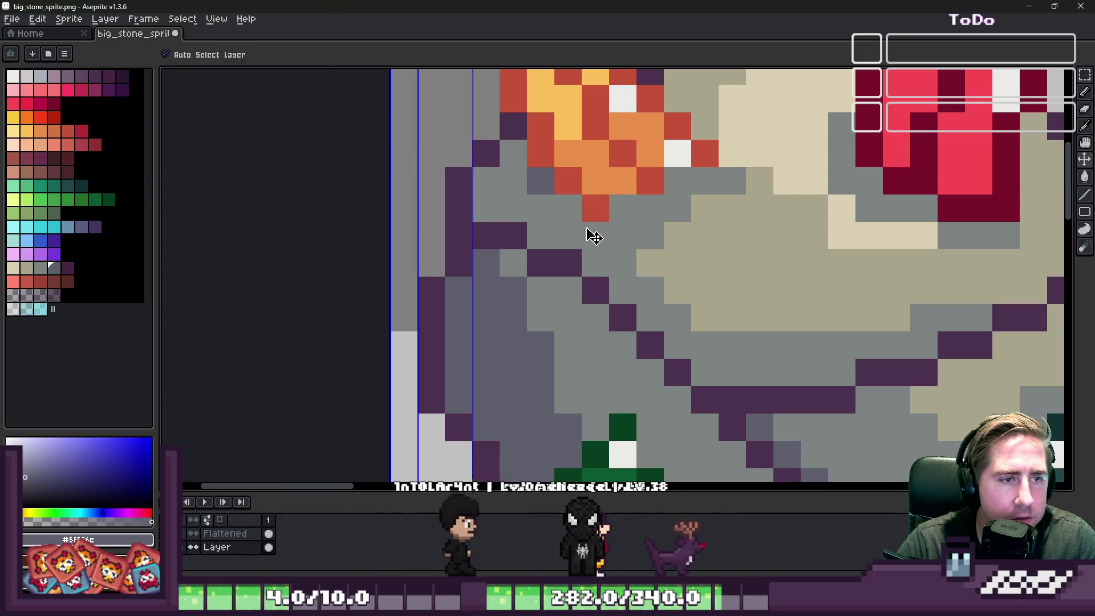
key("b")
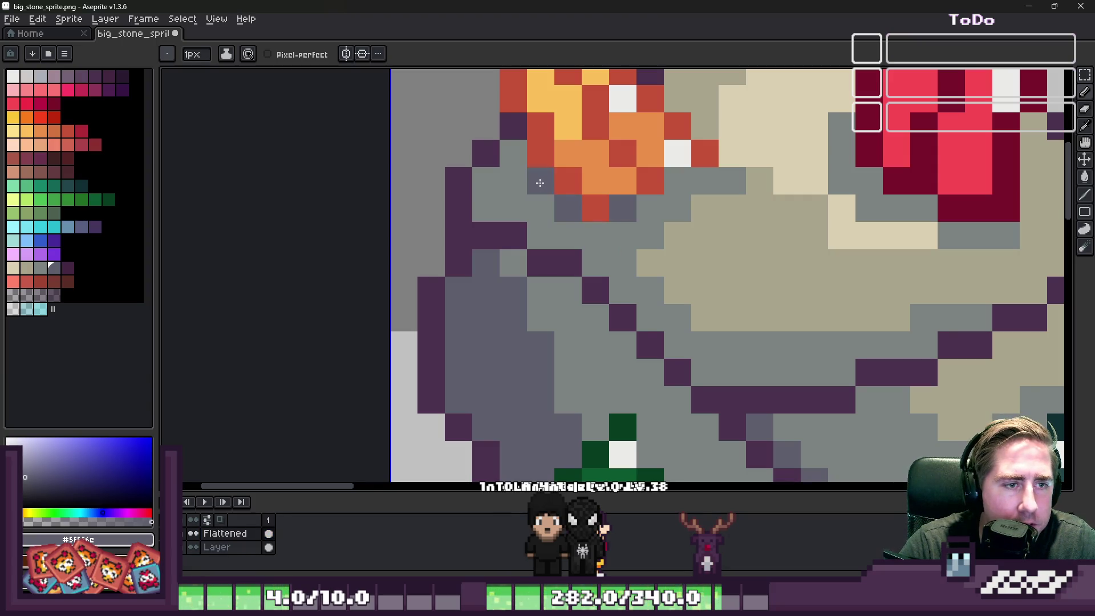
left_click_drag(482, 180, 538, 211)
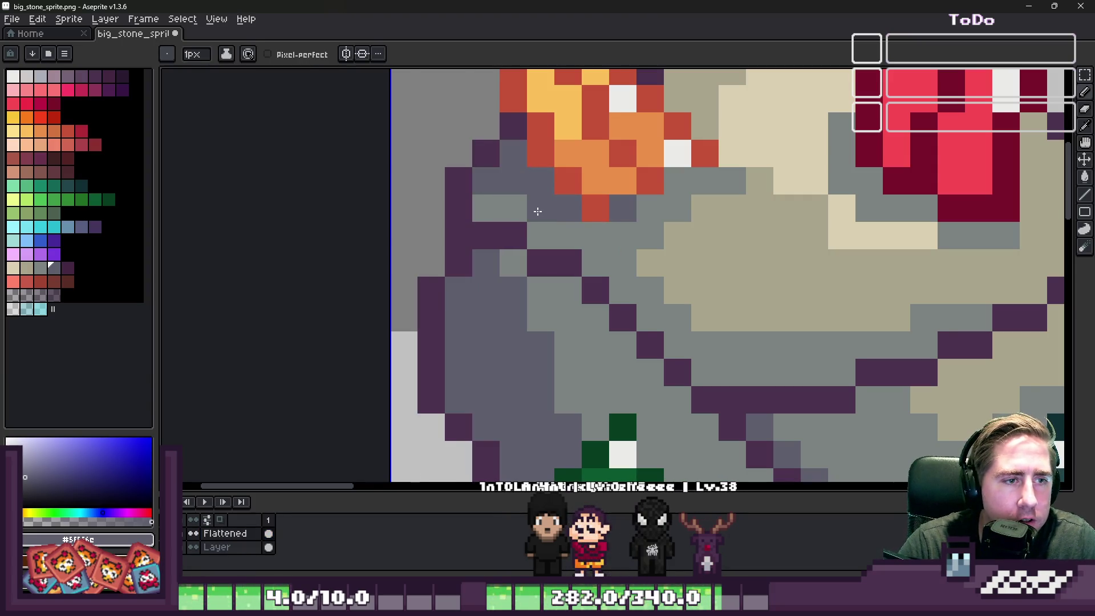
Eyedrop the grey-green stone colour, then the boulder's dark purple outline colour.
scroll(507, 218, "down", 6)
scroll(674, 215, "up", 6)
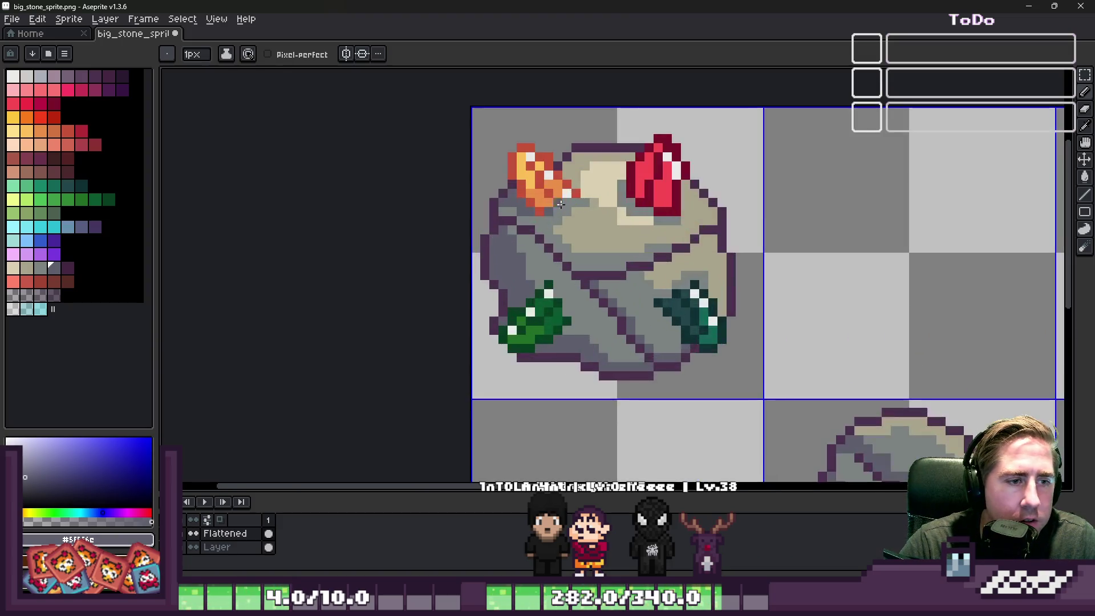
left_click(701, 239, "alt")
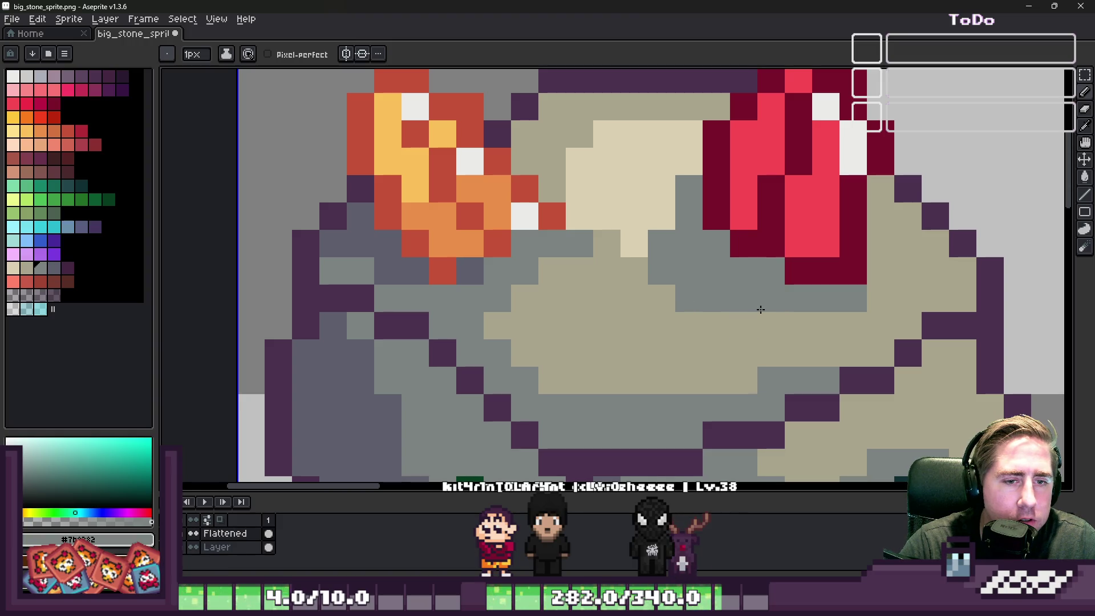
scroll(707, 319, "down", 5)
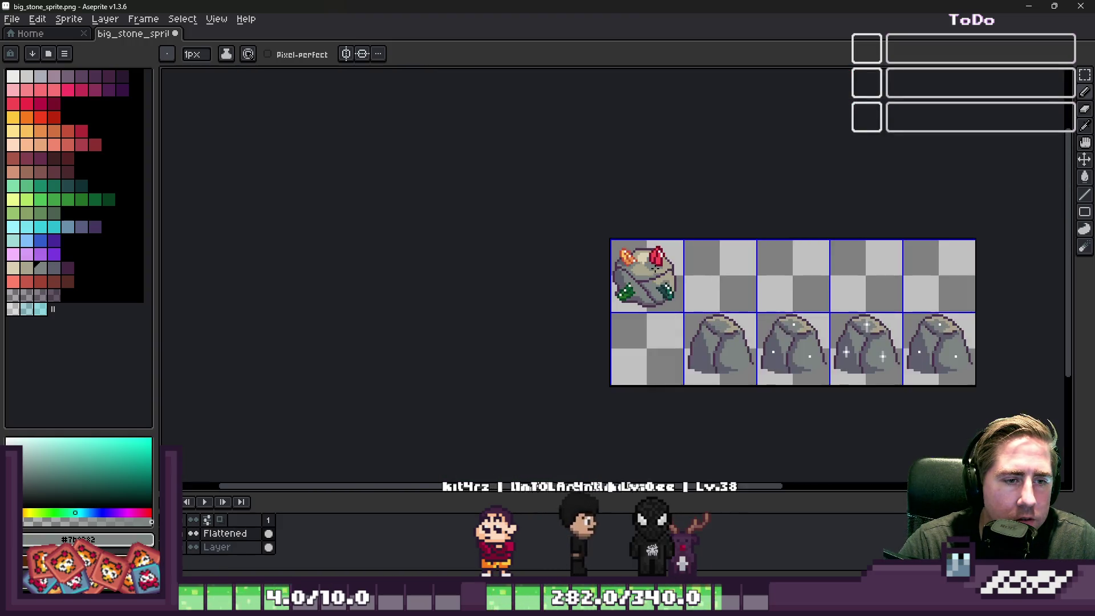
scroll(627, 250, "up", 5)
left_click(387, 205, "alt")
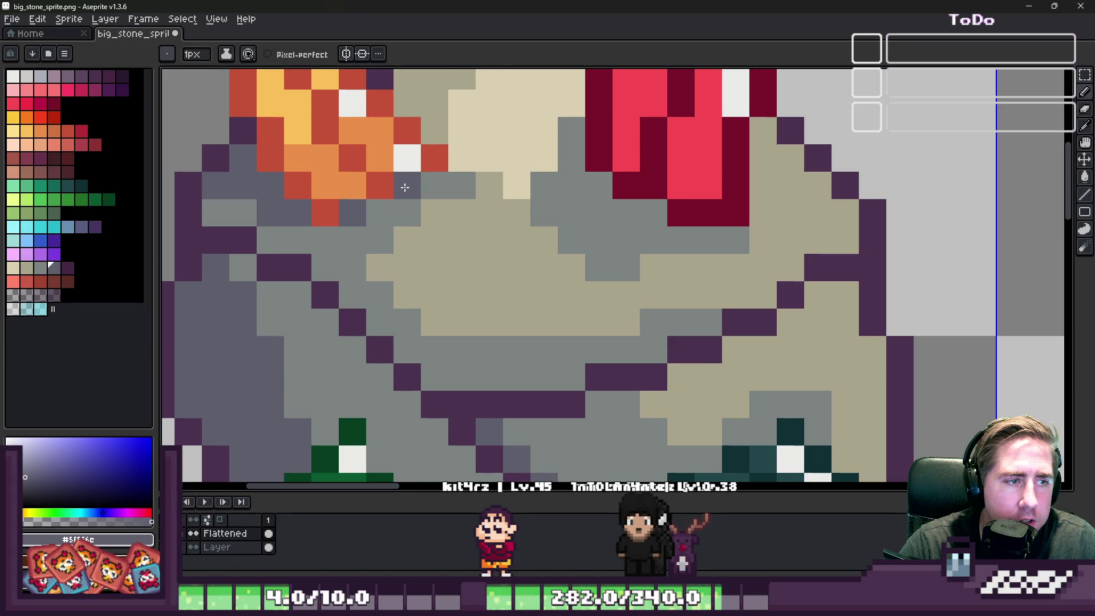
Undo the stray pixel and add dark purple crack pixels beside the red crystal.
key("ctrl+z")
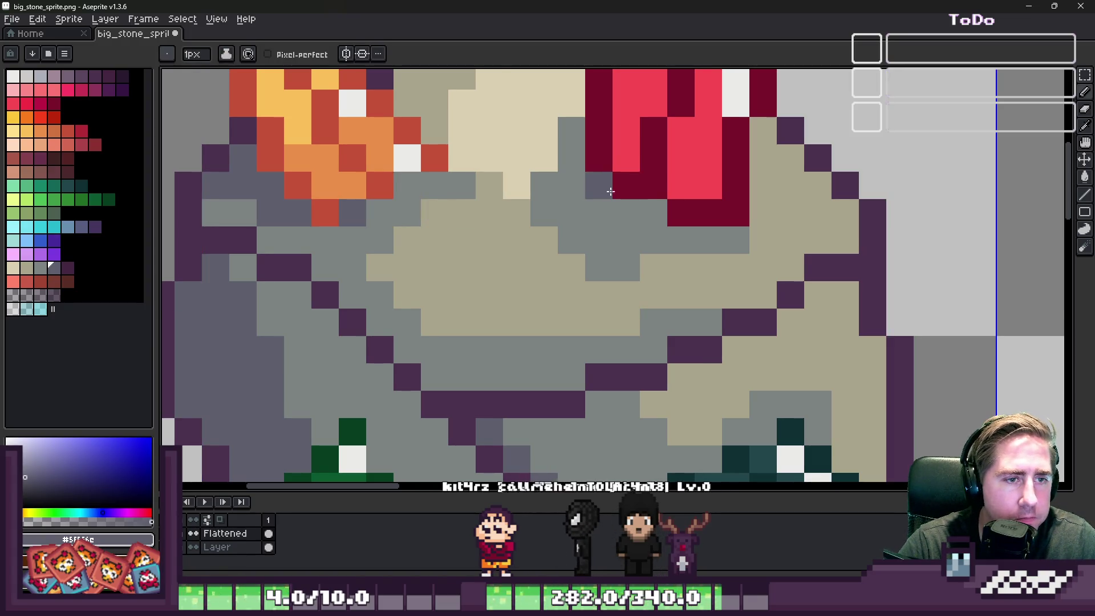
left_click(599, 185)
left_click(626, 212)
left_click(681, 239)
left_click(709, 239)
Darken the grey pixels around the green crystal.
scroll(604, 222, "down", 3)
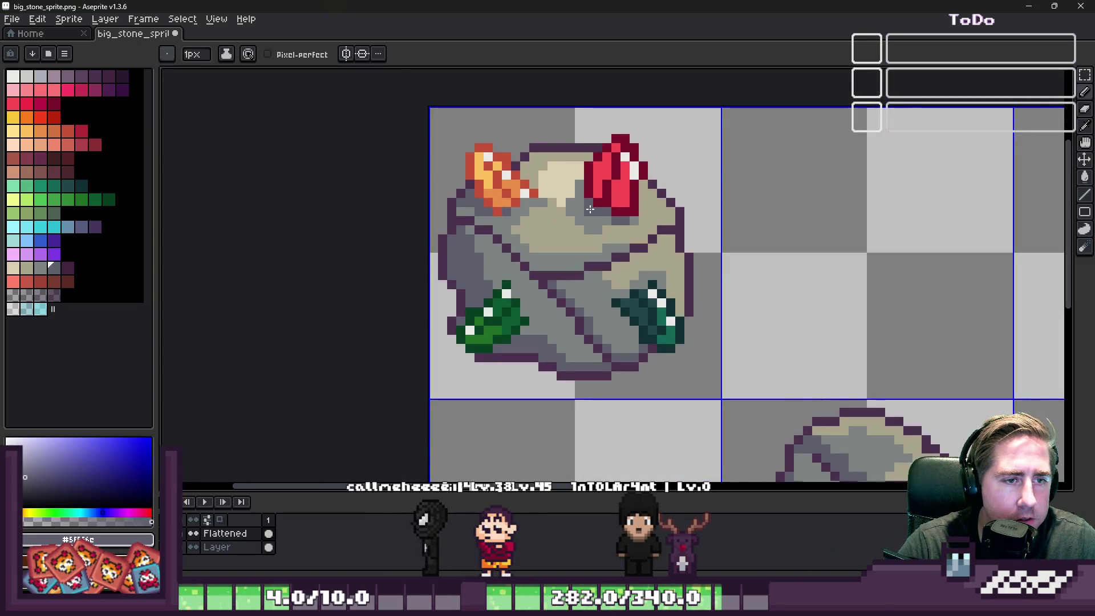
scroll(604, 222, "down", 3)
scroll(504, 214, "up", 4)
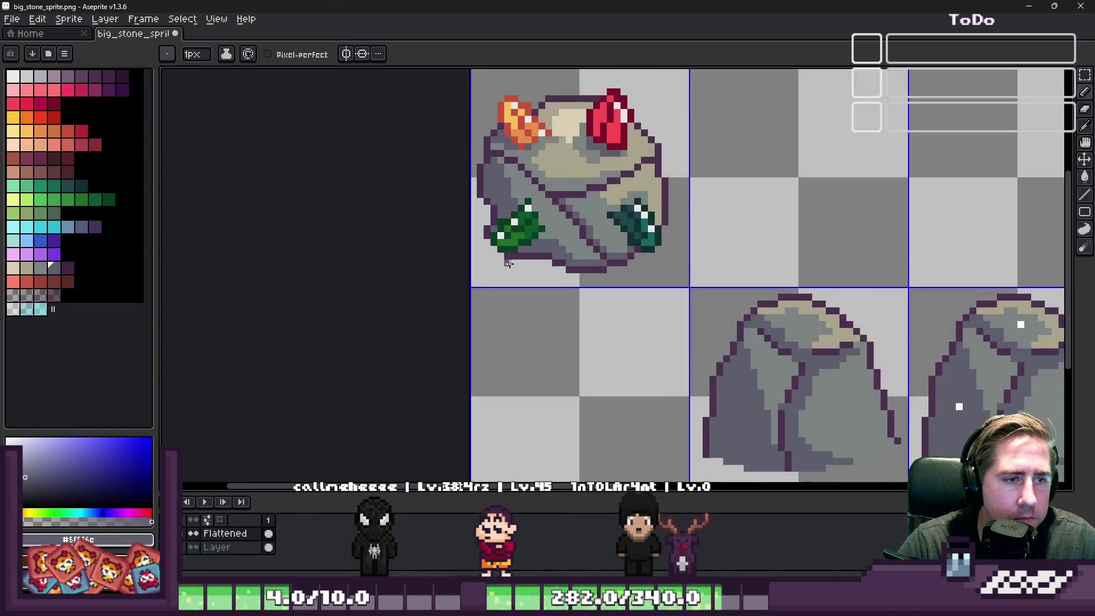
left_click(526, 178)
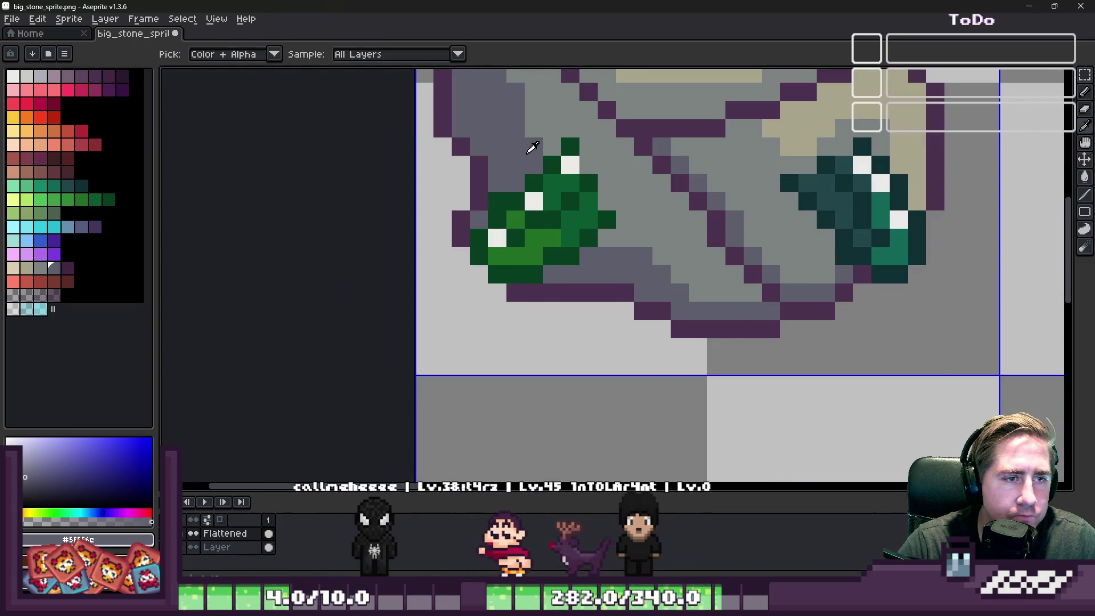
left_click(589, 146)
left_click(607, 182)
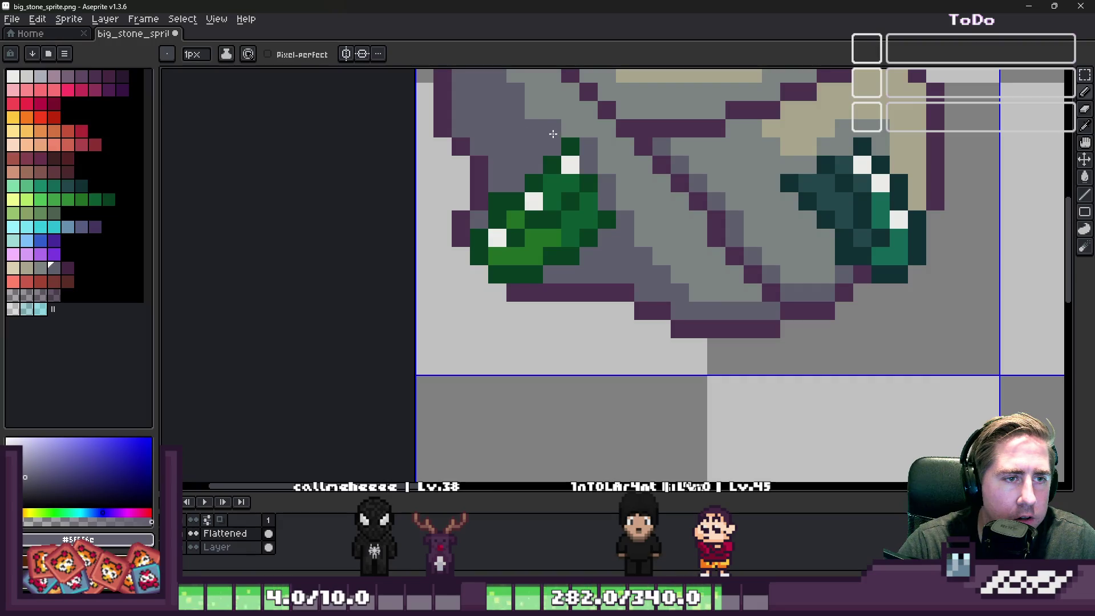
scroll(491, 148, "down", 4)
scroll(590, 212, "up", 6)
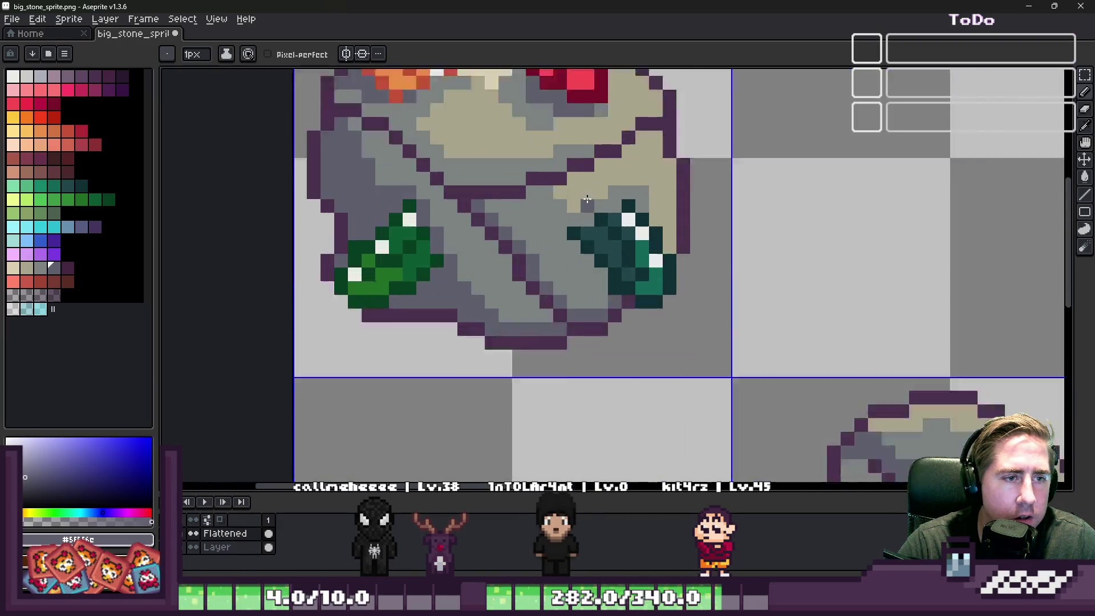
Sample the teal crystal colour and paint a pixel beside the teal crystal.
key("i")
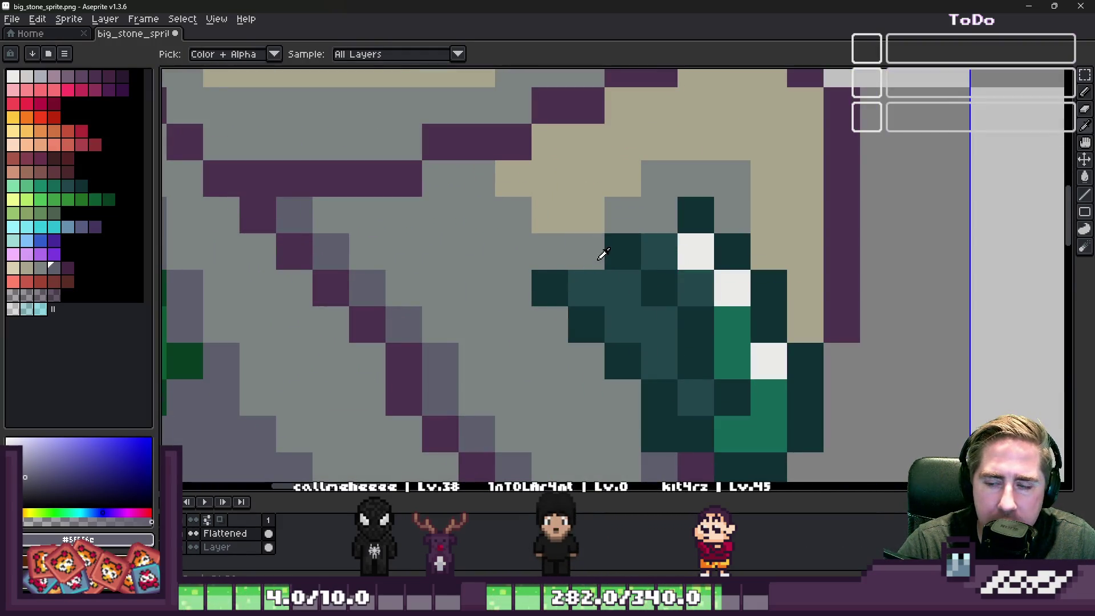
left_click(603, 254)
key("b")
left_click(550, 178)
scroll(527, 224, "down", 2)
Repaint stray teal pixels in stone grey, then eyedrop the dark teal crystal shade.
key("i")
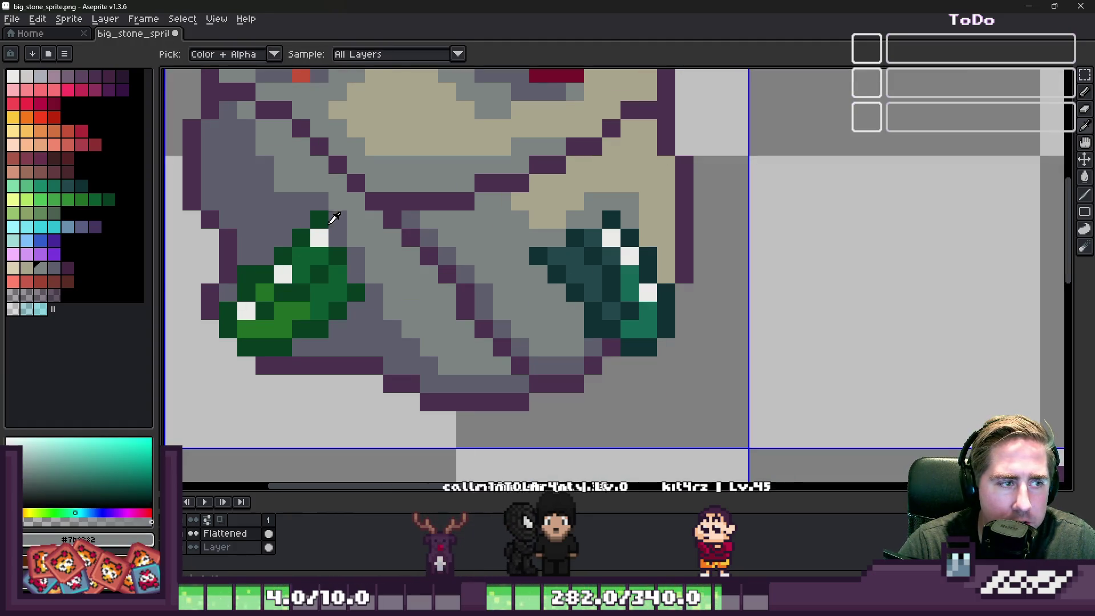
left_click(330, 224)
key("b")
left_click(527, 246)
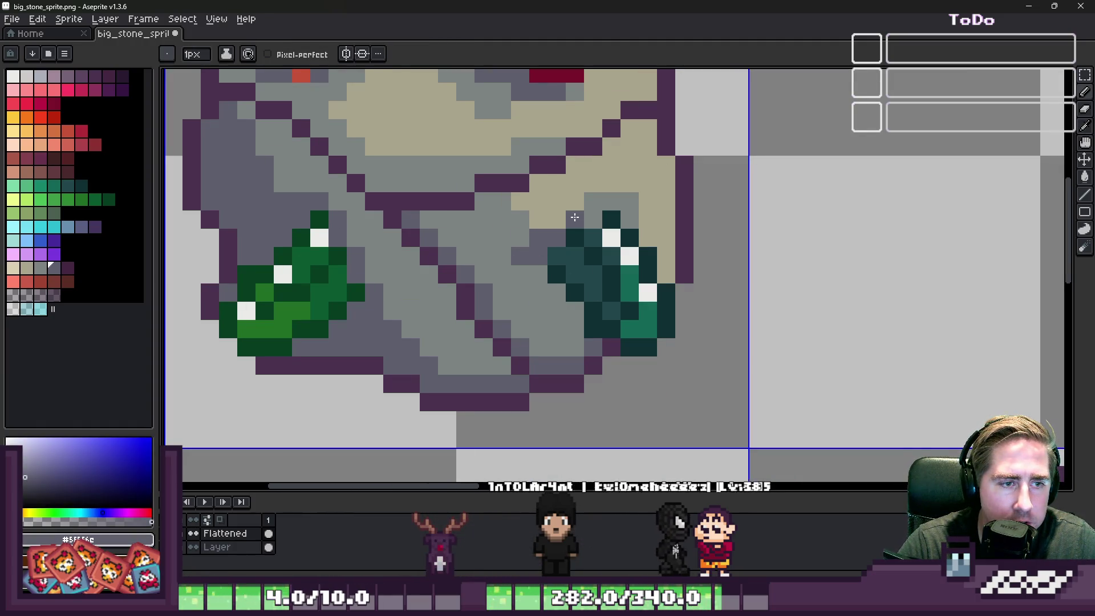
left_click(616, 210)
key("i")
left_click(621, 231)
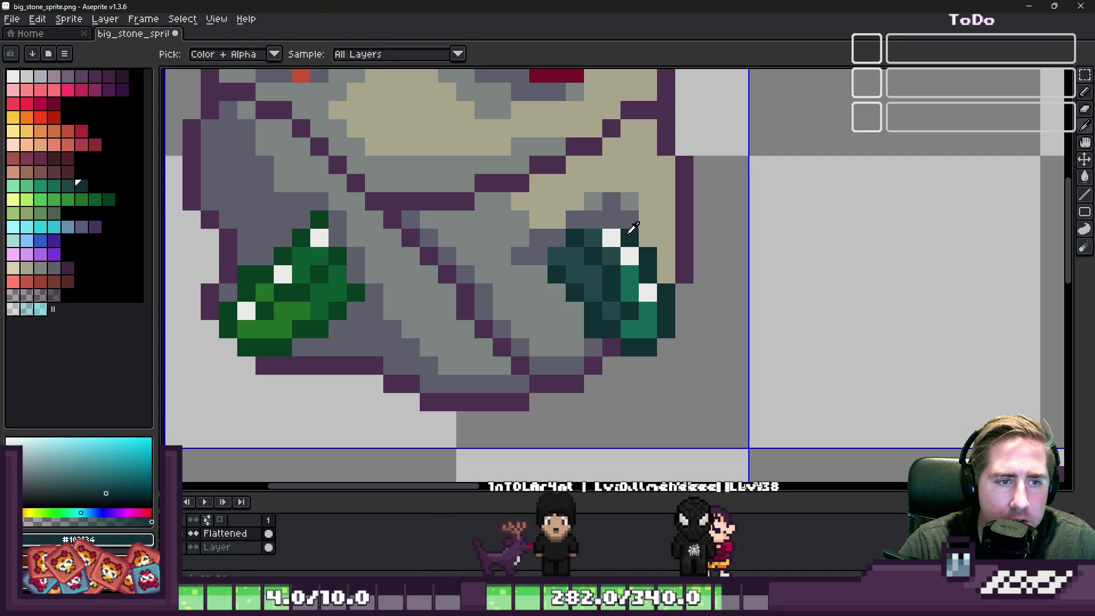
key("b")
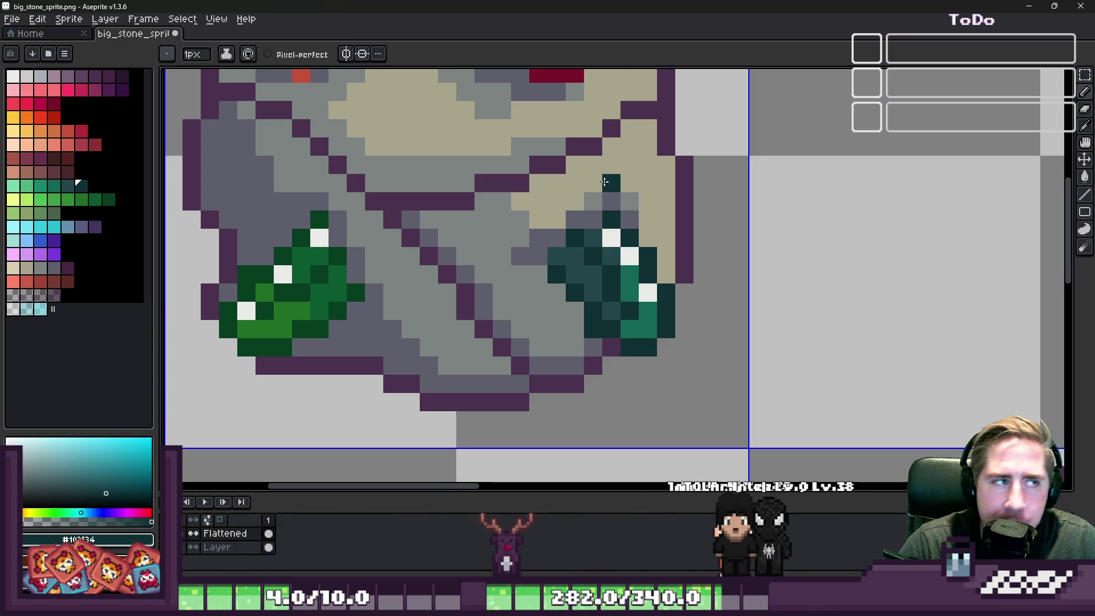
scroll(564, 240, "down", 3)
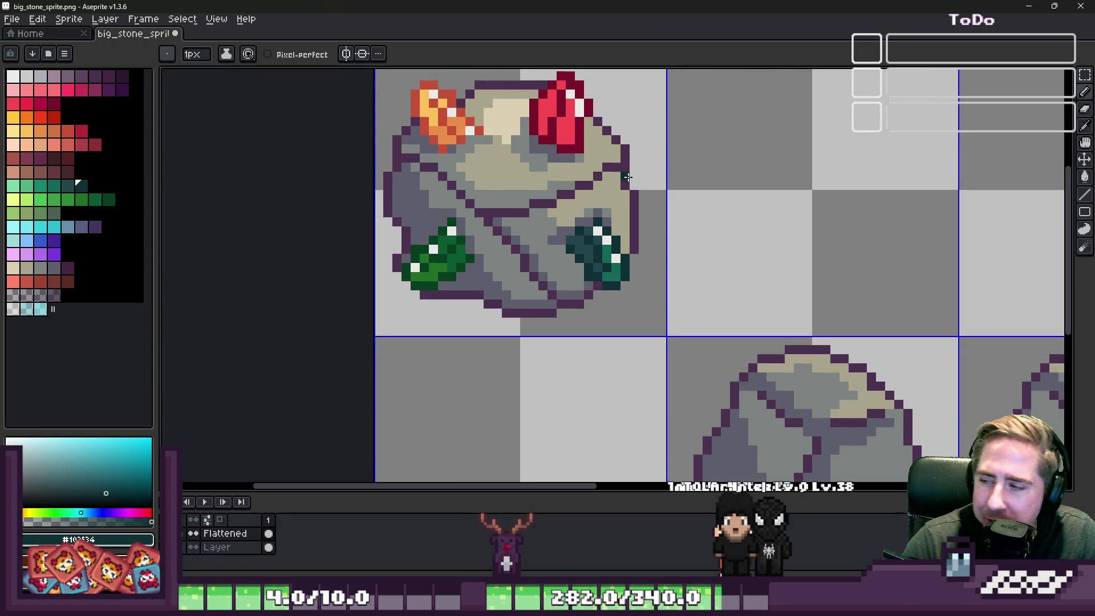
scroll(468, 274, "down", 1)
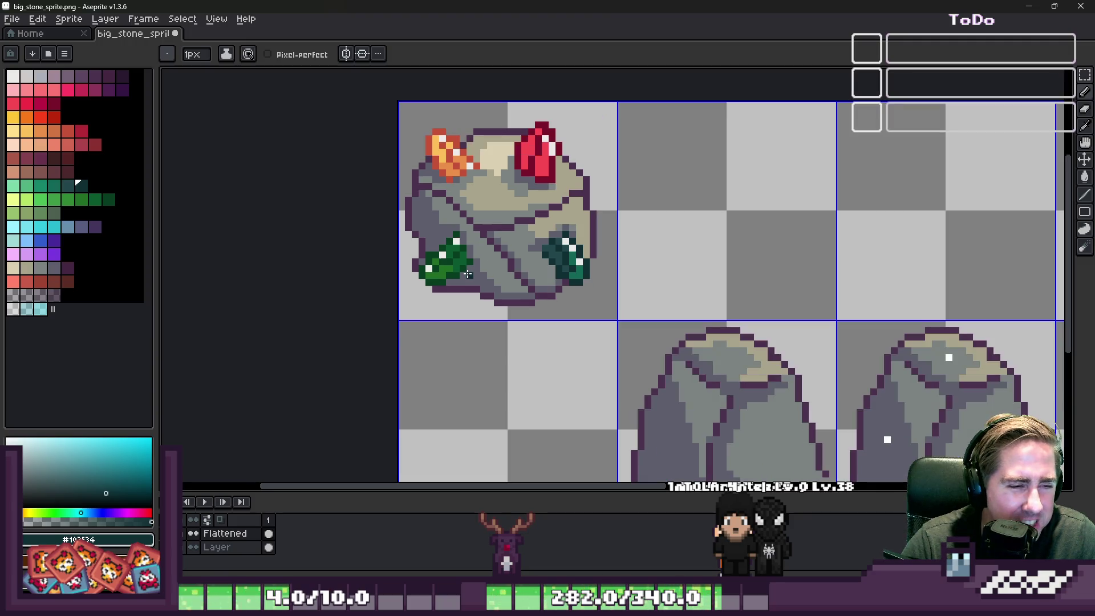
scroll(460, 269, "up", 1)
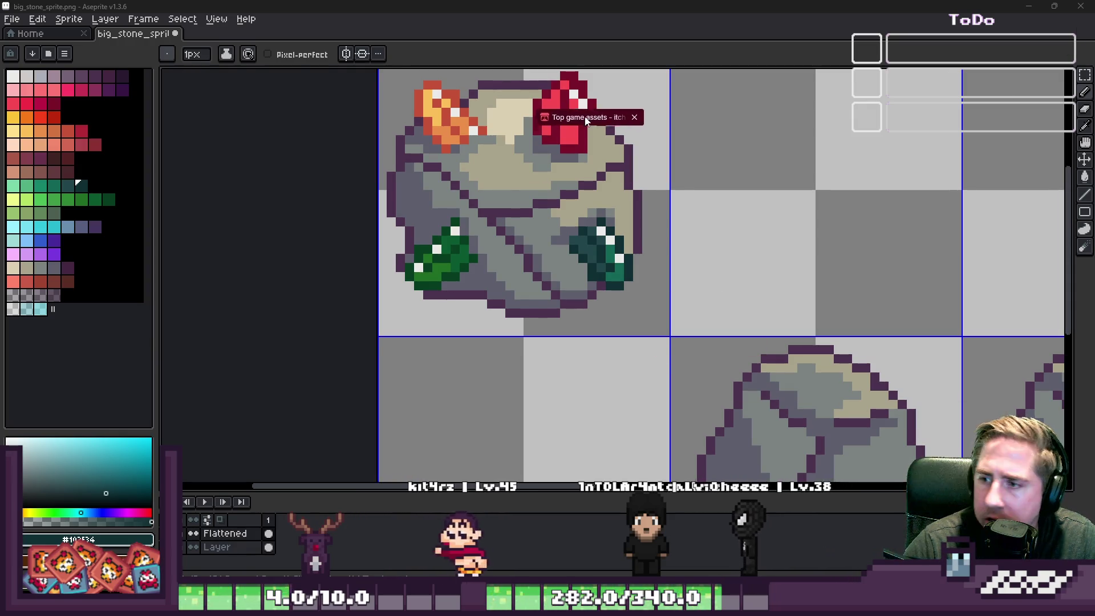
key("alt+Tab")
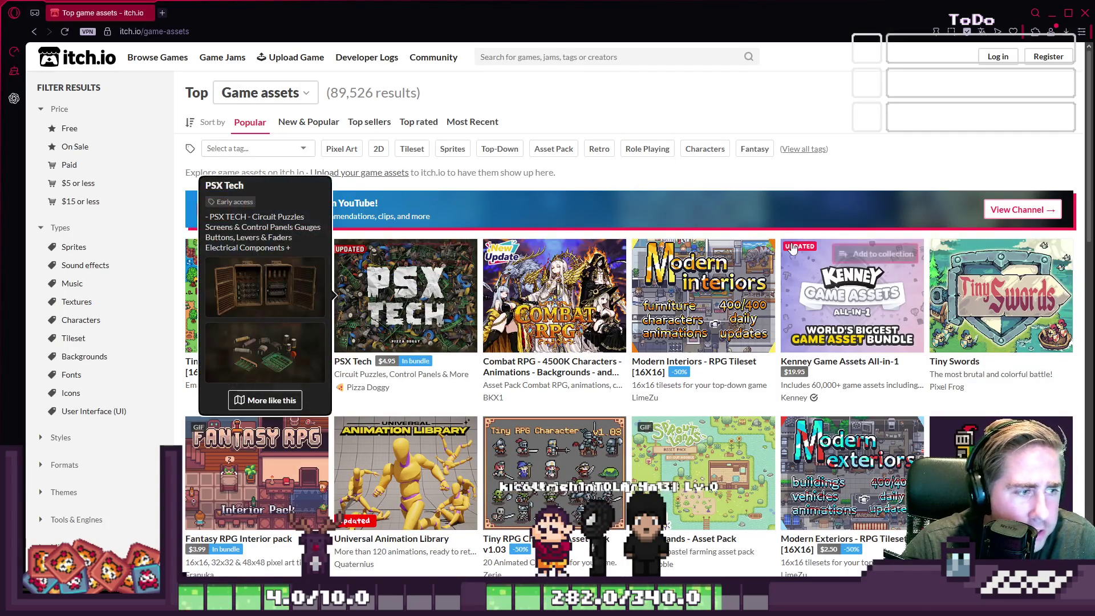
Scroll down the itch.io game assets listing, then return to the Aseprite boulder sheet.
scroll(596, 237, "down", 1)
scroll(596, 237, "down", 6)
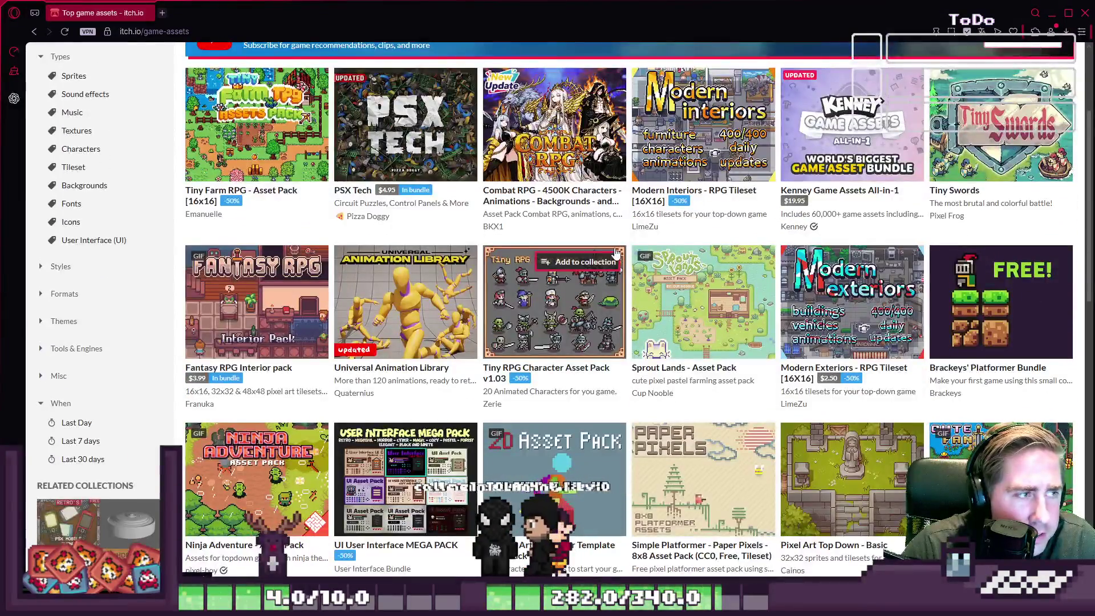
scroll(576, 259, "down", 4)
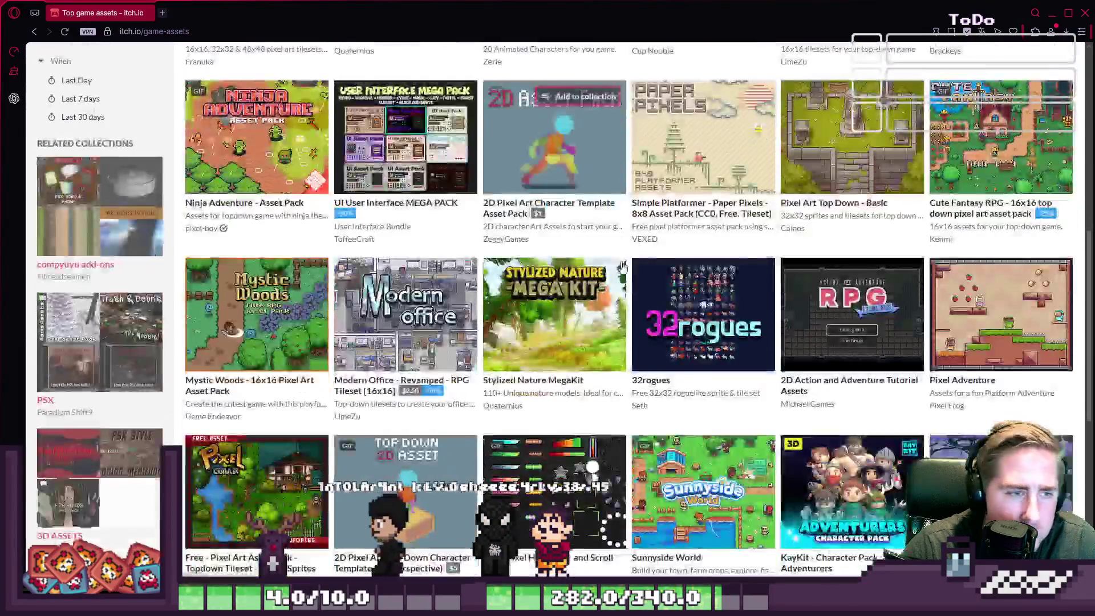
scroll(529, 267, "down", 2)
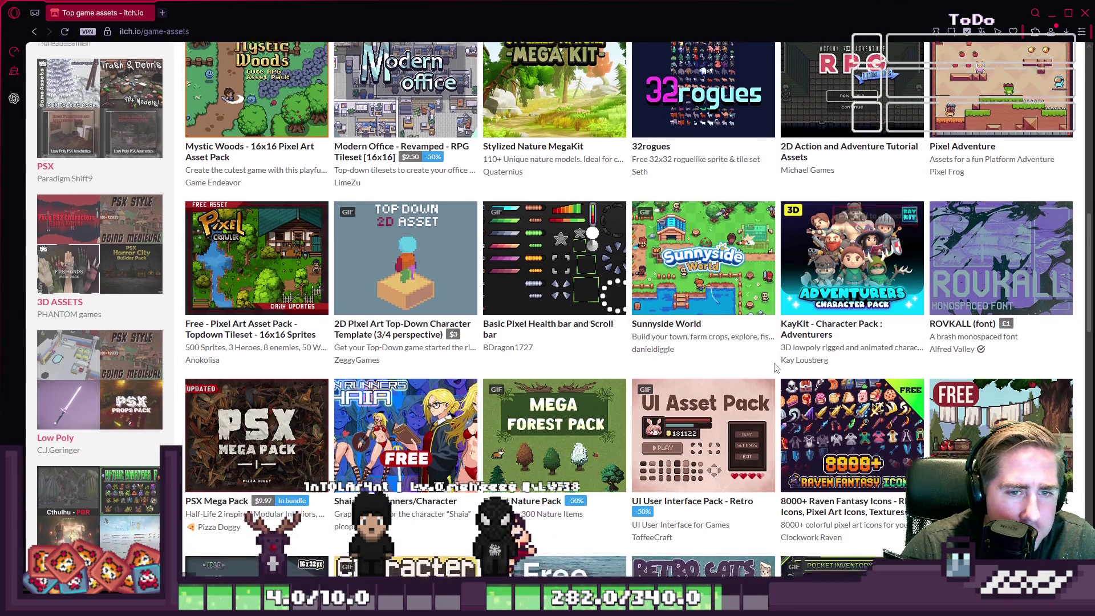
scroll(816, 369, "down", 5)
scroll(778, 368, "down", 6)
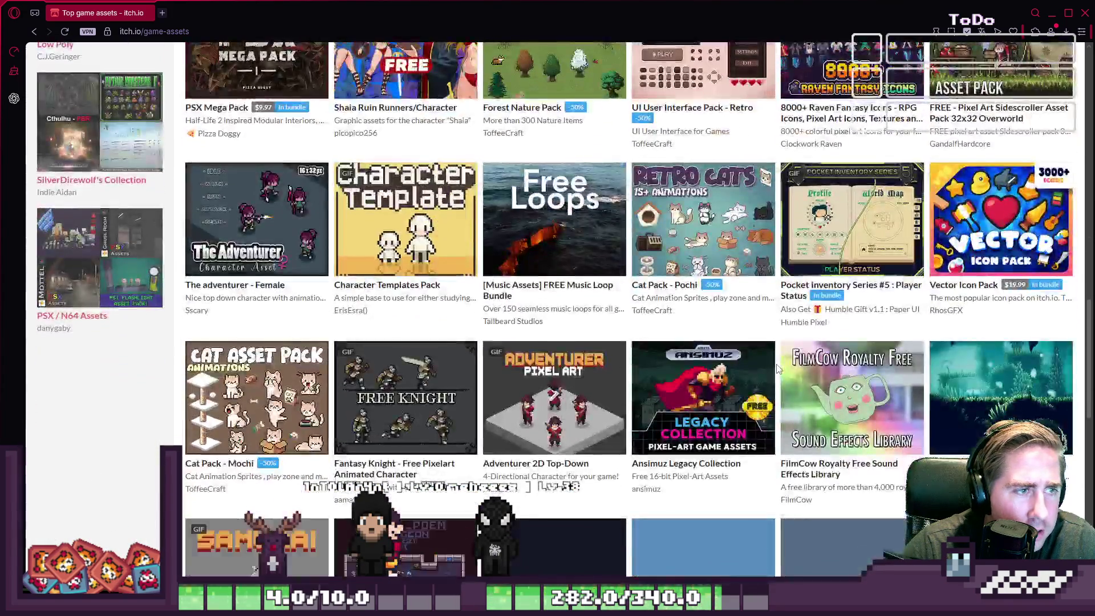
key("alt+Tab")
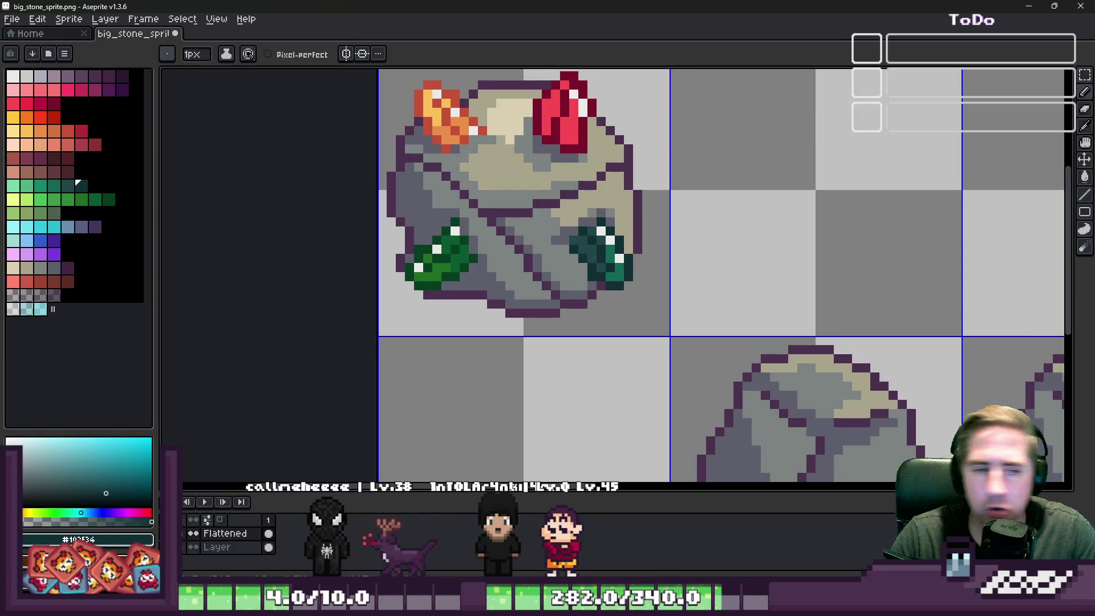
Select and erase the four plain boulder frames in the bottom row.
scroll(562, 310, "down", 2)
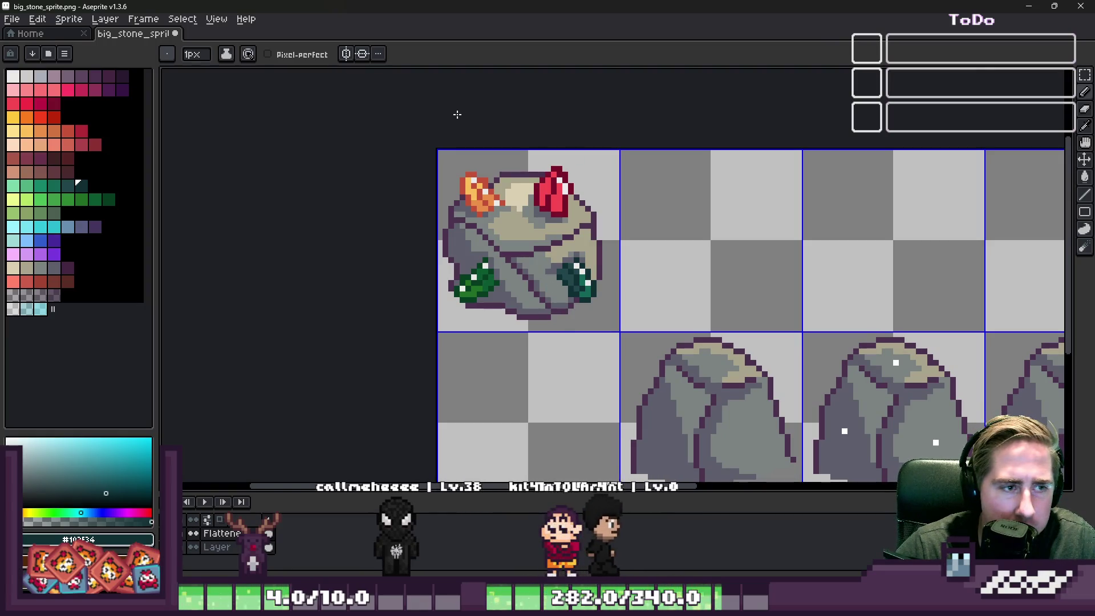
key("m")
left_click_drag(611, 329, 620, 331)
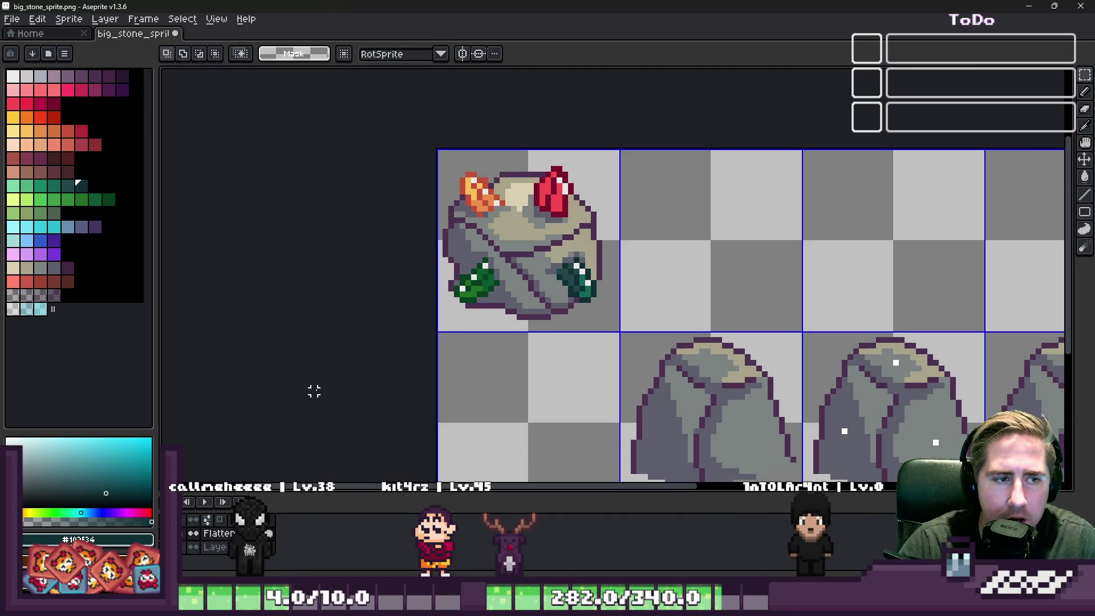
scroll(515, 255, "down", 3)
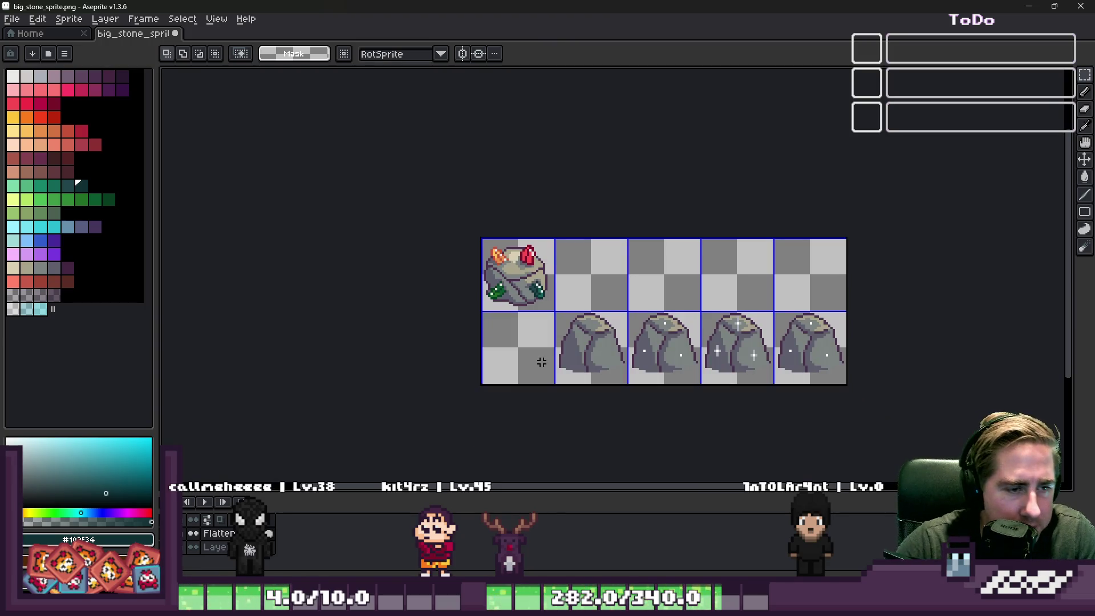
scroll(550, 274, "up", 1)
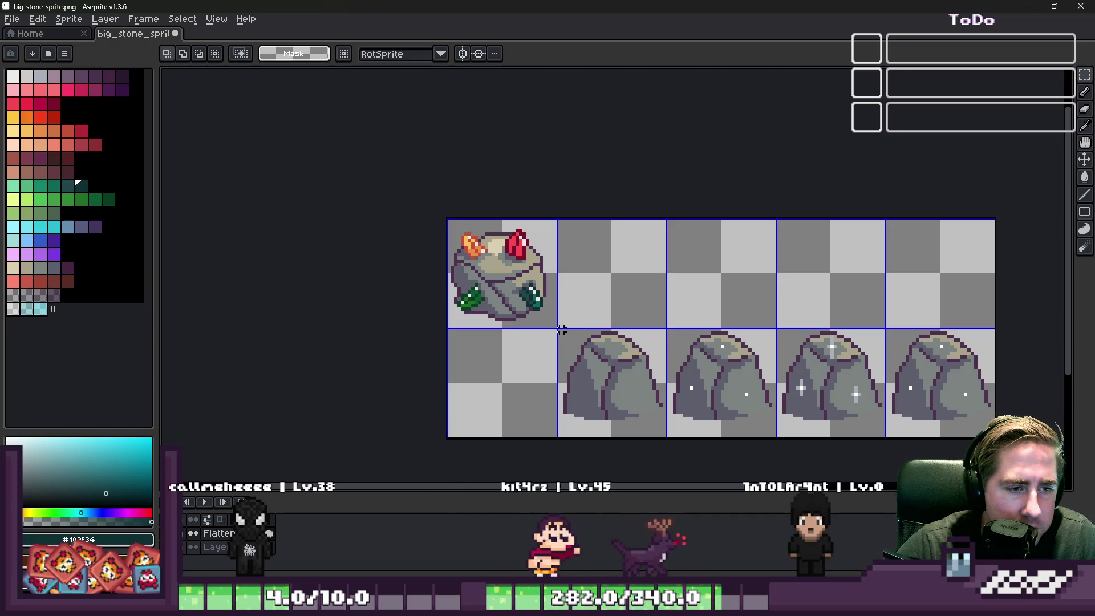
left_click_drag(561, 329, 995, 438)
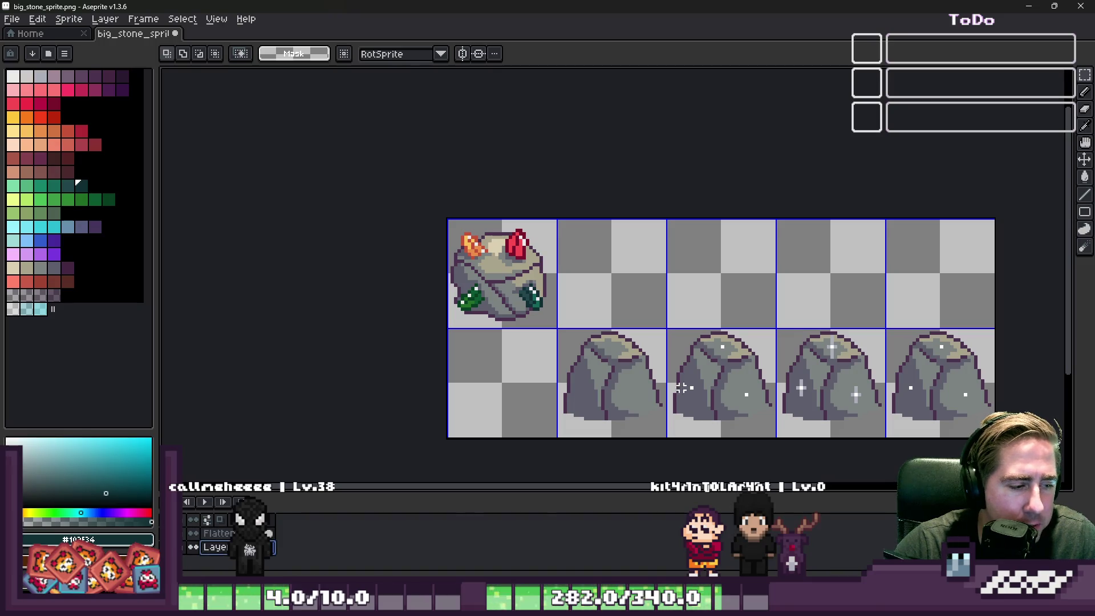
left_click_drag(559, 330, 1062, 419)
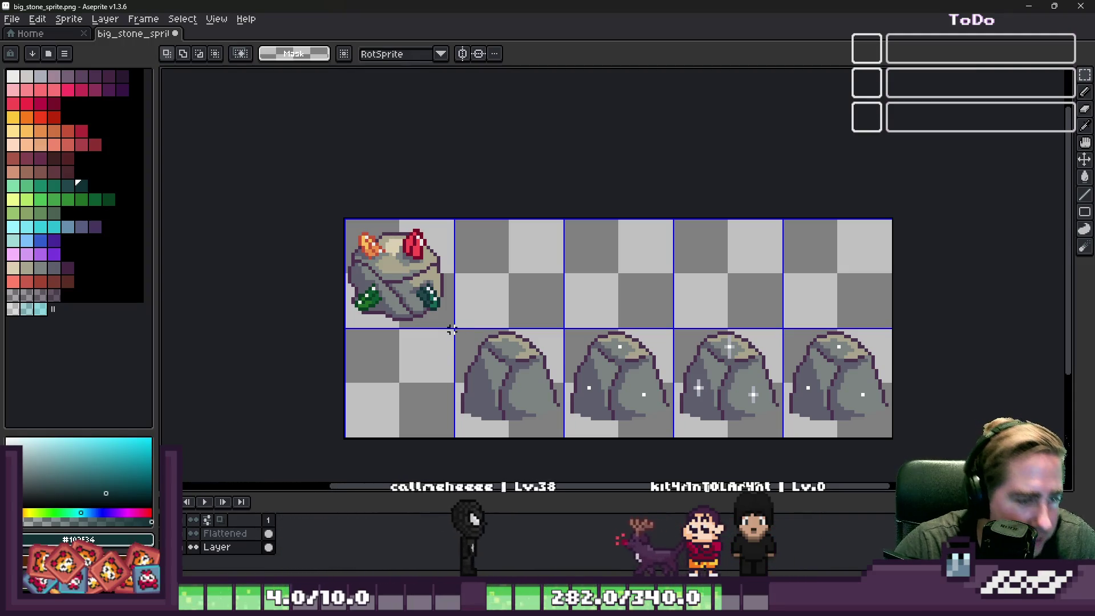
left_click_drag(452, 330, 893, 437)
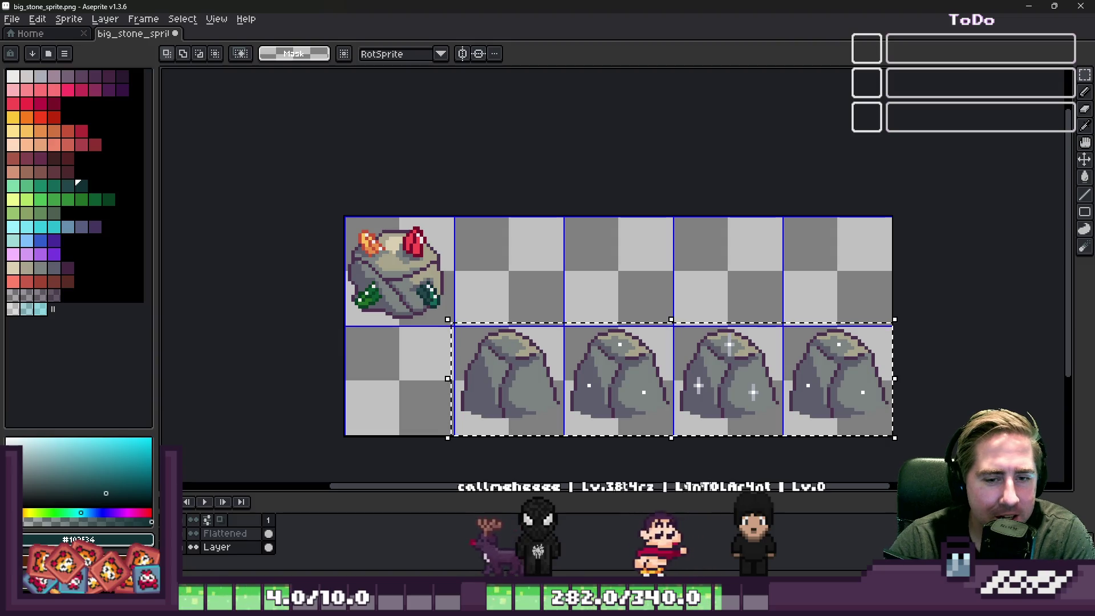
key("Delete")
Pick dark grey #5F5F6C and switch to the 1px pencil.
scroll(621, 344, "up", 2)
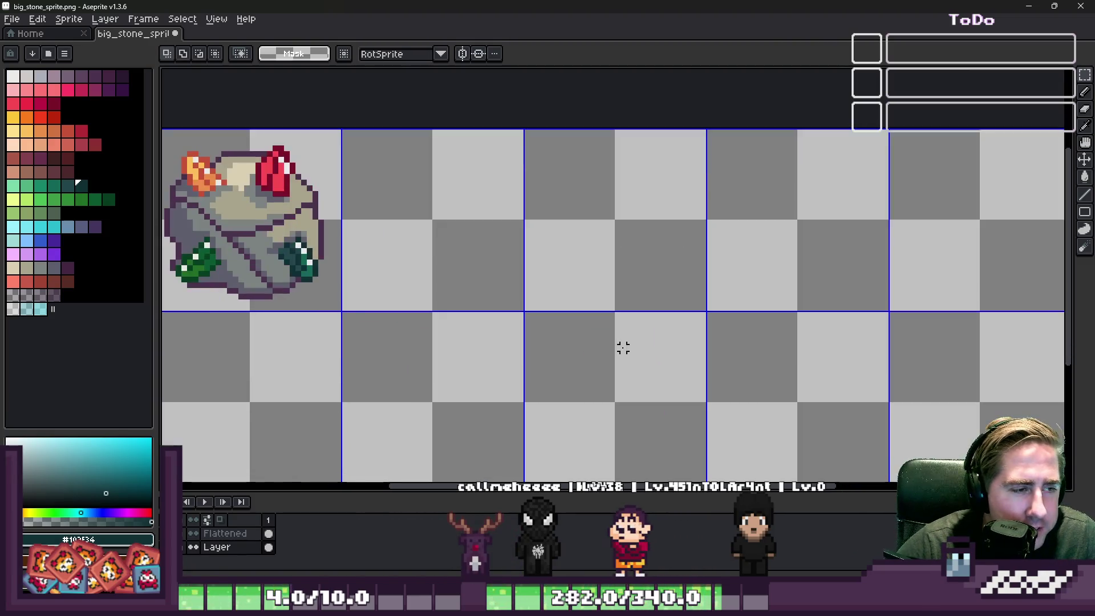
scroll(829, 379, "down", 1)
scroll(245, 231, "up", 5)
scroll(245, 230, "up", 2)
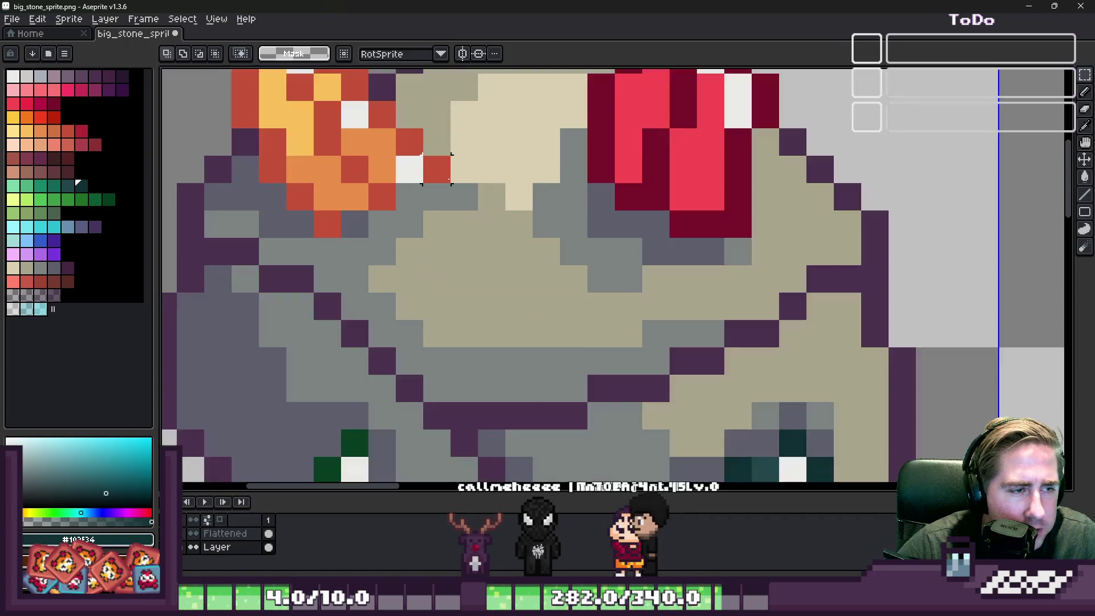
left_click(362, 215, "alt")
key("b")
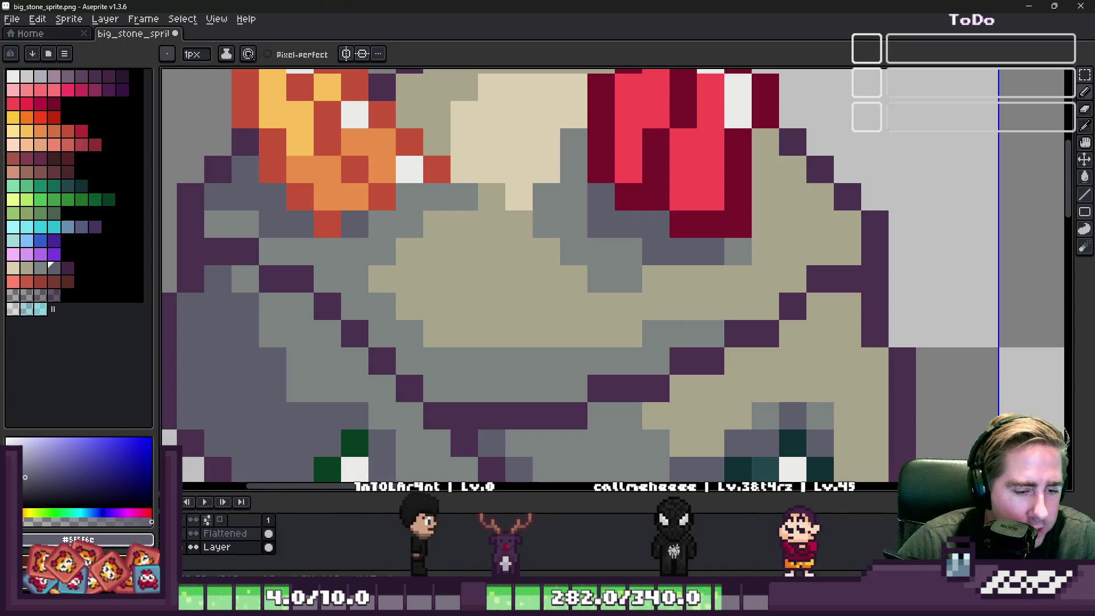
Bring the Godot World scene forward and enlarge the map view by lowering the panel splitter.
mouse_move(742, 608)
left_click(645, 557)
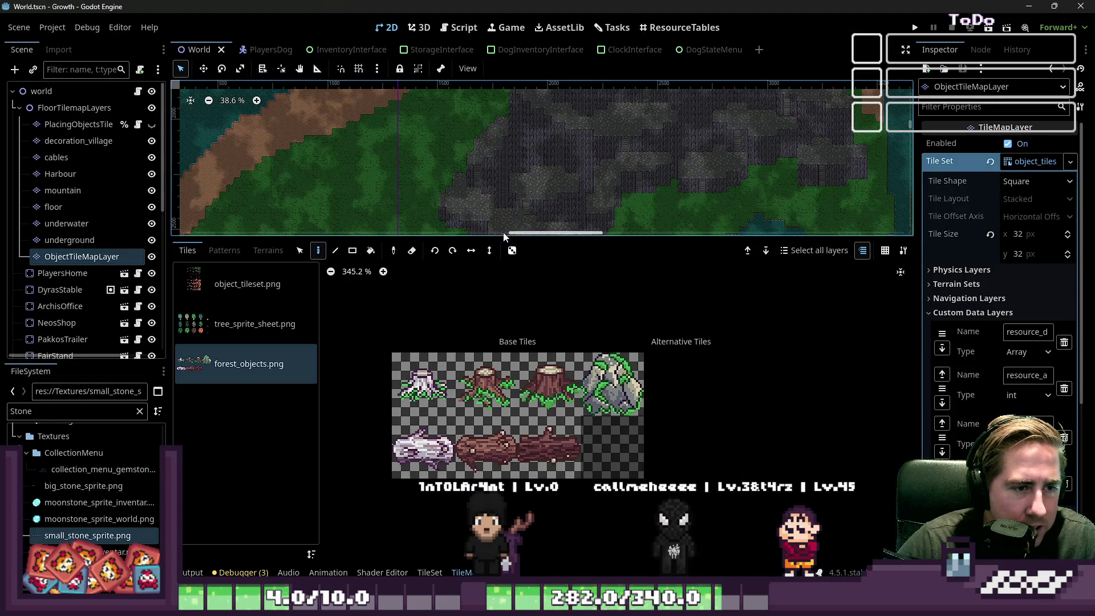
left_click_drag(503, 234, 503, 446)
Zoom and pan around the island village and surrounding water on the map.
scroll(631, 359, "up", 1)
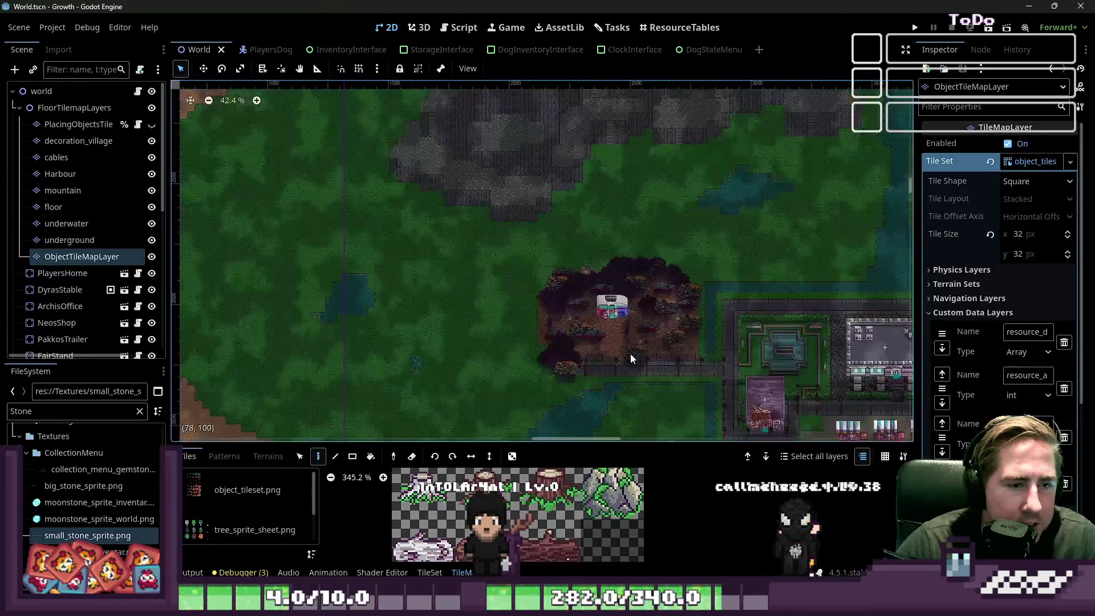
scroll(546, 223, "up", 4)
scroll(565, 259, "up", 10)
scroll(655, 232, "down", 6)
scroll(650, 303, "up", 2)
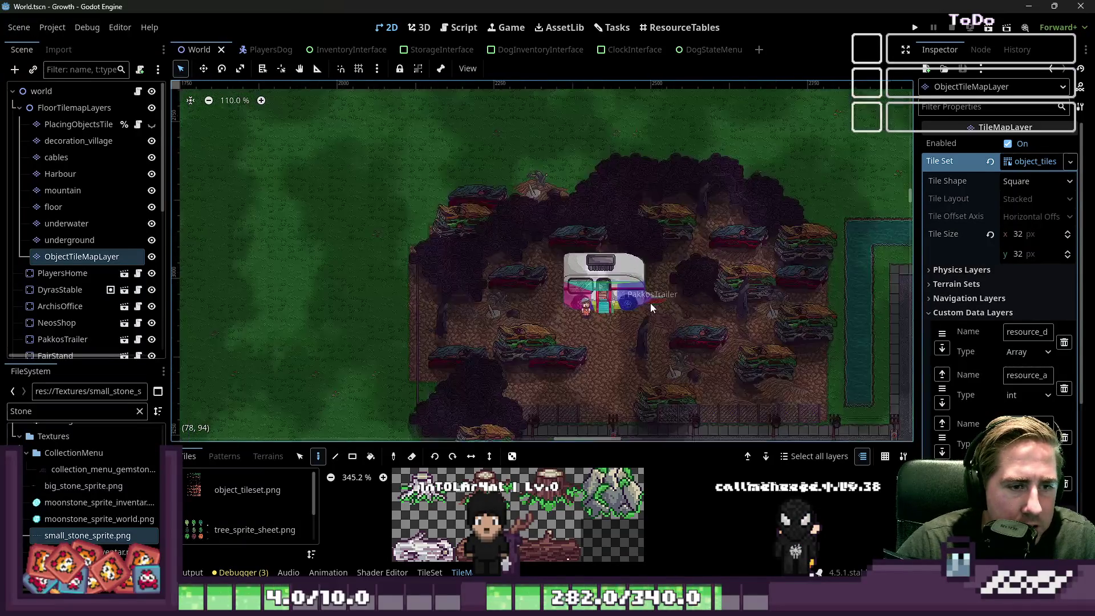
scroll(650, 303, "up", 2)
scroll(498, 323, "up", 1)
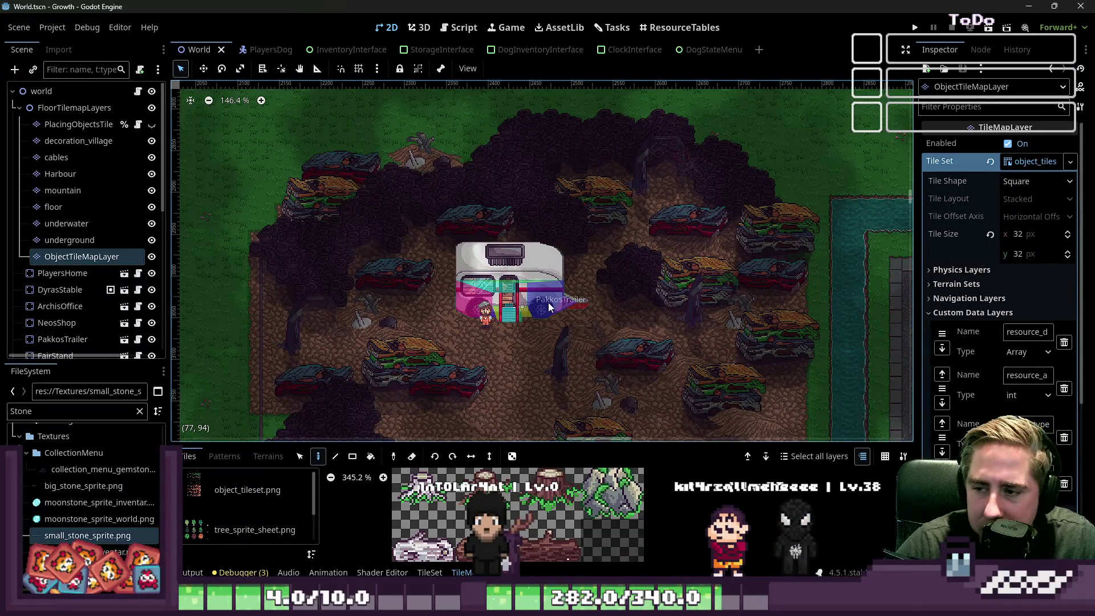
scroll(550, 306, "down", 6)
scroll(765, 263, "down", 6)
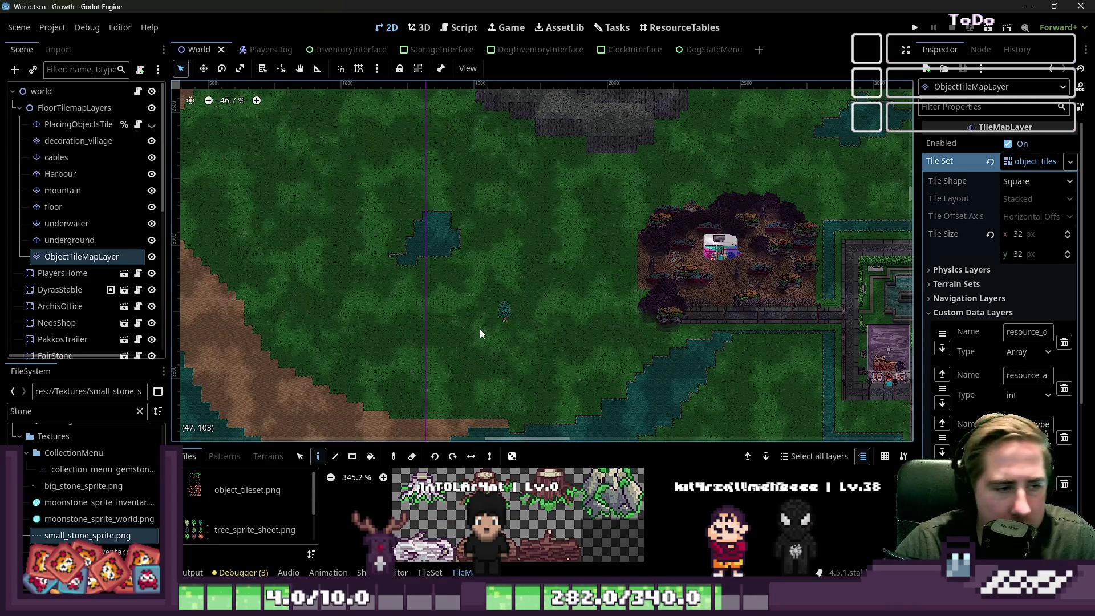
scroll(480, 328, "up", 1)
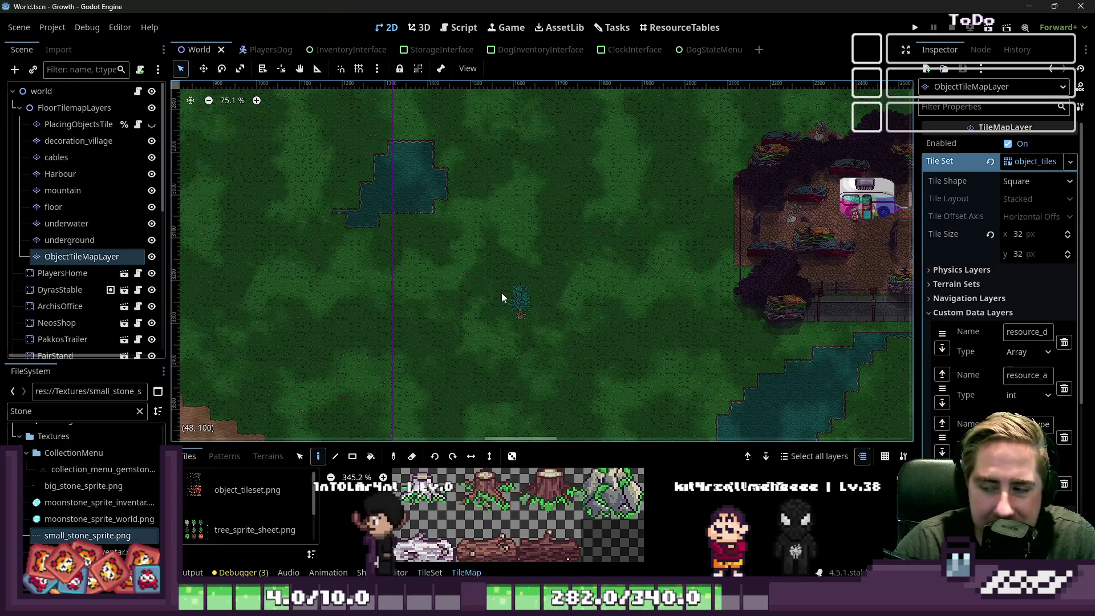
scroll(509, 289, "down", 1)
scroll(442, 277, "up", 2)
scroll(515, 269, "up", 3)
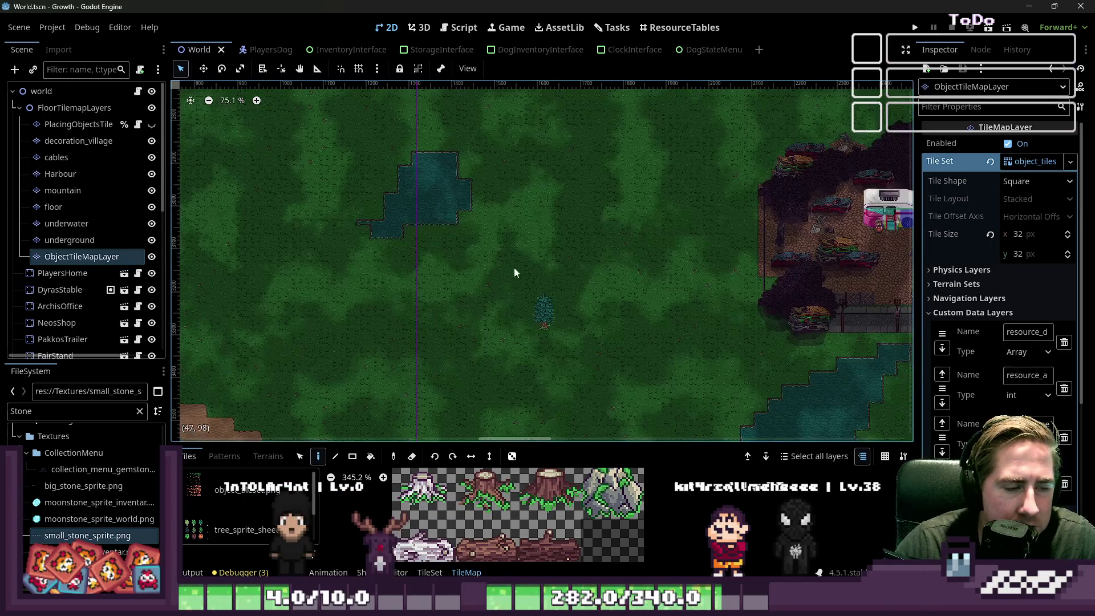
scroll(536, 288, "down", 5)
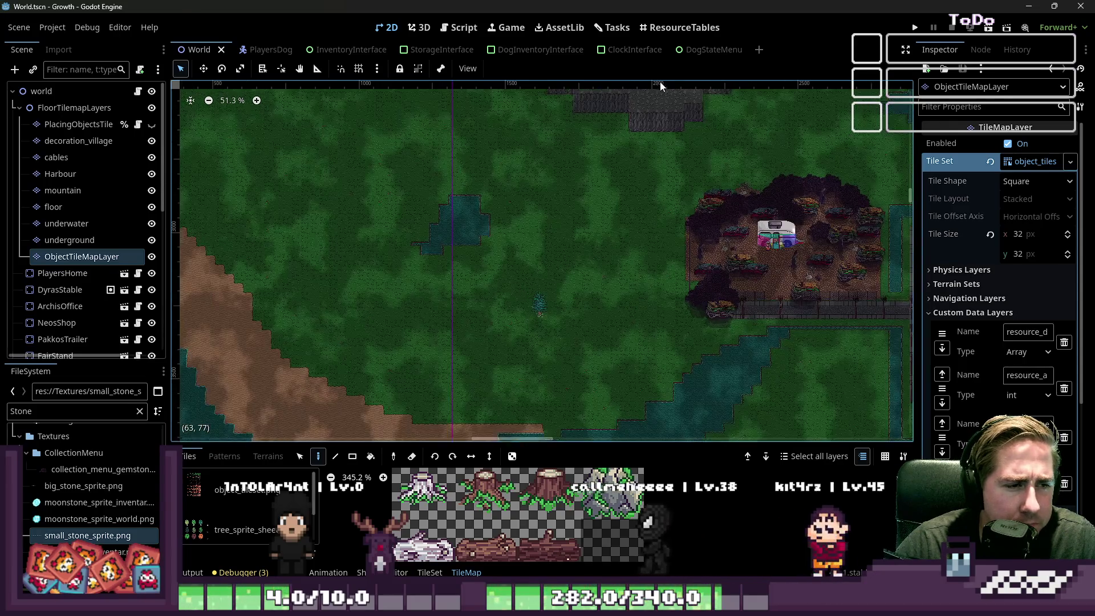
scroll(644, 379, "up", 8)
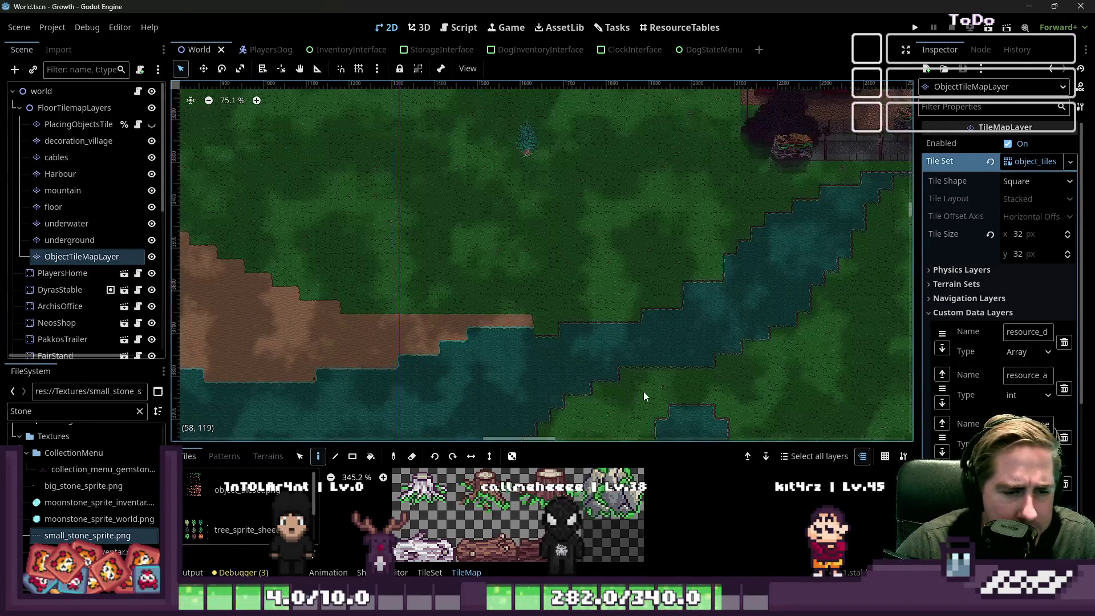
scroll(596, 252, "down", 2)
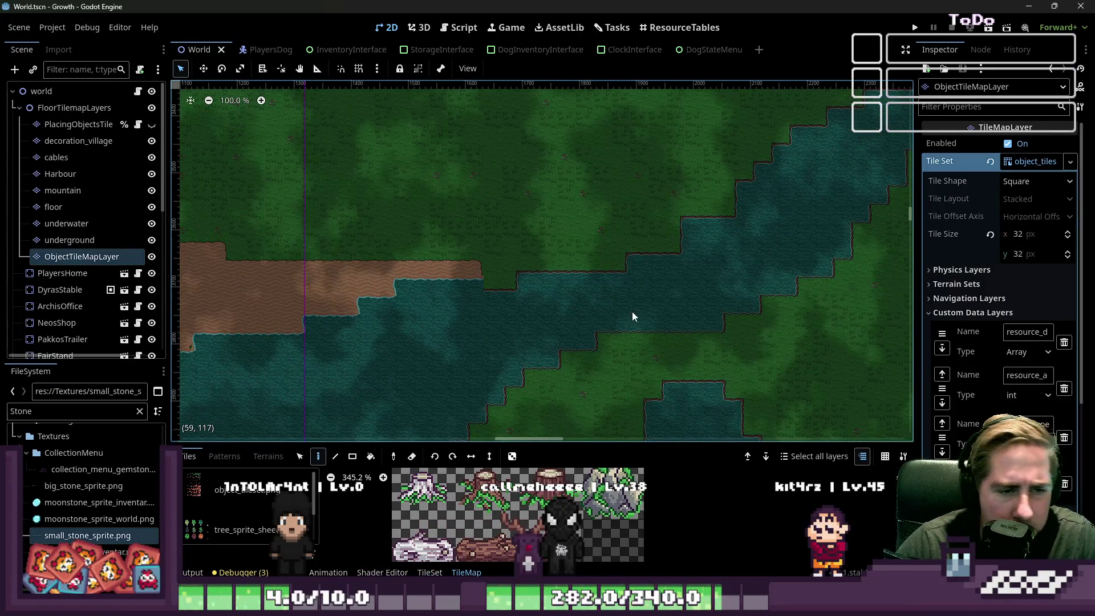
scroll(639, 342, "down", 6)
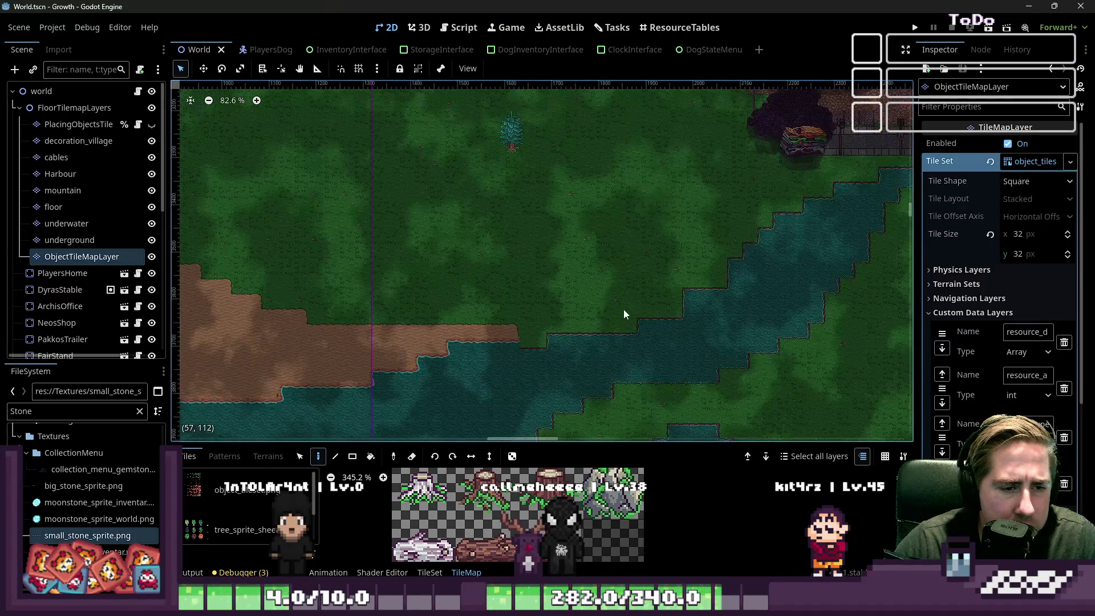
scroll(632, 341, "down", 2)
scroll(660, 305, "right", 2)
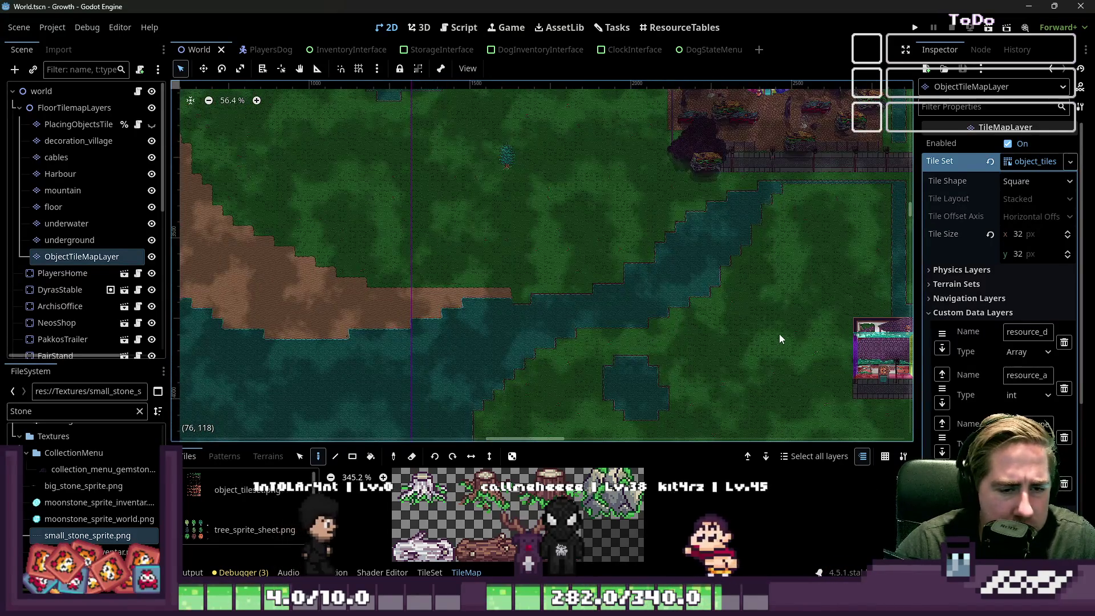
scroll(608, 322, "up", 7)
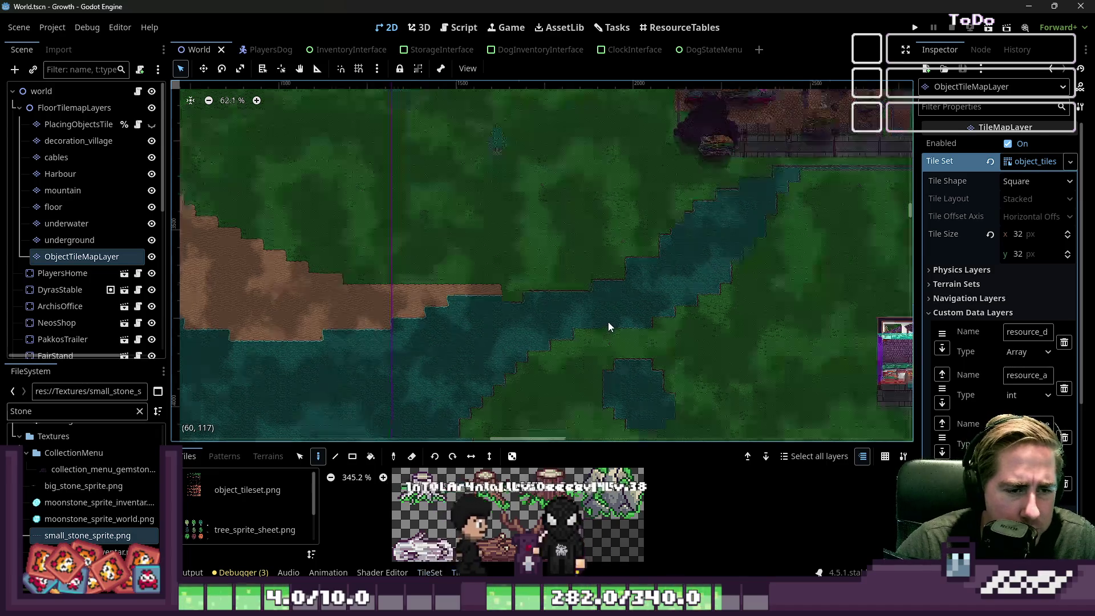
scroll(587, 334, "down", 9)
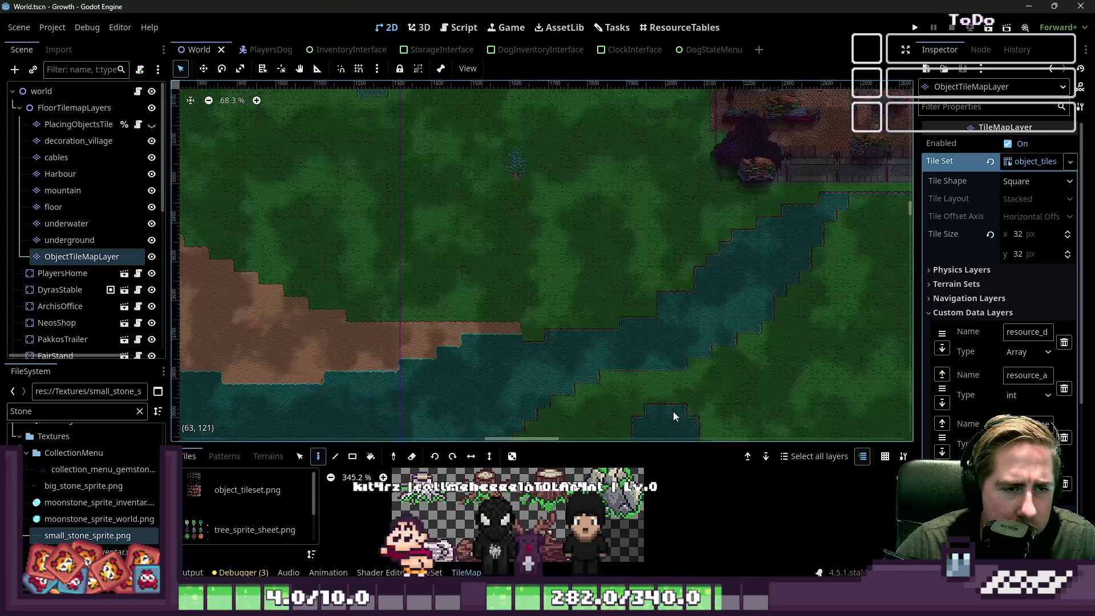
scroll(478, 224, "up", 5)
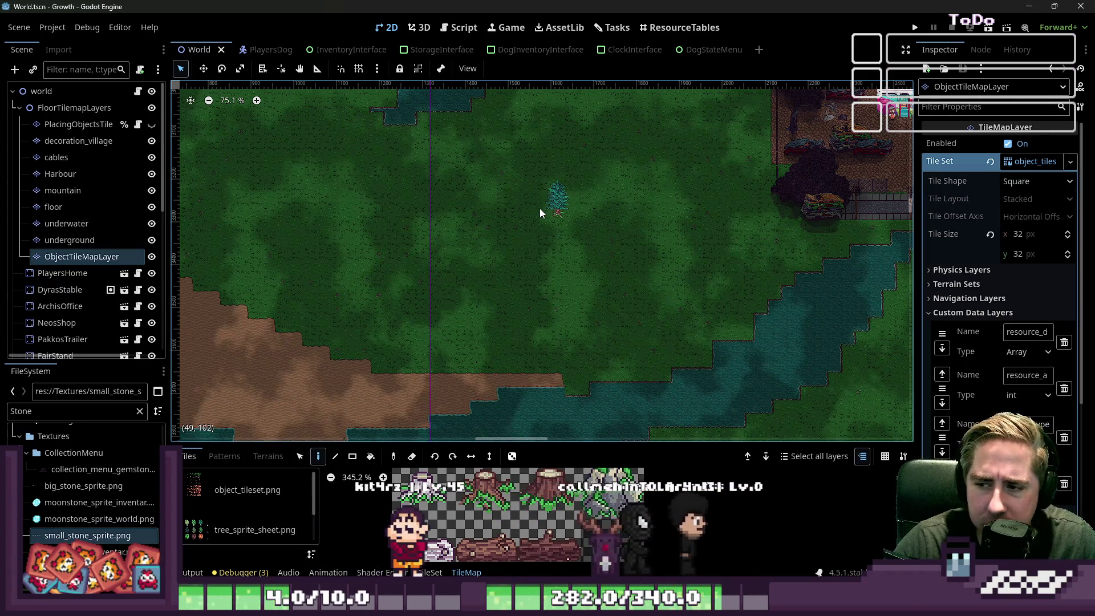
scroll(687, 306, "down", 2)
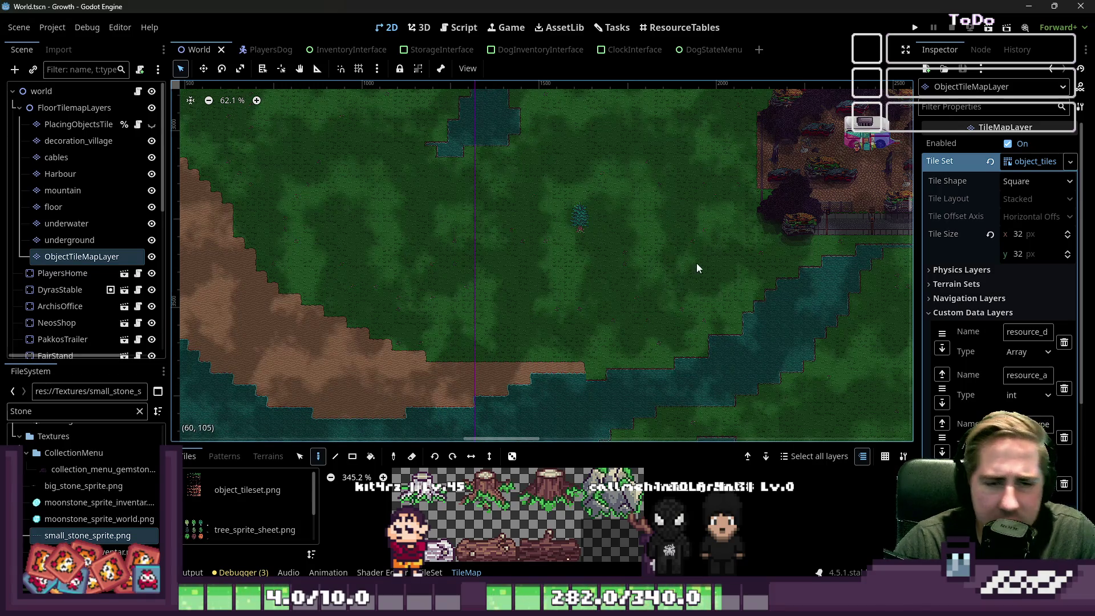
scroll(635, 274, "down", 10)
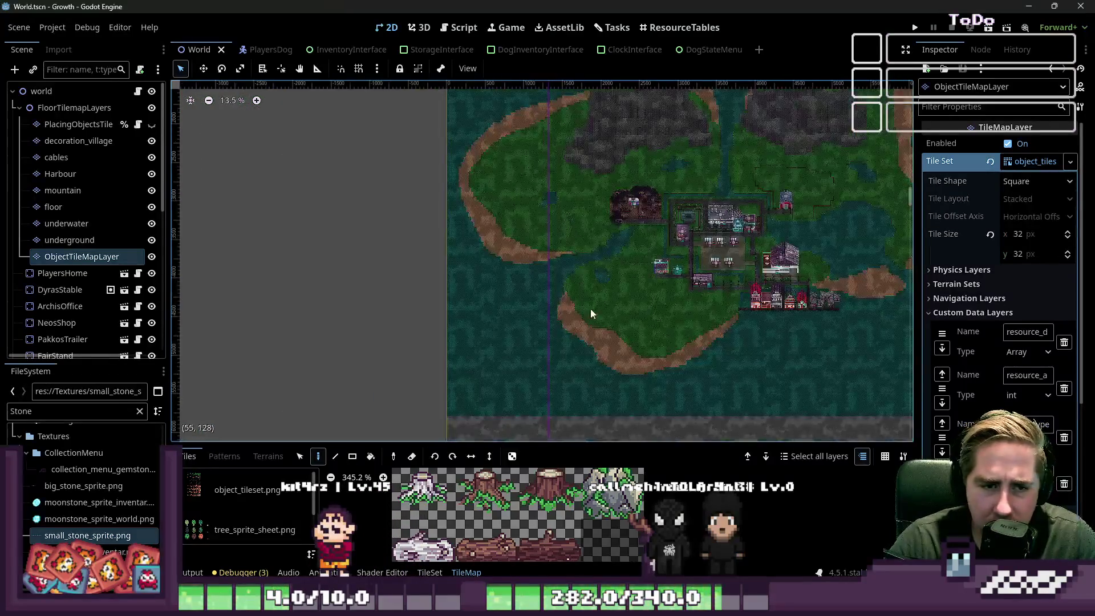
scroll(590, 314, "up", 14)
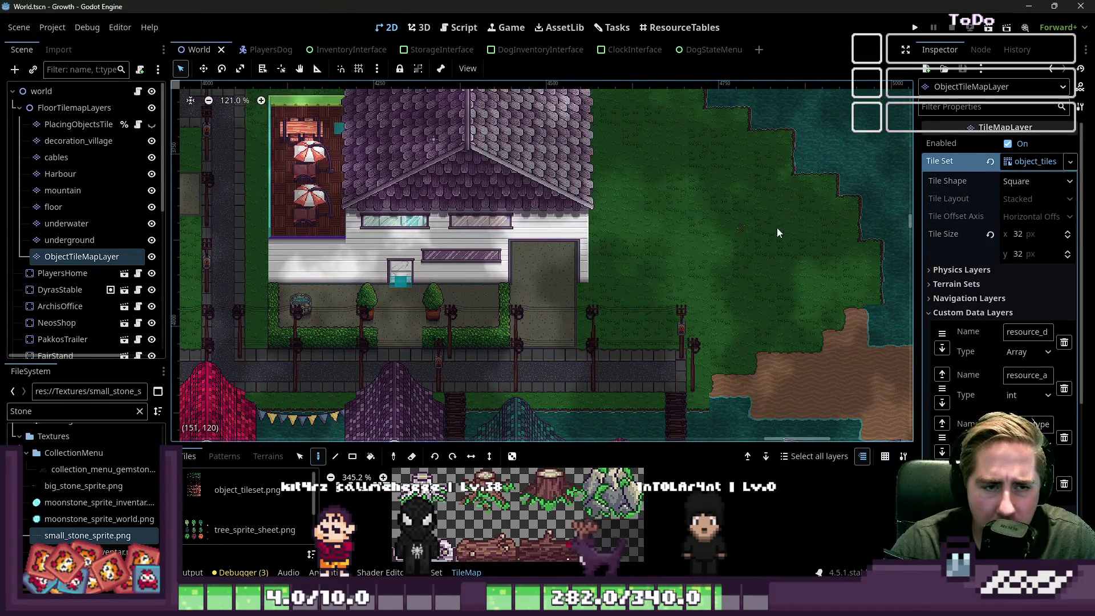
scroll(779, 232, "down", 6)
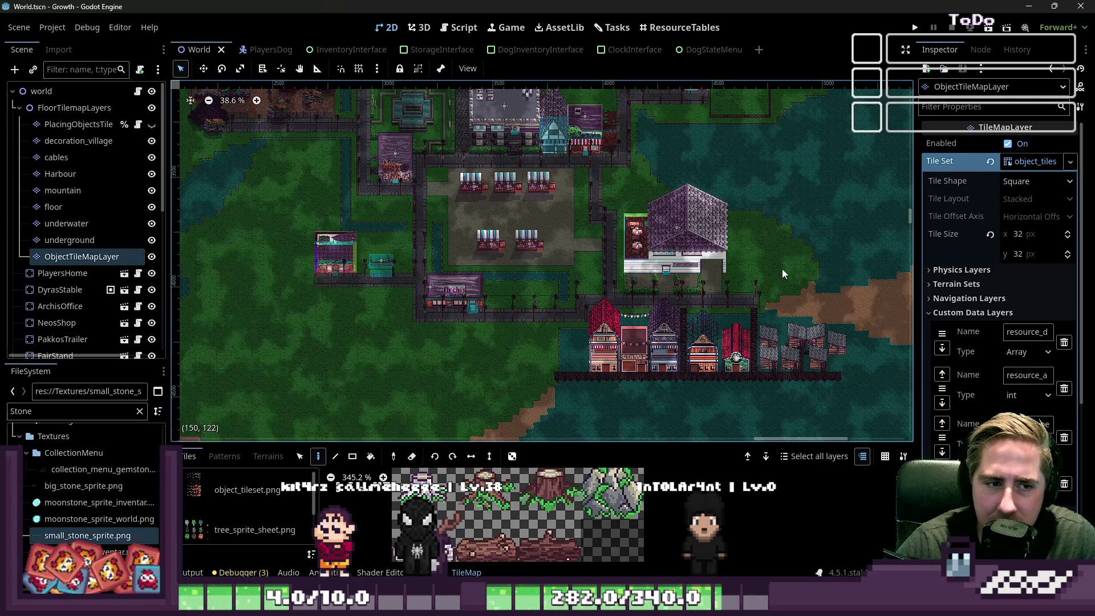
scroll(779, 294, "down", 1)
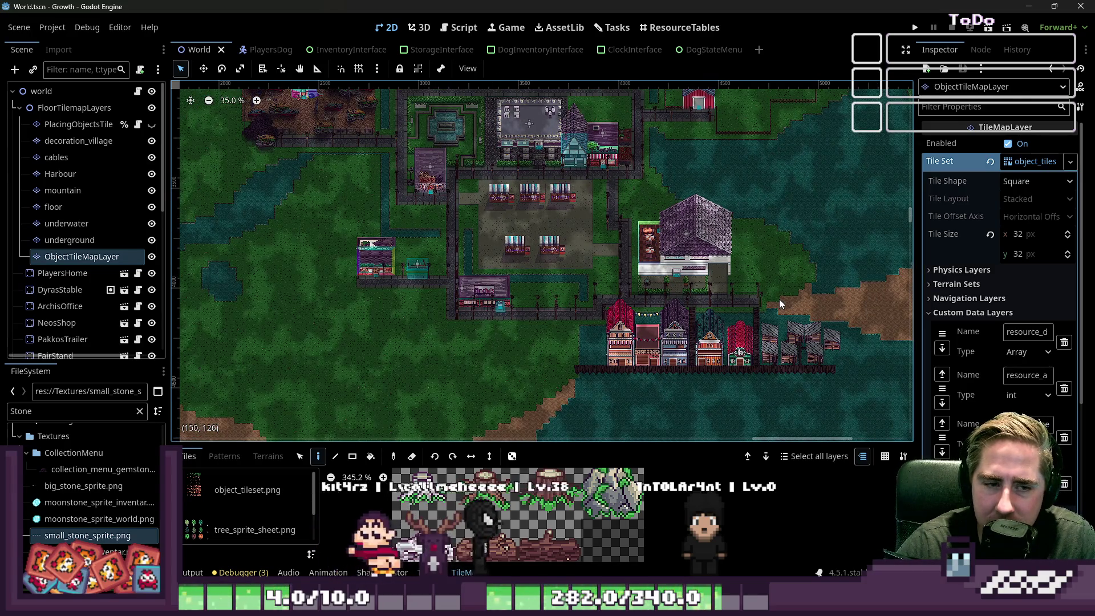
scroll(779, 299, "down", 4)
scroll(433, 288, "up", 5)
scroll(433, 288, "up", 14)
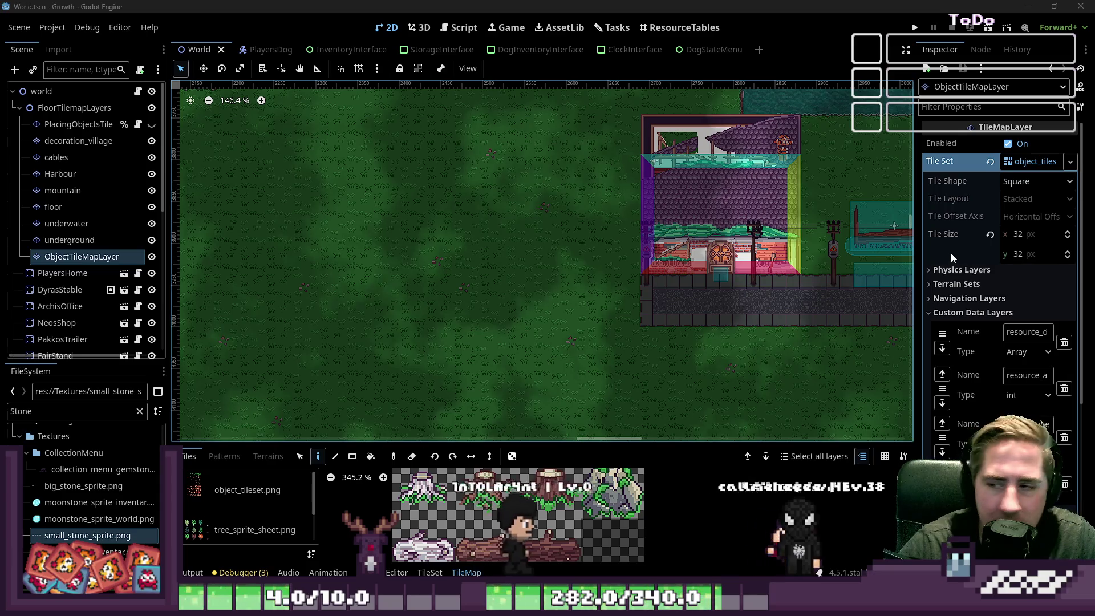
mouse_move(950, 252)
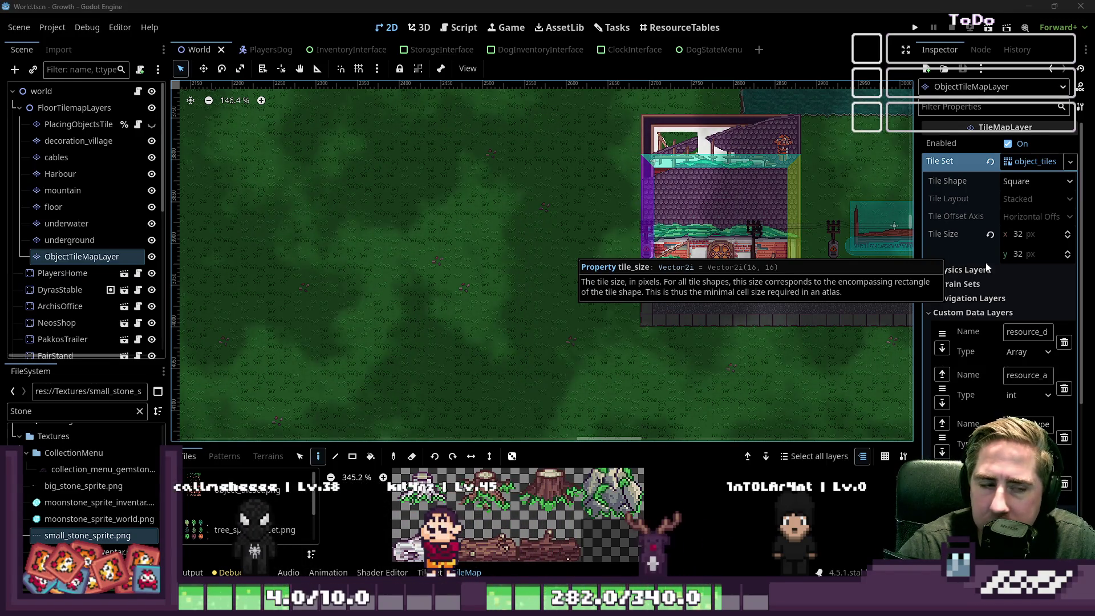
scroll(594, 279, "down", 3)
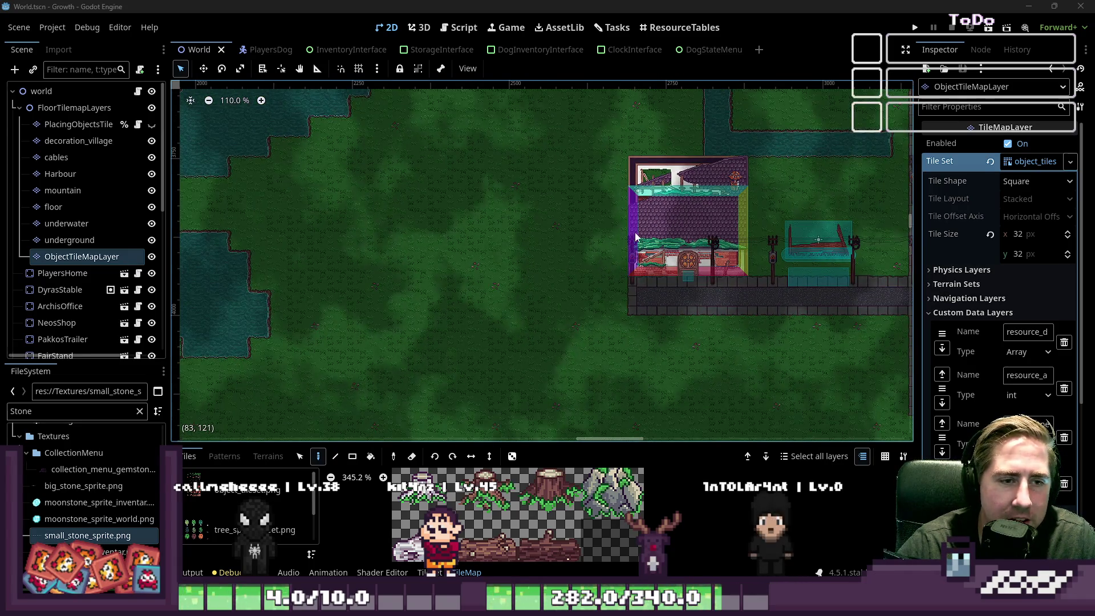
scroll(637, 238, "down", 8)
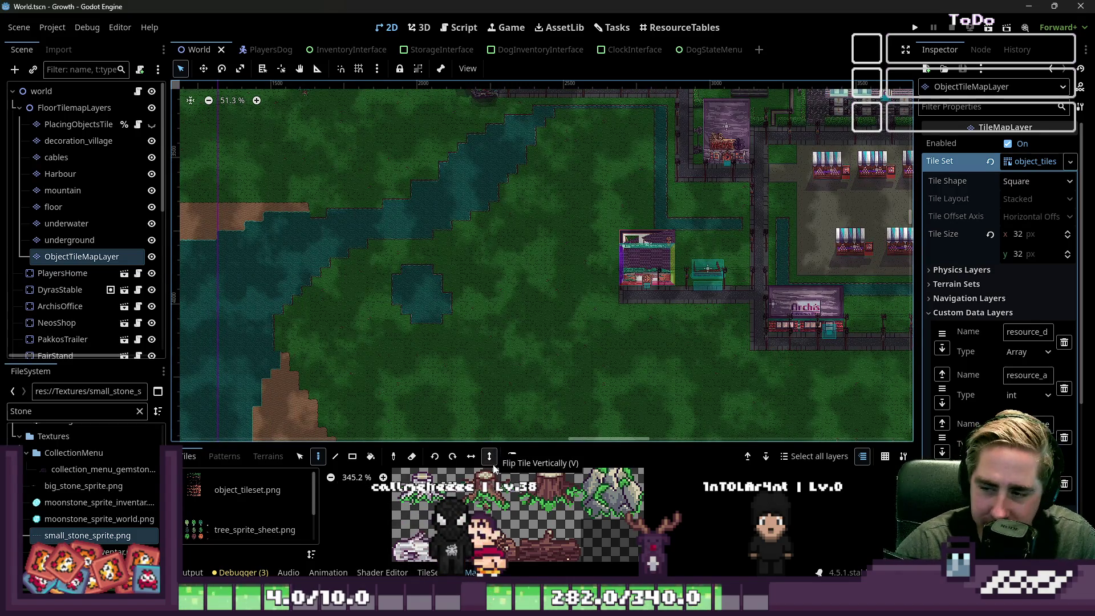
scroll(451, 313, "down", 3)
scroll(453, 317, "down", 2)
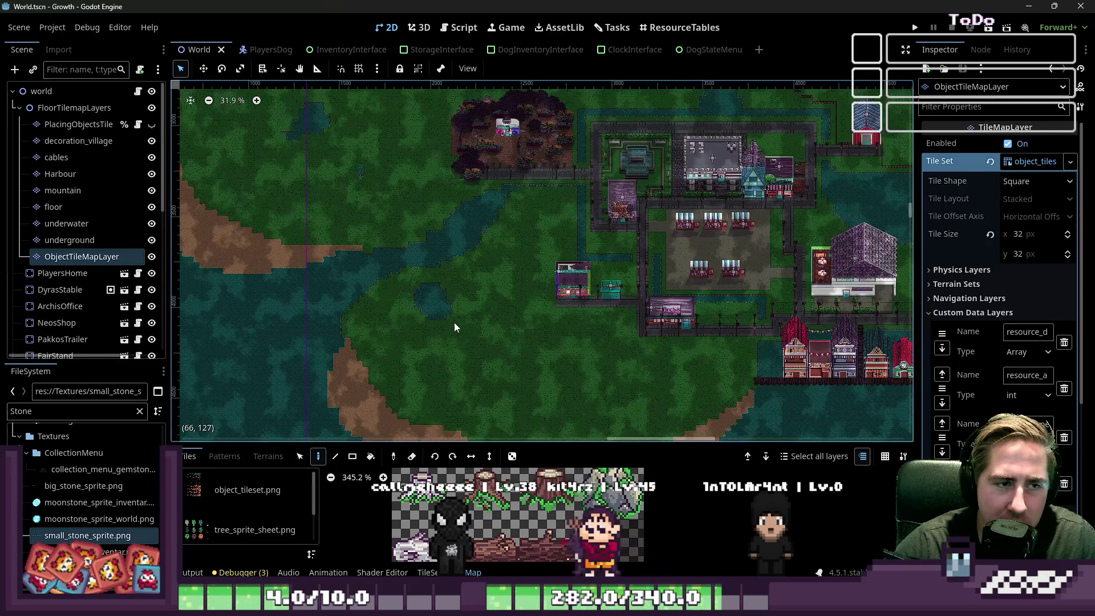
scroll(481, 263, "up", 9)
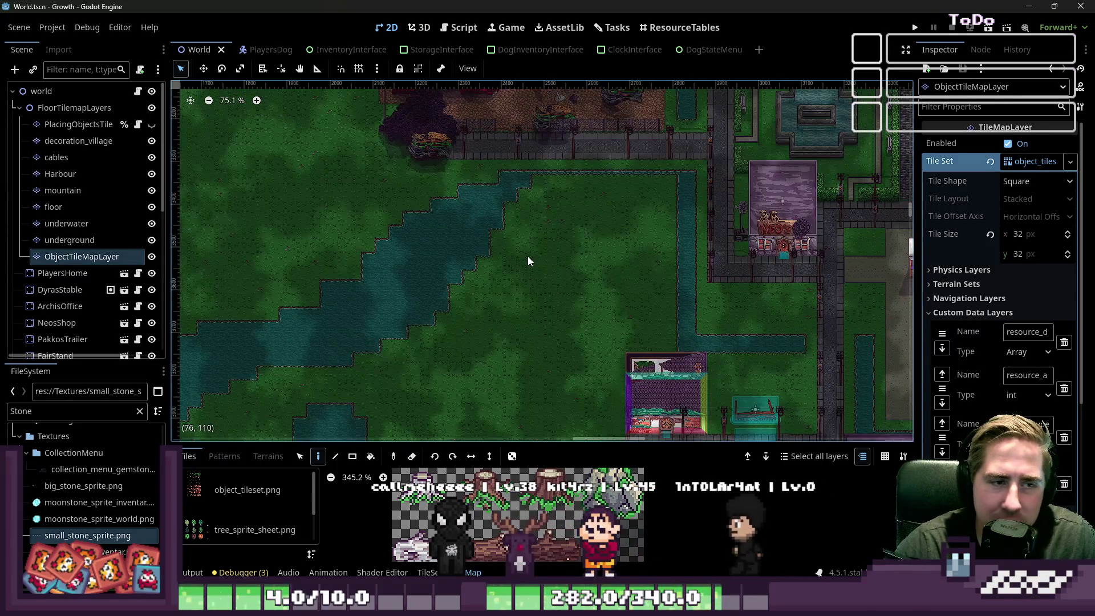
scroll(505, 244, "down", 4)
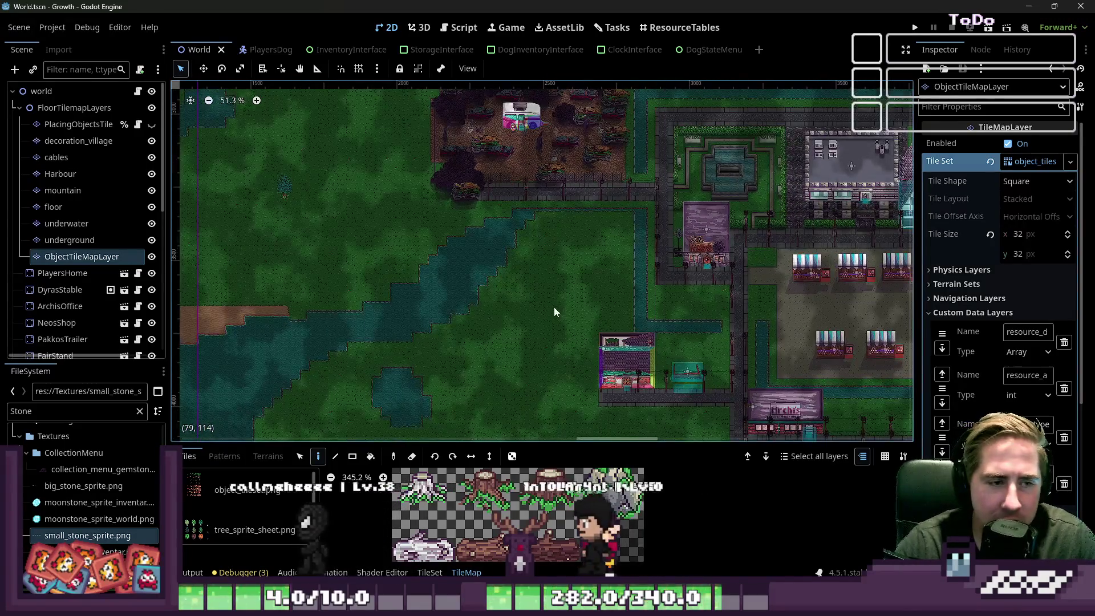
scroll(521, 318, "down", 8)
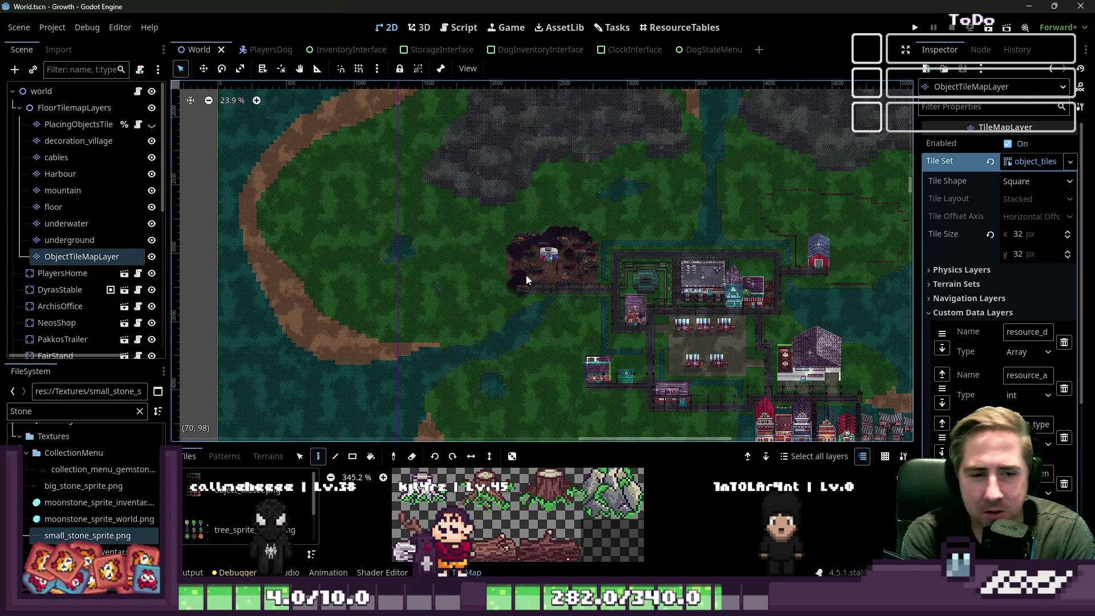
Zoom in and out around the World map to look it over.
scroll(580, 262, "up", 5)
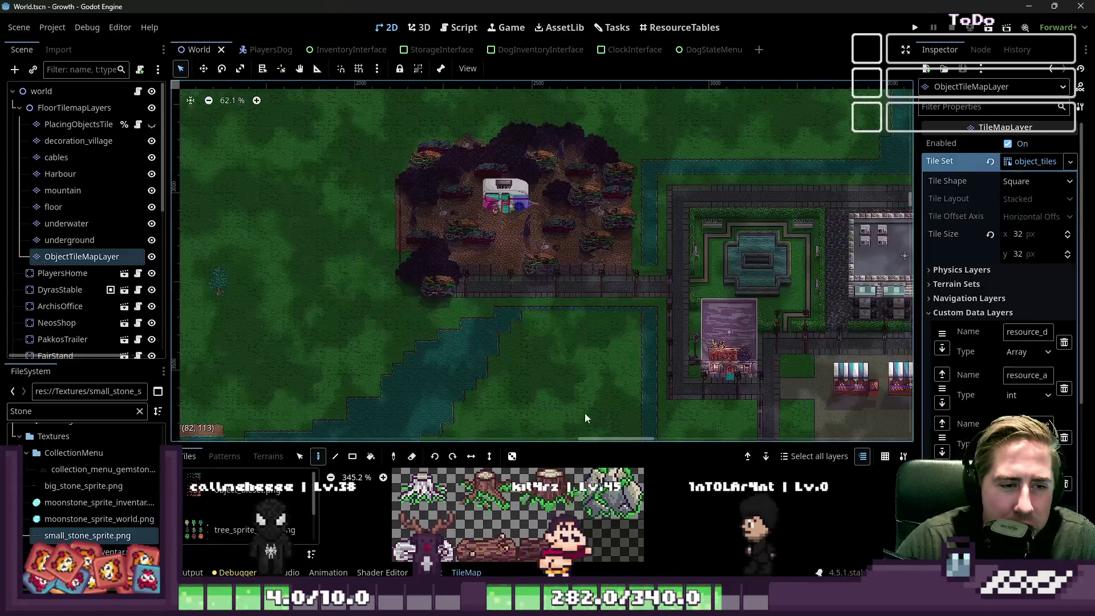
scroll(600, 297, "up", 5)
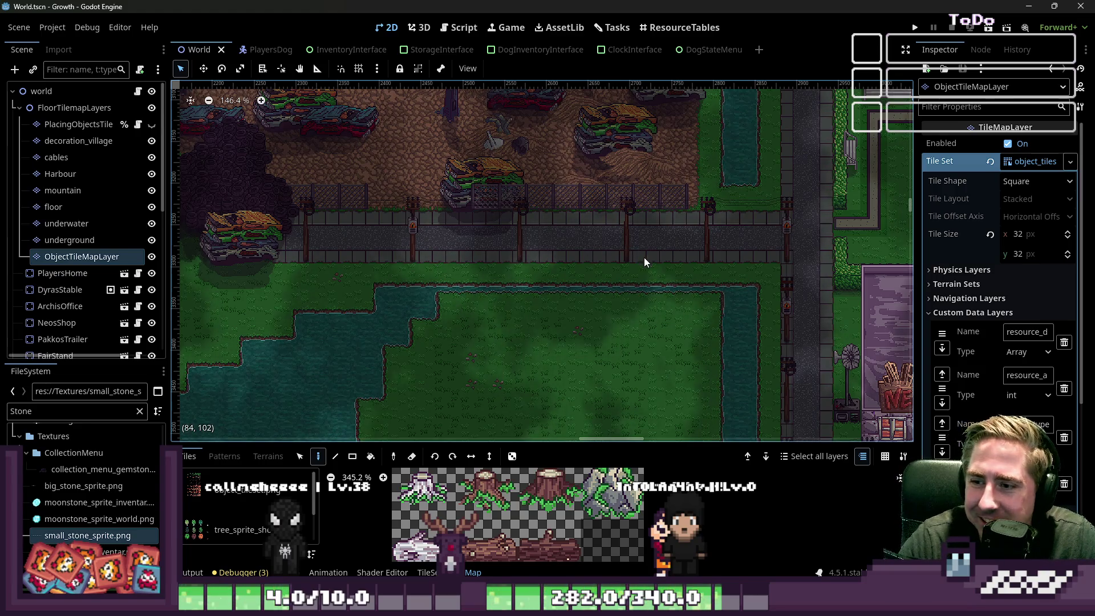
scroll(666, 218, "down", 2)
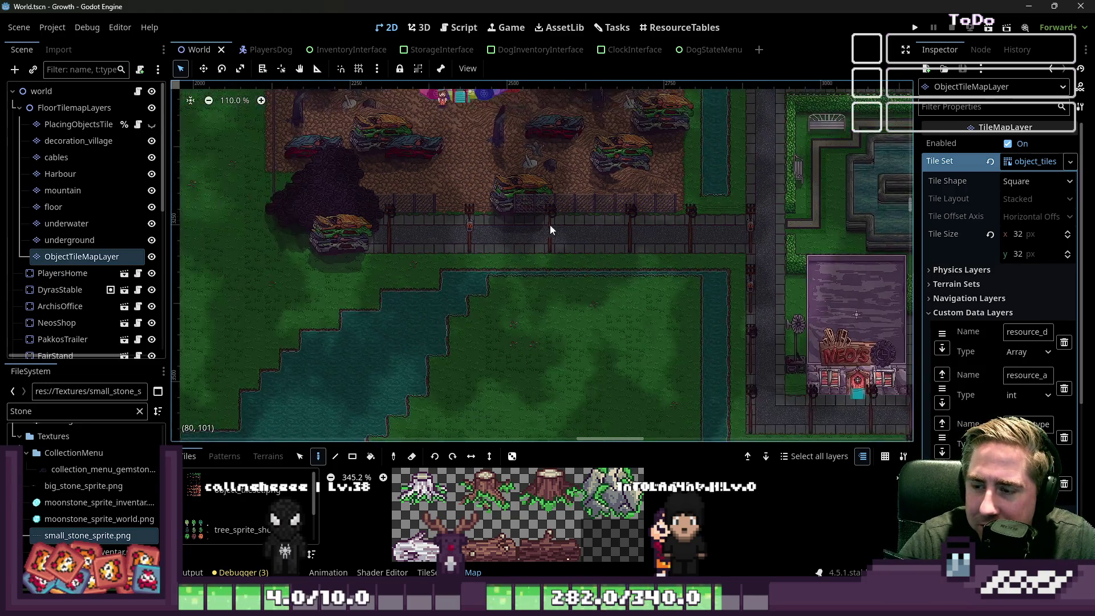
scroll(558, 230, "up", 5)
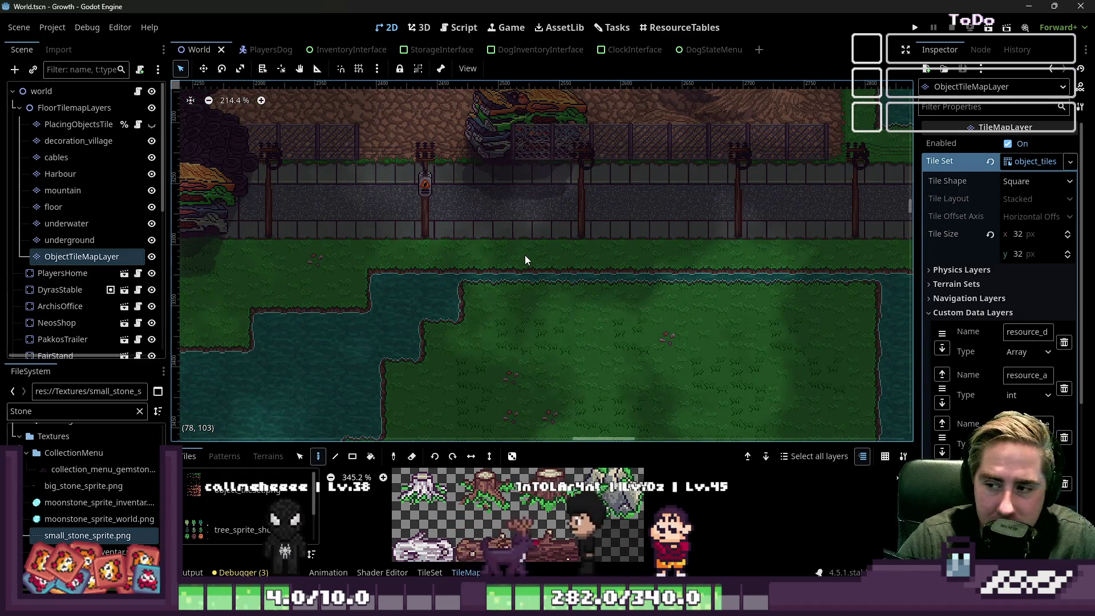
scroll(593, 536, "down", 3)
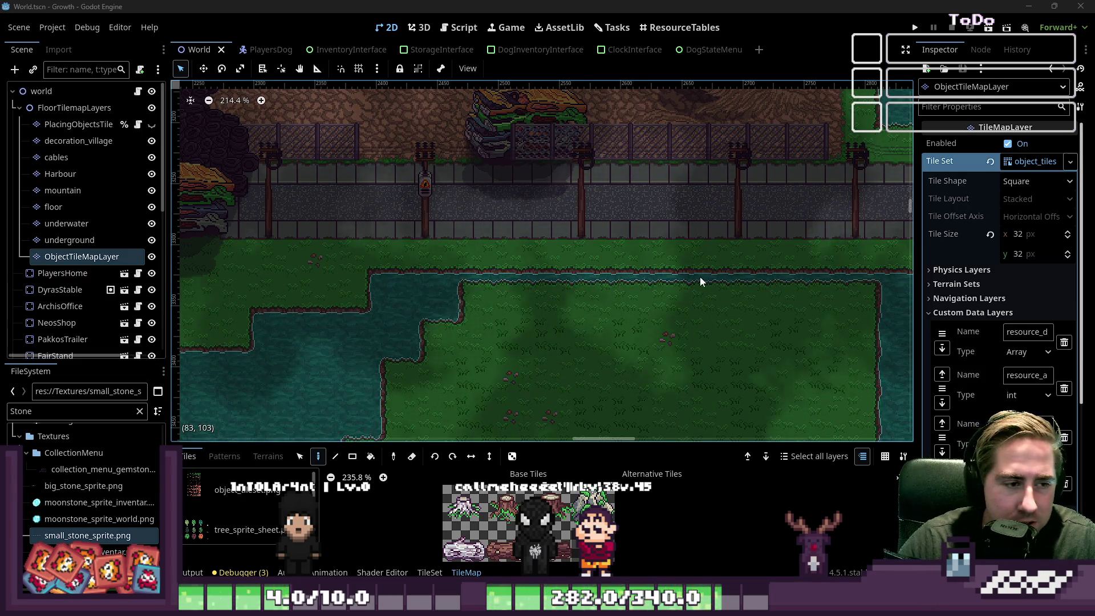
scroll(694, 286, "down", 3)
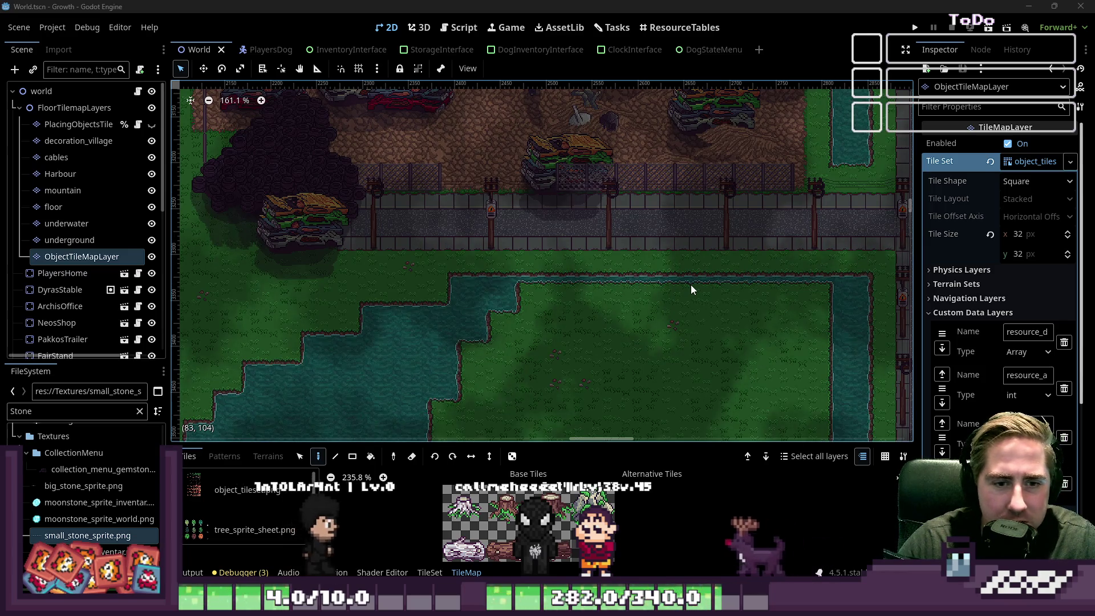
scroll(672, 288, "down", 2)
scroll(661, 317, "down", 8)
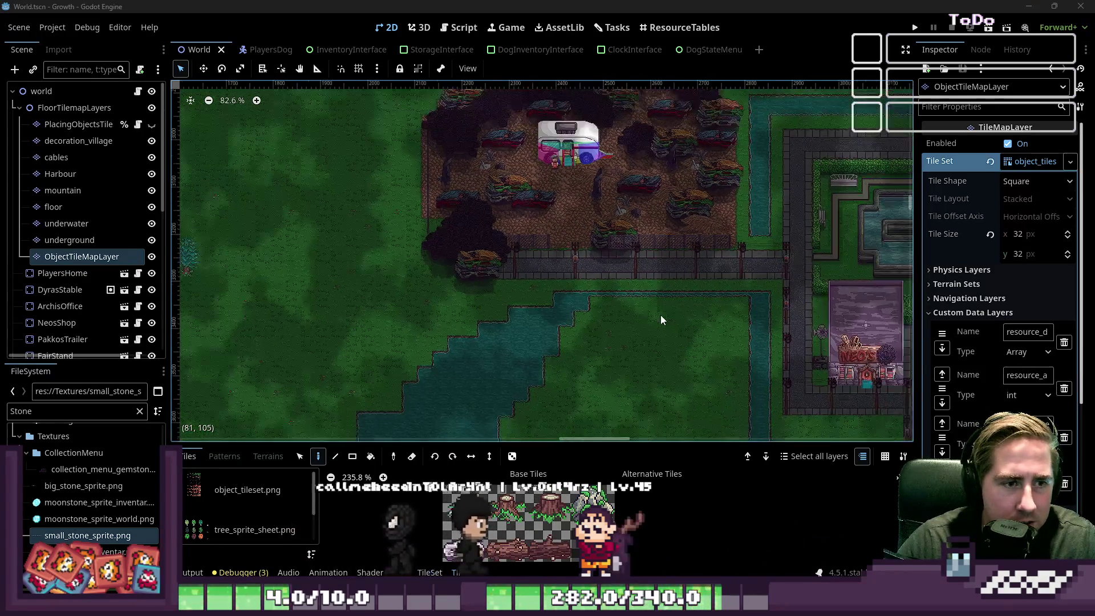
scroll(574, 327, "down", 1)
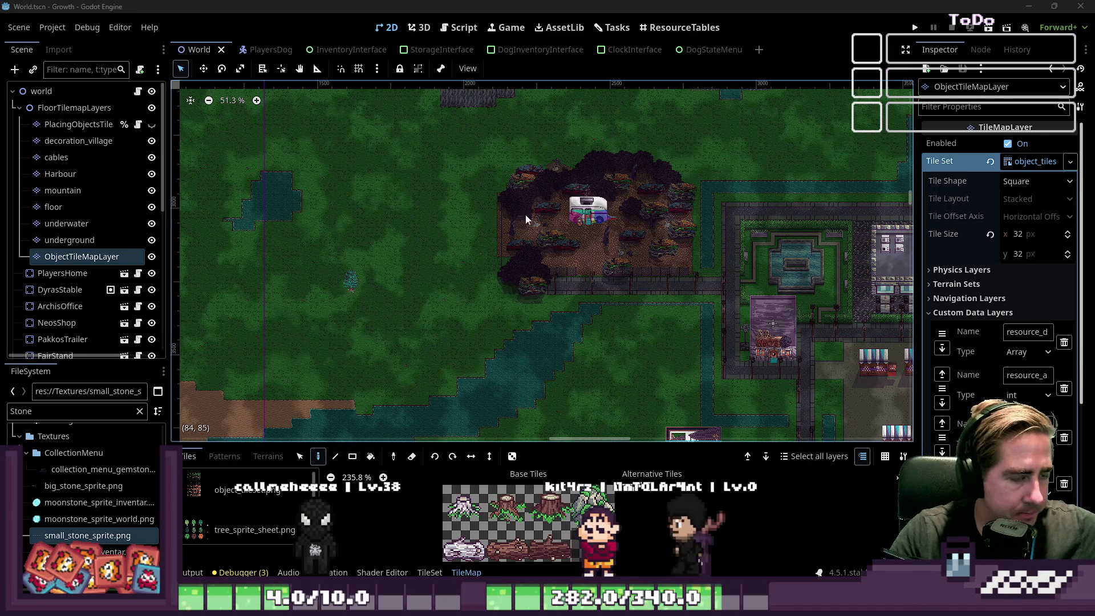
scroll(630, 282, "up", 1)
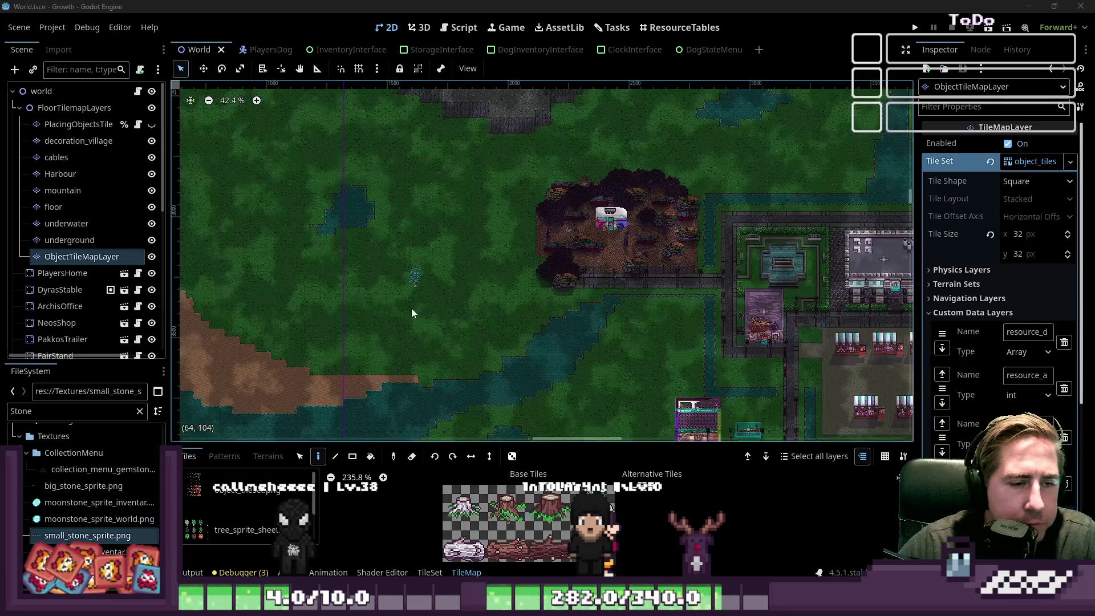
scroll(412, 283, "up", 4)
scroll(412, 283, "up", 3)
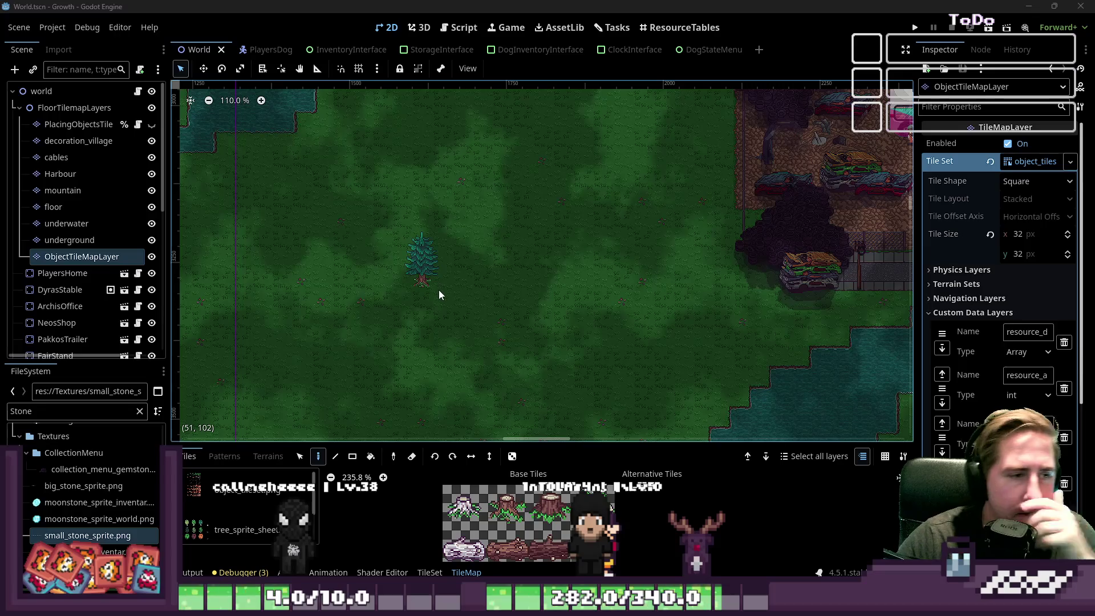
scroll(435, 297, "down", 6)
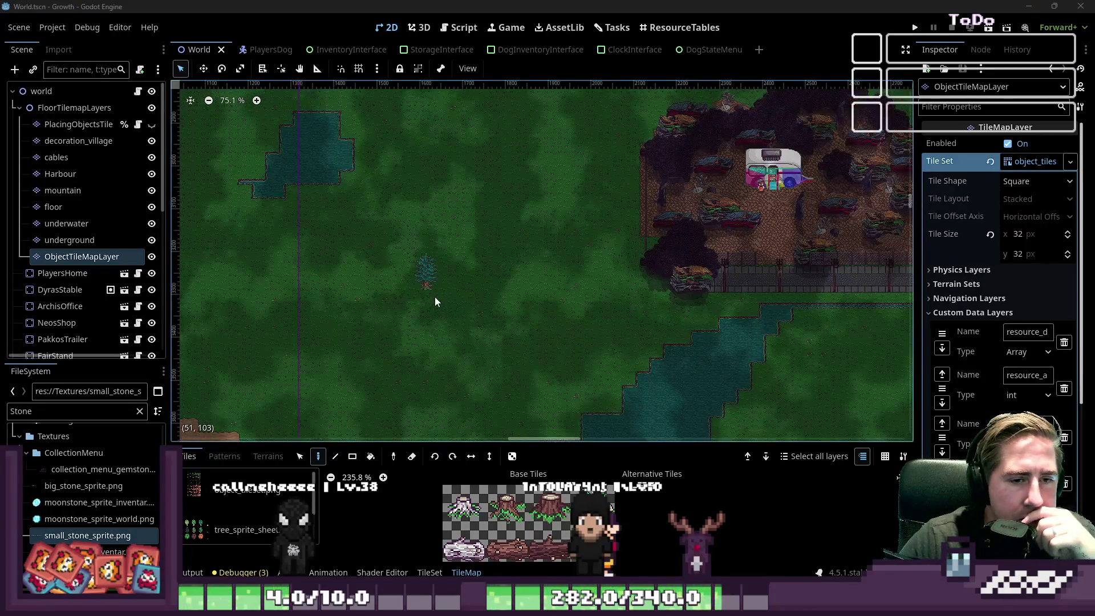
scroll(686, 283, "up", 2)
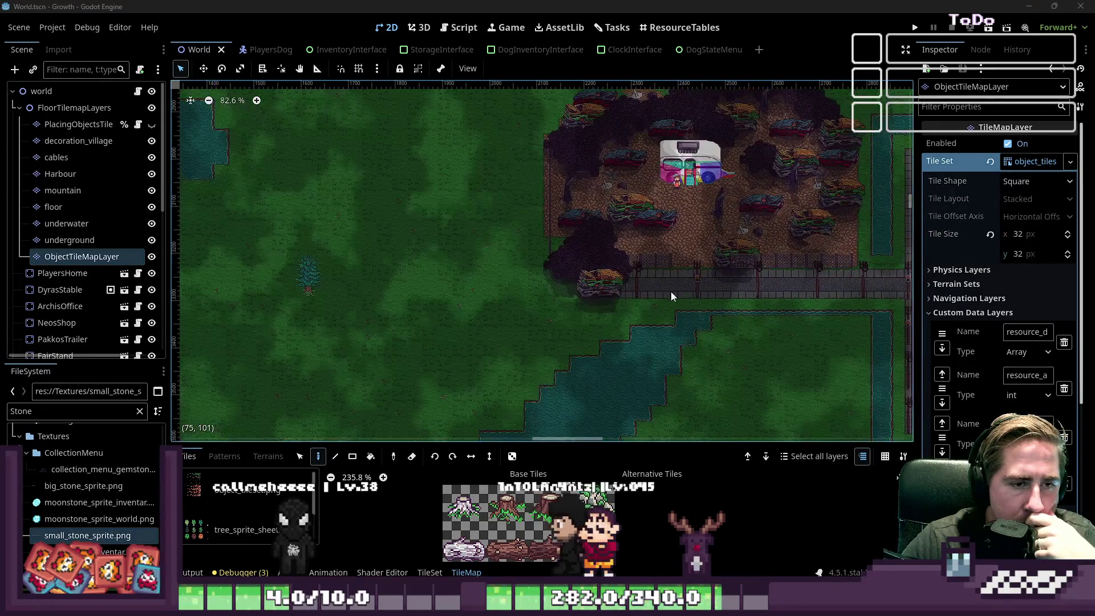
scroll(477, 338, "down", 2)
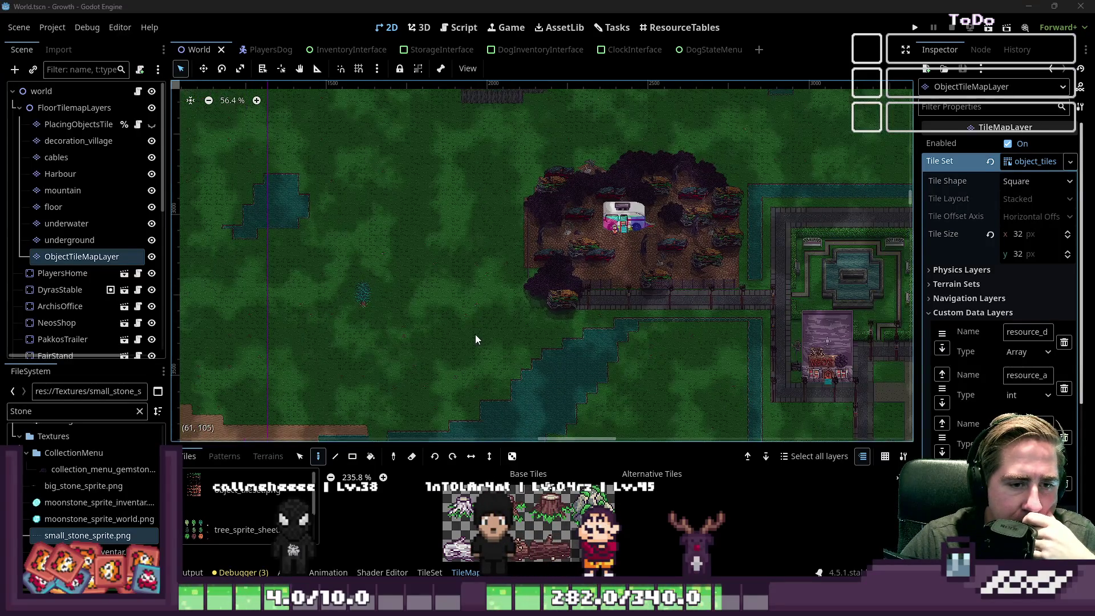
scroll(679, 358, "up", 2)
scroll(686, 347, "up", 2)
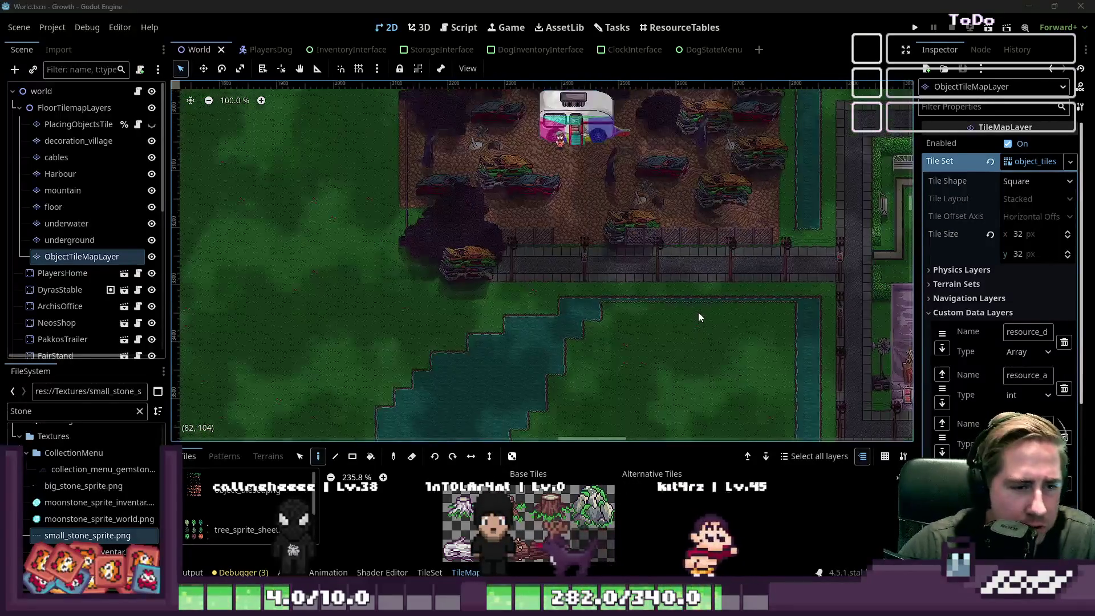
scroll(722, 210, "down", 10)
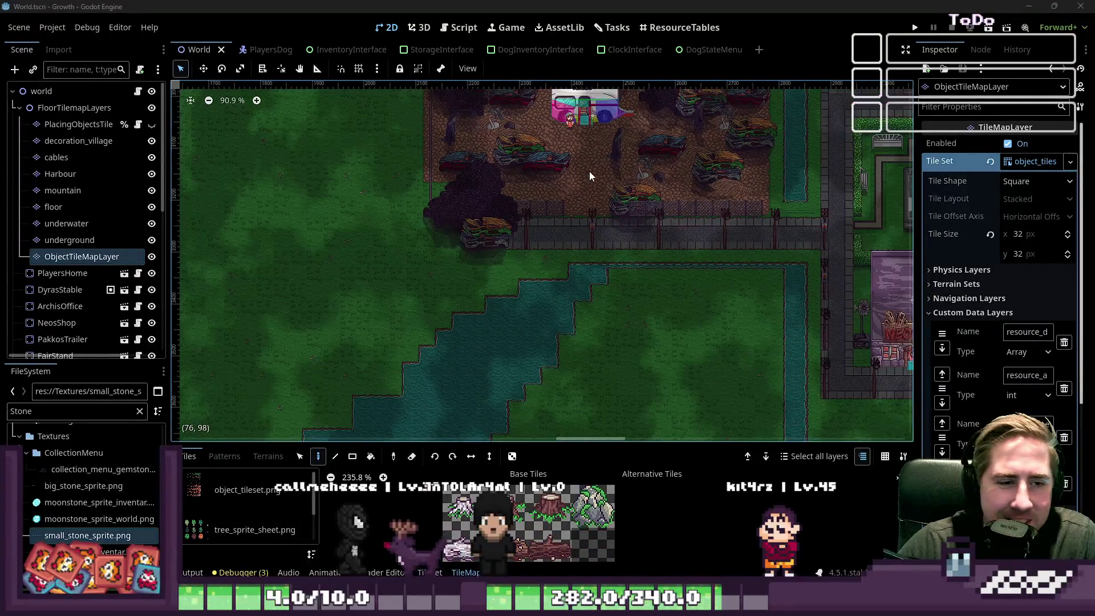
scroll(640, 234, "down", 1)
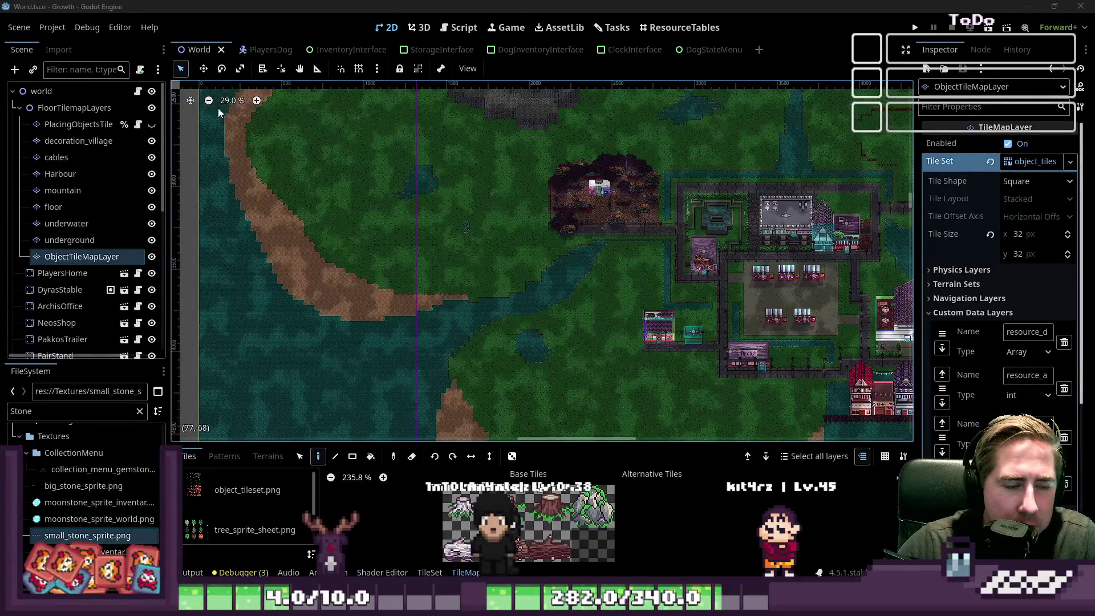
Inspect ObjectTileMapLayer and the mountain layer, then return to Aseprite's big stone sheet.
left_click(79, 258)
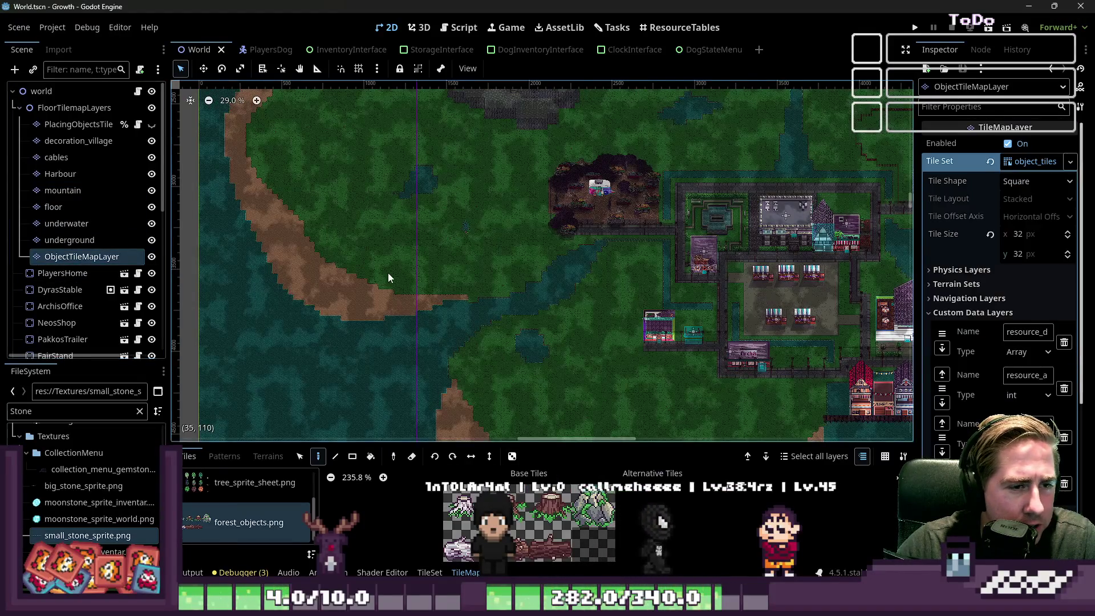
scroll(389, 276, "down", 12)
scroll(520, 265, "up", 20)
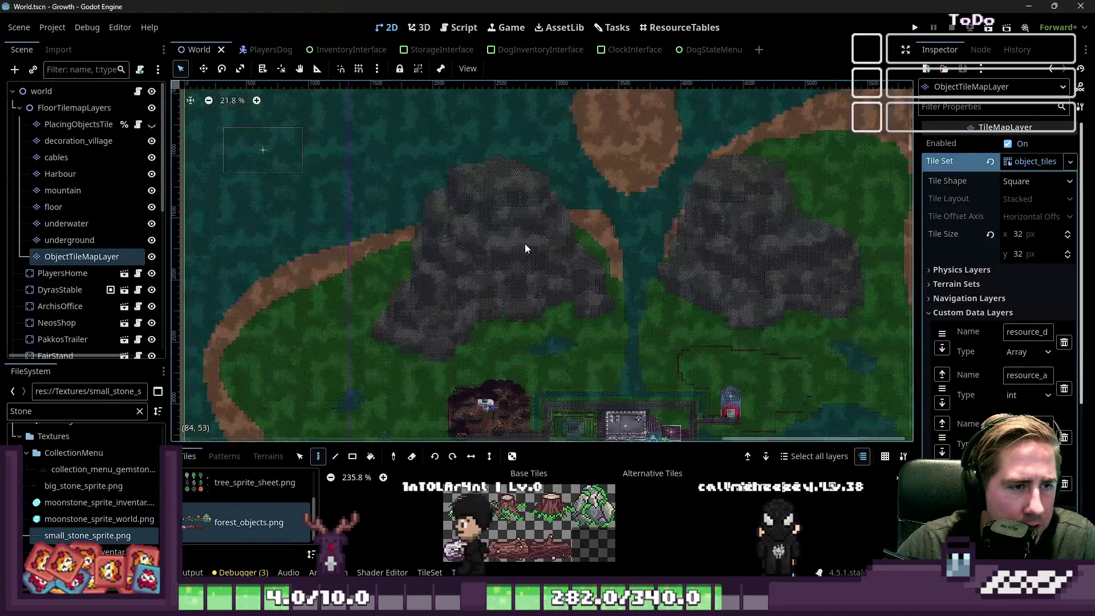
scroll(539, 165, "down", 5)
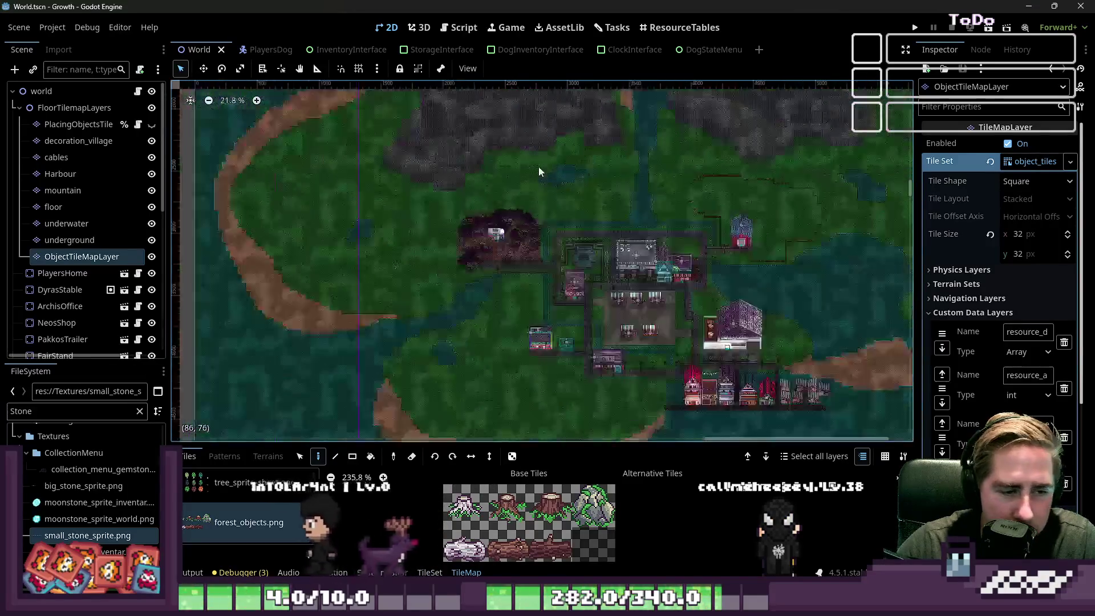
scroll(559, 285, "up", 9)
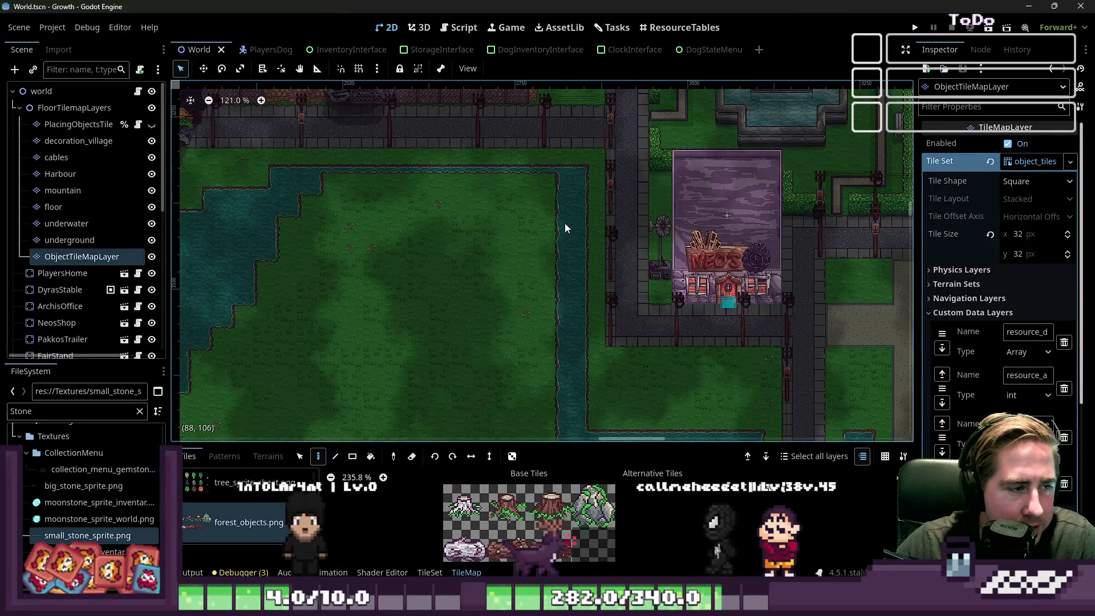
scroll(477, 226, "down", 2)
left_click(63, 190)
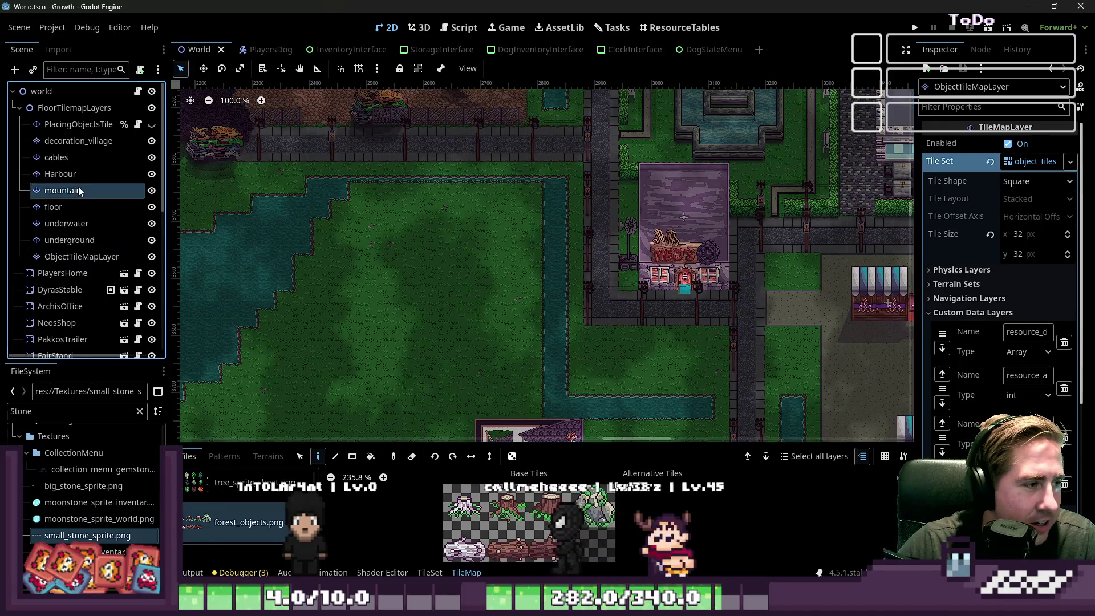
scroll(542, 235, "down", 3)
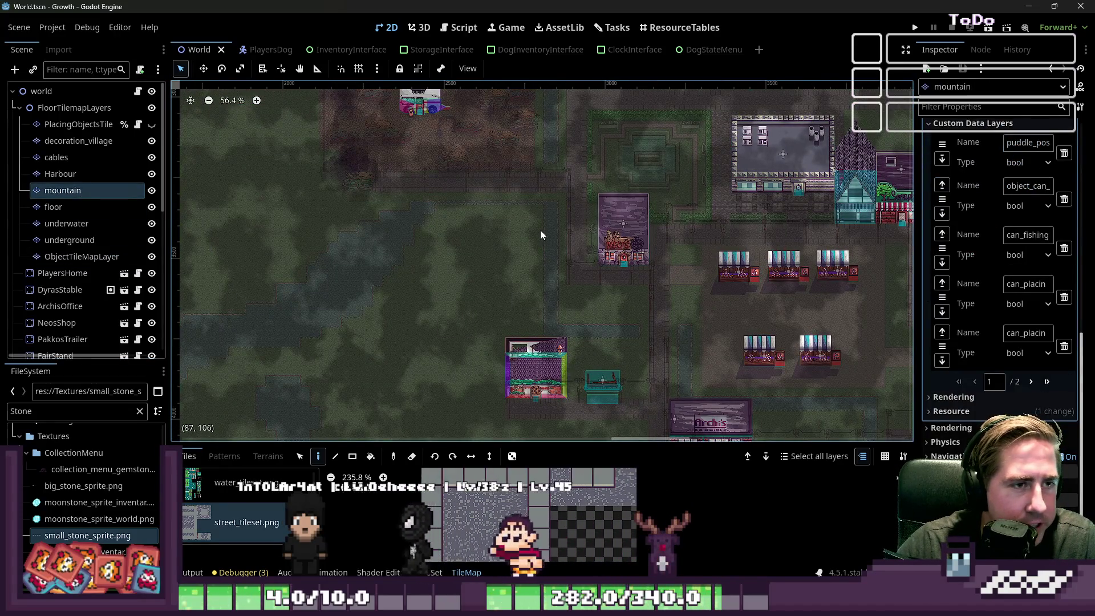
scroll(541, 232, "up", 2)
scroll(510, 358, "down", 5)
scroll(515, 323, "down", 1)
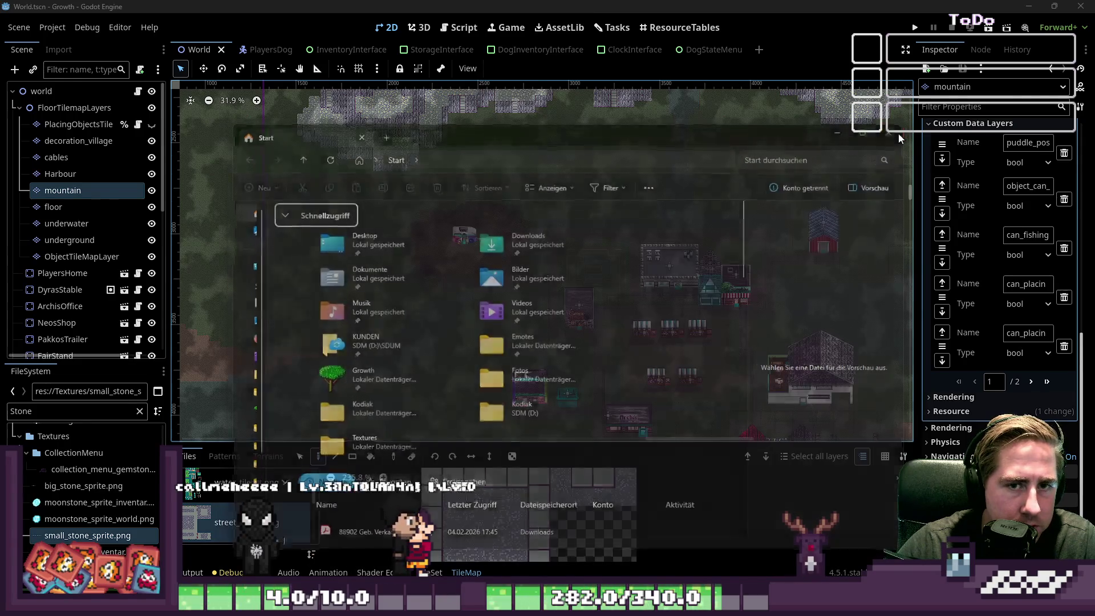
left_click(546, 481)
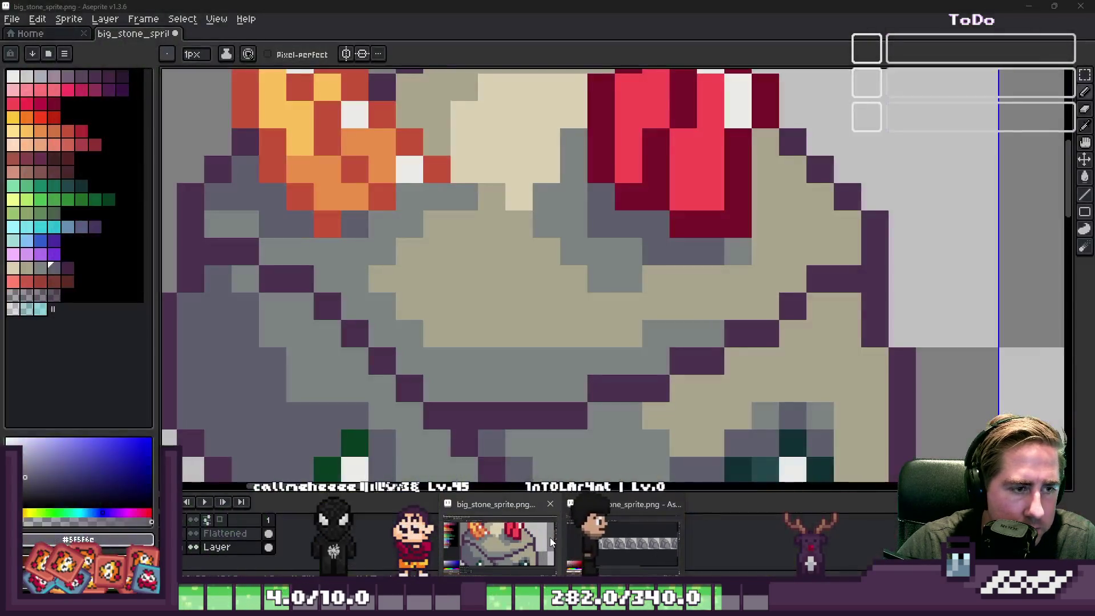
left_click(551, 542)
Select the crystal boulder in the first tile and hide its crystals, leaving bare rock.
scroll(627, 342, "down", 5)
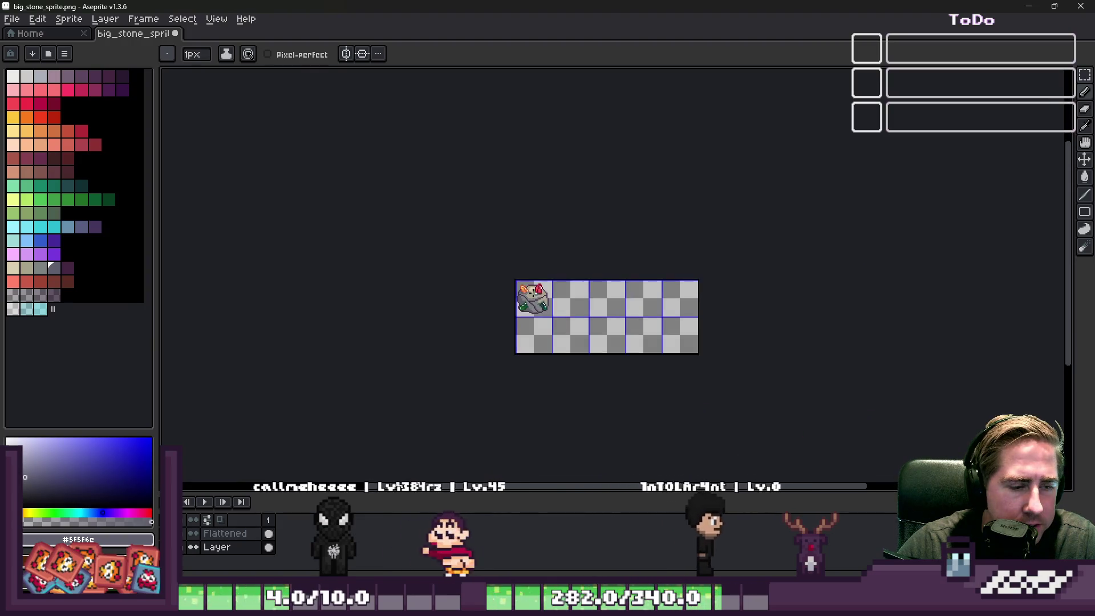
scroll(627, 342, "up", 2)
key("m")
scroll(559, 342, "up", 4)
mouse_move(367, 110)
left_mouse_down()
mouse_move(570, 362)
mouse_move(592, 338)
left_mouse_up()
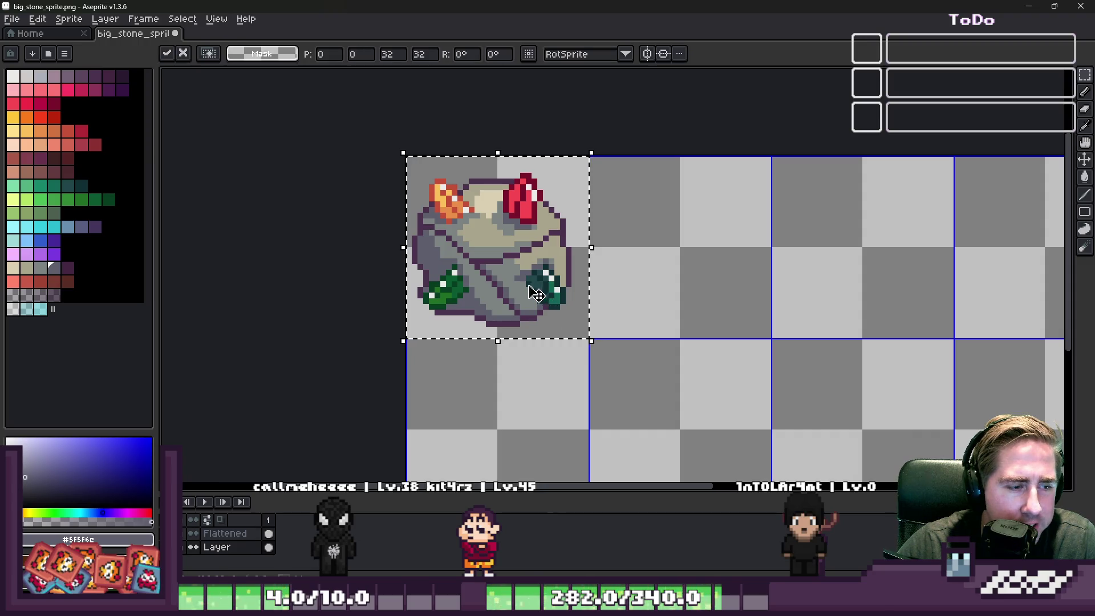
right_click(239, 546)
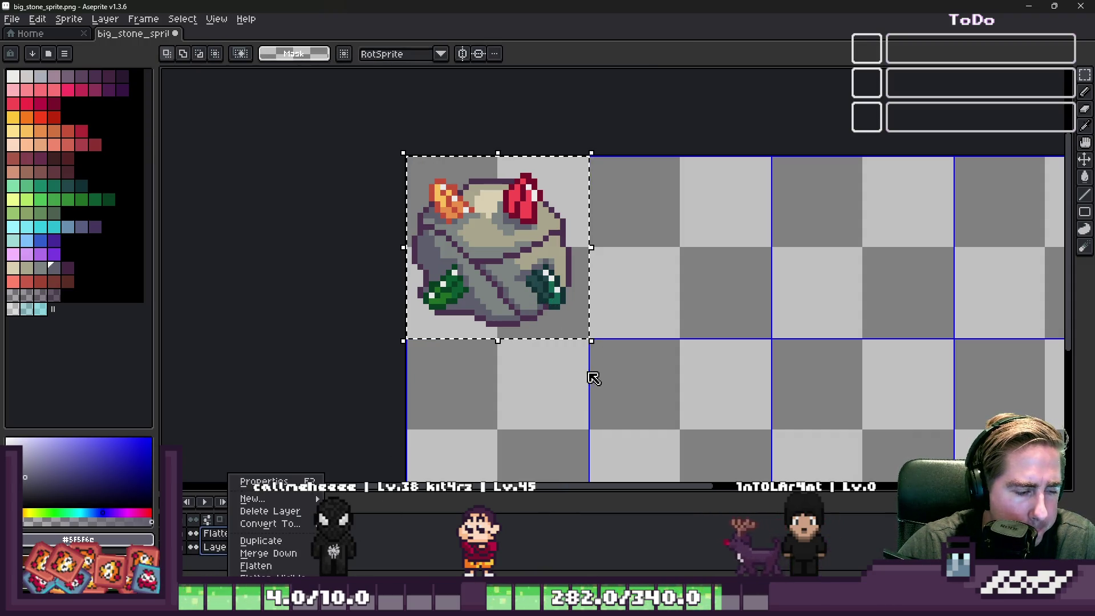
key("Escape")
key("ctrl+d")
key("Delete")
Copy the plain boulder from the first tile into the second tile and commit it.
left_click_drag(526, 307, 591, 337)
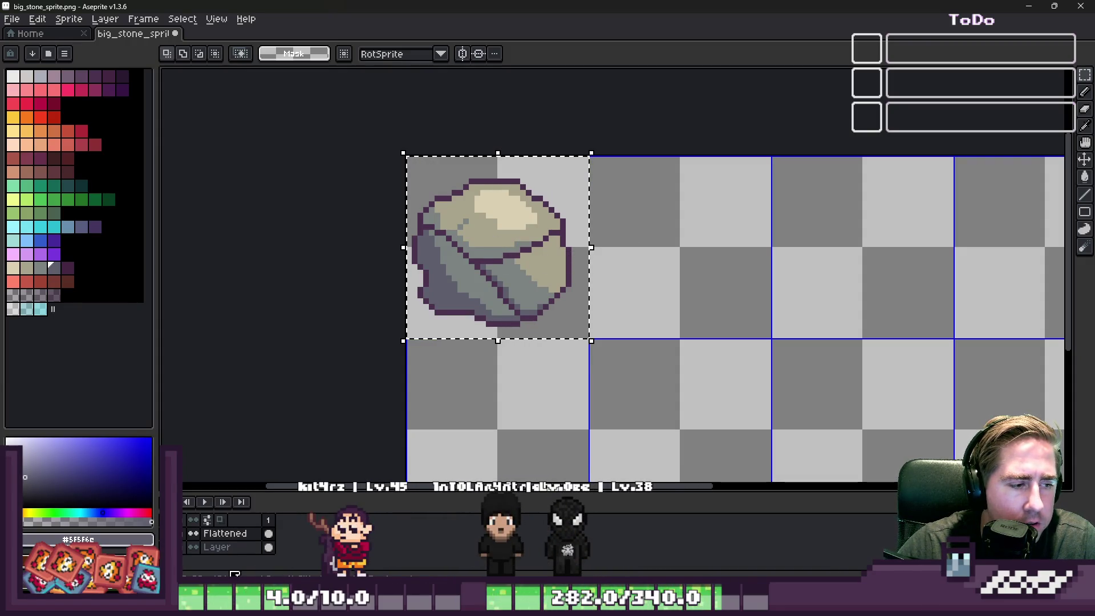
mouse_move(489, 301)
left_mouse_down("ctrl")
mouse_move(726, 279)
mouse_move(670, 297)
left_mouse_up("ctrl")
key("ctrl+d")
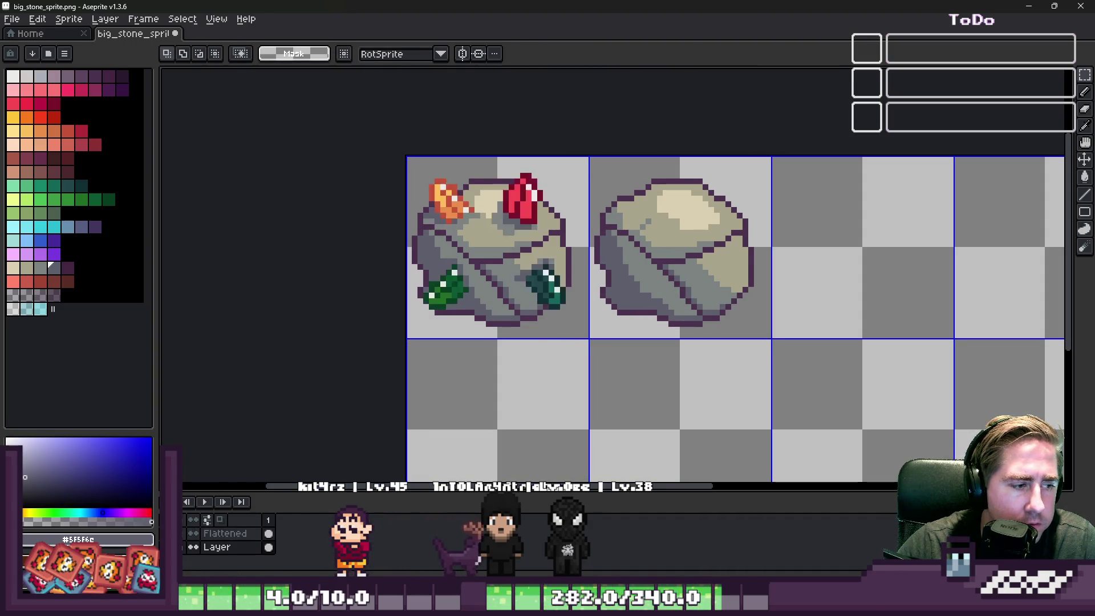
scroll(407, 222, "down", 4)
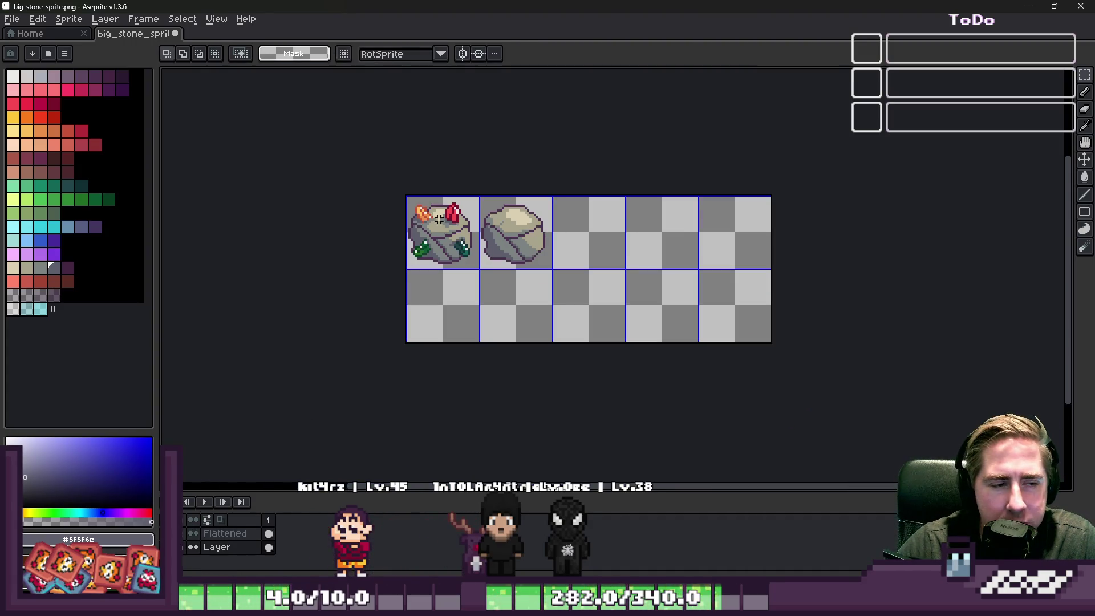
scroll(435, 222, "up", 2)
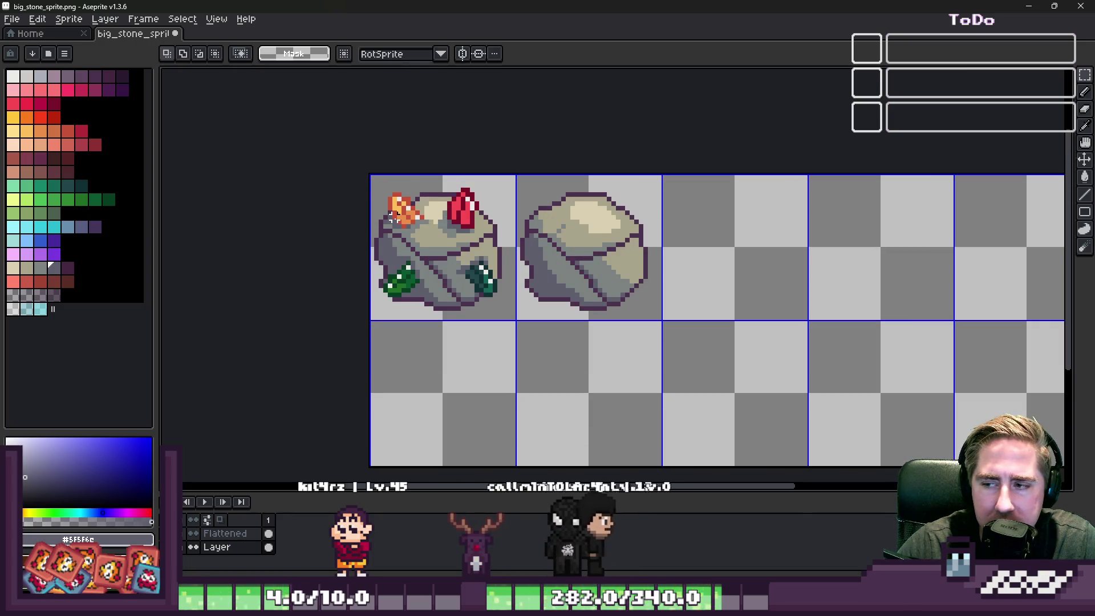
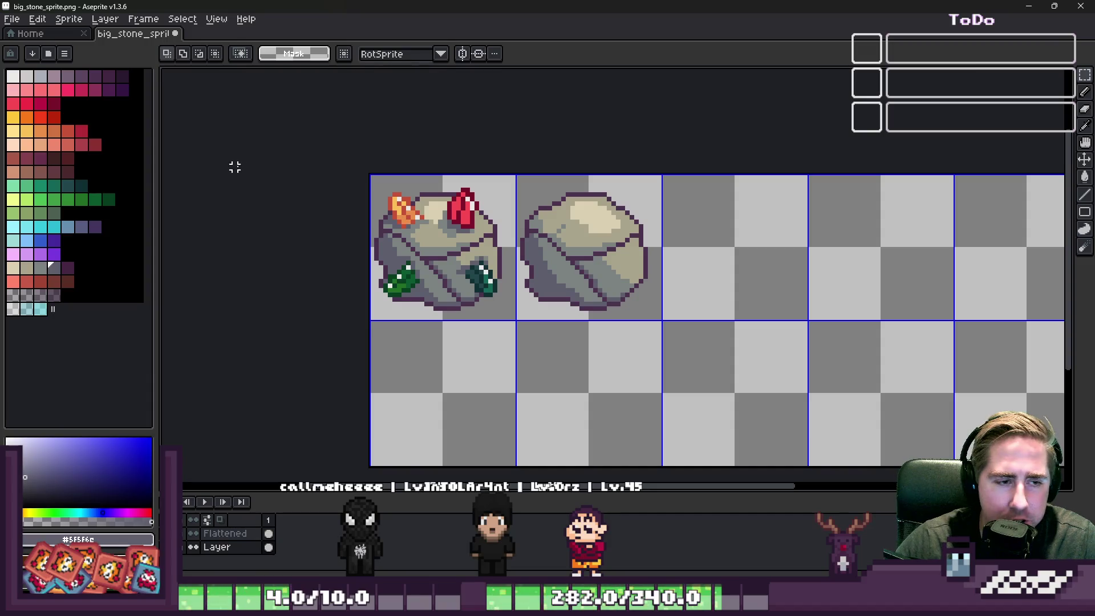
Rectangle-select the first cell holding the gem-studded stone, leaving the stone in place.
left_click_drag(531, 368, 516, 320)
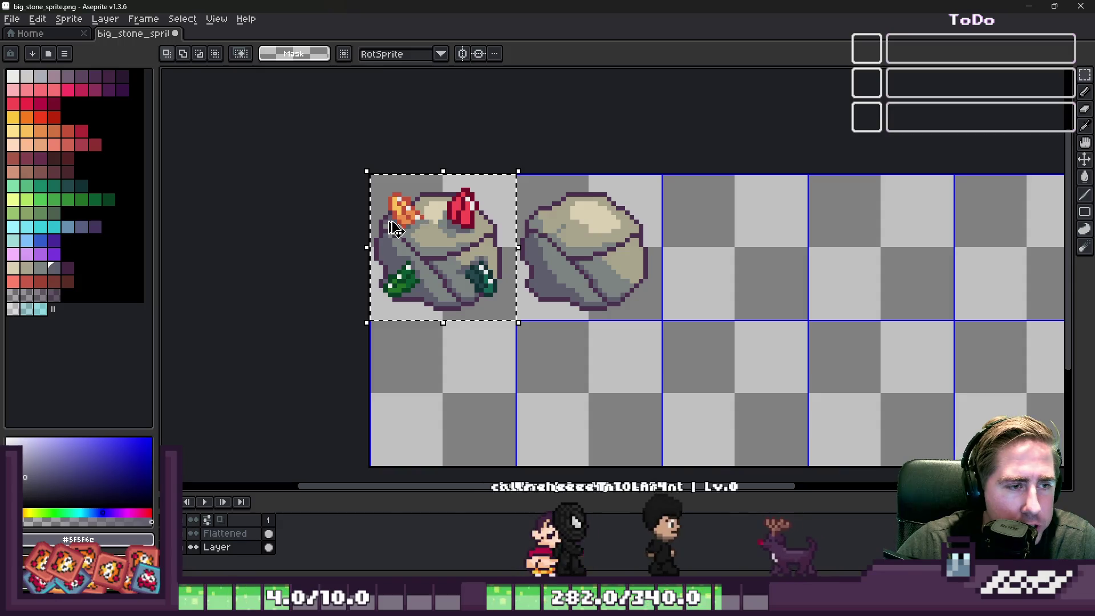
left_click(359, 249)
key("ctrl+shift+d")
left_click_drag(410, 276, 485, 278)
key("Escape")
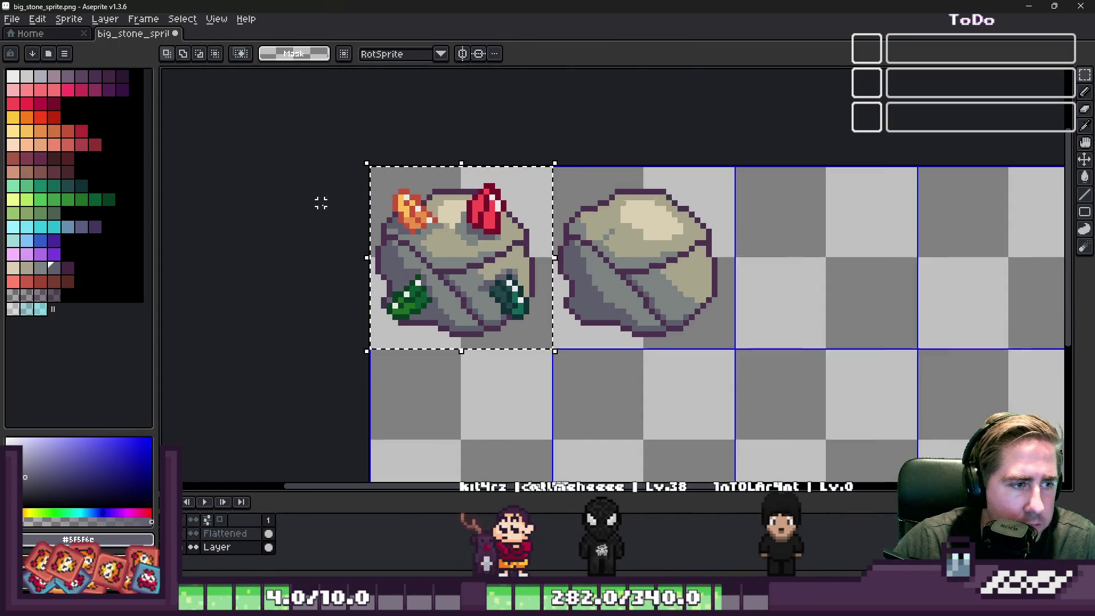
scroll(318, 203, "up", 1)
On the Flattened layer, copy the gem stone over the plain stone in the second cell.
left_click(225, 533)
scroll(475, 204, "down", 1)
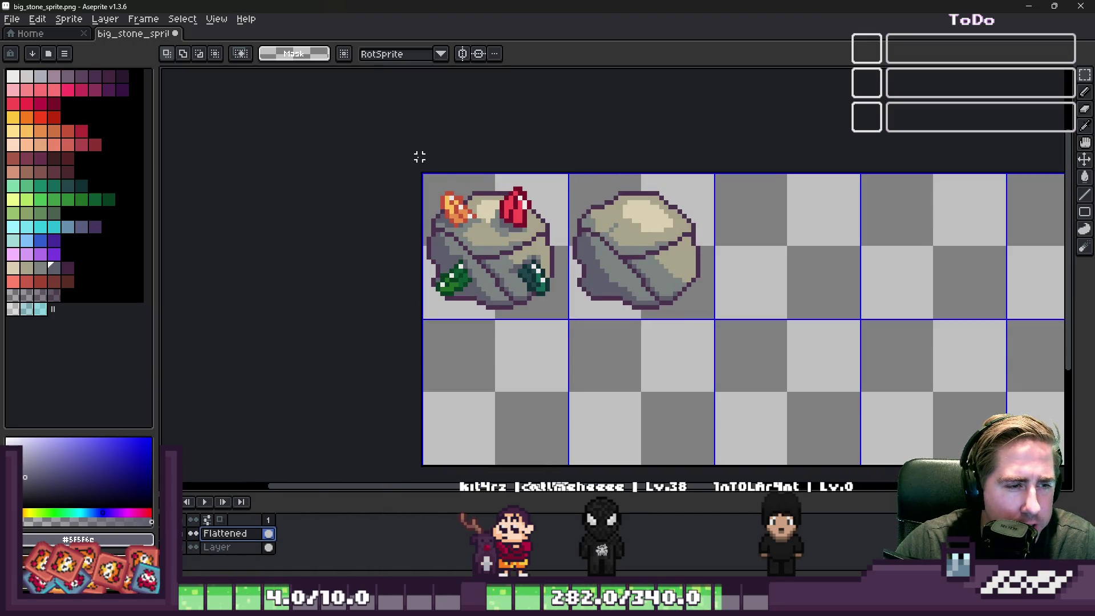
left_click_drag(491, 218, 613, 266)
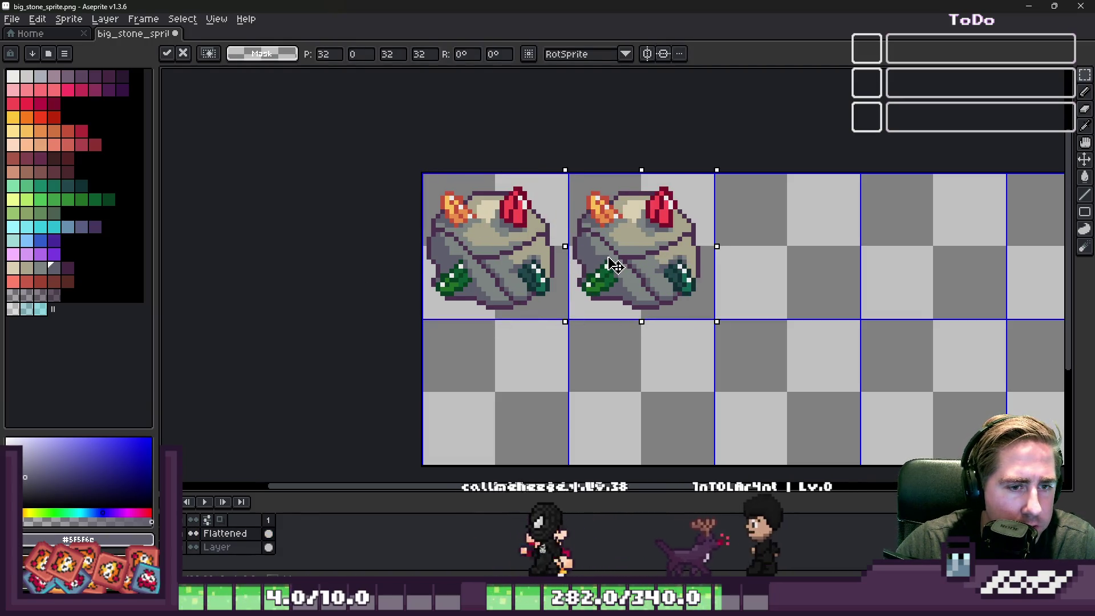
key("Escape")
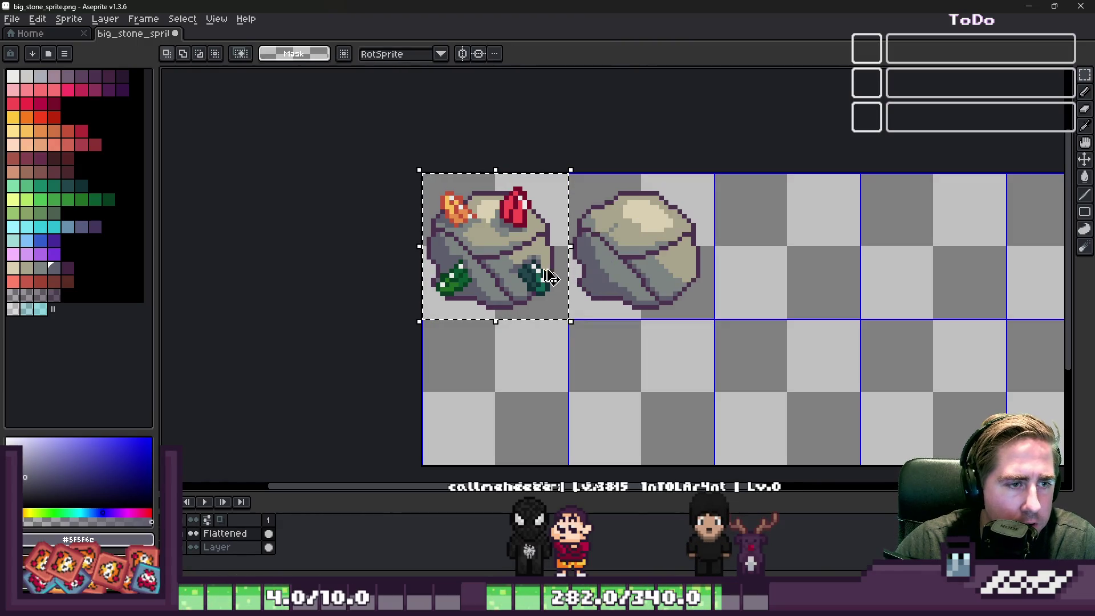
mouse_move(546, 273)
left_mouse_down()
mouse_move(638, 251)
mouse_move(607, 252)
mouse_move(629, 260)
left_mouse_up()
key("ctrl+d")
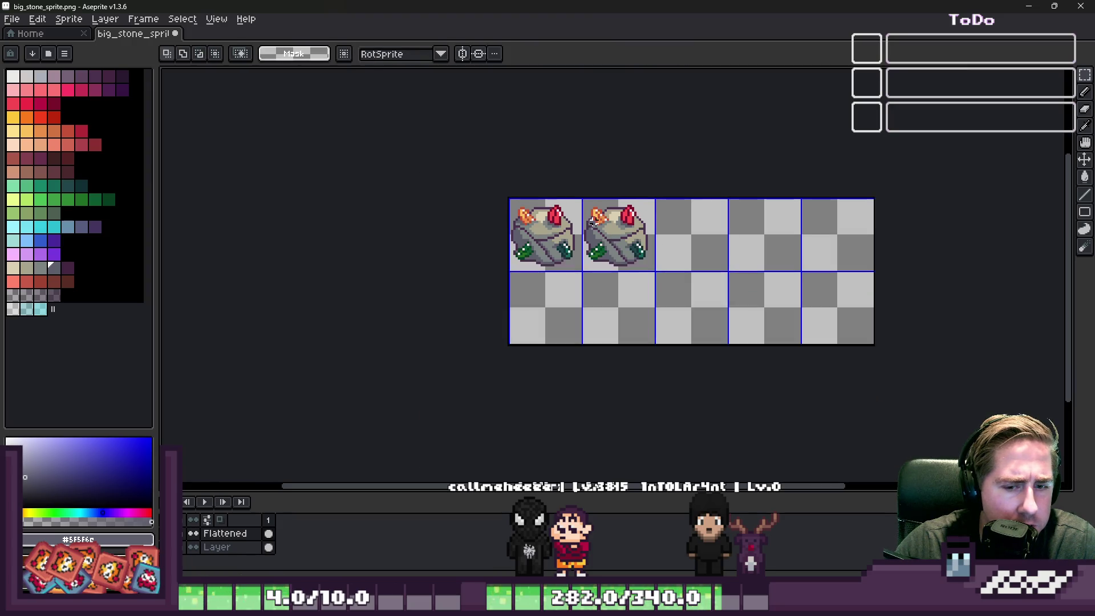
Switch to the Pencil and add a new empty layer above Flattened.
scroll(622, 194, "up", 6)
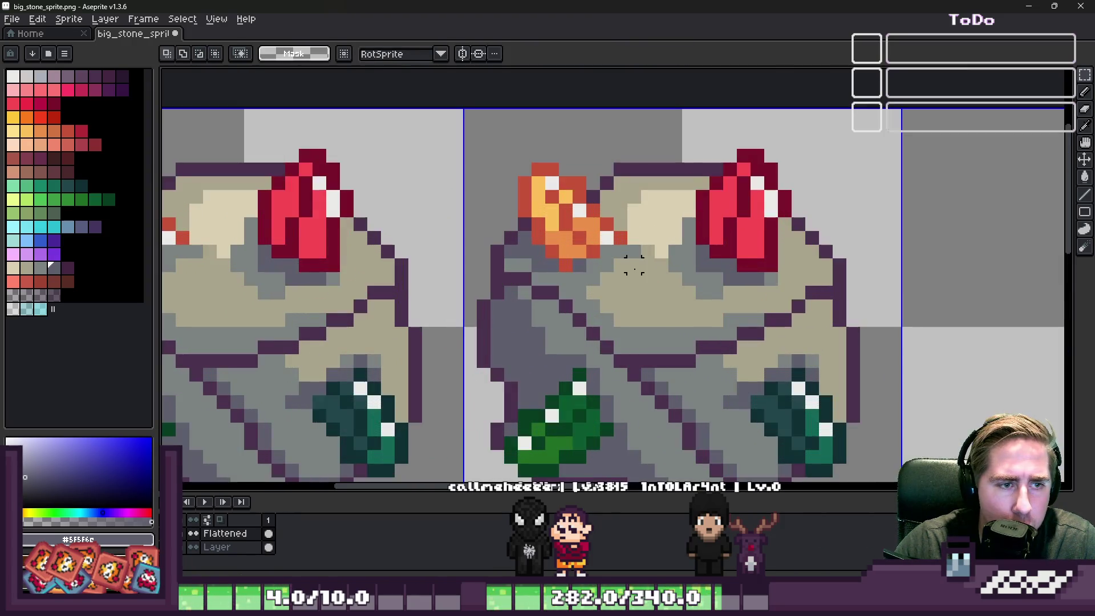
scroll(571, 217, "down", 4)
key("b")
scroll(560, 222, "up", 4)
scroll(560, 222, "down", 3)
key("shift+n")
scroll(545, 213, "down", 2)
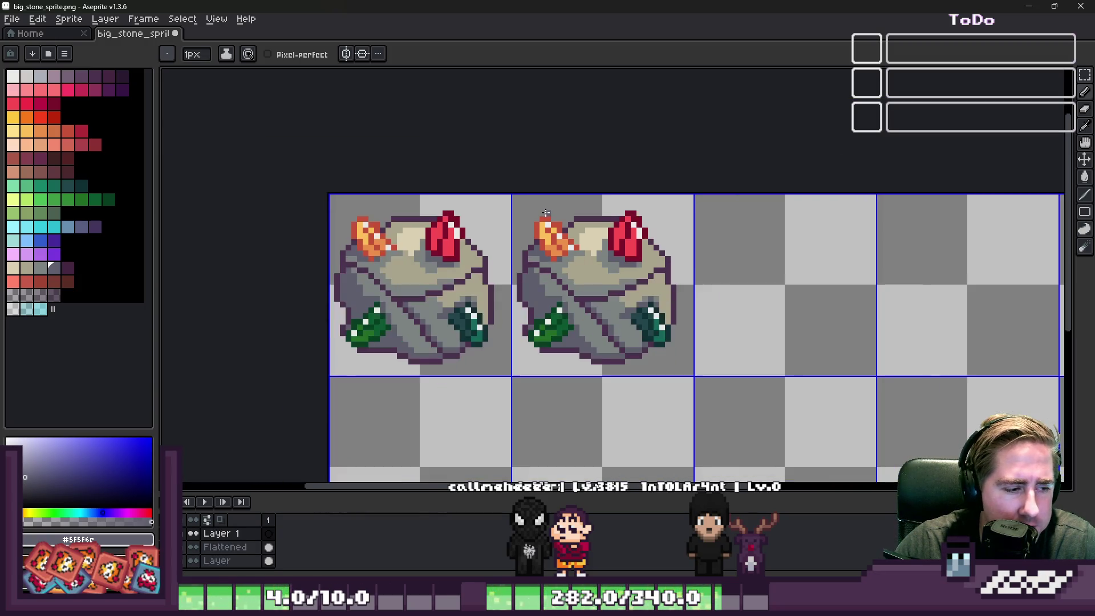
Paint a pale reddish cross-shaped sparkle on the orange crystal.
left_click(17, 74)
scroll(548, 225, "up", 9)
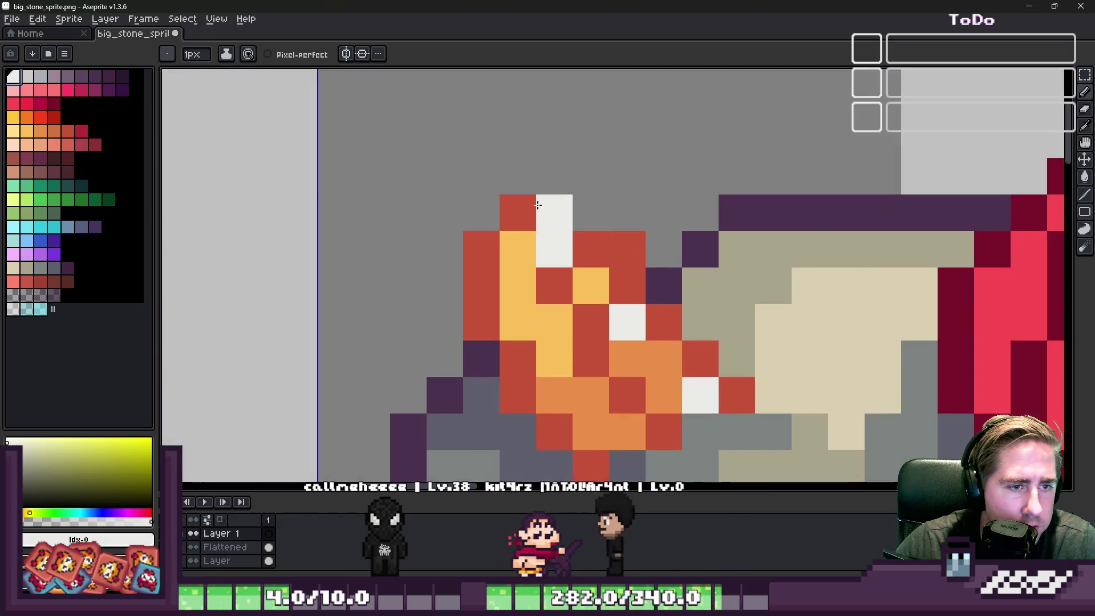
left_click(12, 269)
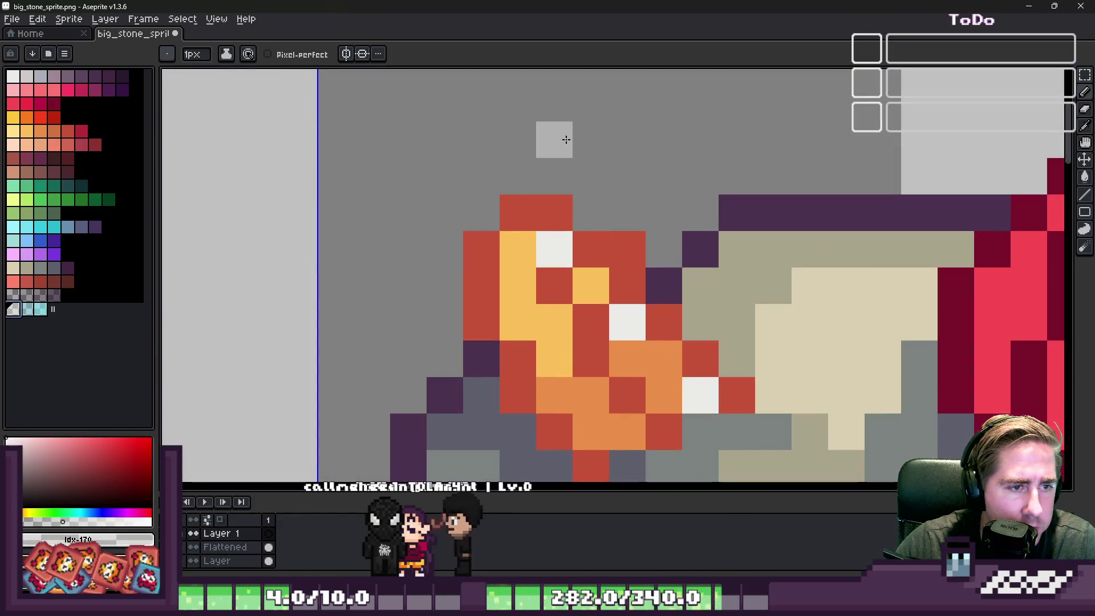
left_click_drag(559, 135, 560, 354)
left_click_drag(485, 248, 633, 246)
scroll(675, 246, "down", 3)
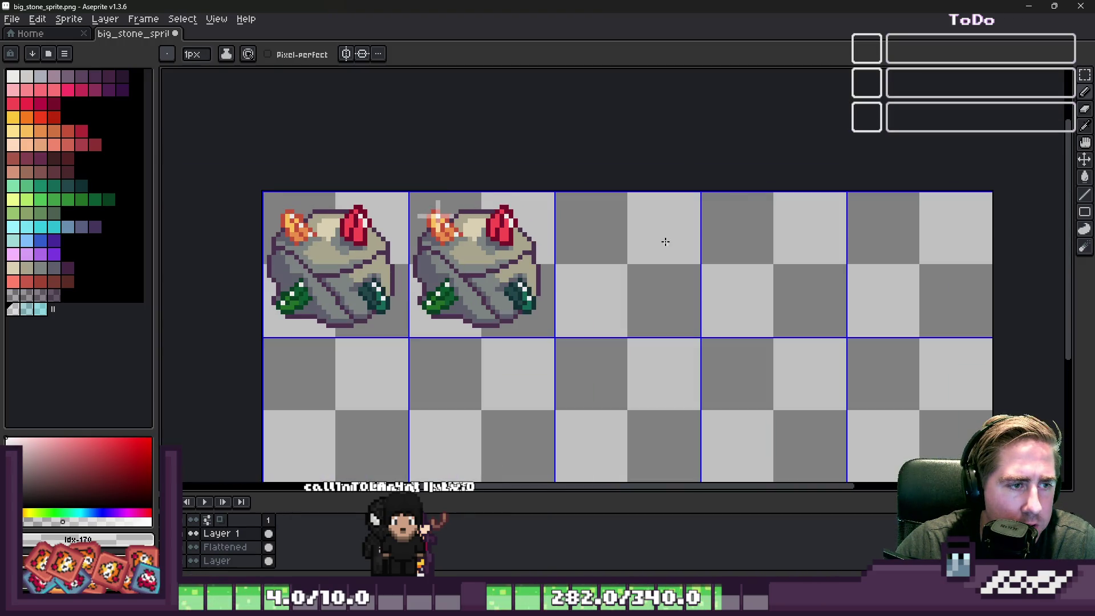
scroll(374, 207, "up", 3)
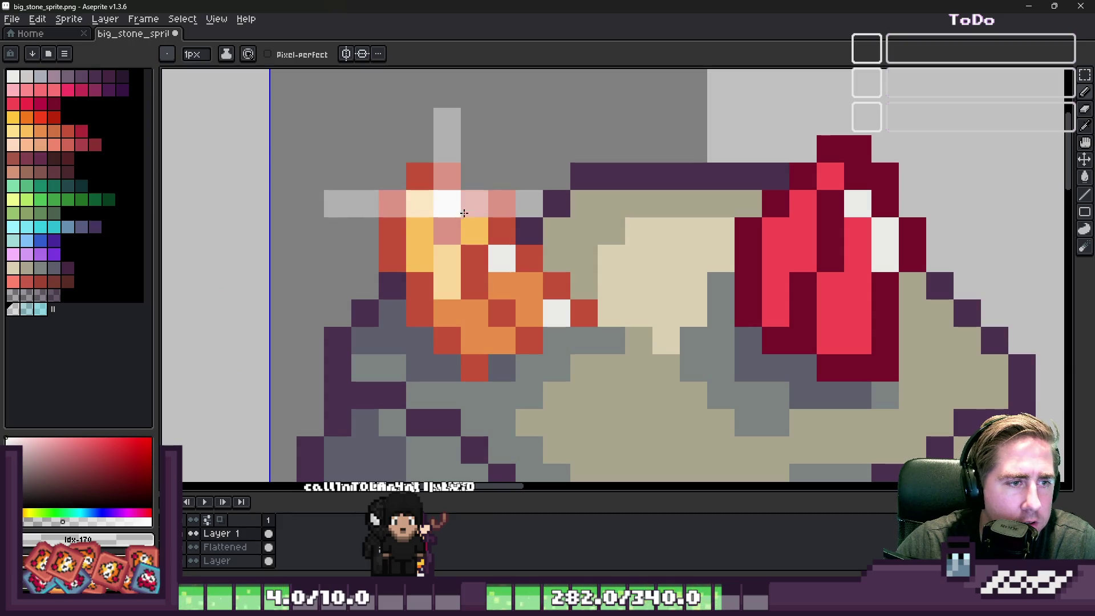
scroll(440, 237, "down", 3)
scroll(451, 200, "up", 4)
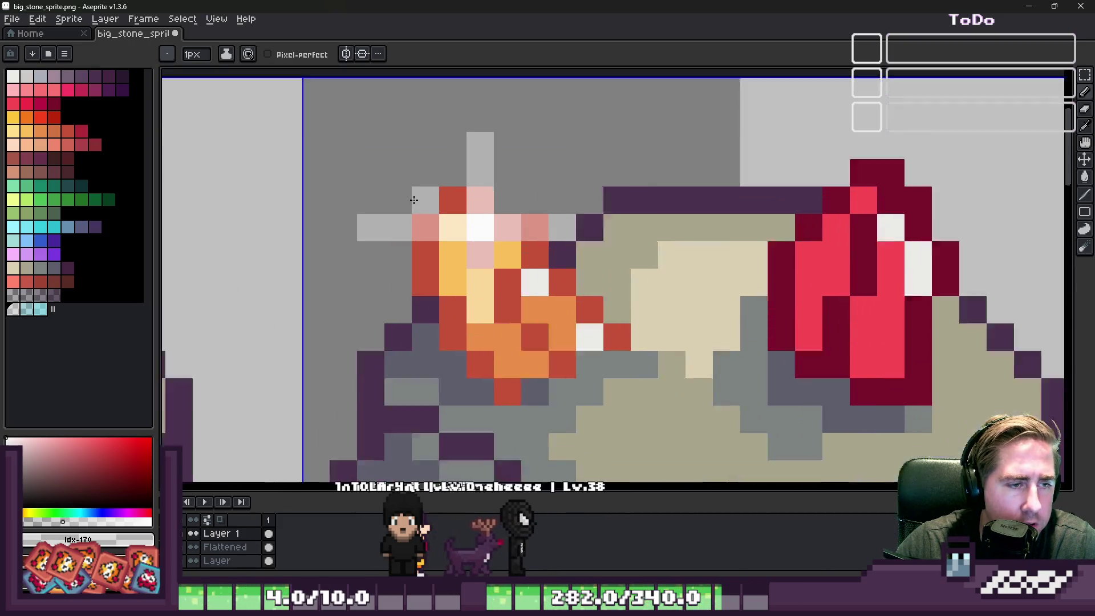
Lighten pixels around the sparkle's top spike and check the layer's bounds.
left_click(453, 196)
left_click_drag(539, 166, 539, 201)
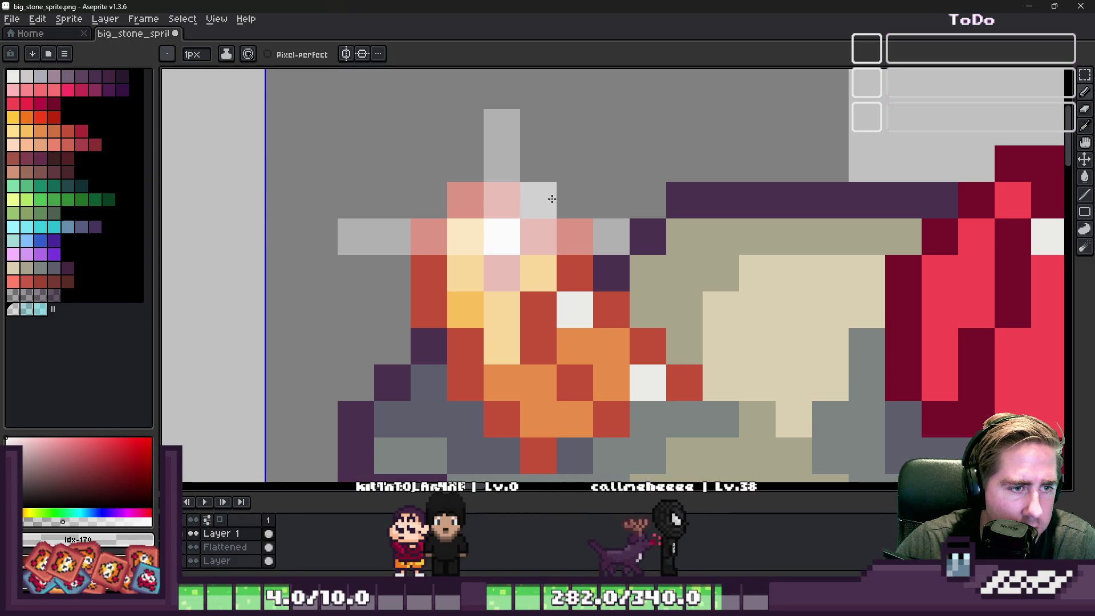
scroll(453, 181, "down", 3)
scroll(482, 203, "up", 5)
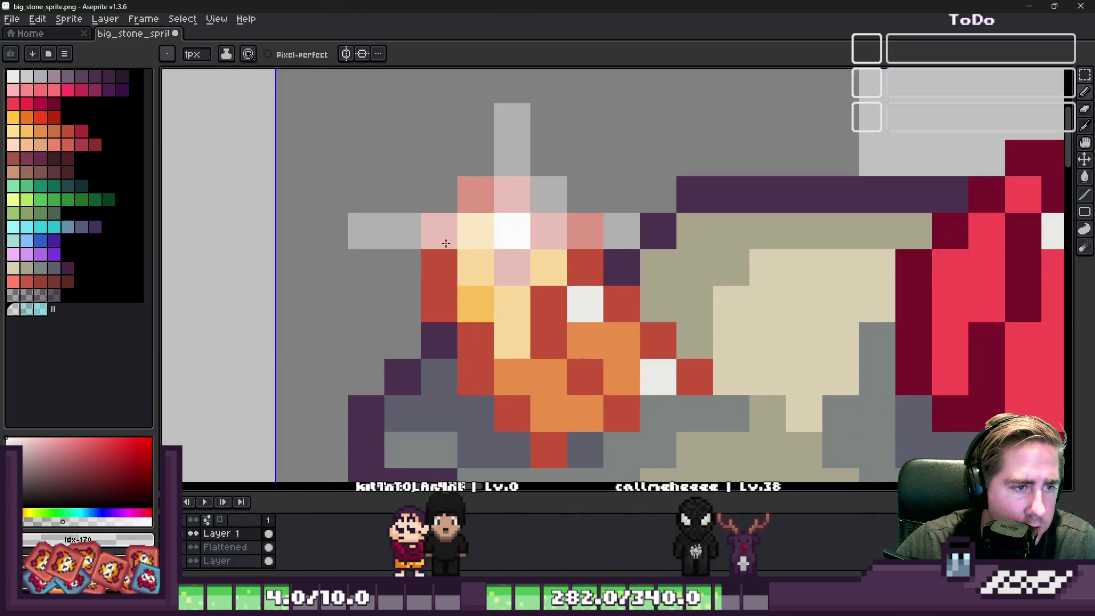
scroll(428, 231, "down", 2)
key("v")
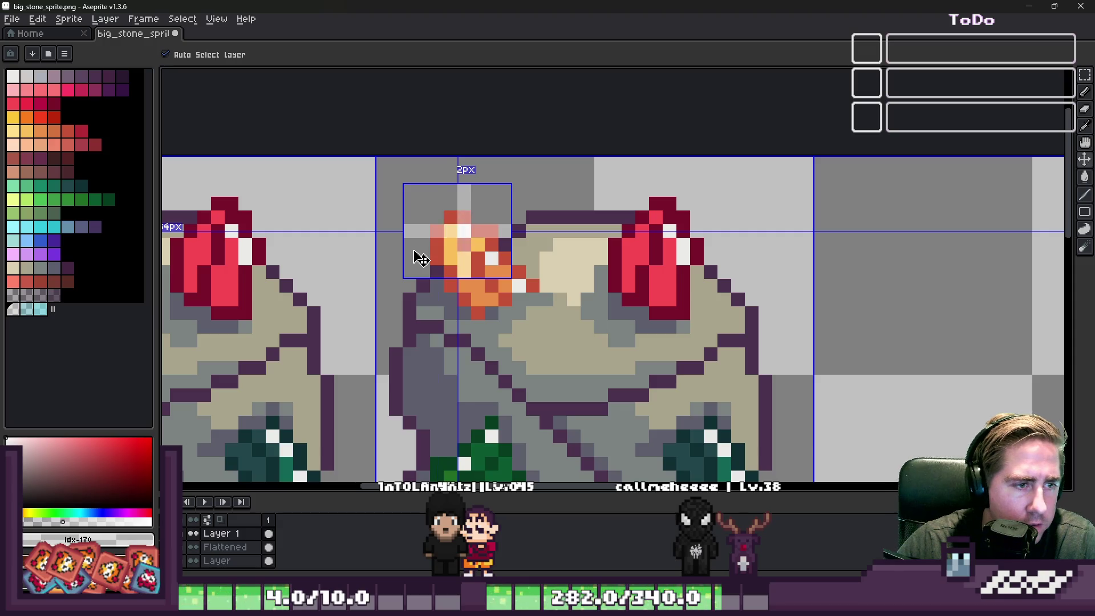
scroll(460, 224, "up", 2)
key("b")
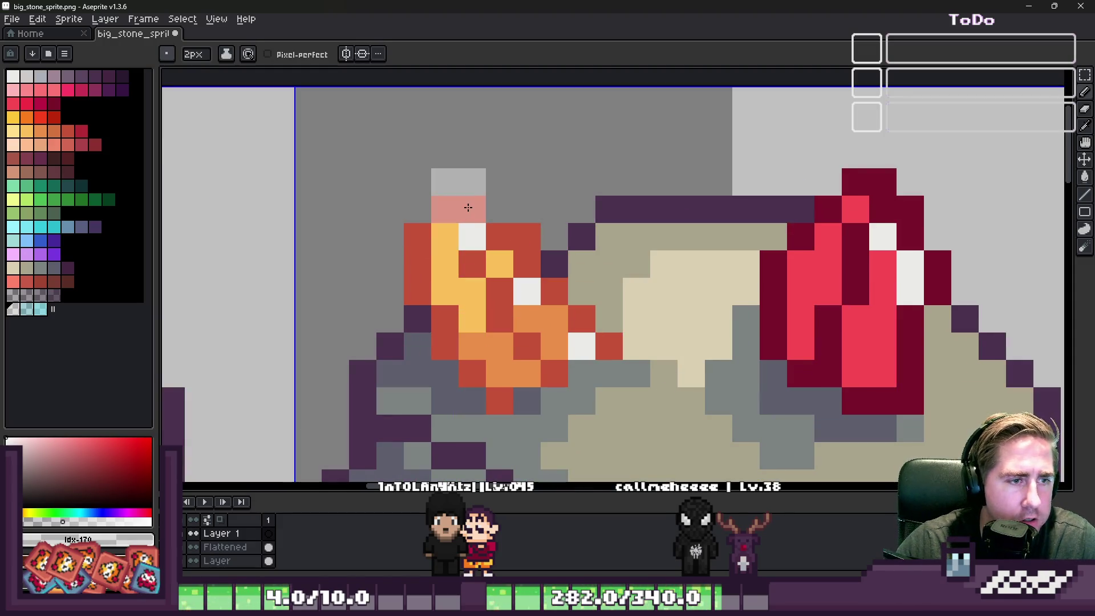
Try light sparkle strokes with a 1-pixel brush, then undo them.
key("minus")
left_click_drag(474, 150, 478, 293)
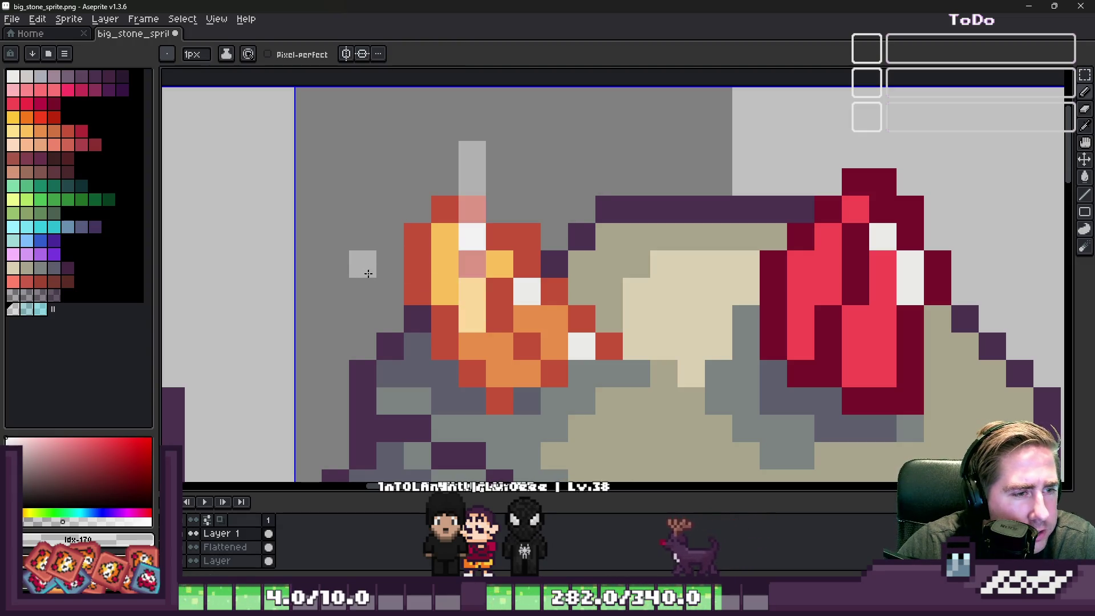
left_click_drag(386, 274, 542, 269)
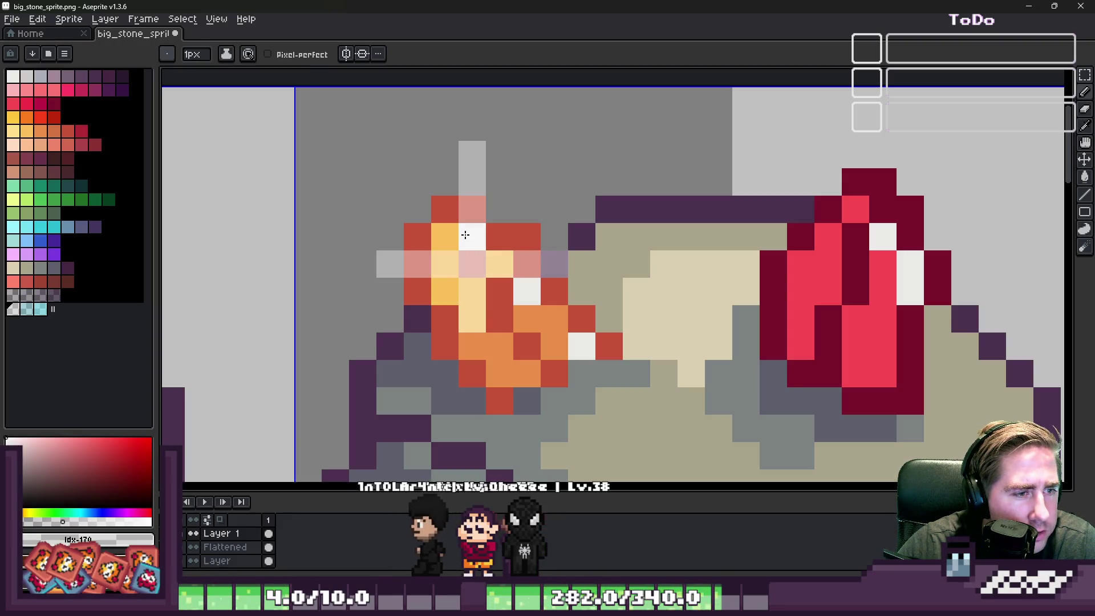
left_click_drag(467, 244, 472, 291)
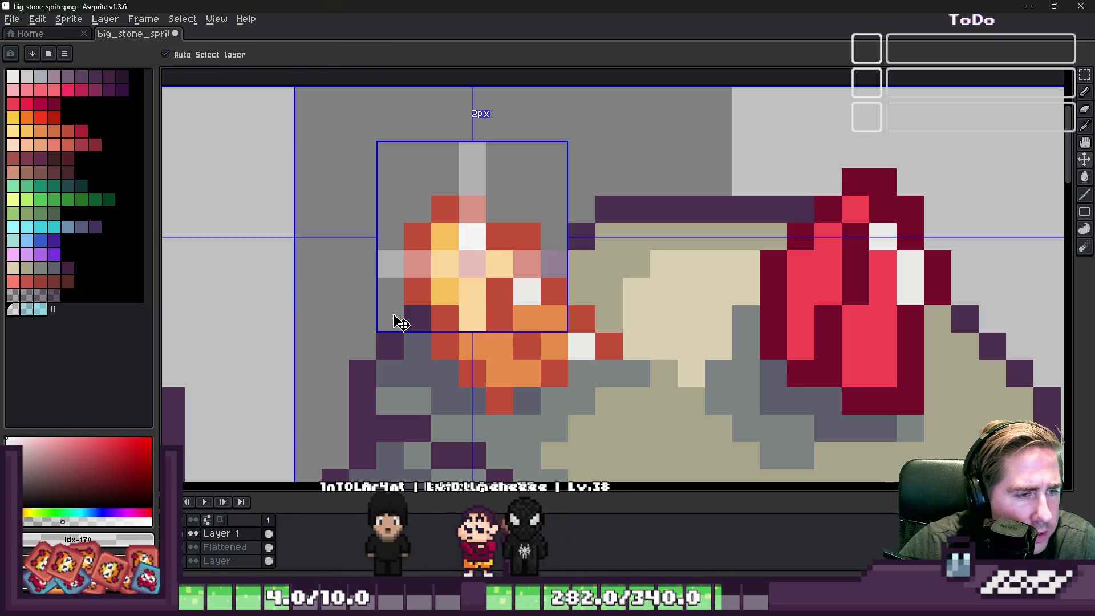
key("ctrl+z")
key("ctrl+z")
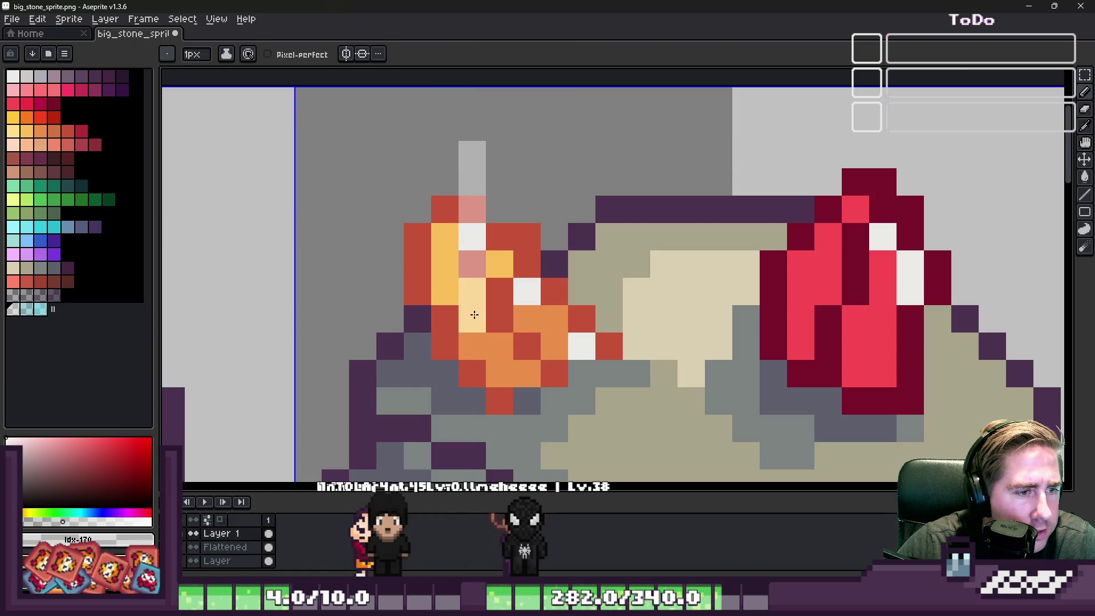
key("ctrl+z")
Touch up the flame with pink, grey and peach pixels around its top and bottom.
left_click(411, 242)
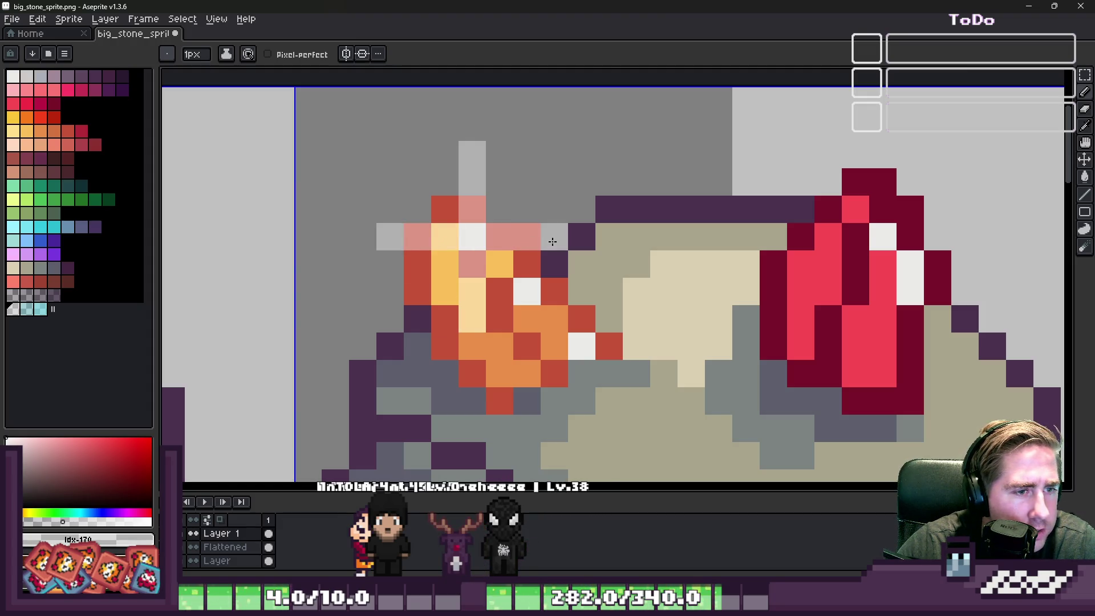
left_click(499, 209)
left_click(445, 209)
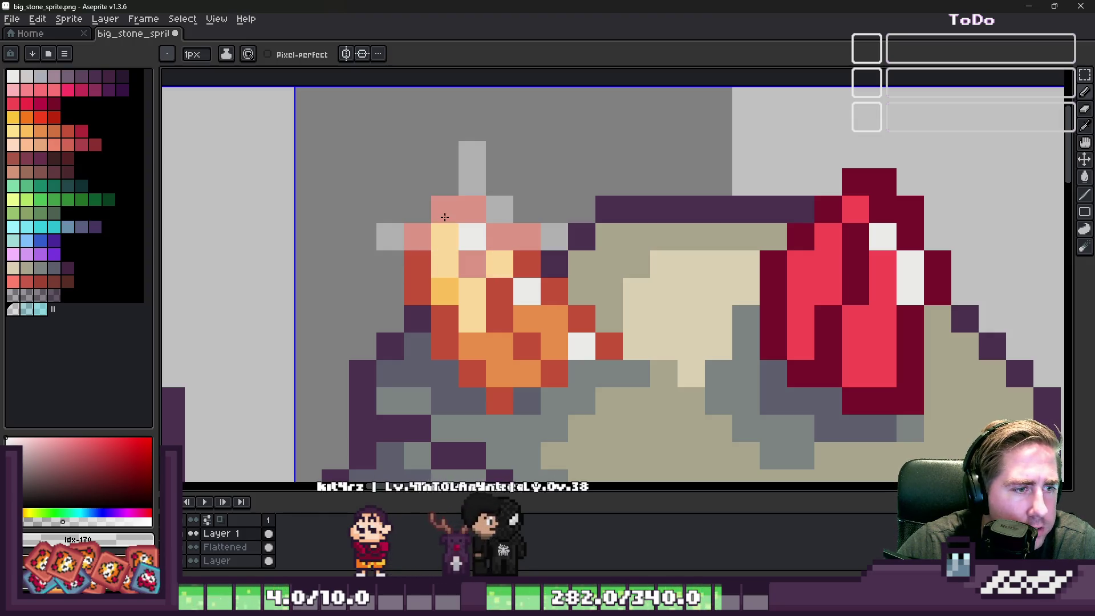
left_click(521, 344)
key("ctrl+z")
left_click(519, 326)
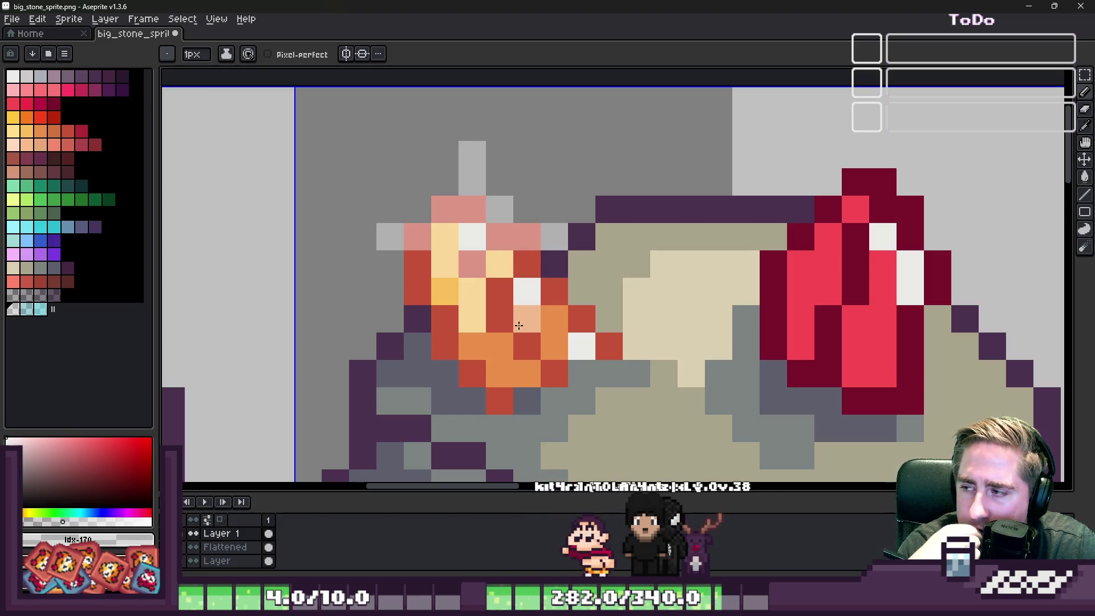
Repaint the peach flame pixel orange and close the StreamOverlay debug window.
left_click(518, 325)
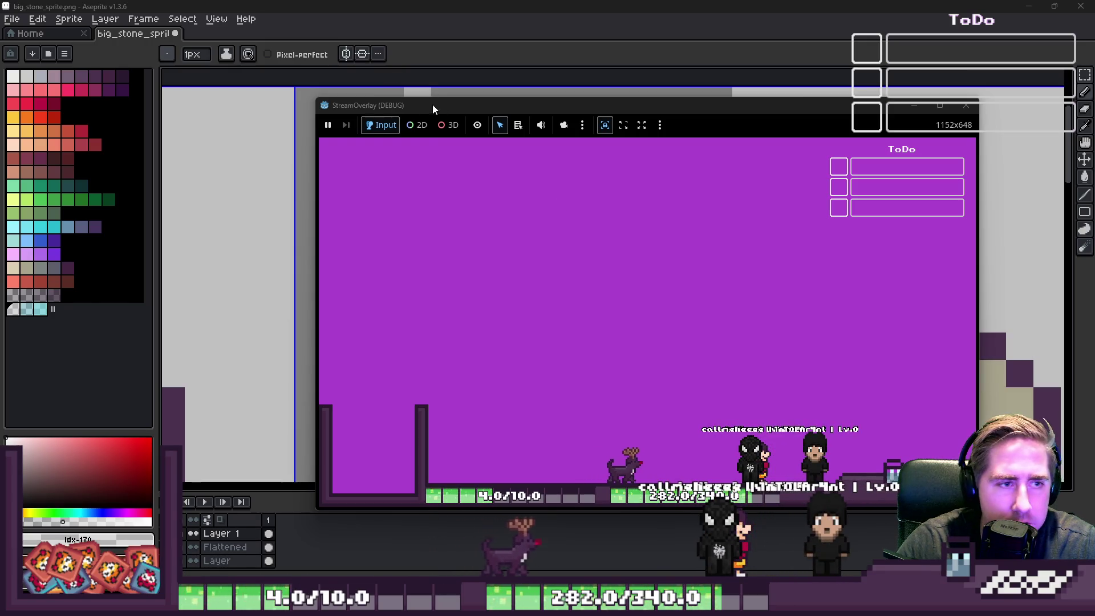
mouse_move(424, 107)
left_mouse_down()
mouse_move(549, 121)
mouse_move(513, 132)
left_mouse_up()
key("alt+F4")
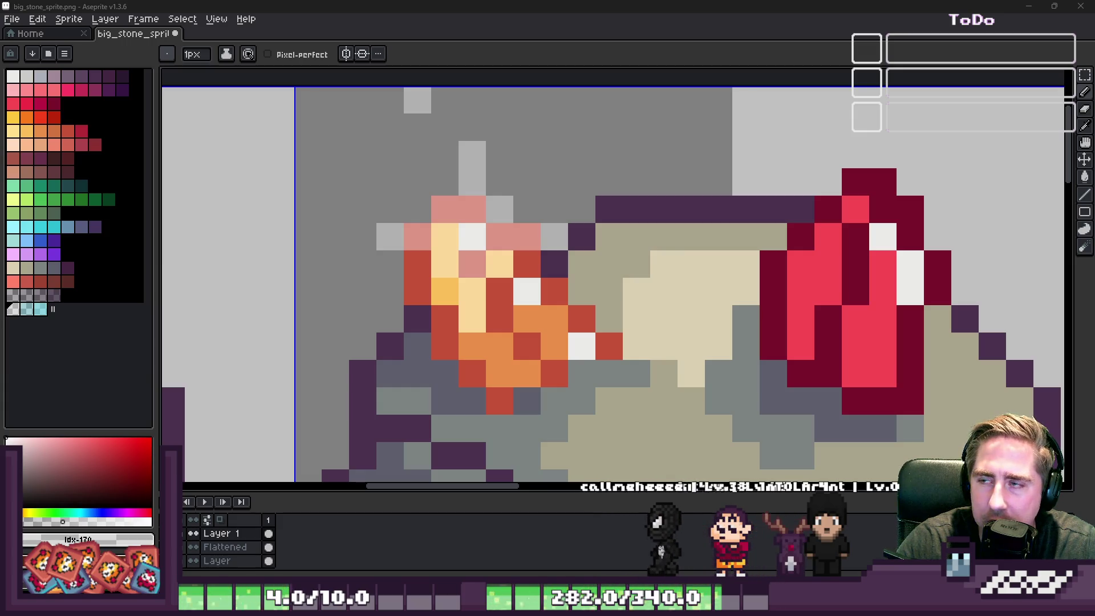
Rectangle-select the flame sparkle and test moving it onto the red crystal, then undo.
scroll(812, 311, "down", 3)
scroll(451, 280, "up", 5)
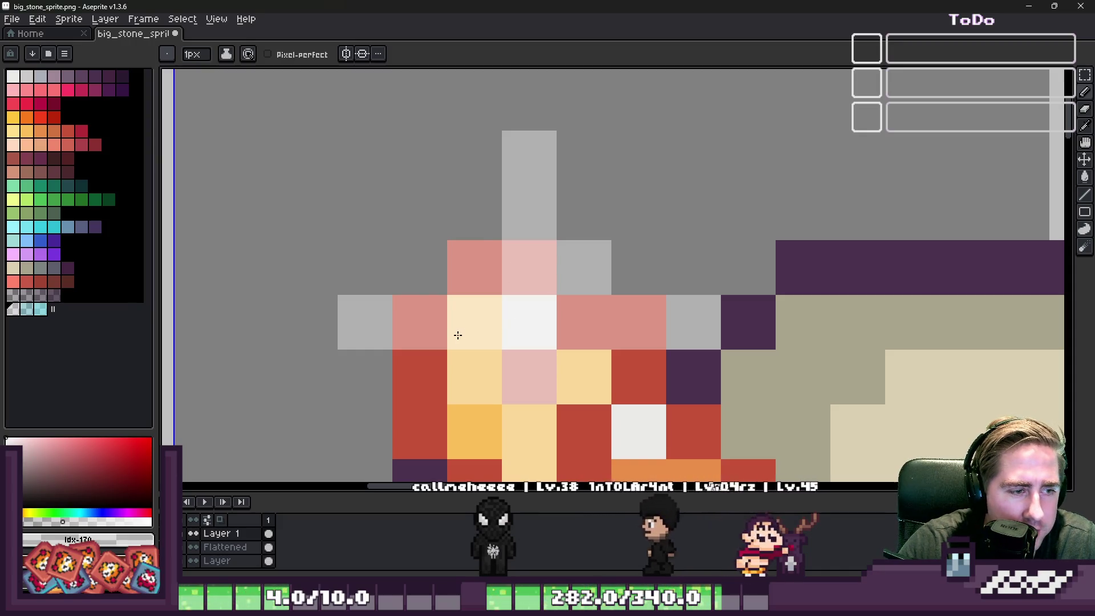
scroll(503, 265, "down", 2)
scroll(503, 265, "down", 2)
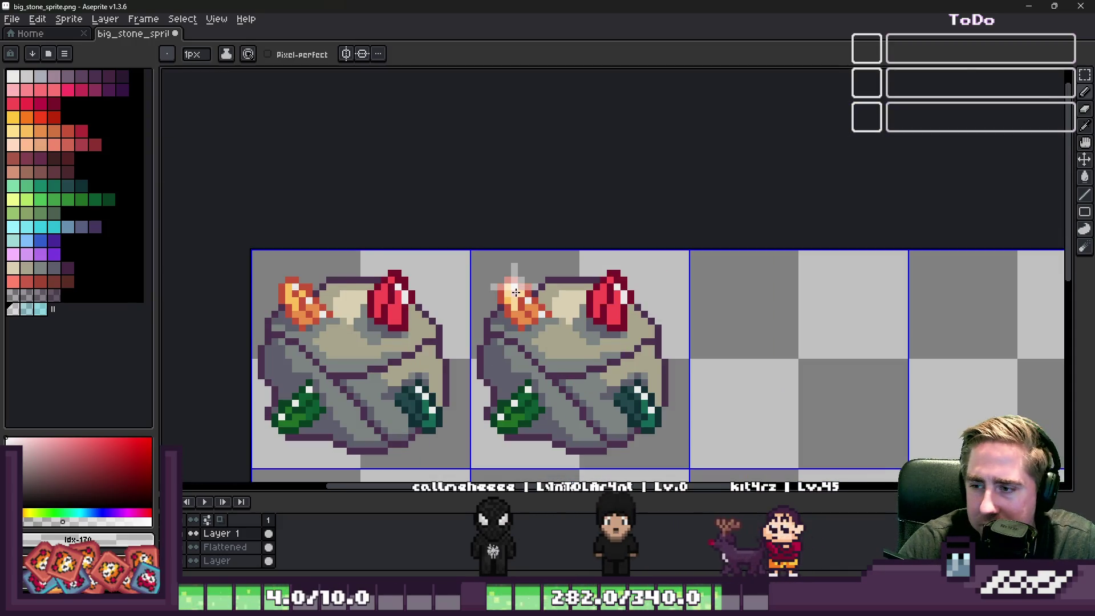
scroll(492, 220, "down", 2)
scroll(505, 292, "up", 4)
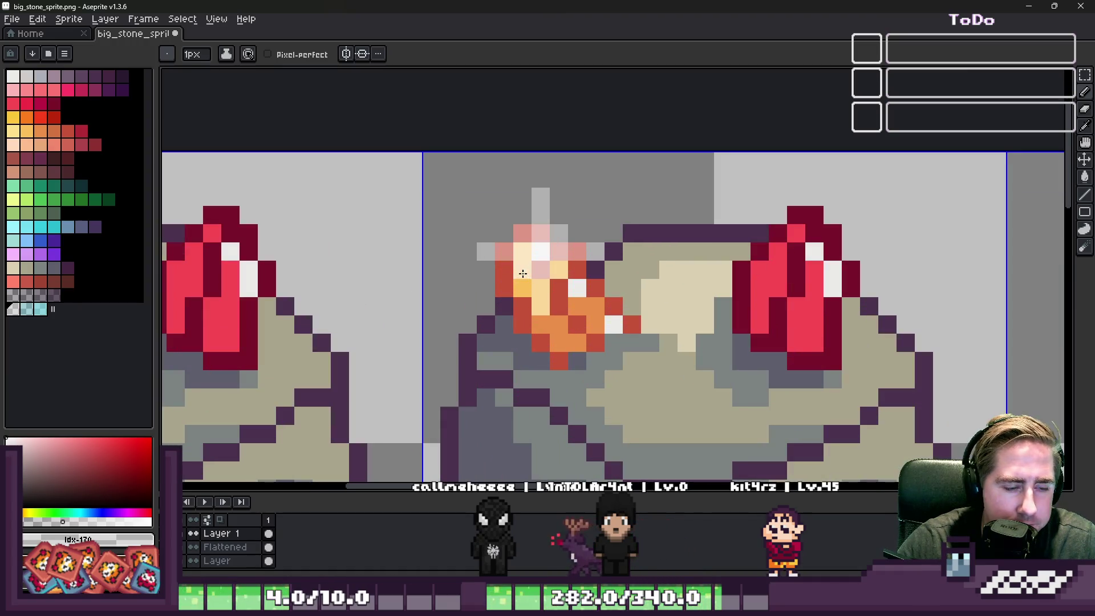
key("m")
mouse_move(403, 153)
left_mouse_down()
mouse_move(679, 352)
mouse_move(679, 371)
left_mouse_up()
mouse_move(515, 300)
left_mouse_down()
mouse_move(806, 300)
mouse_move(789, 300)
left_mouse_up()
key("ctrl+z")
Commit the sparkle and place a copy of it on the green crystal.
scroll(704, 220, "down", 4)
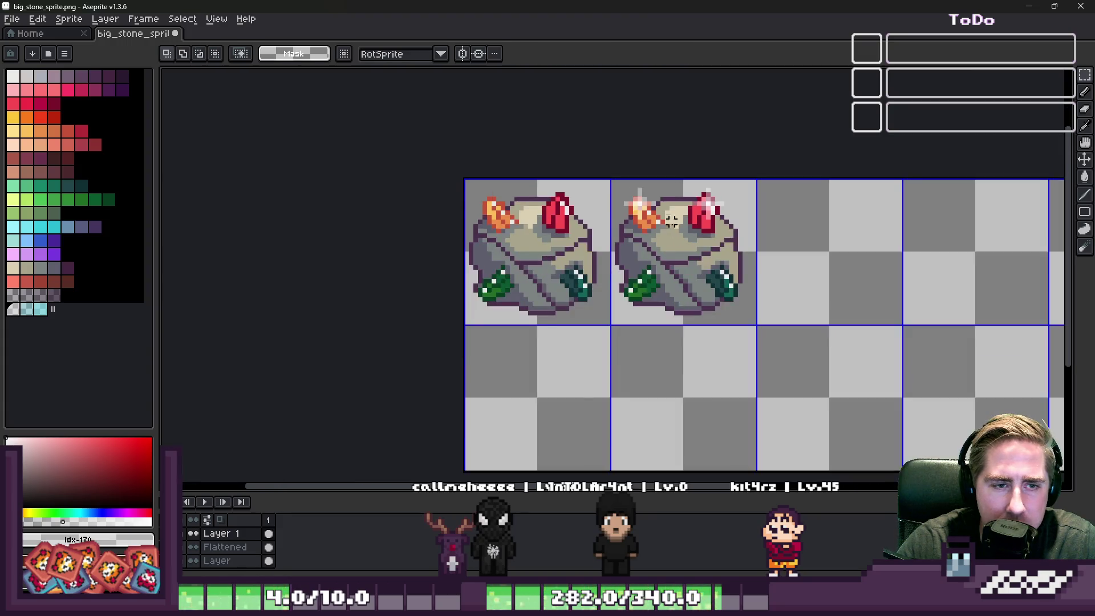
scroll(559, 118, "up", 3)
key("Return")
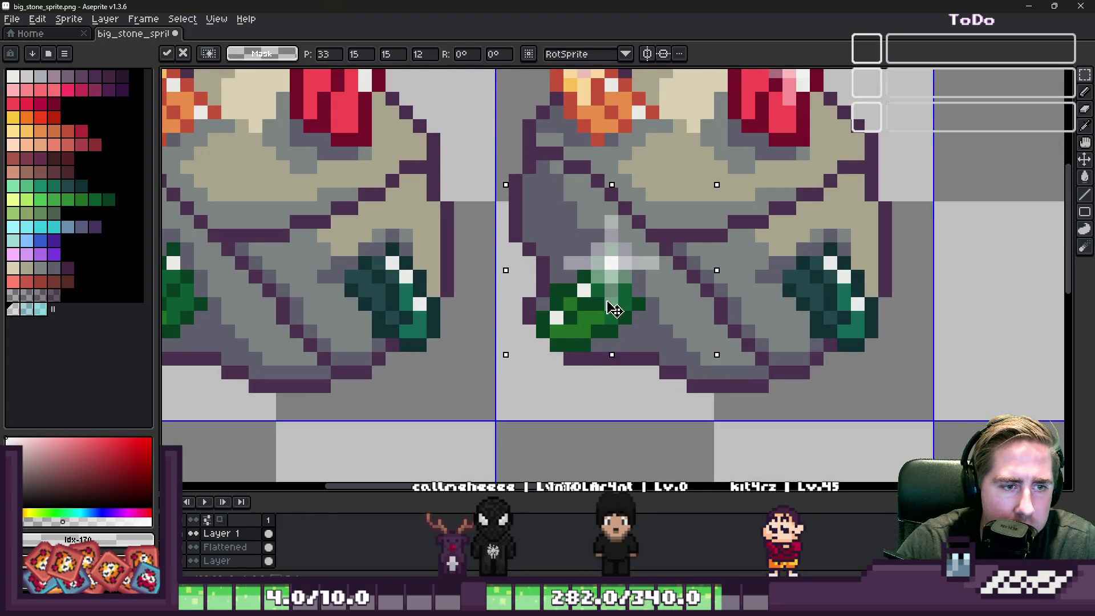
scroll(610, 302, "down", 3)
left_click_drag(593, 166, 713, 262)
left_click(574, 242)
scroll(574, 242, "down", 1)
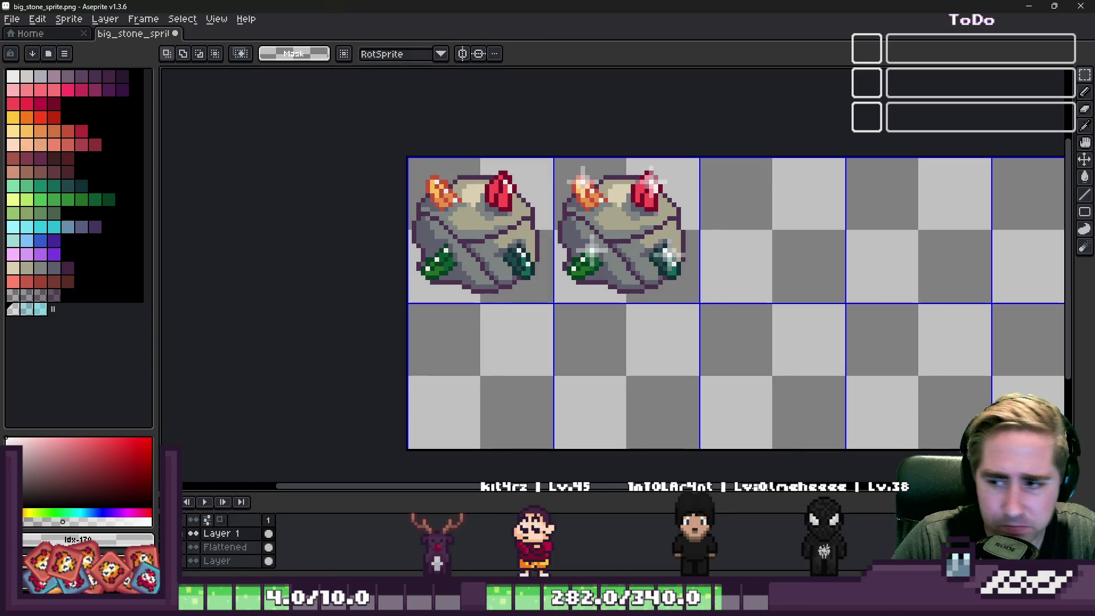
Look at the Godot project through the taskbar.
left_click(736, 605)
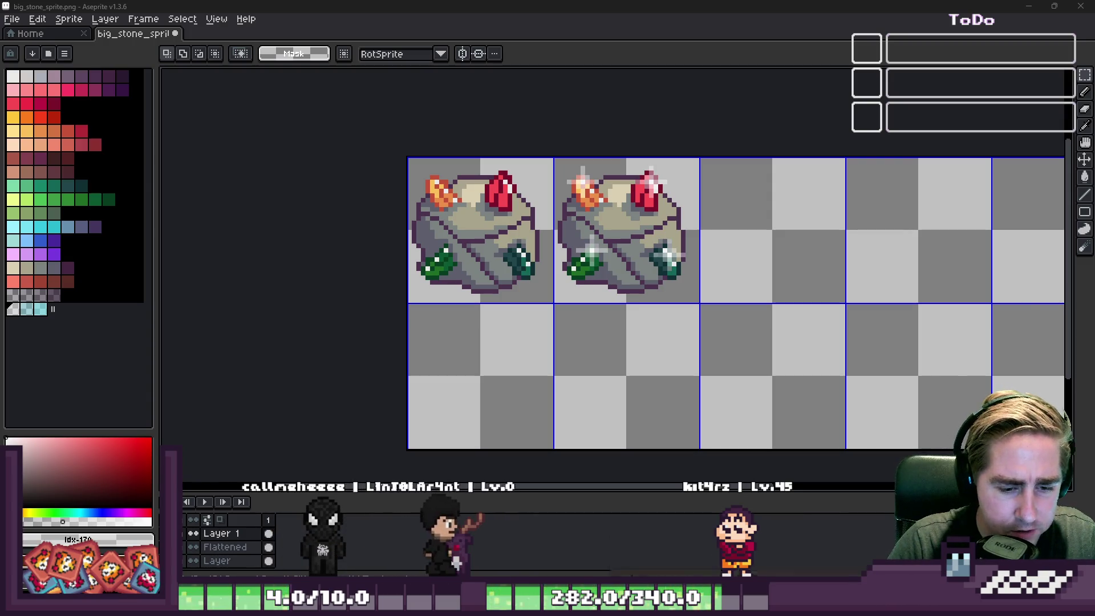
left_click(830, 540)
left_click(789, 547)
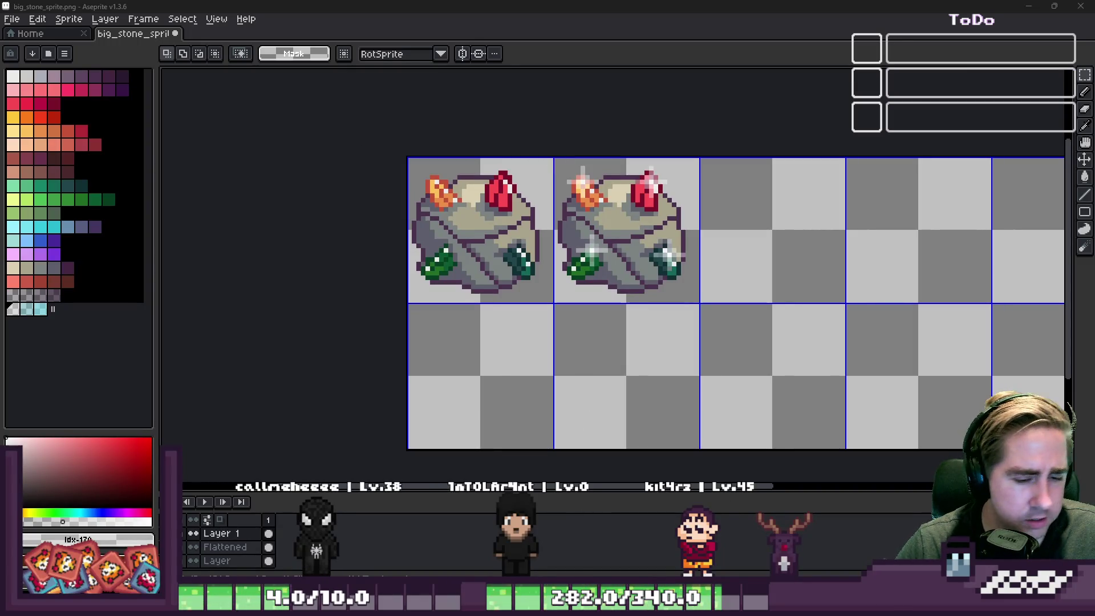
left_click(667, 530)
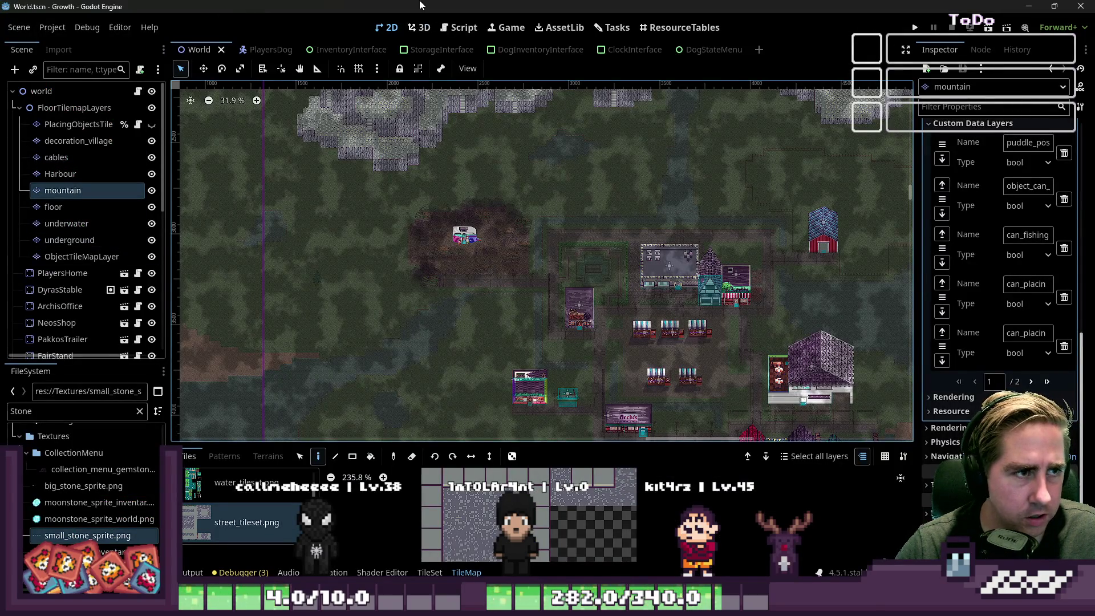
Back in Aseprite, zoom in and marquee-select the second gem-stone frame.
left_click(1029, 7)
scroll(557, 163, "up", 2)
mouse_move(511, 166)
left_mouse_down()
mouse_move(809, 430)
mouse_move(805, 445)
left_mouse_up()
scroll(616, 368, "down", 2)
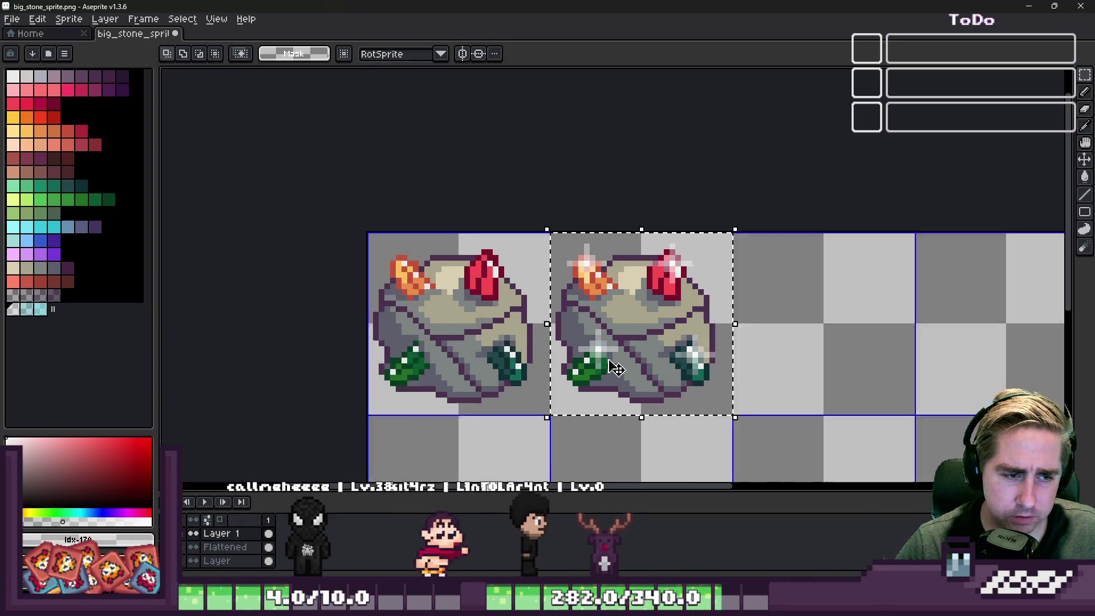
On the Flattened layer, test moving the selected second-frame crystals, then deselect.
scroll(616, 367, "down", 1)
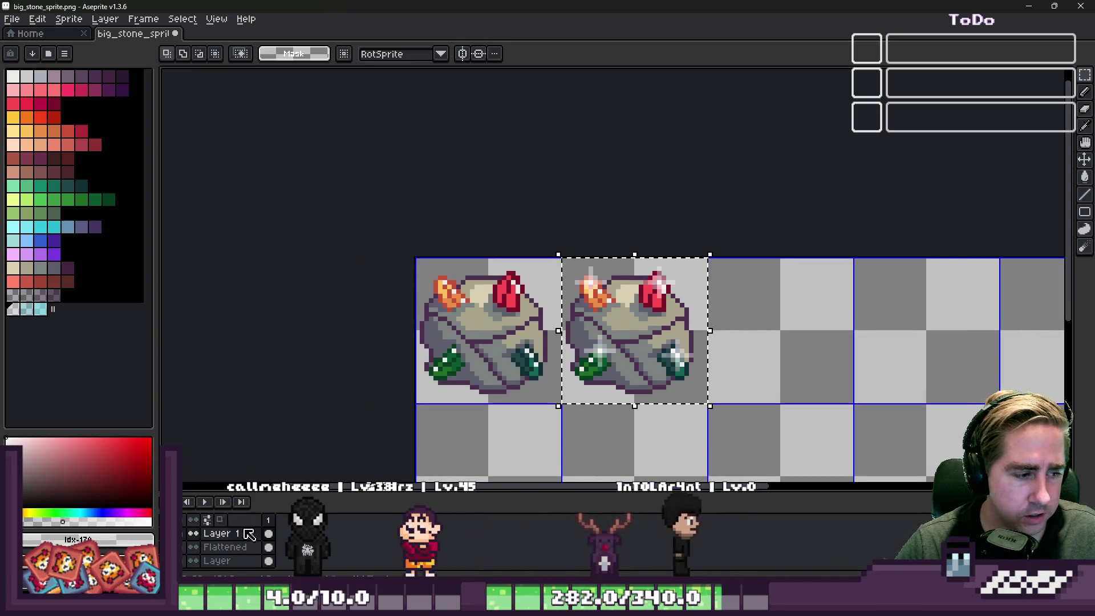
left_click(225, 547)
left_click_drag(596, 320, 694, 329)
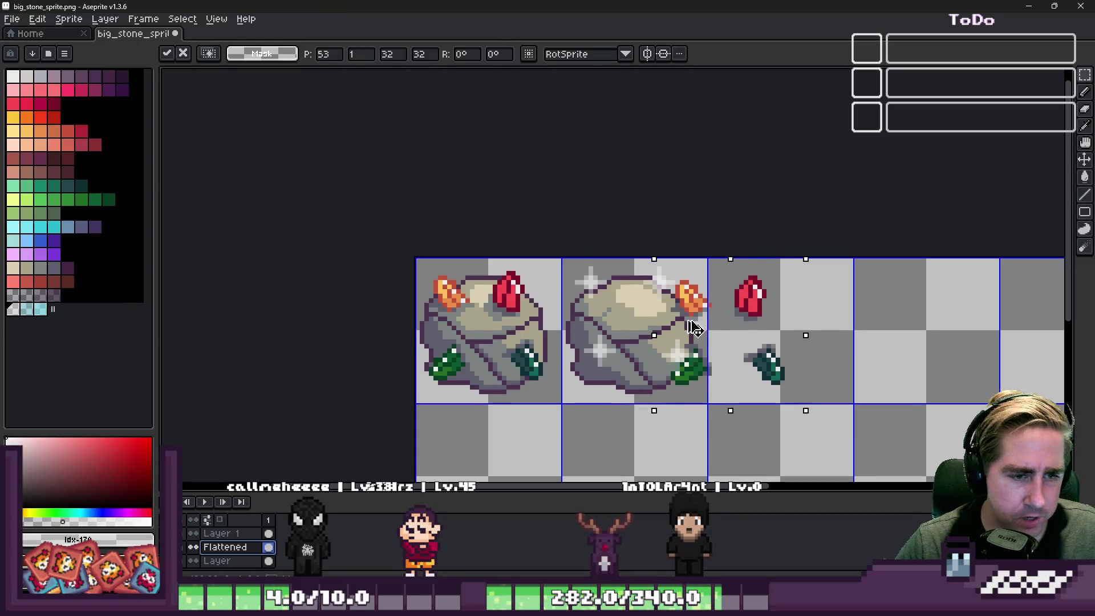
key("Escape")
left_click(573, 289)
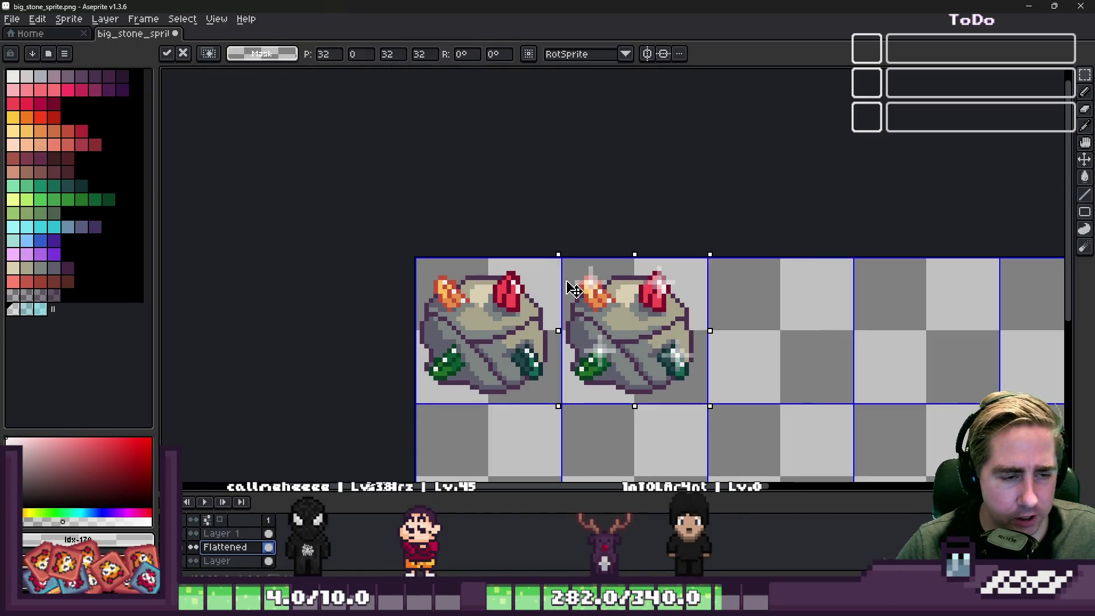
left_click(515, 238)
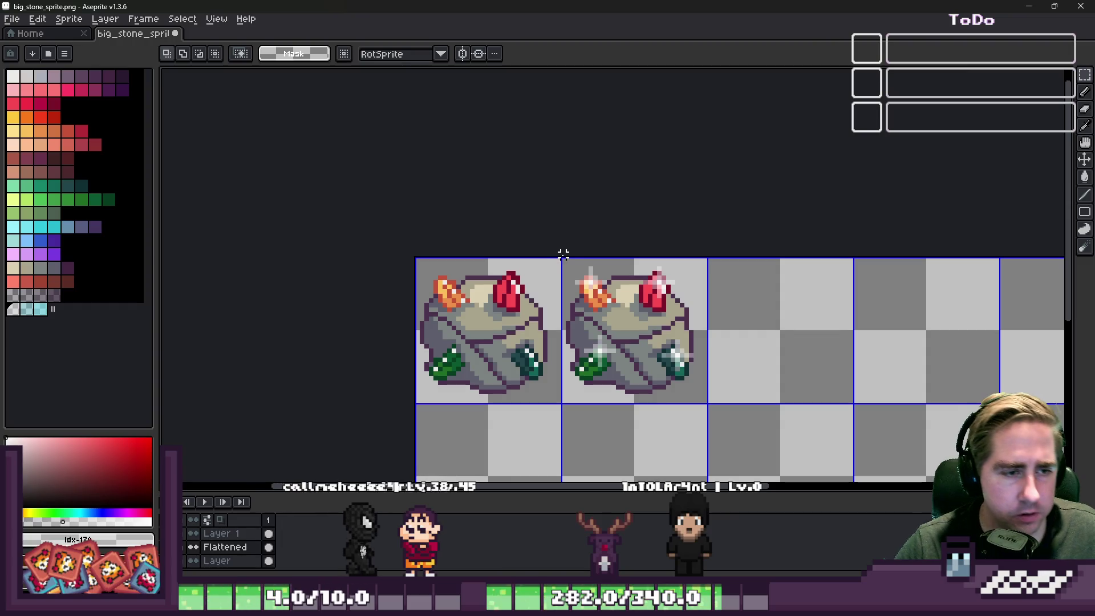
Select part of the second stone's sparkles and place a pasted piece over it.
scroll(567, 260, "up", 2)
mouse_move(555, 201)
left_mouse_down()
mouse_move(660, 335)
mouse_move(656, 309)
left_mouse_up()
scroll(669, 323, "up", 1)
scroll(683, 255, "down", 2)
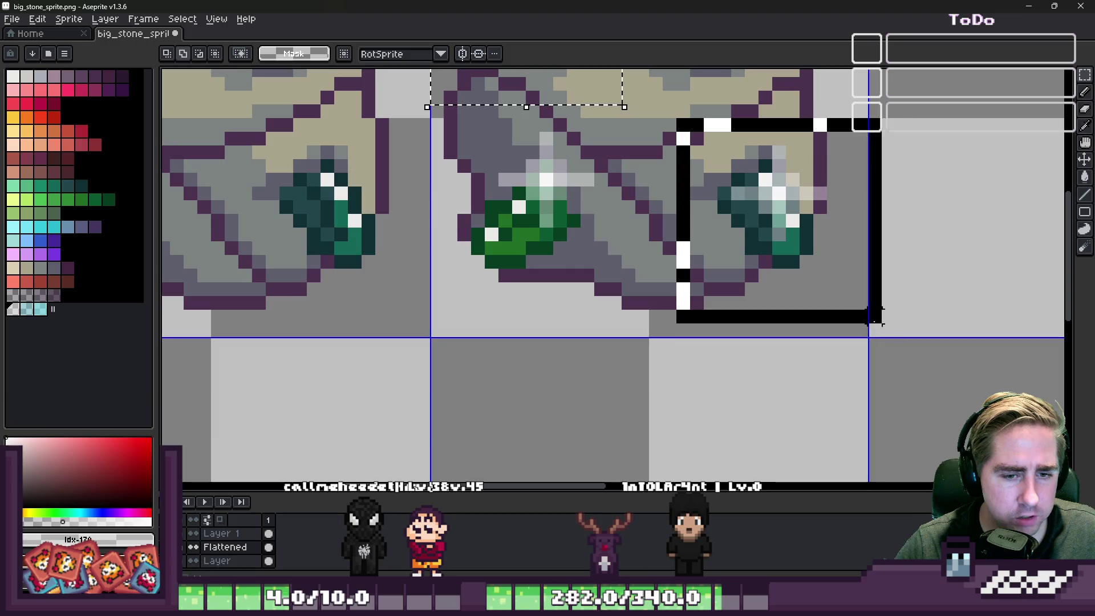
scroll(695, 297, "down", 1)
key("ctrl+v")
left_click_drag(694, 298, 783, 297)
left_click(531, 393)
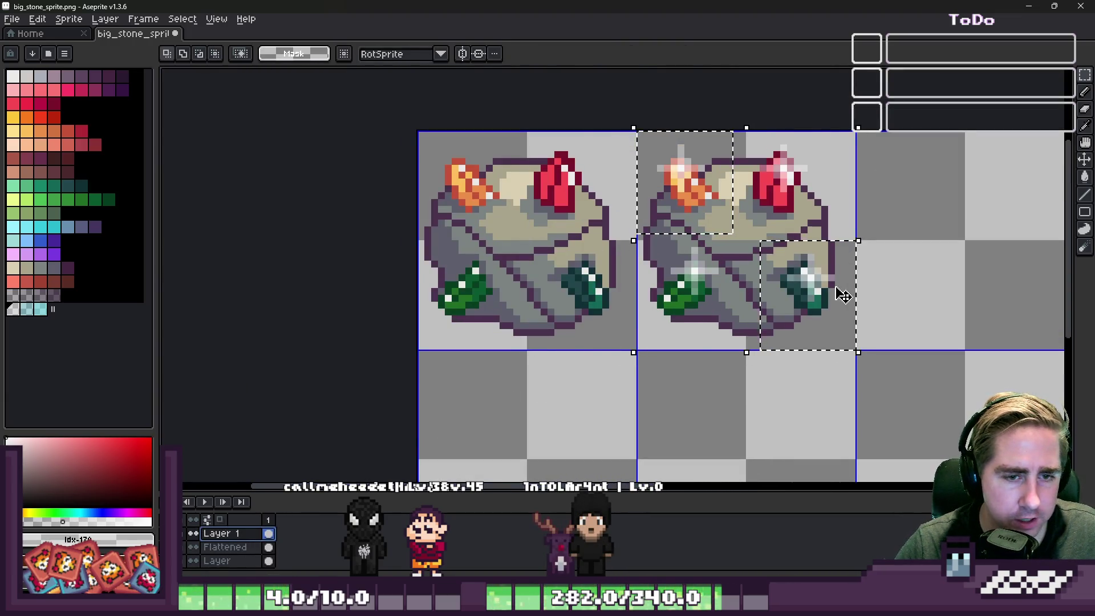
Paste the sparkles onto the first frame's orange and right green crystals and commit.
key("ctrl+v")
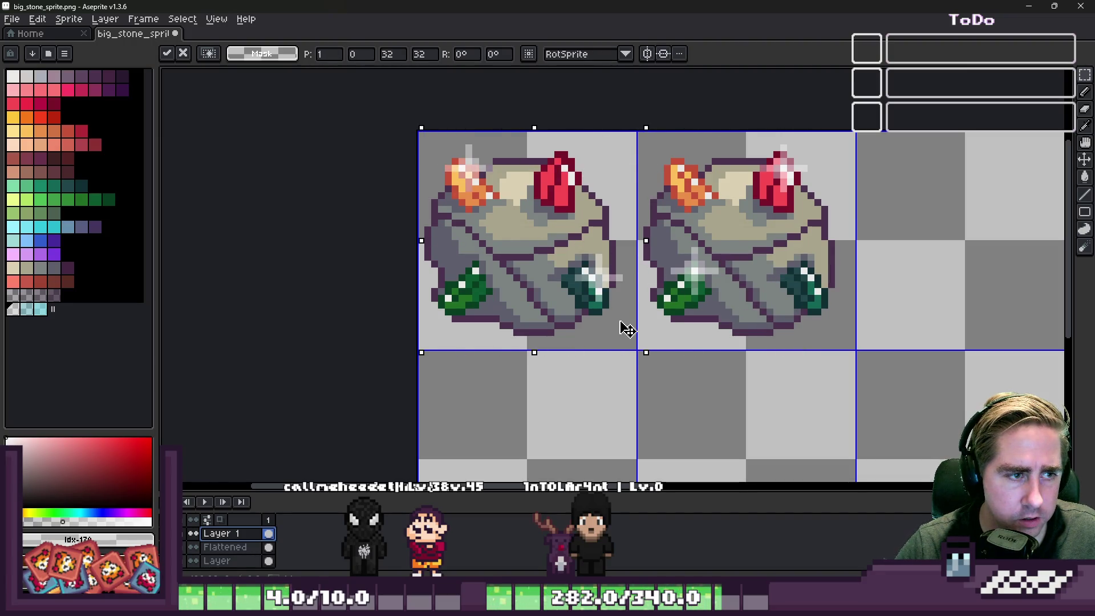
key("Return")
scroll(602, 313, "down", 2)
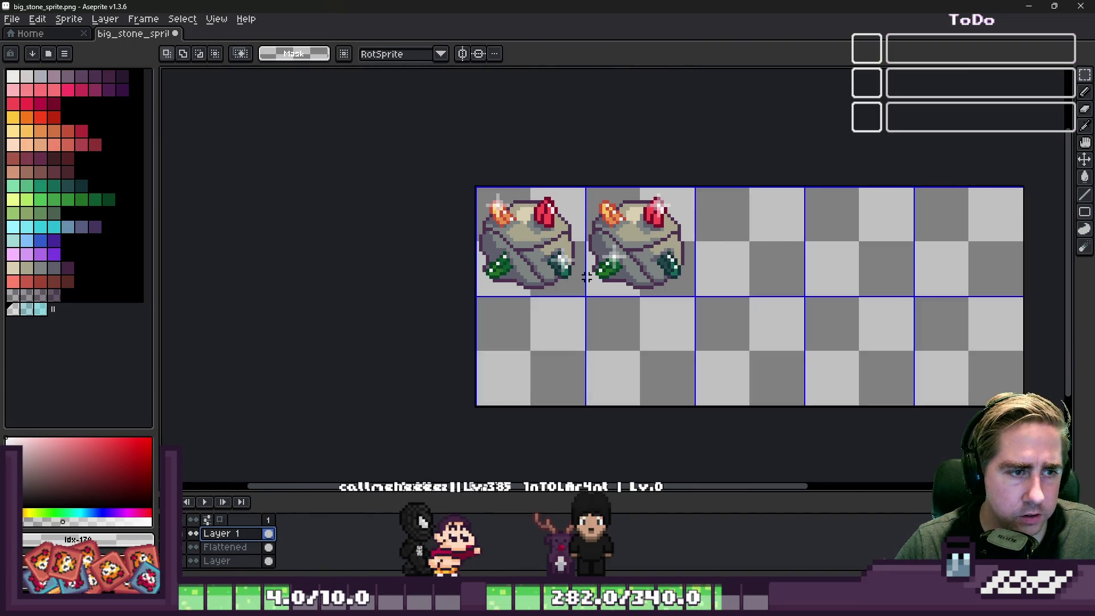
scroll(571, 320, "up", 2)
scroll(586, 216, "down", 3)
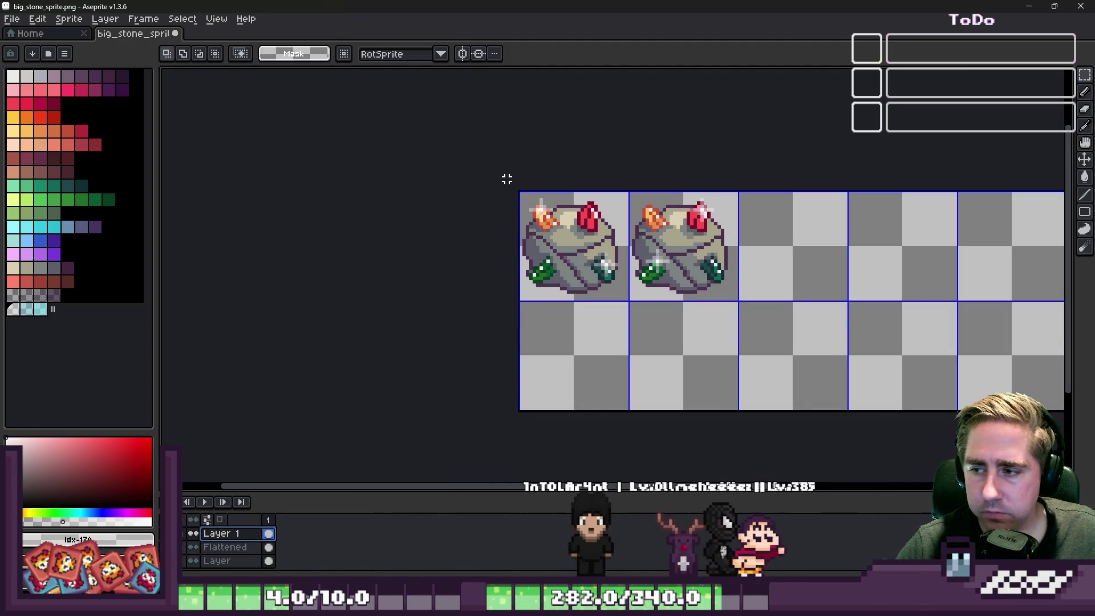
scroll(494, 184, "down", 1)
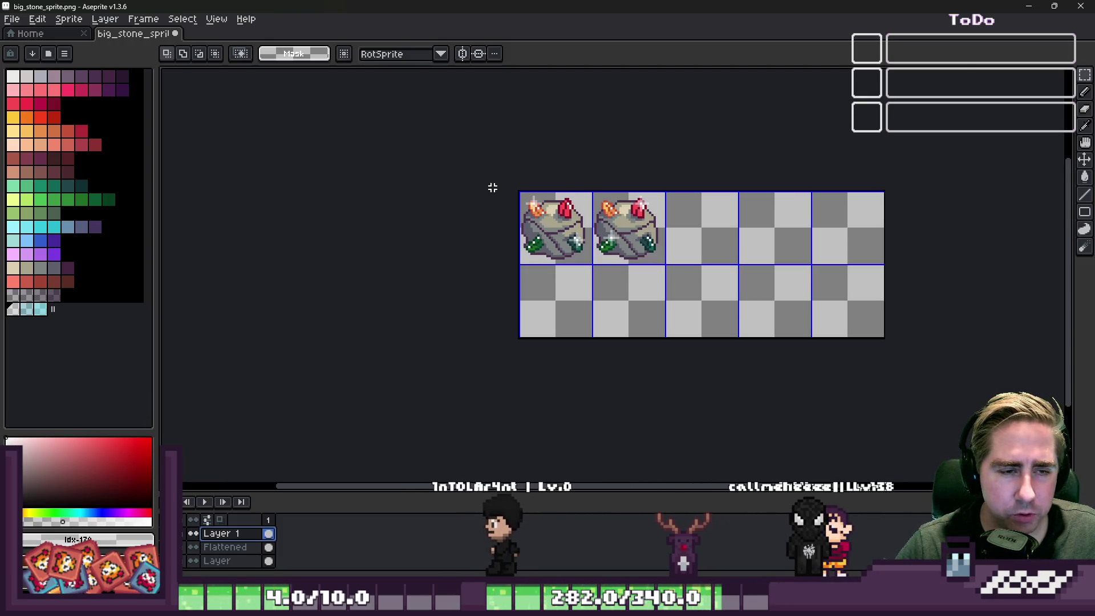
scroll(645, 196, "up", 1)
scroll(651, 198, "up", 1)
scroll(627, 237, "down", 2)
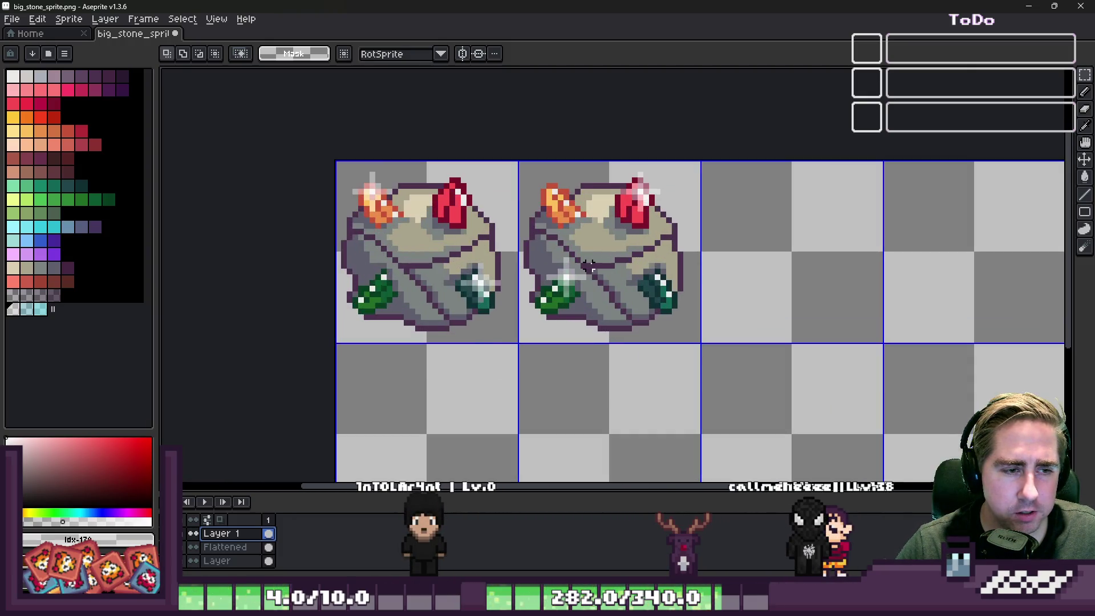
scroll(616, 217, "up", 1)
key("b")
scroll(610, 199, "down", 1)
scroll(603, 174, "up", 2)
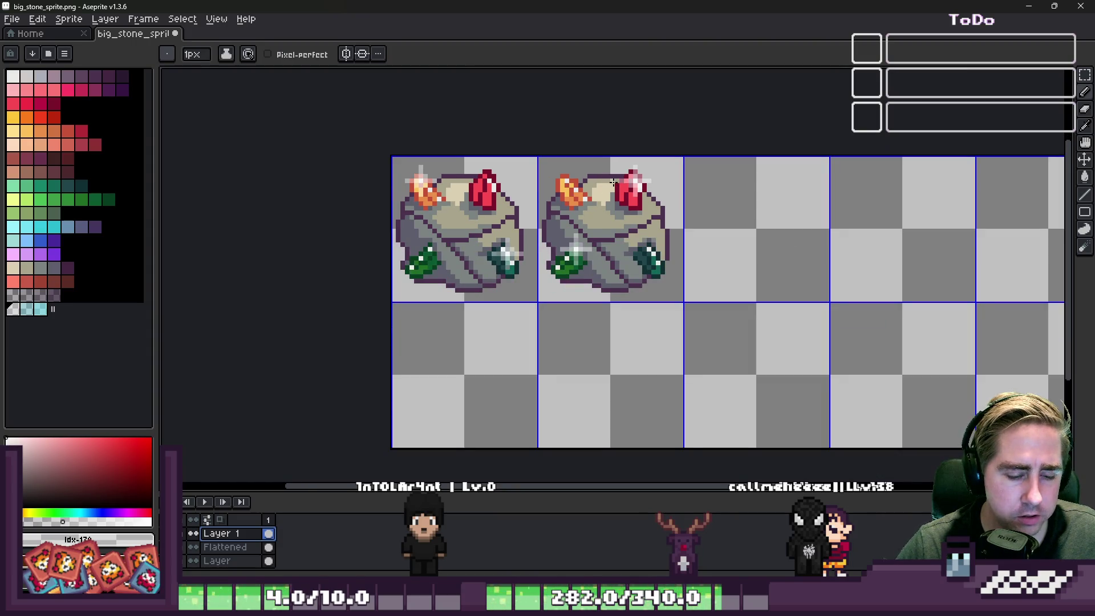
Shift the first two frames right and copy the first stone into the third cell.
key("m")
scroll(531, 158, "up", 1)
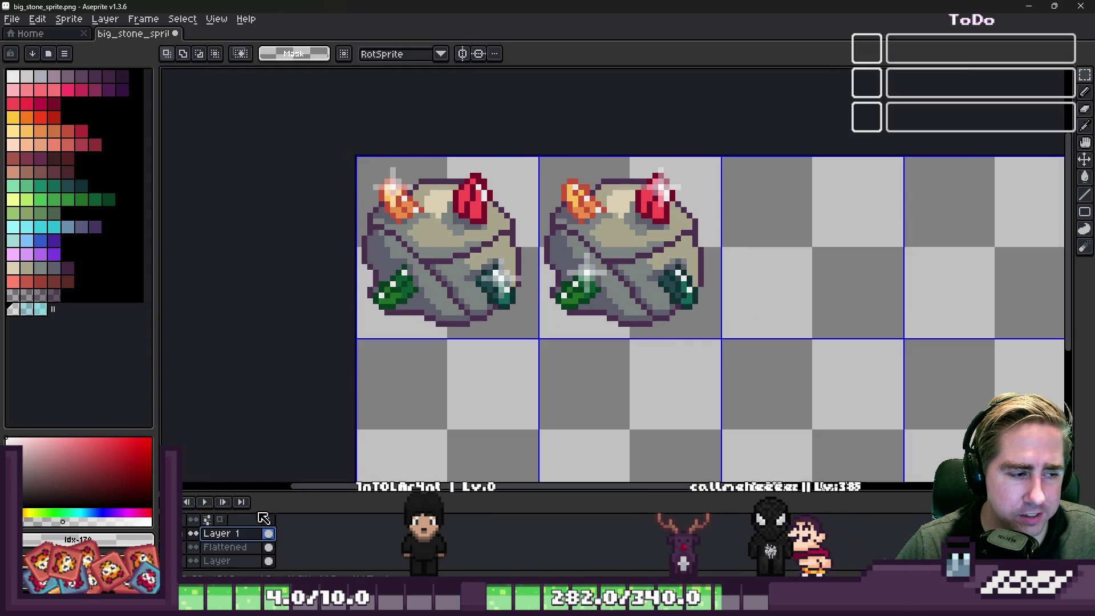
mouse_move(336, 124)
left_mouse_down()
mouse_move(708, 348)
mouse_move(722, 341)
left_mouse_up()
mouse_move(556, 245)
left_mouse_down()
mouse_move(763, 269)
mouse_move(740, 261)
left_mouse_up()
key("ctrl+d")
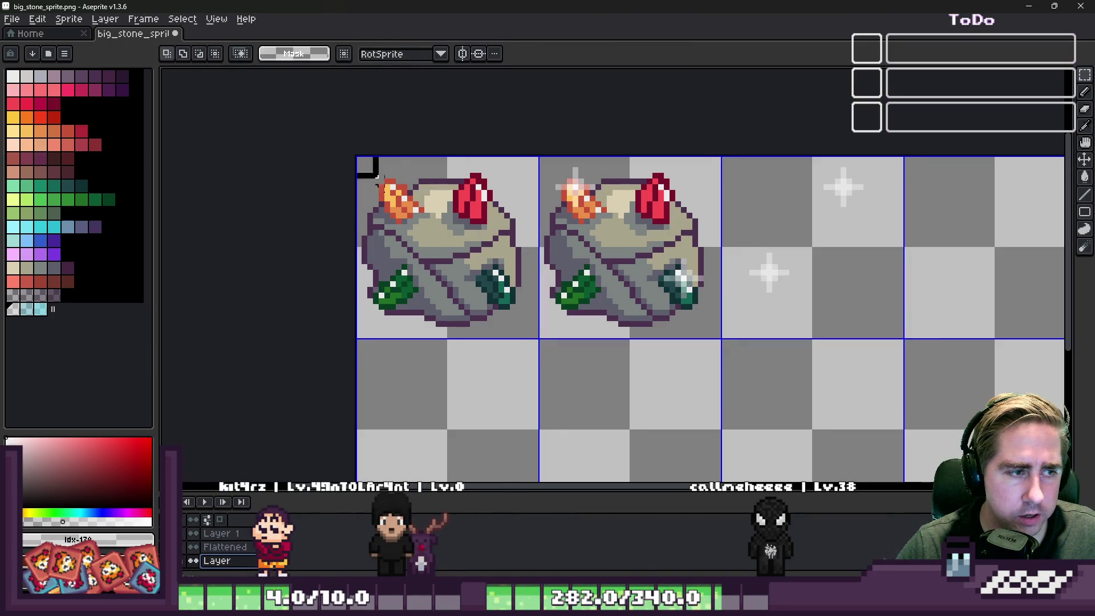
left_click_drag(529, 352, 535, 336)
left_click_drag(440, 298, 802, 293)
left_click(626, 329)
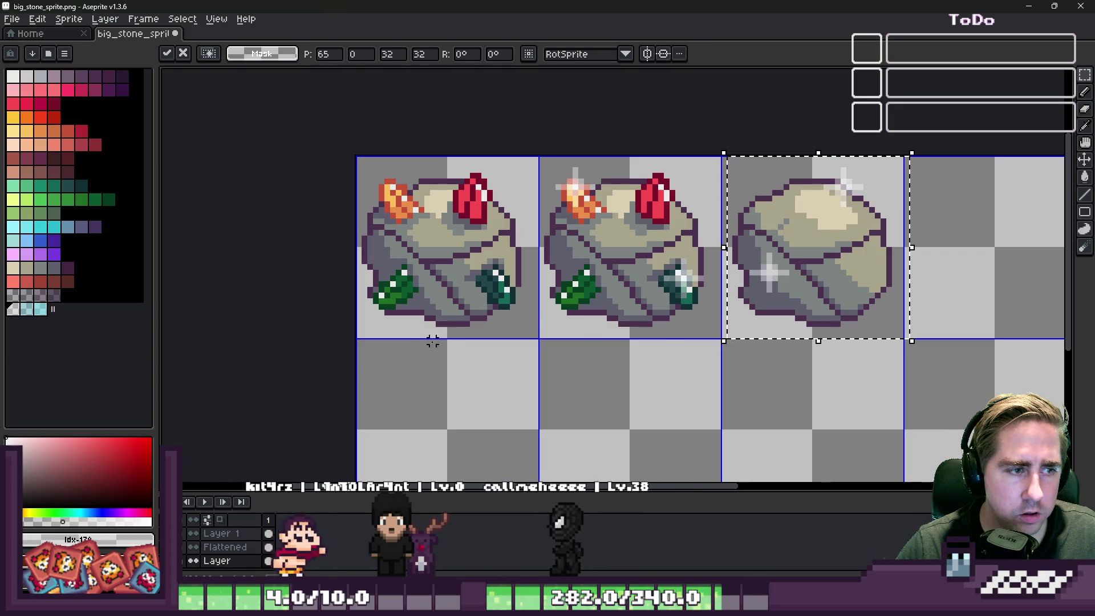
On the Flattened layer, copy the gem stone into the third cell, then select all three frames.
left_click(243, 545)
mouse_move(355, 154)
left_mouse_down()
mouse_move(536, 300)
mouse_move(535, 340)
left_mouse_up()
left_click(402, 266)
left_click_drag(402, 267, 774, 278)
key("ctrl+d")
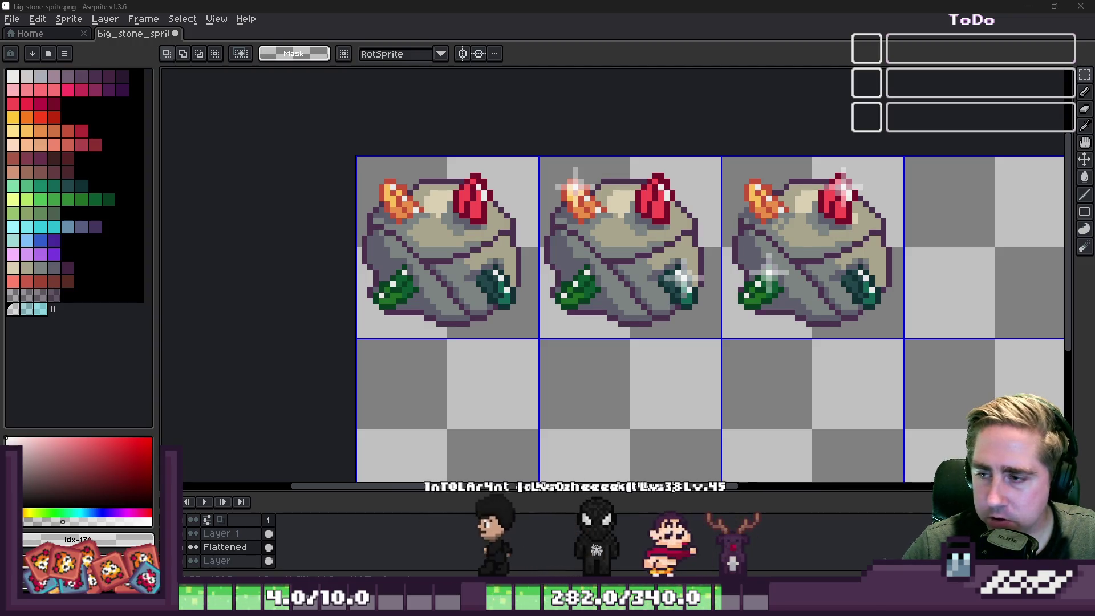
mouse_move(354, 160)
left_mouse_down()
mouse_move(880, 288)
mouse_move(900, 335)
left_mouse_up()
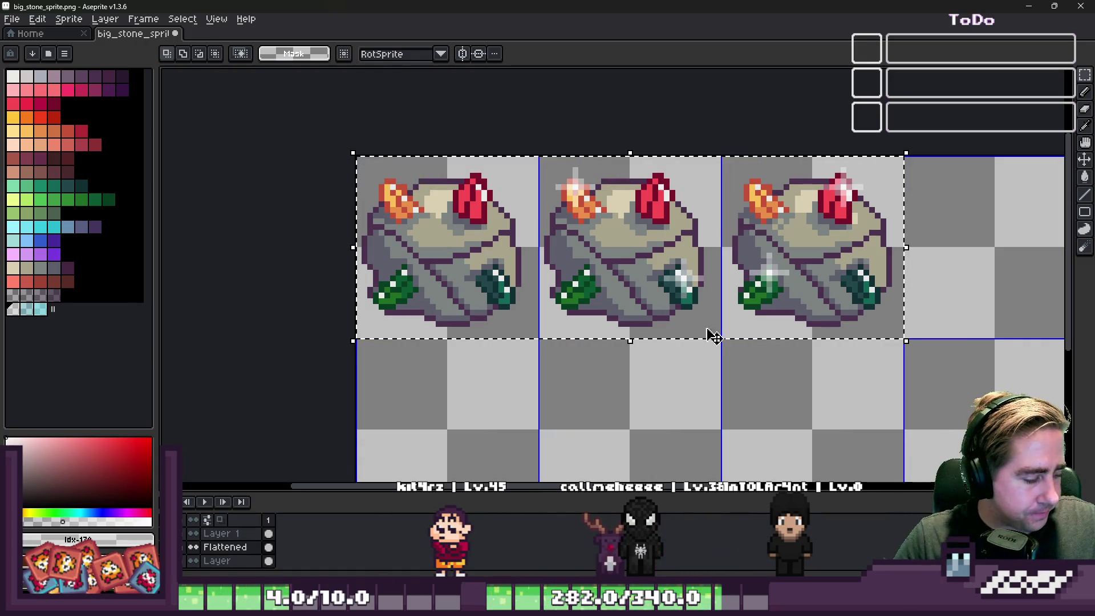
scroll(405, 188, "up", 3)
key("ctrl+d")
key("b")
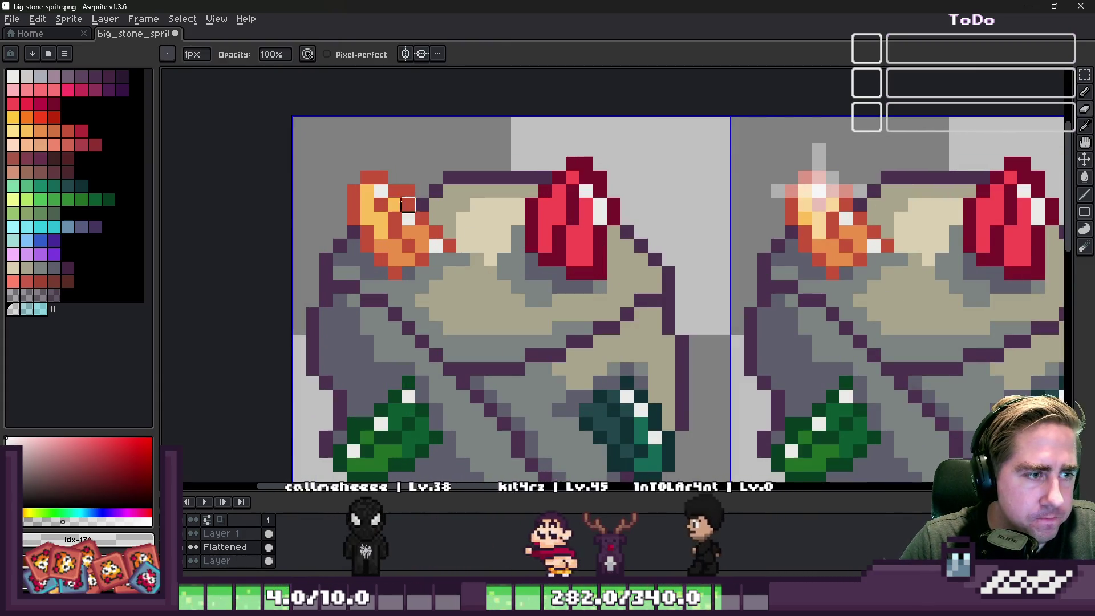
key("ctrl+z")
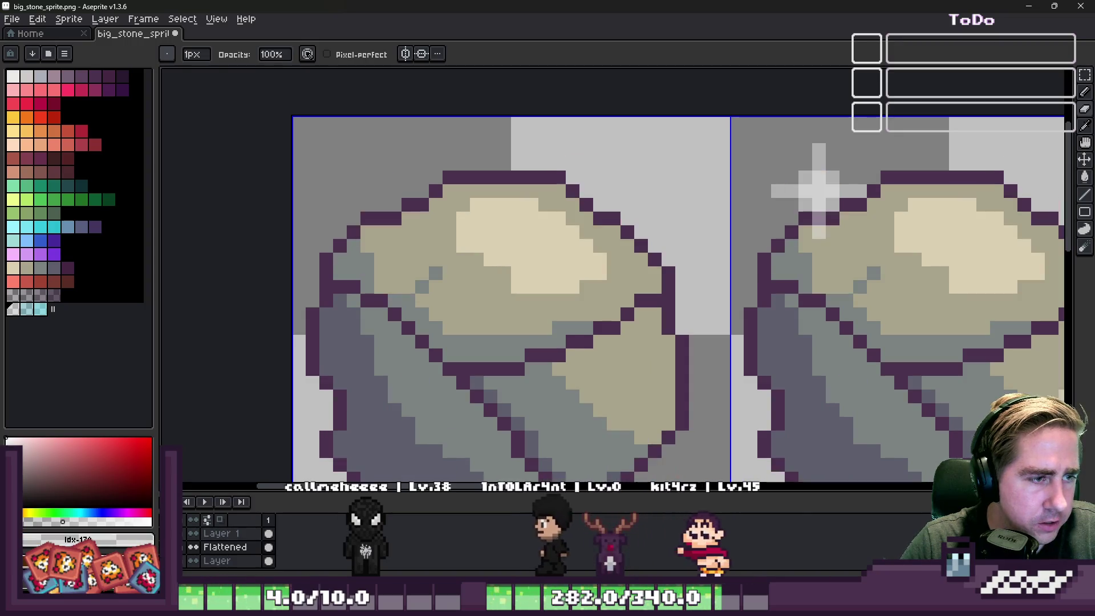
key("ctrl+y")
scroll(601, 170, "down", 4)
scroll(601, 170, "up", 4)
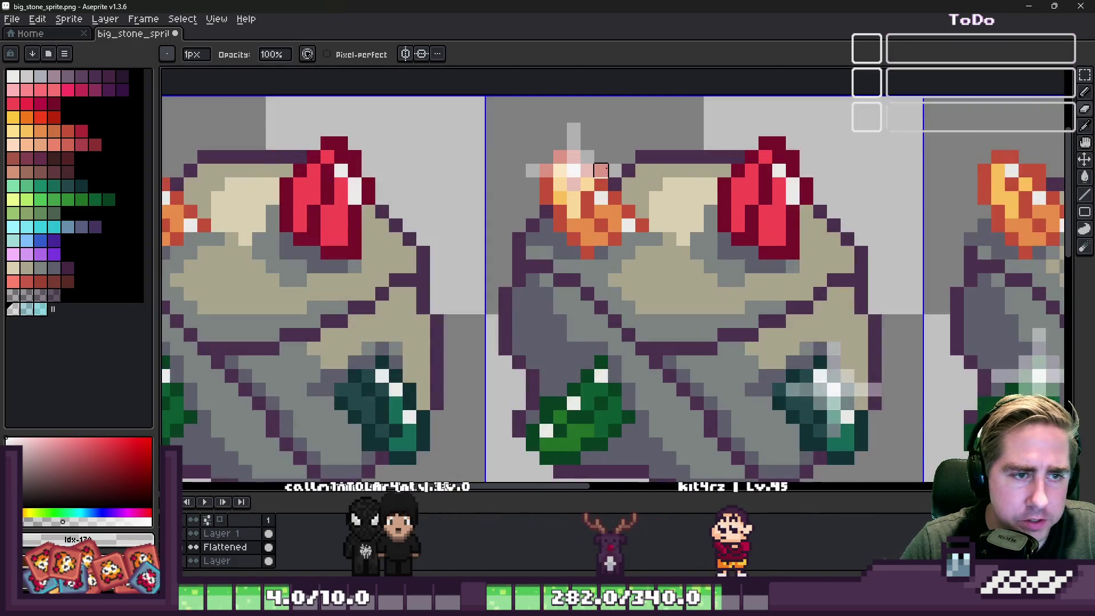
scroll(601, 170, "up", 1)
scroll(622, 165, "down", 3)
scroll(643, 161, "up", 3)
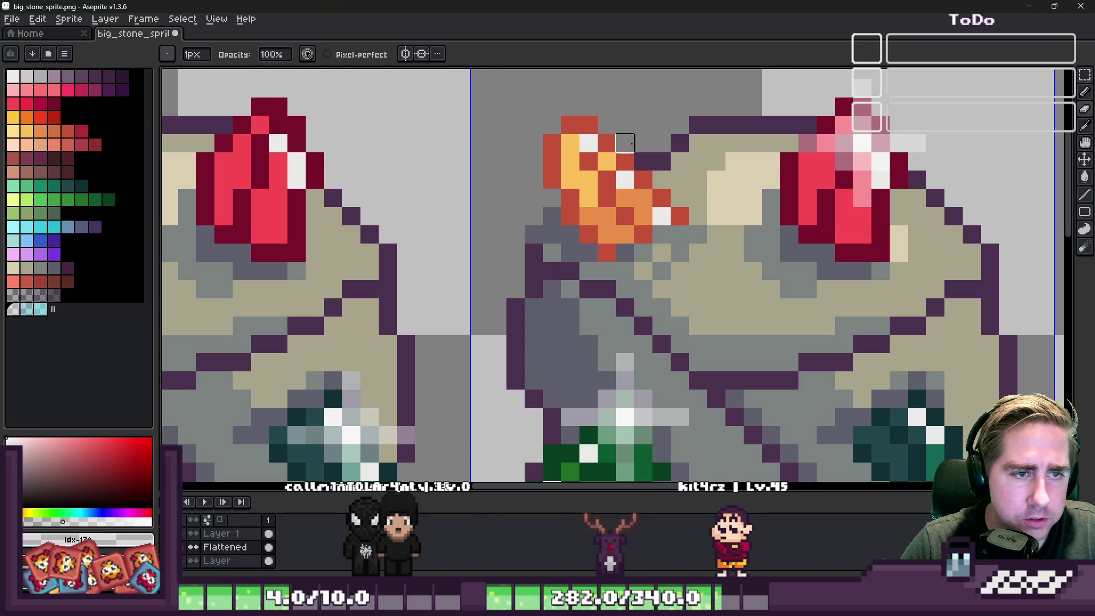
scroll(632, 143, "down", 5)
scroll(621, 196, "up", 9)
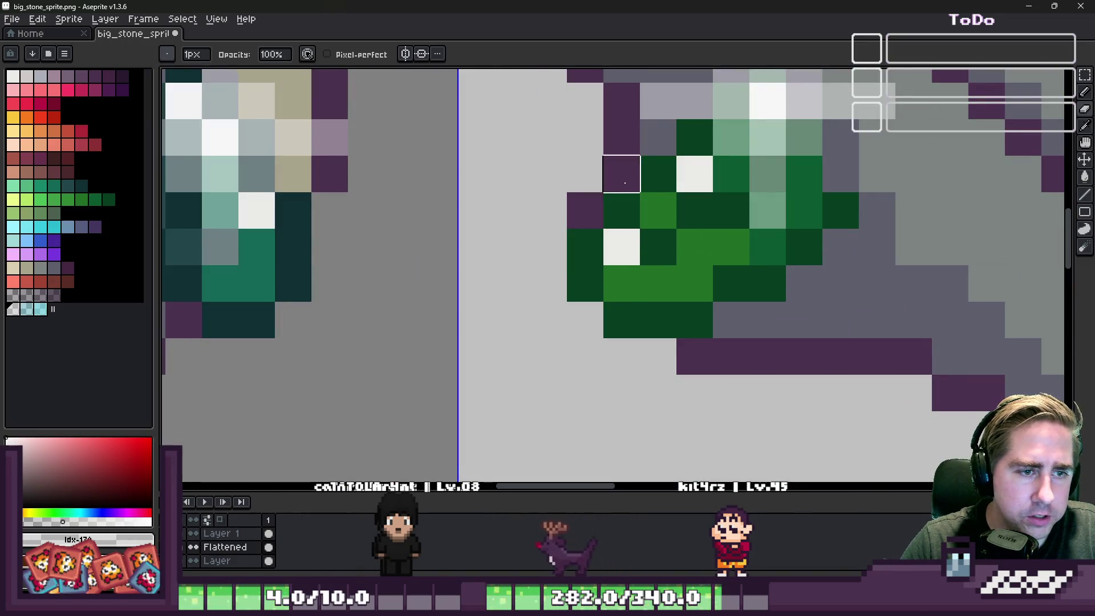
scroll(625, 183, "down", 5)
scroll(422, 214, "up", 4)
scroll(458, 214, "down", 5)
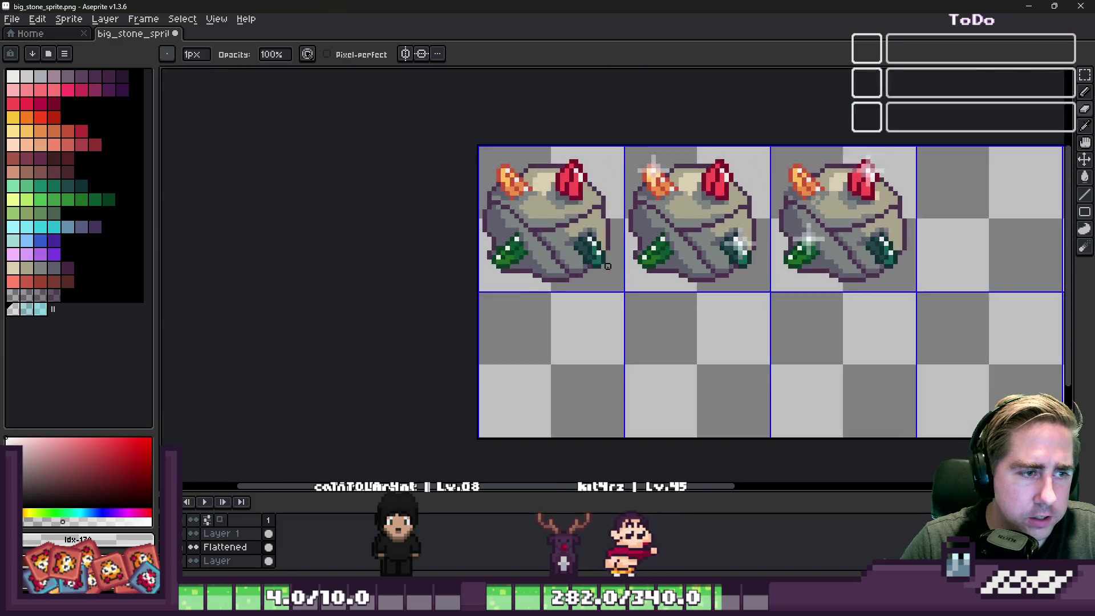
scroll(454, 242, "up", 4)
scroll(462, 224, "down", 2)
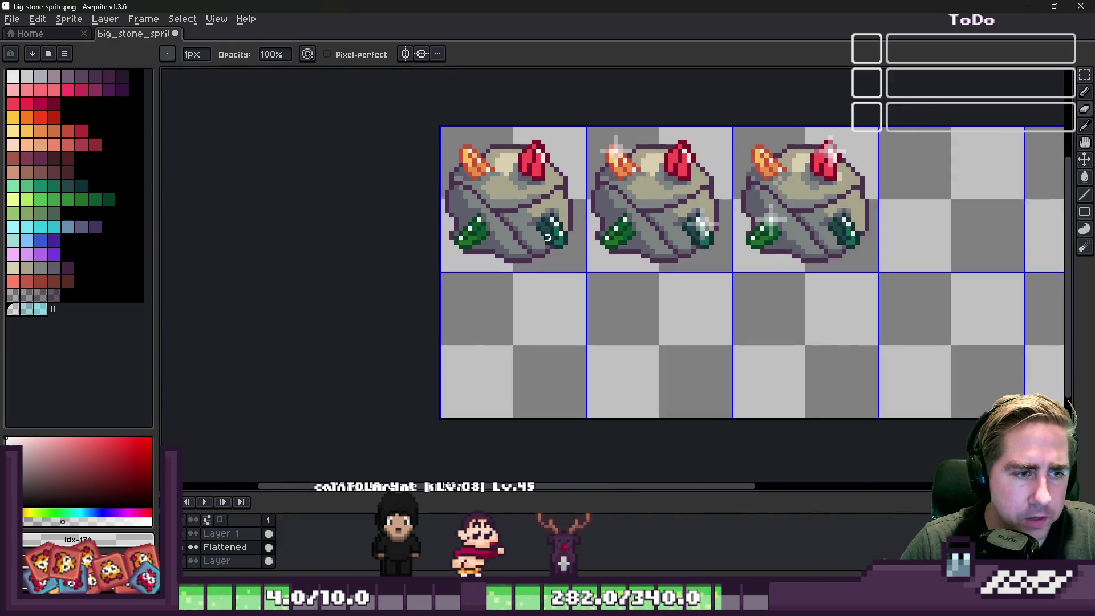
scroll(548, 237, "up", 5)
scroll(533, 251, "down", 5)
scroll(640, 288, "up", 4)
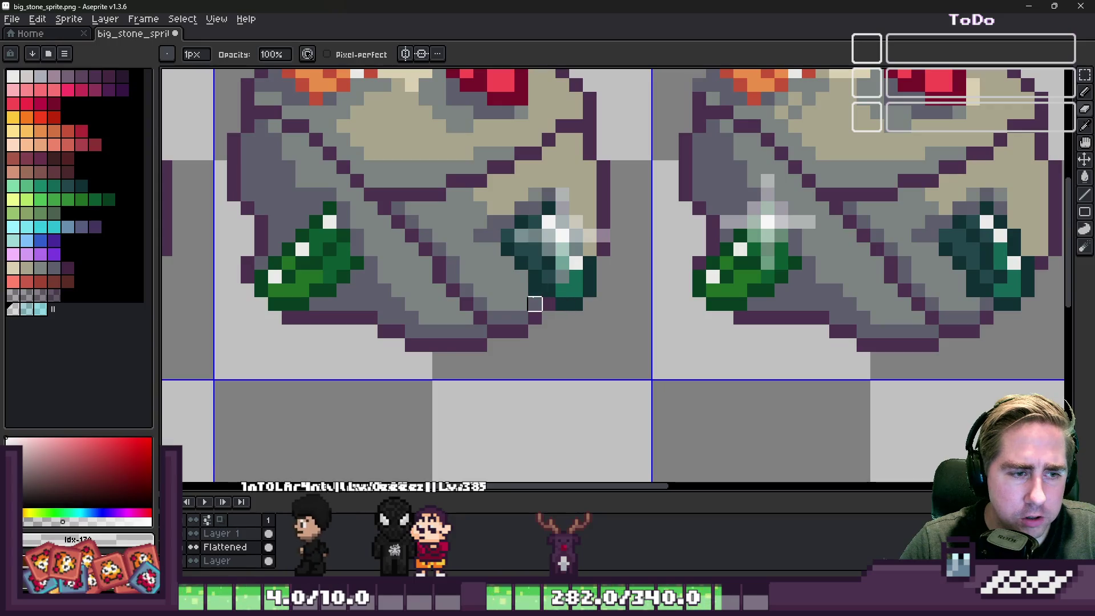
scroll(606, 357, "down", 4)
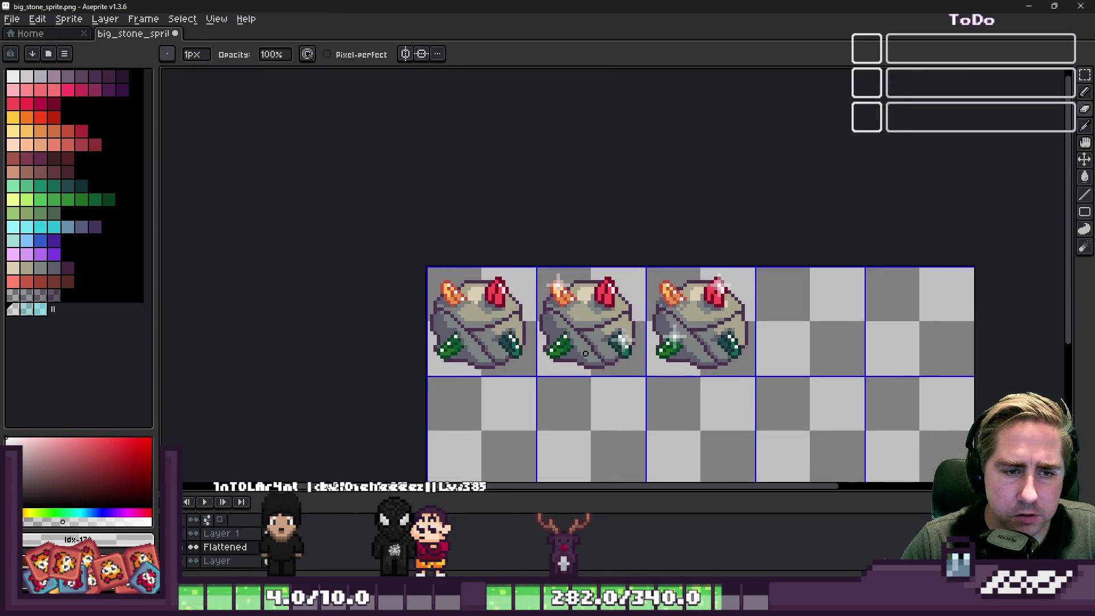
scroll(563, 238, "down", 2)
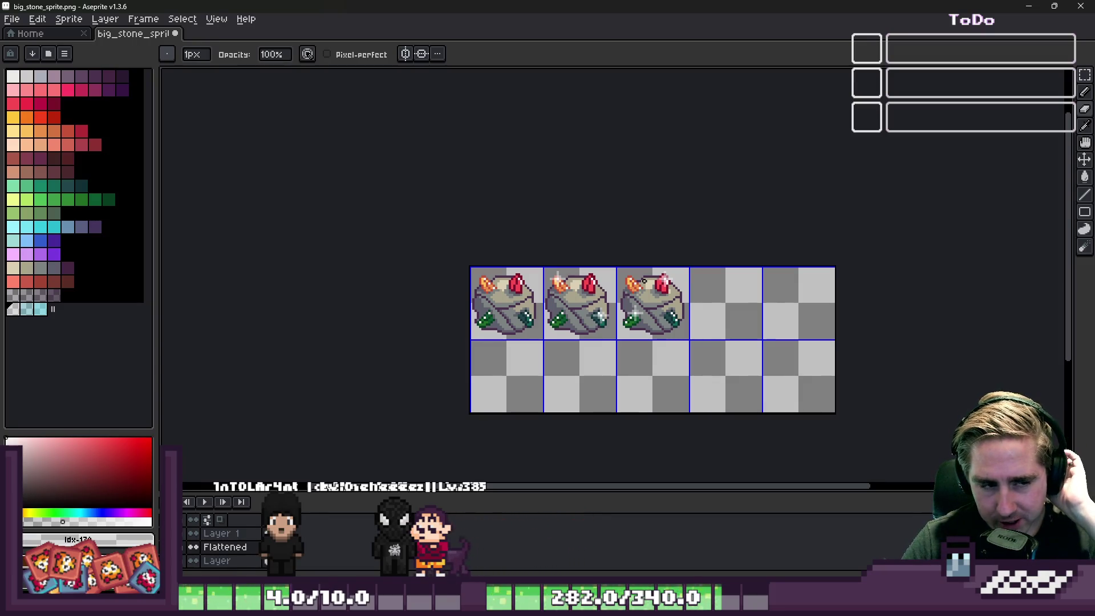
scroll(638, 282, "up", 2)
key("m")
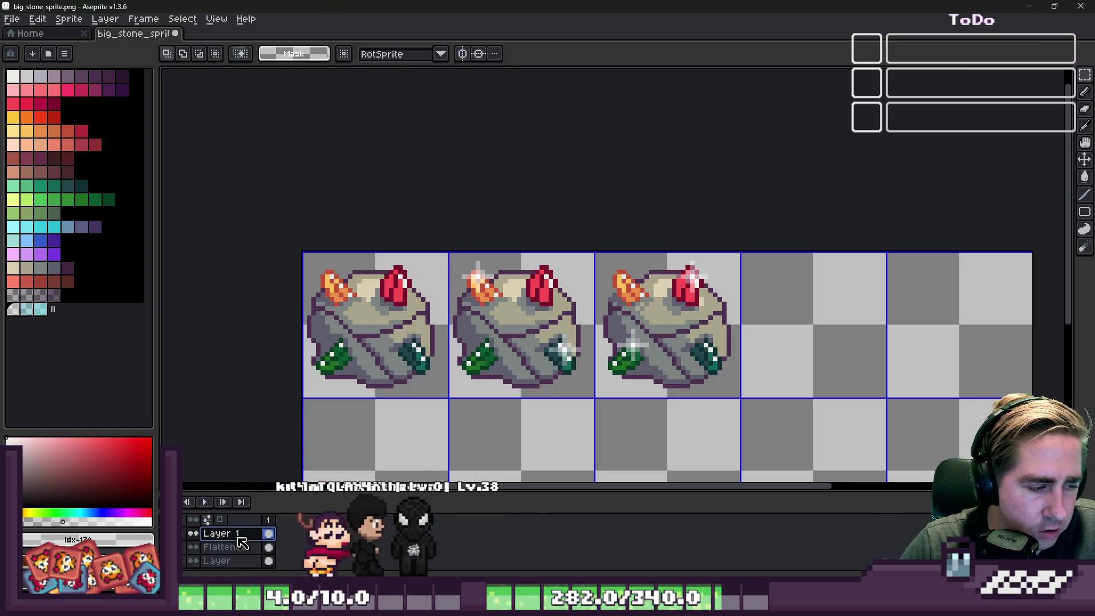
On the top layer, copy the bare stone base into the empty fourth cell.
left_click(226, 562)
mouse_move(302, 252)
left_mouse_down()
mouse_move(448, 375)
mouse_move(445, 395)
left_mouse_up()
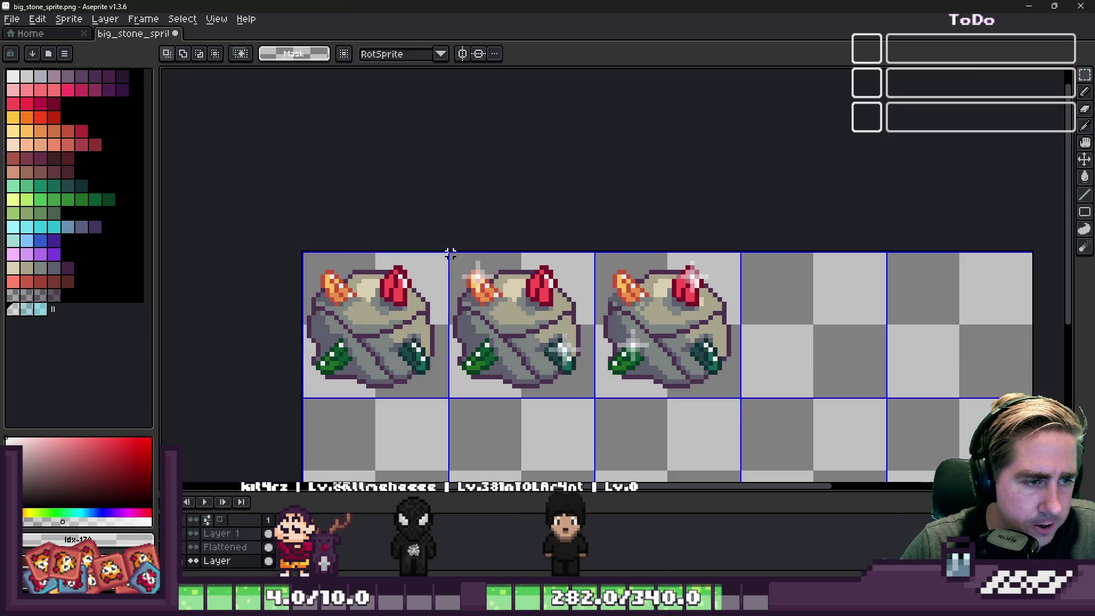
left_click_drag(663, 343, 738, 395)
left_click(624, 285)
mouse_move(702, 331)
left_mouse_down()
mouse_move(807, 318)
mouse_move(799, 330)
left_mouse_up()
key("ctrl+d")
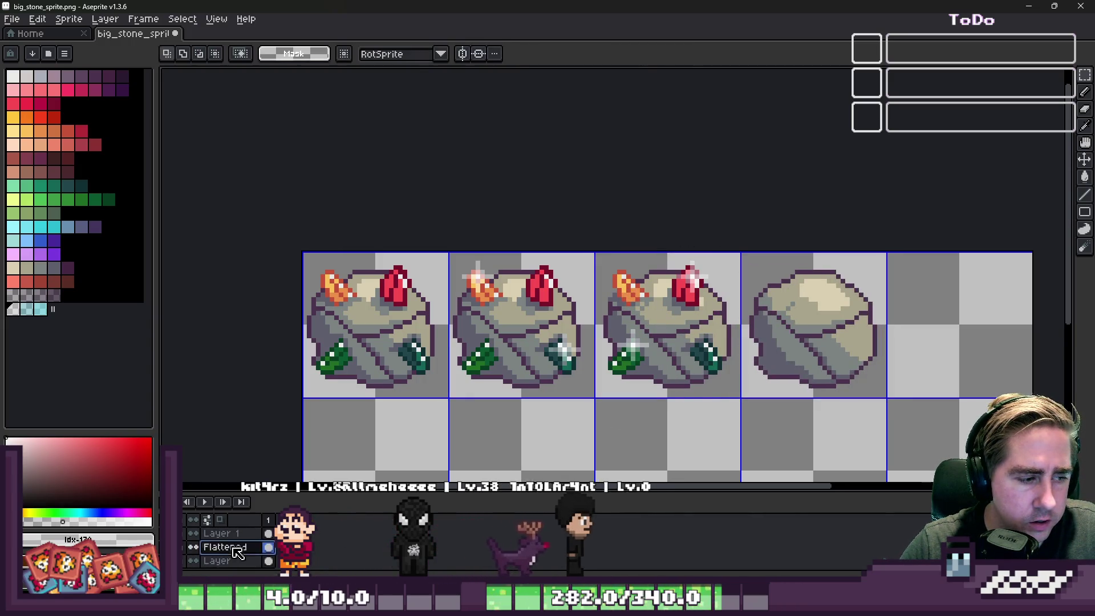
Copy the third frame's full gem stone into the fourth cell and move the sparkle frames one cell right.
key("ctrl+shift+d")
left_click_drag(653, 323, 813, 326)
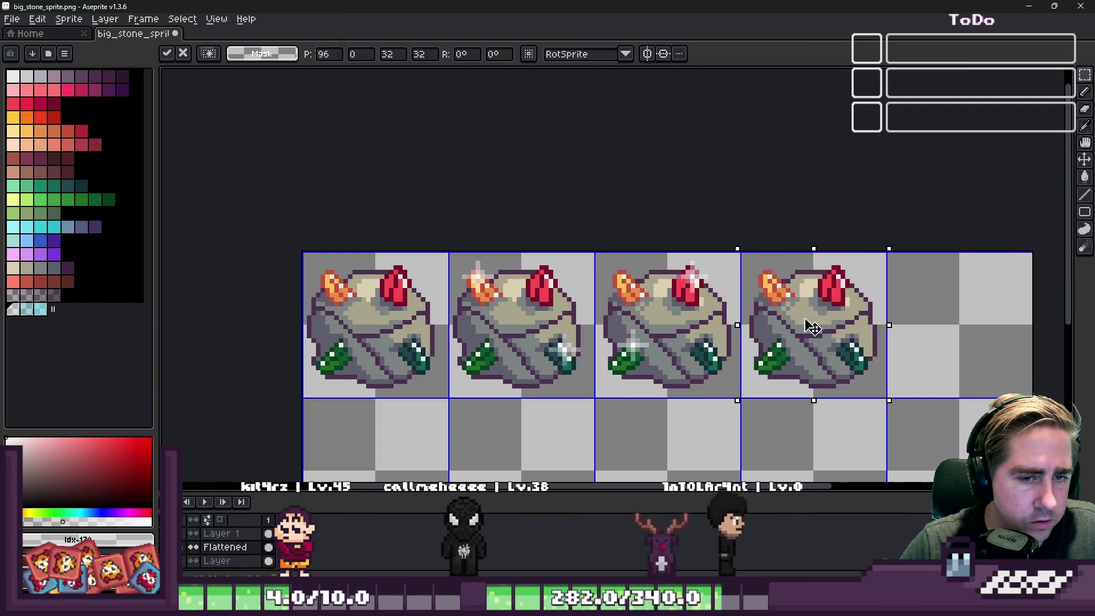
key("ctrl+d")
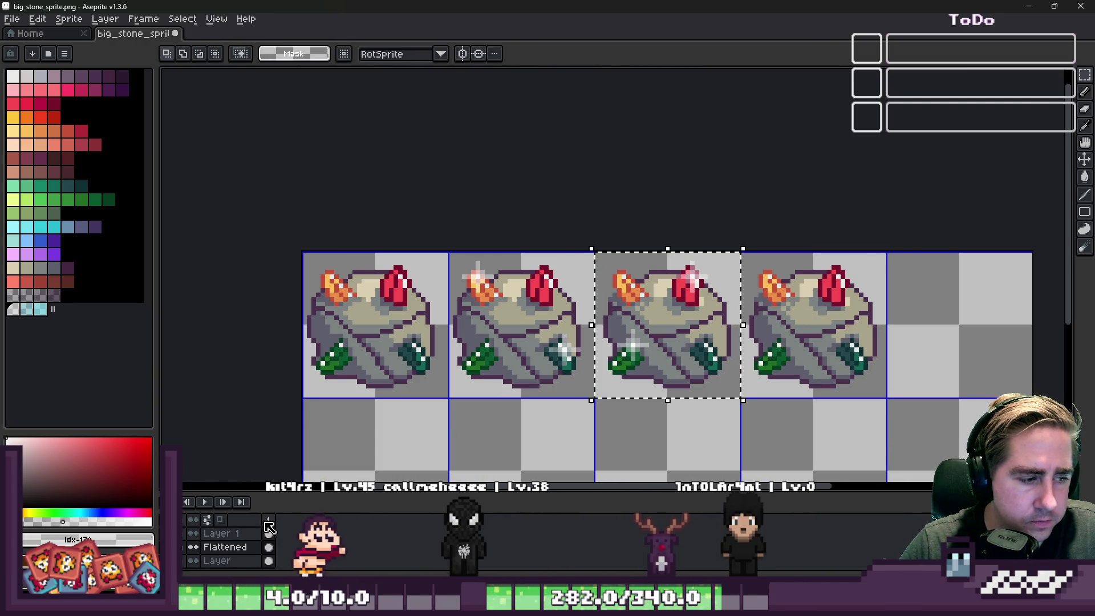
key("ctrl+d")
key("ctrl+shift+d")
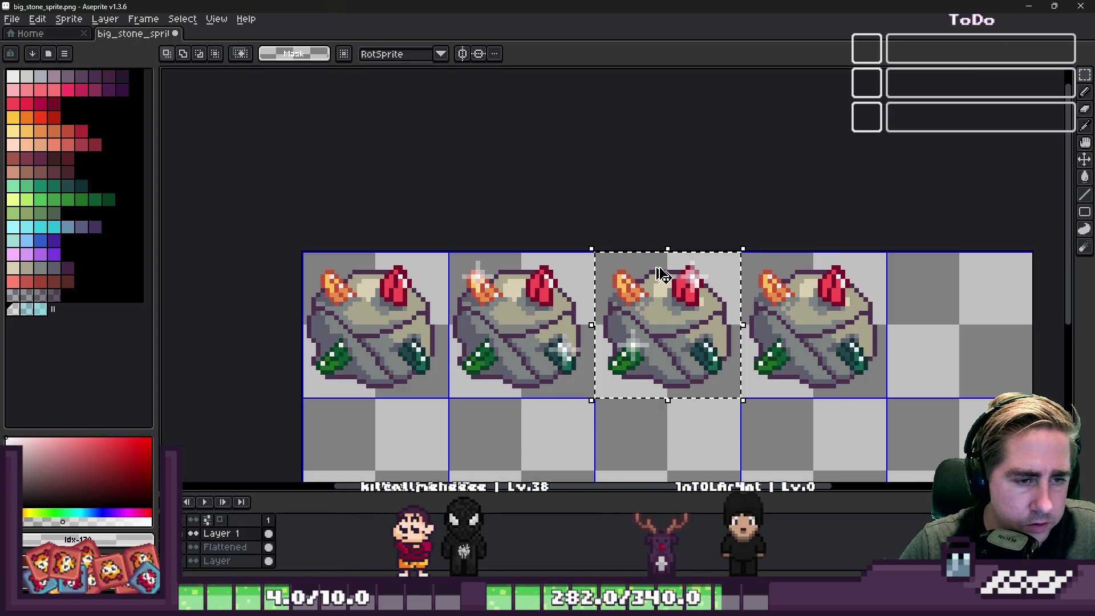
left_click_drag(503, 314, 654, 346)
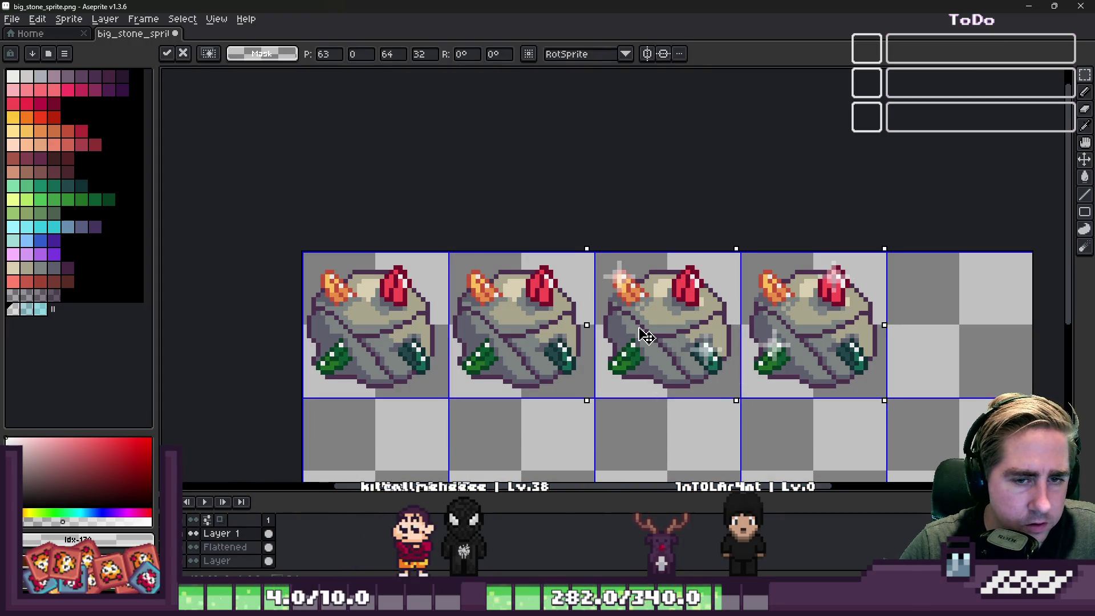
key("ctrl+d")
scroll(600, 271, "down", 2)
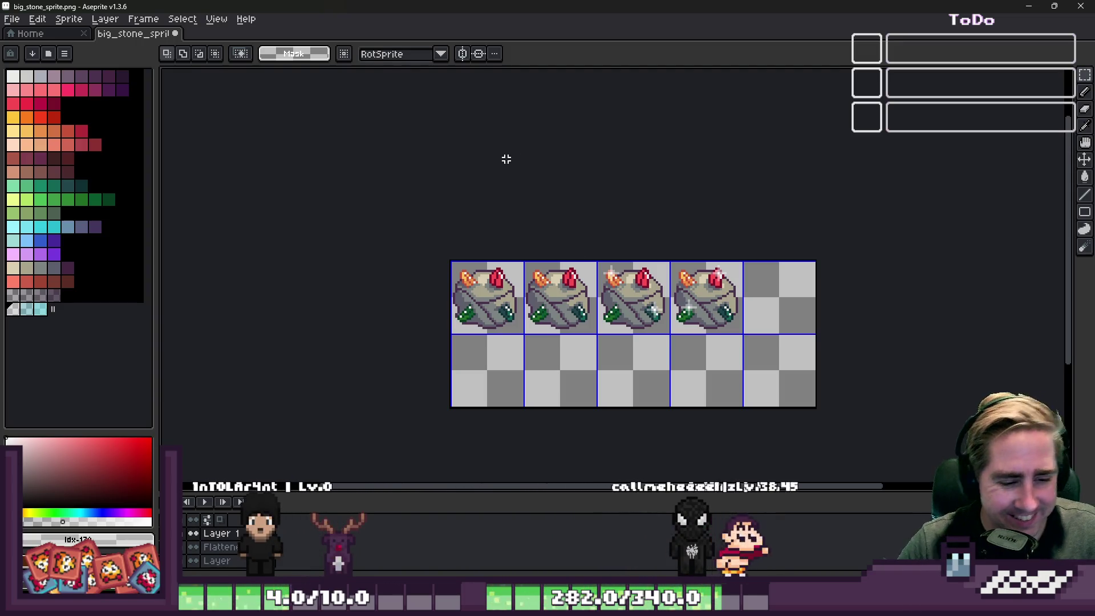
Open the ResourceTables view in Godot's World.tscn window, then Alt-Tab back to Aseprite.
mouse_move(725, 596)
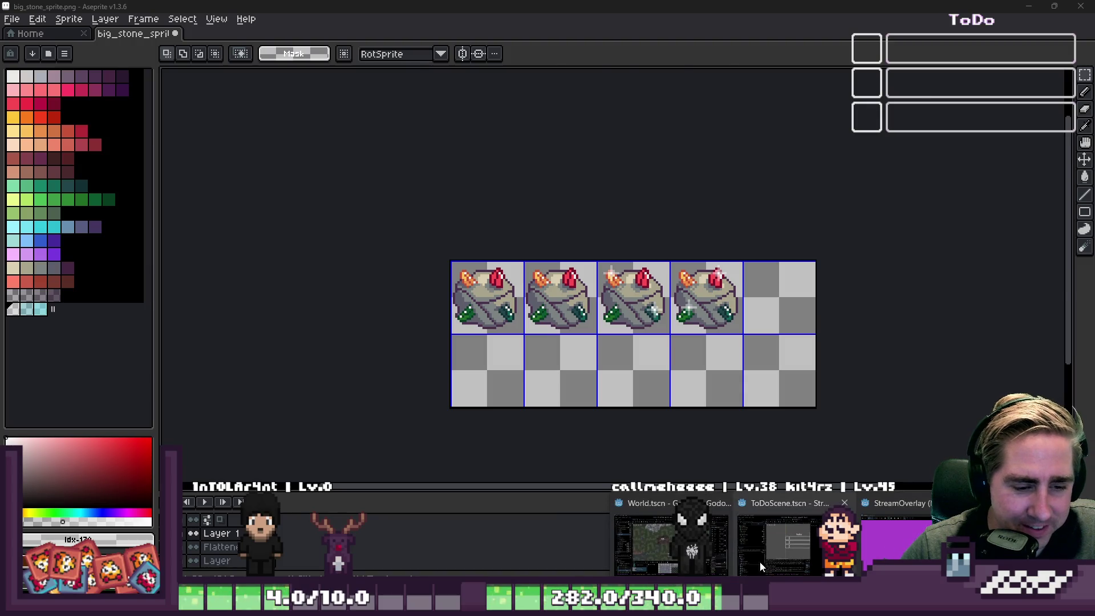
left_click(671, 539)
scroll(460, 197, "up", 5)
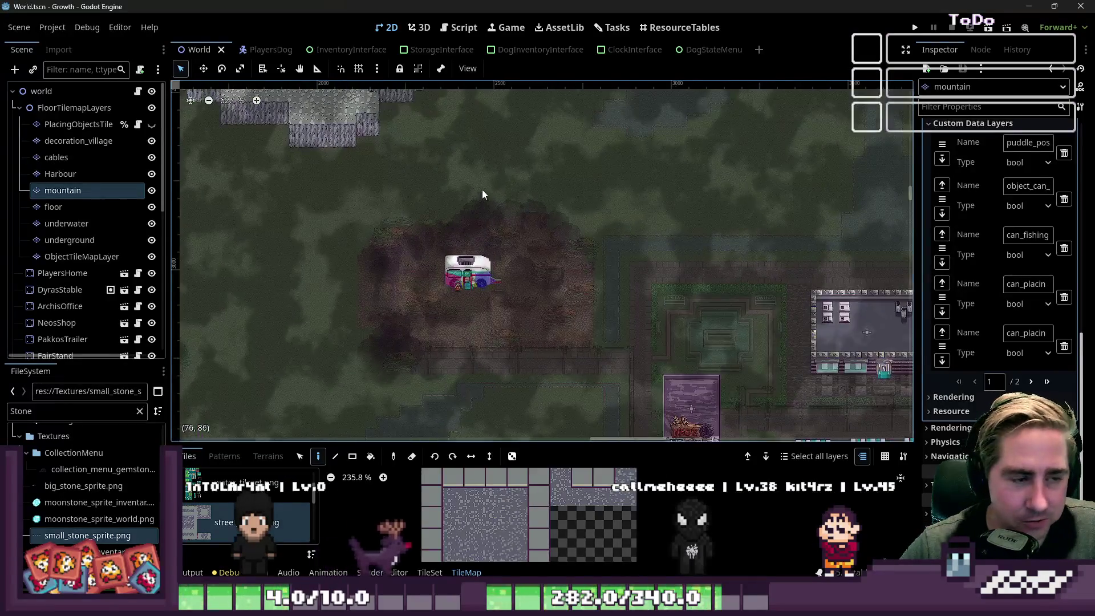
left_click(680, 27)
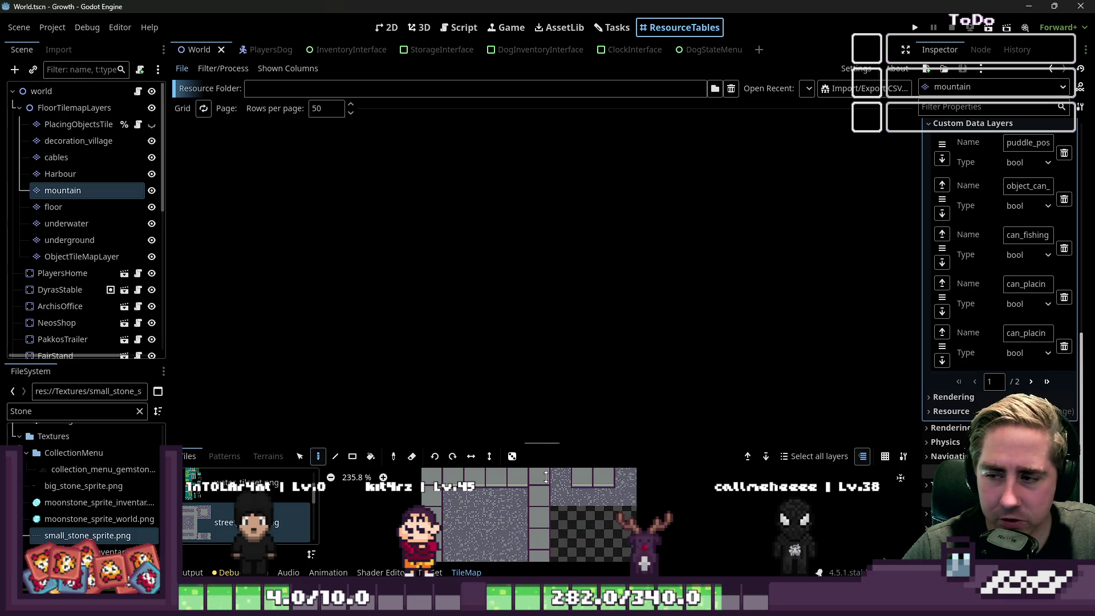
key("alt+Tab")
Zoom in and marquee the red crystal, then the orange crystal, in the second frame.
scroll(555, 254, "up", 5)
left_click_drag(574, 139, 690, 289)
scroll(628, 228, "down", 4)
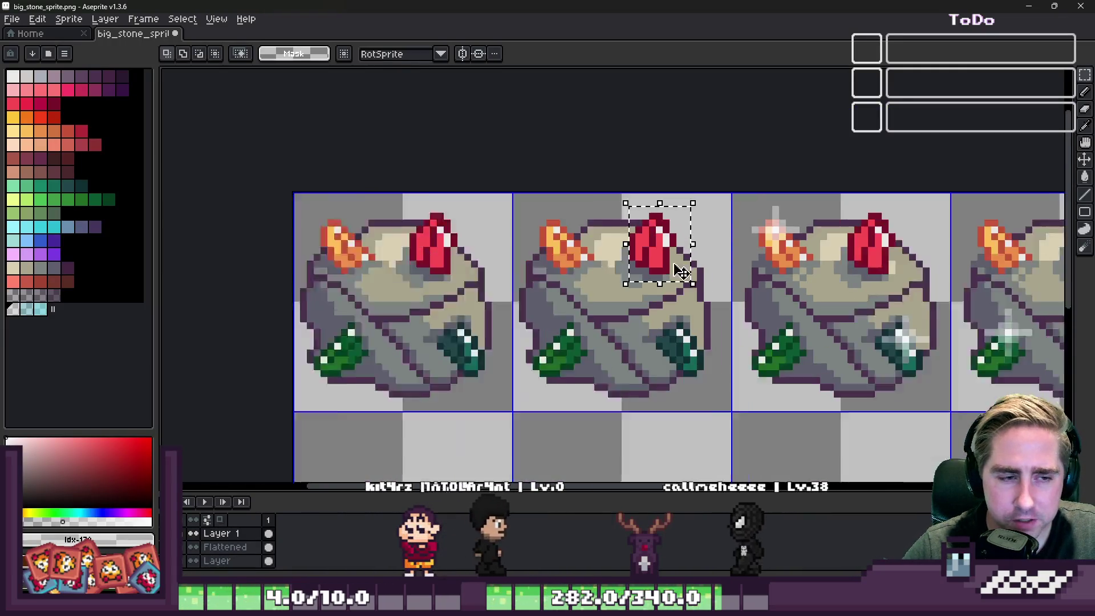
scroll(553, 217, "up", 2)
mouse_move(547, 210)
left_mouse_down()
mouse_move(630, 301)
mouse_move(644, 297)
left_mouse_up()
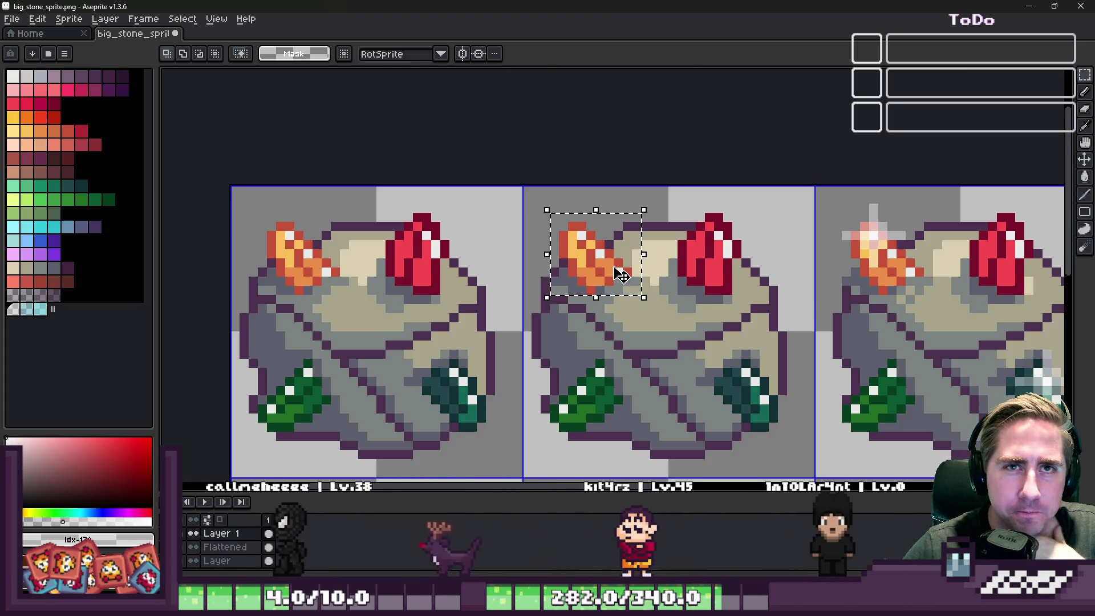
scroll(607, 245, "down", 4)
scroll(613, 256, "up", 6)
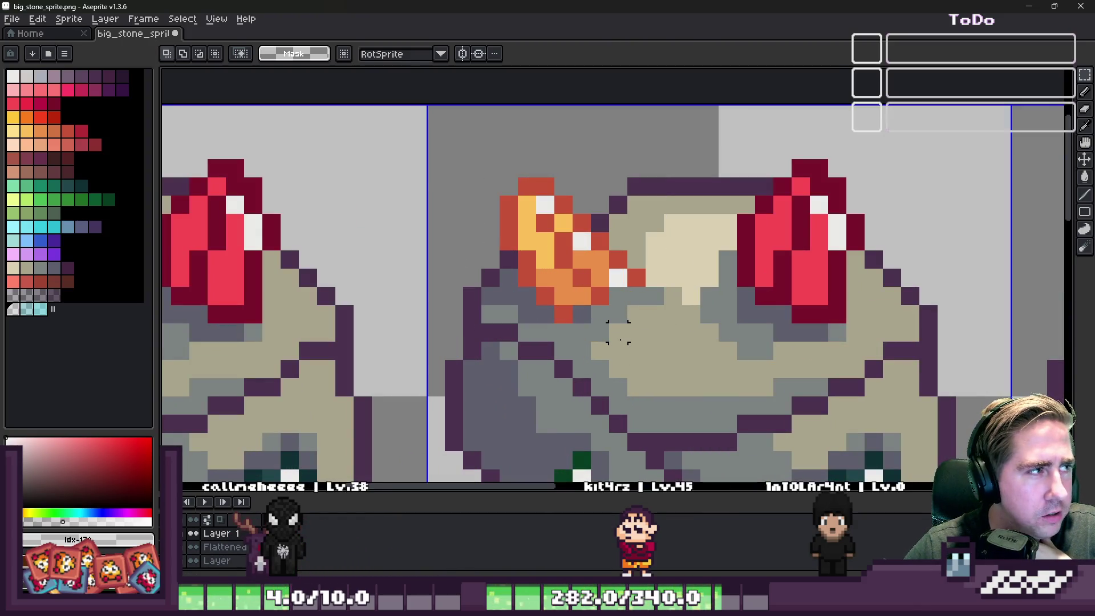
Zoom around the sheet and marquee-select the whole second sprite cell.
scroll(618, 332, "down", 3)
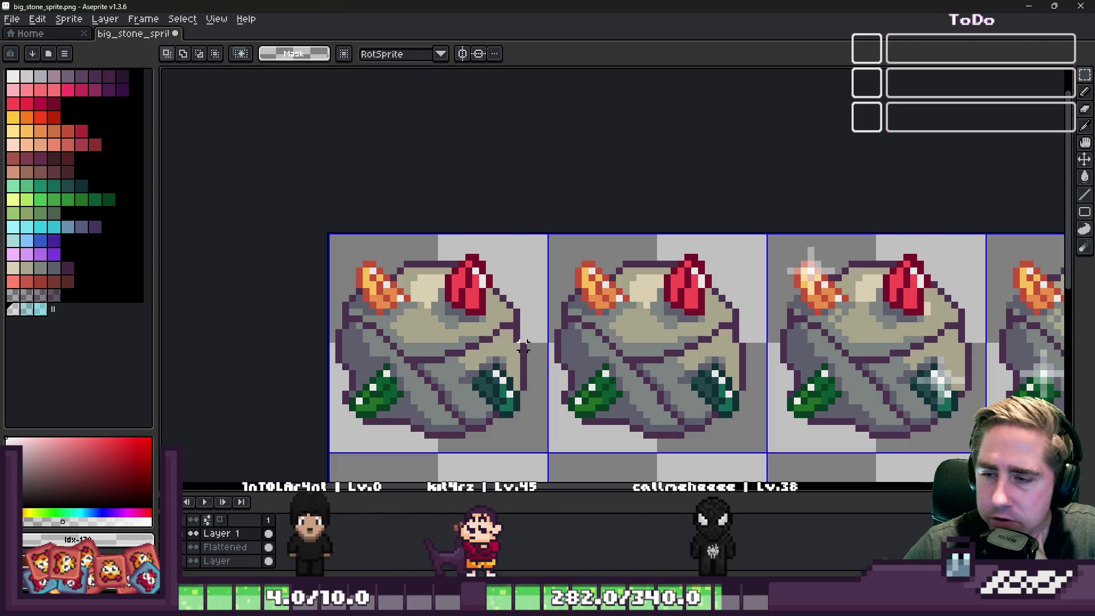
scroll(524, 333, "down", 3)
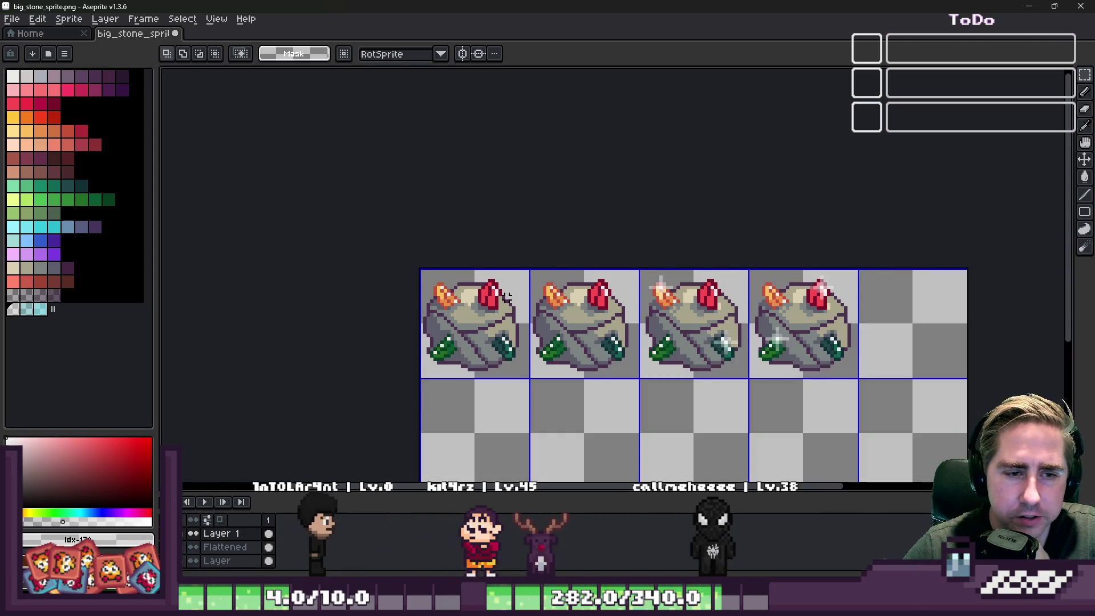
scroll(508, 297, "up", 1)
scroll(508, 297, "down", 1)
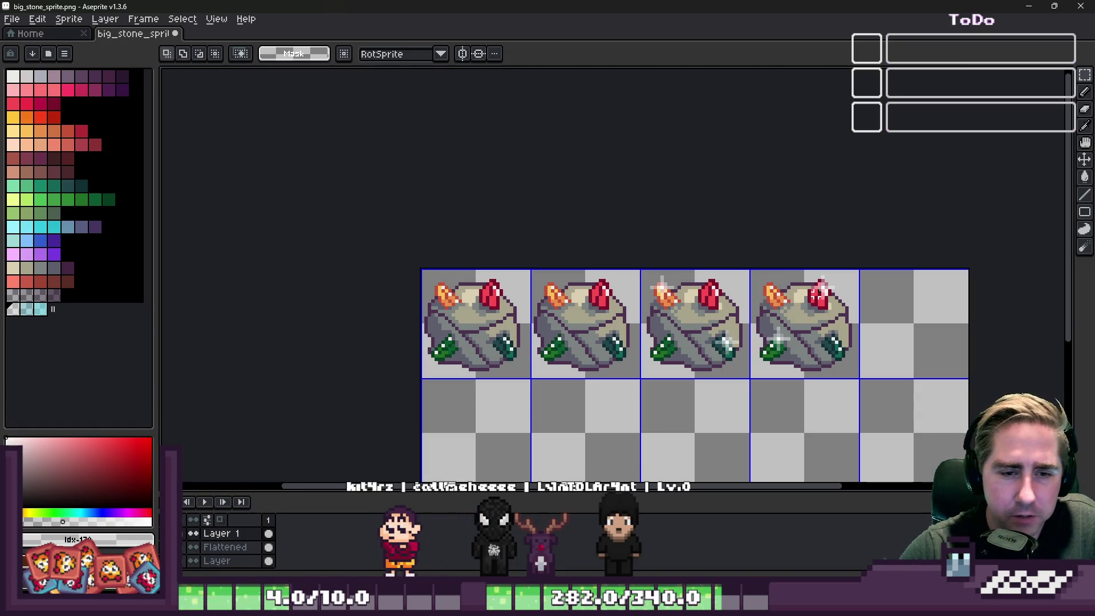
scroll(572, 347, "up", 2)
left_click_drag(550, 231, 736, 414)
scroll(585, 288, "down", 4)
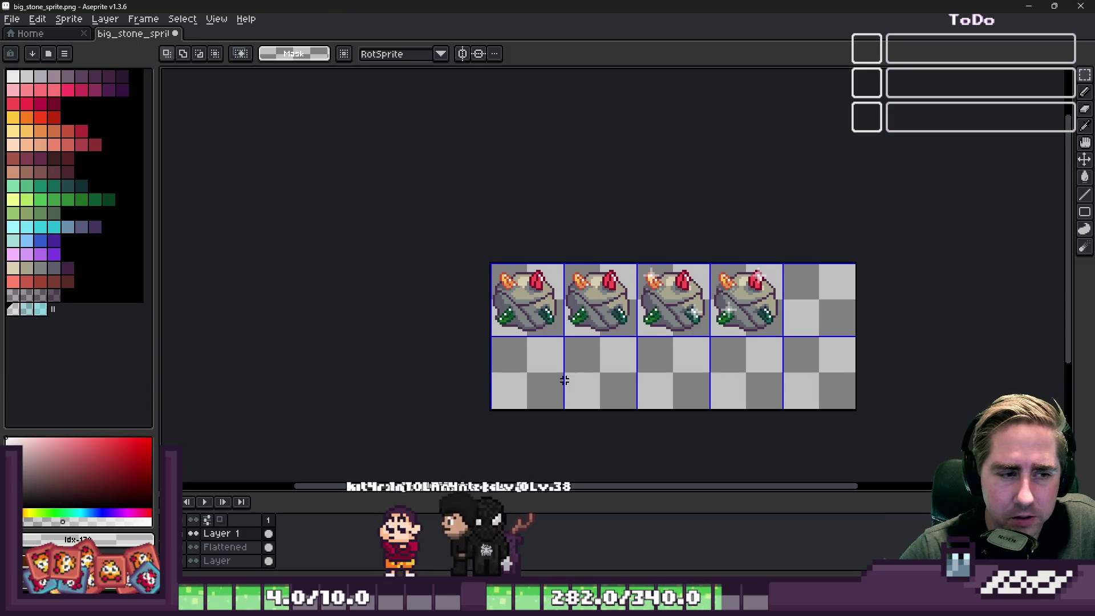
scroll(584, 355, "up", 2)
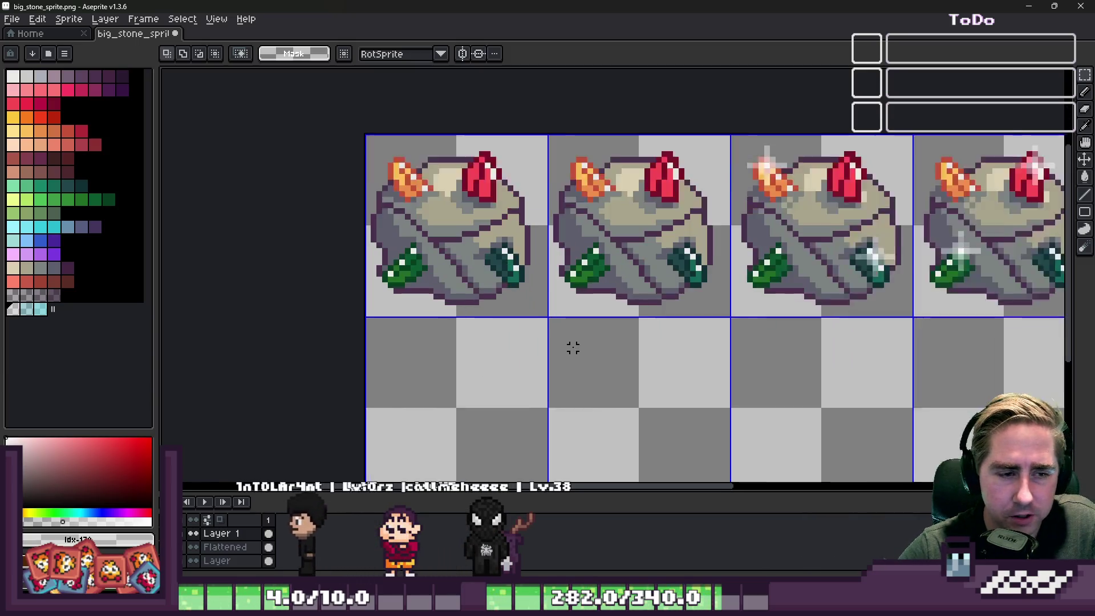
Eyedrop the stone's tan and paint a tan blob with the pencil in the cell below.
scroll(469, 341, "up", 2)
left_click(473, 188, "alt")
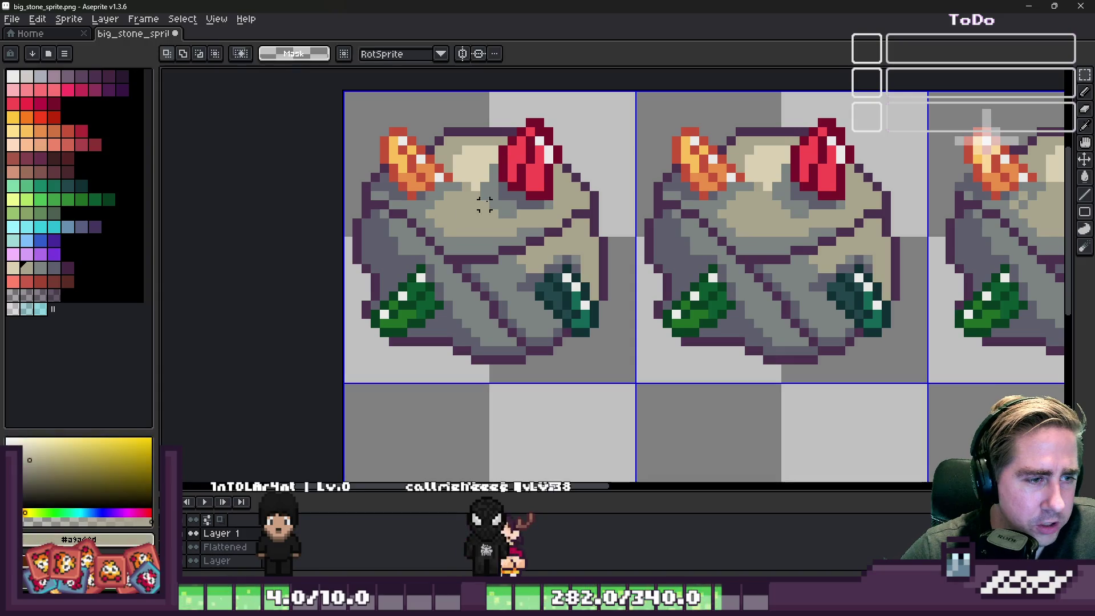
scroll(514, 320, "down", 2)
scroll(558, 312, "up", 3)
key("b")
scroll(558, 317, "down", 2)
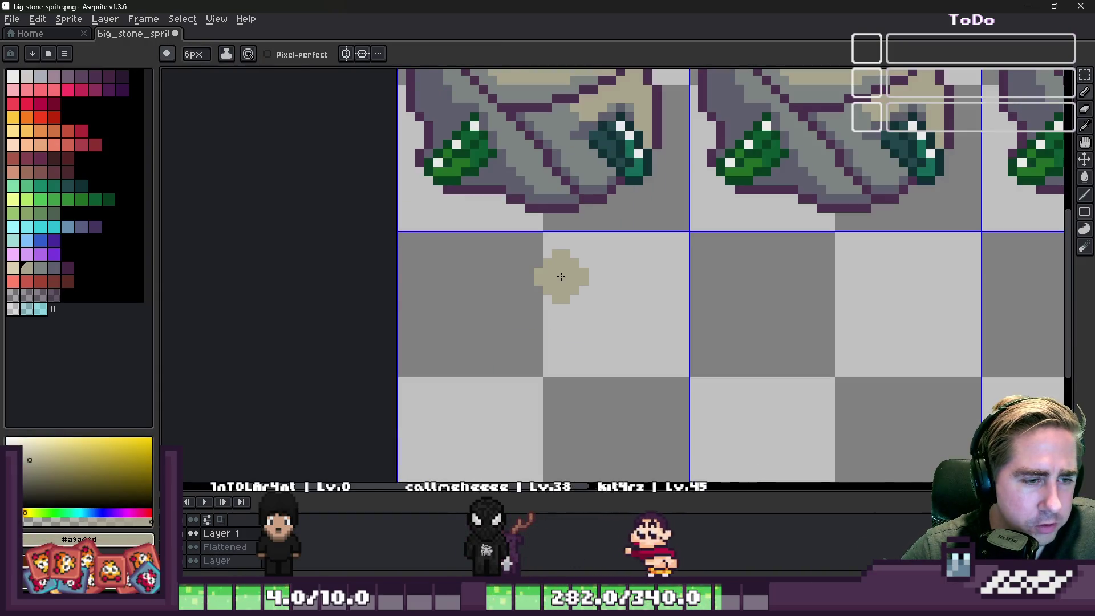
scroll(565, 323, "up", 2)
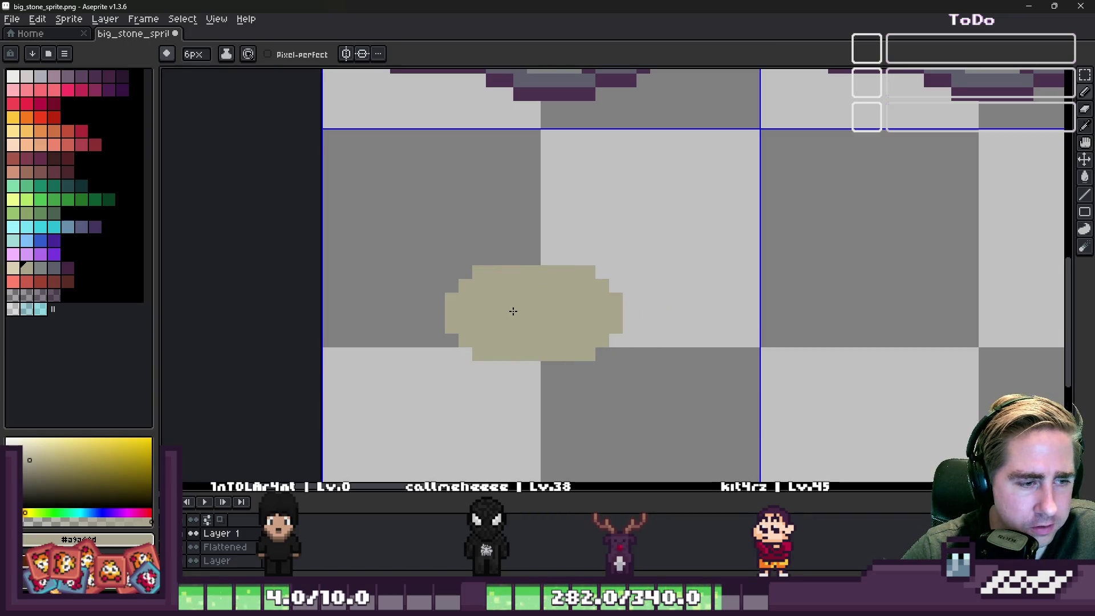
left_click(542, 313)
Paint grey-teal shading under the tan blob.
scroll(542, 313, "down", 2)
left_click(586, 110, "alt")
scroll(500, 262, "up", 2)
mouse_move(500, 262)
left_mouse_down()
mouse_move(498, 293)
mouse_move(517, 302)
left_mouse_up()
scroll(516, 302, "down", 2)
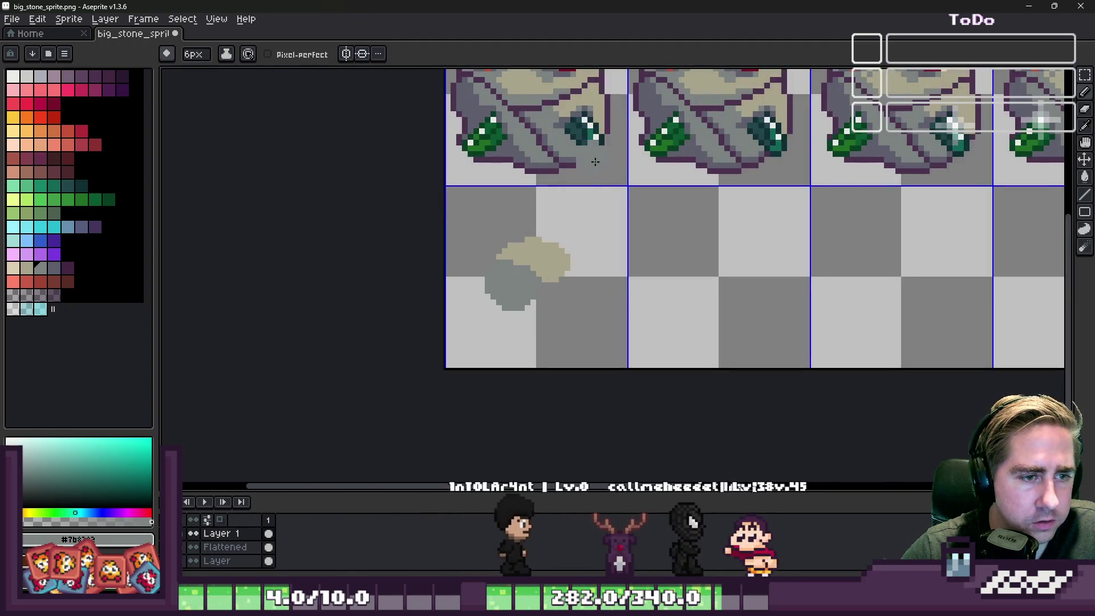
Add pale tan highlights over the blob and a small tan speck beside it.
left_click(575, 143, "alt")
scroll(570, 142, "down", 2)
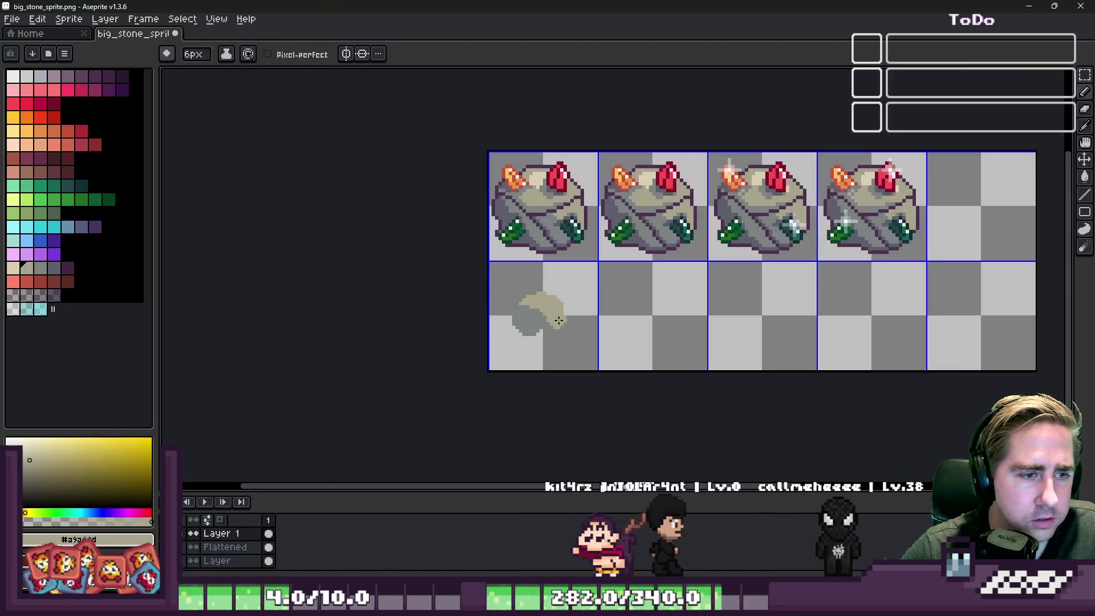
scroll(512, 134, "up", 2)
left_click(512, 134, "alt")
scroll(561, 347, "up", 3)
mouse_move(519, 435)
left_mouse_down()
mouse_move(479, 391)
mouse_move(445, 401)
left_mouse_up()
left_click(553, 394)
scroll(599, 342, "down", 2)
left_click(621, 320)
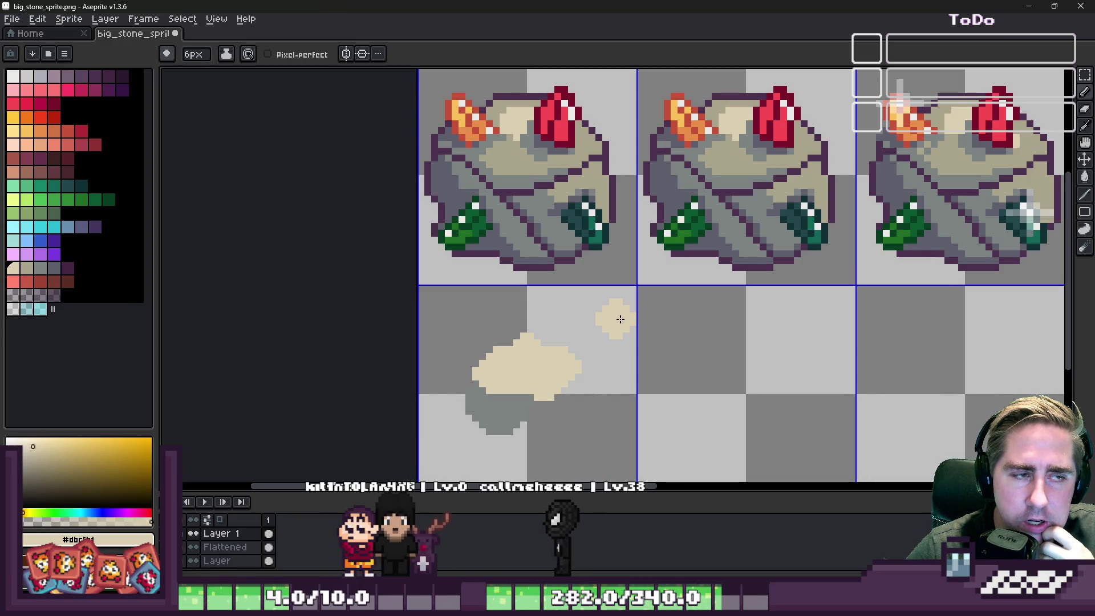
Marquee-select the whole top row of gem-stone frames.
scroll(621, 319, "down", 1)
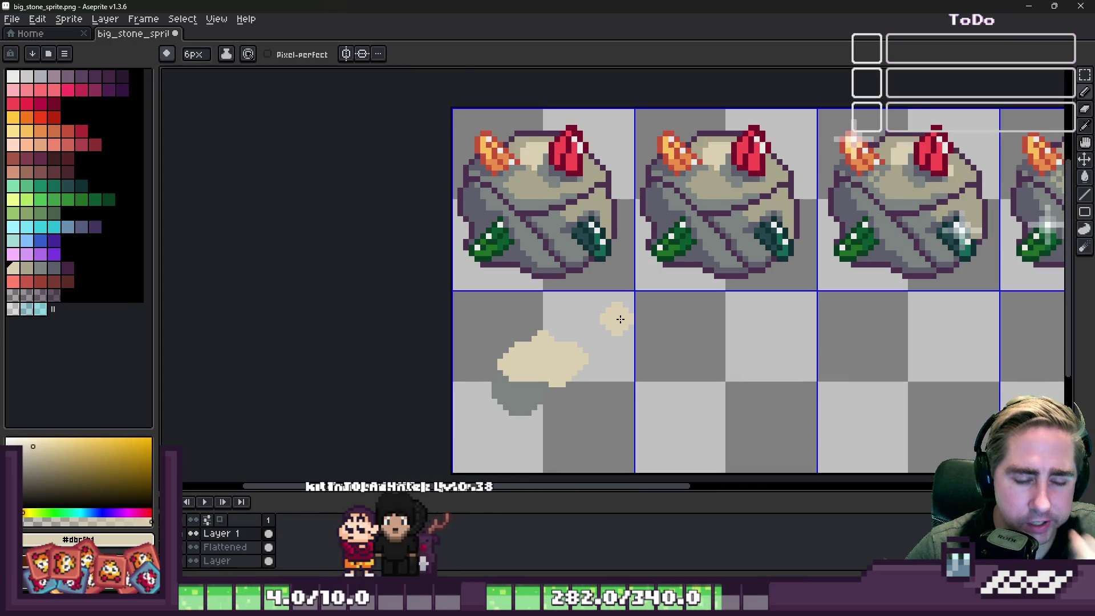
key("m")
scroll(611, 313, "down", 1)
mouse_move(460, 149)
left_mouse_down()
mouse_move(1045, 301)
mouse_move(932, 296)
left_mouse_up()
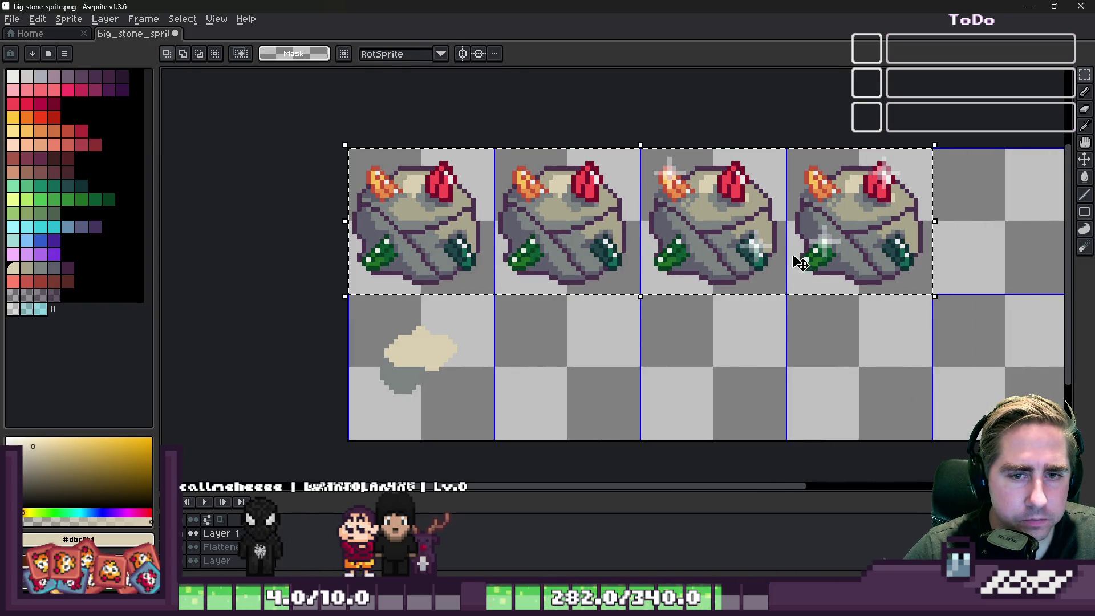
Commit the top-row transform, clear the selection and make Layer active.
key("Return")
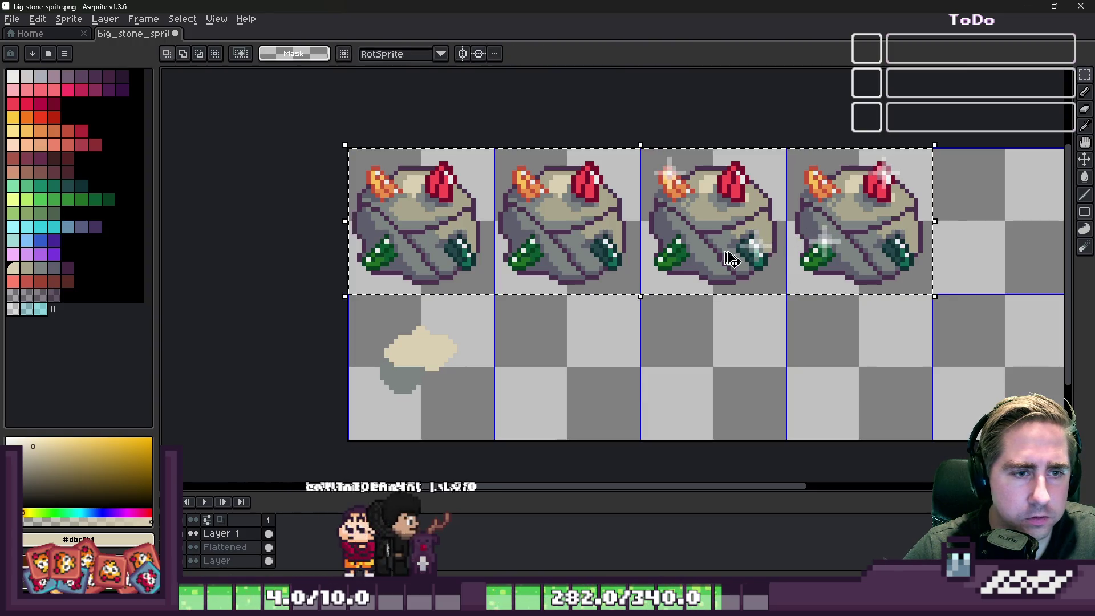
left_click(496, 354)
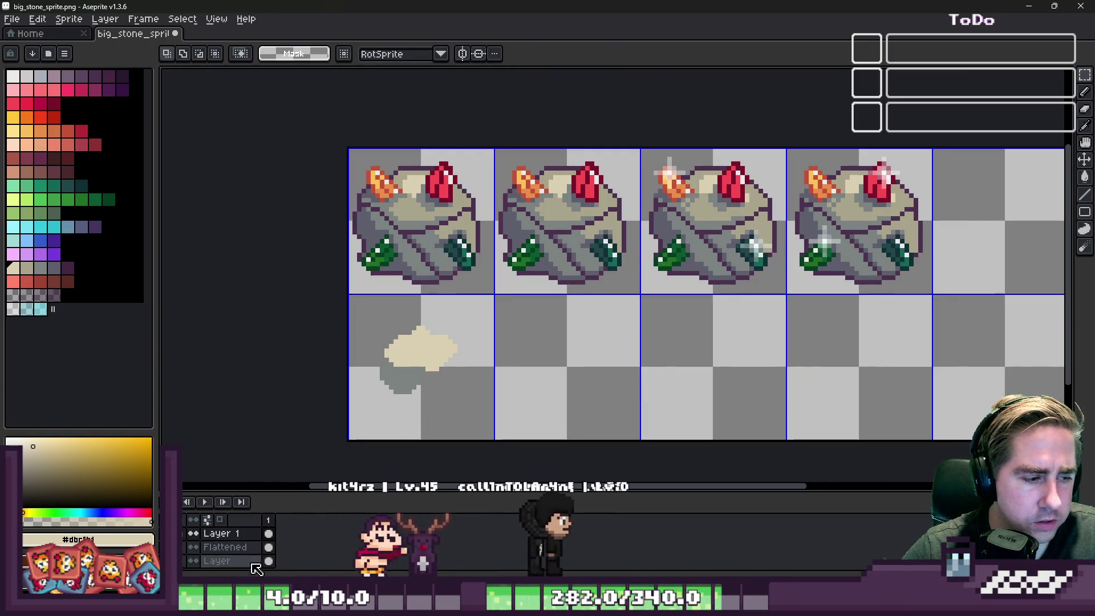
left_click(247, 562)
Nudge the first frame's stone down one pixel and reposition the second frame's stone.
scroll(447, 162, "up", 1)
left_click_drag(287, 122, 507, 337)
left_click(419, 285)
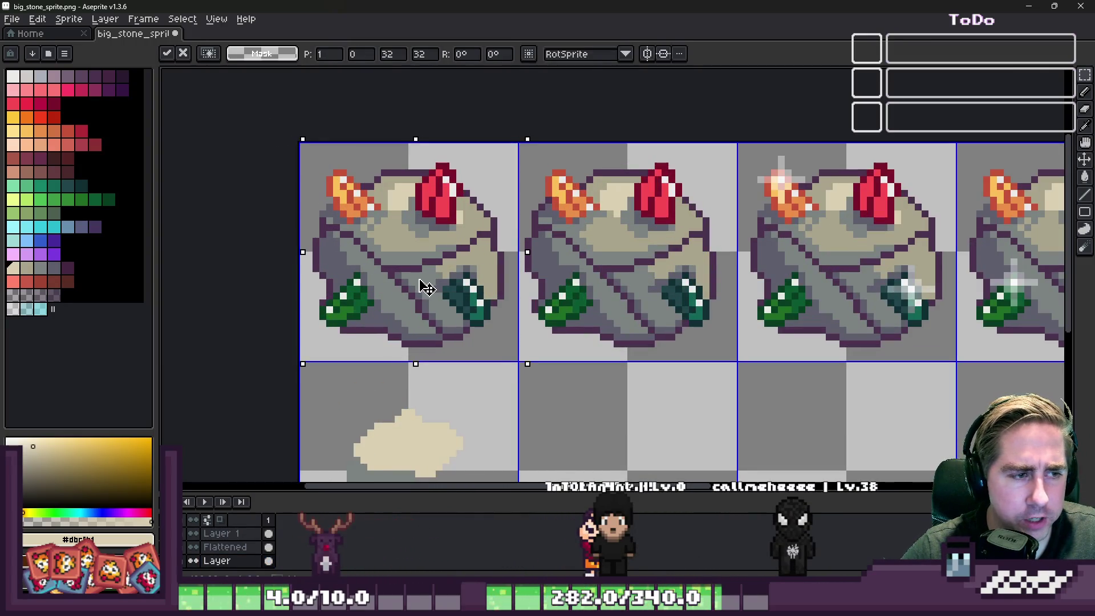
left_click_drag(420, 285, 416, 288)
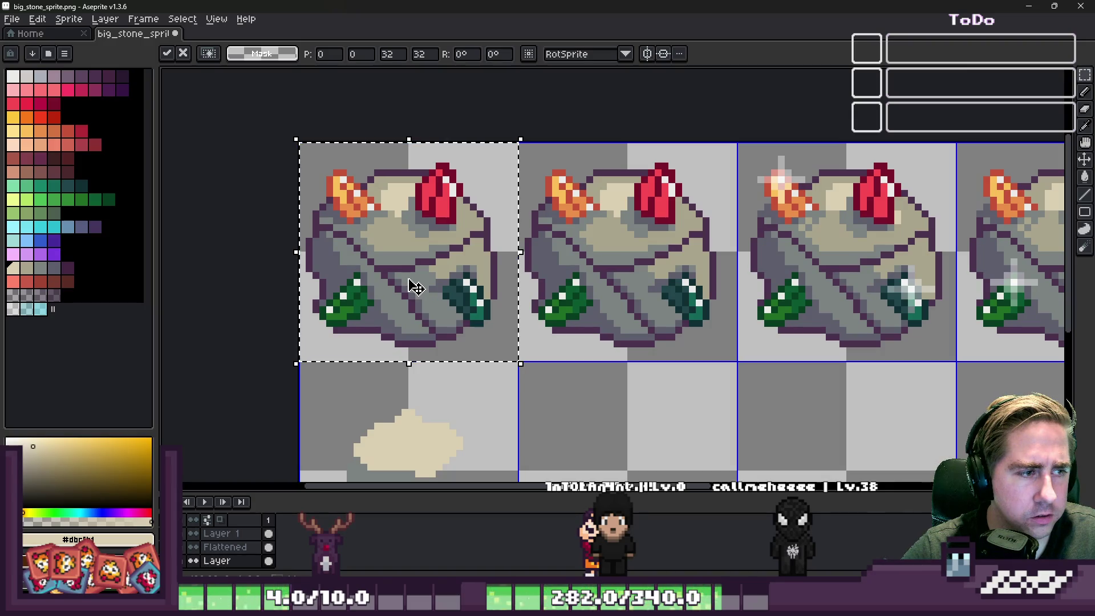
left_click_drag(521, 114, 735, 365)
left_click_drag(654, 281, 657, 280)
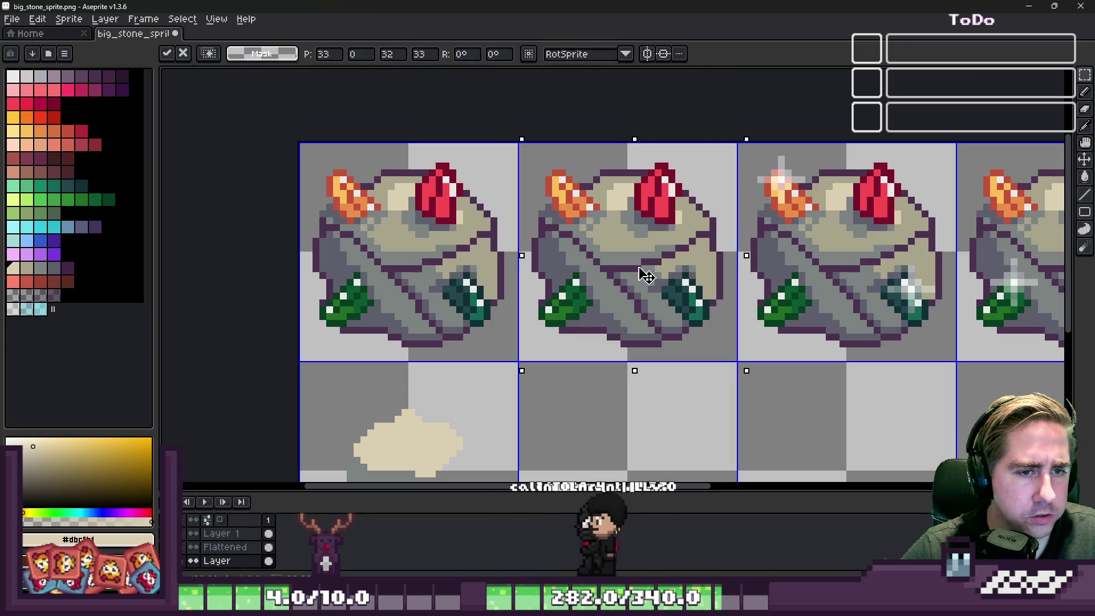
key("ctrl+d")
Marquee across the top row, then eyedrop a colour from the rock.
mouse_move(288, 166)
left_mouse_down()
mouse_move(582, 308)
mouse_move(728, 360)
mouse_move(992, 368)
mouse_move(964, 369)
left_mouse_up()
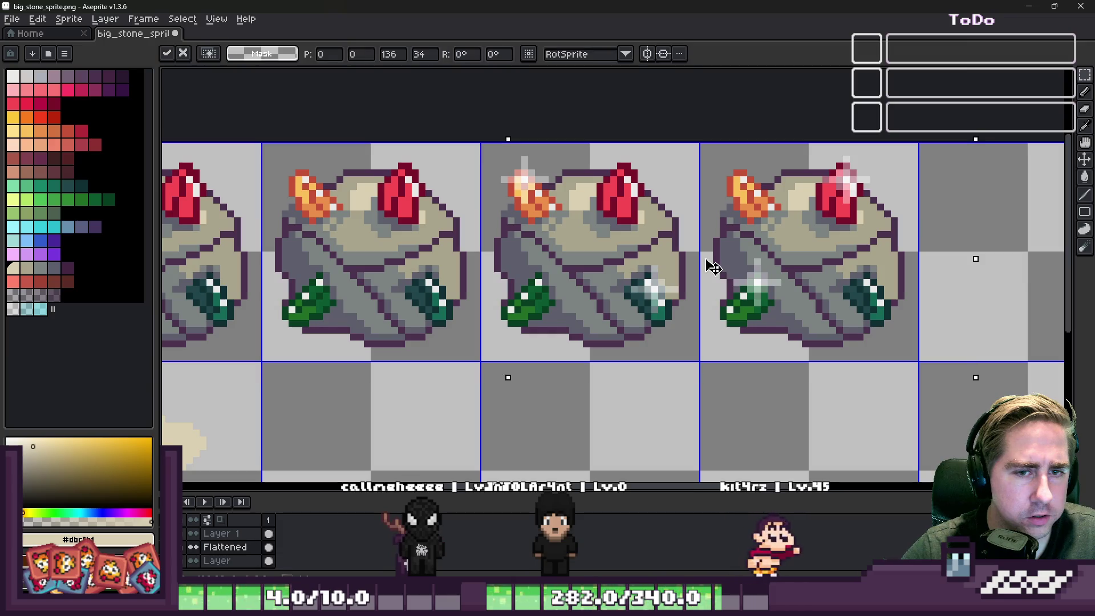
scroll(590, 333, "down", 1)
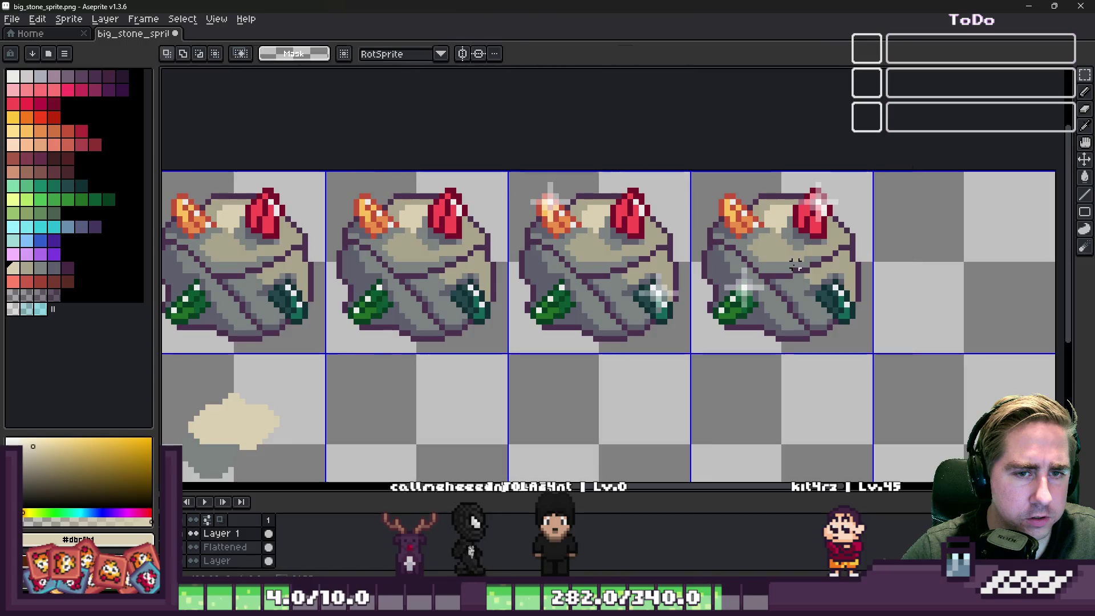
scroll(731, 322, "down", 1)
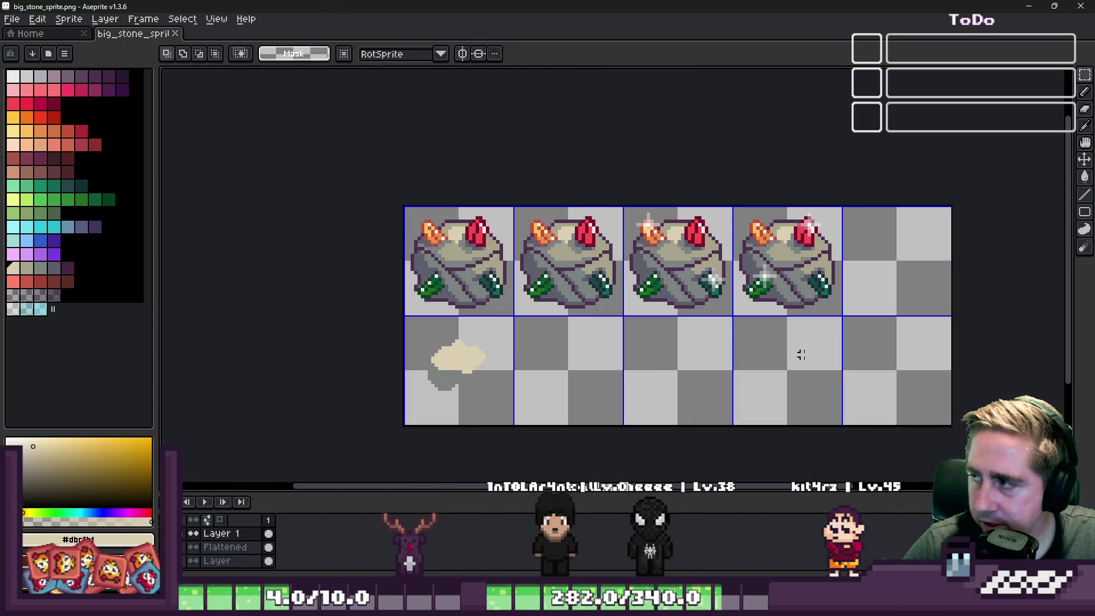
scroll(384, 384, "up", 4)
scroll(448, 368, "down", 1)
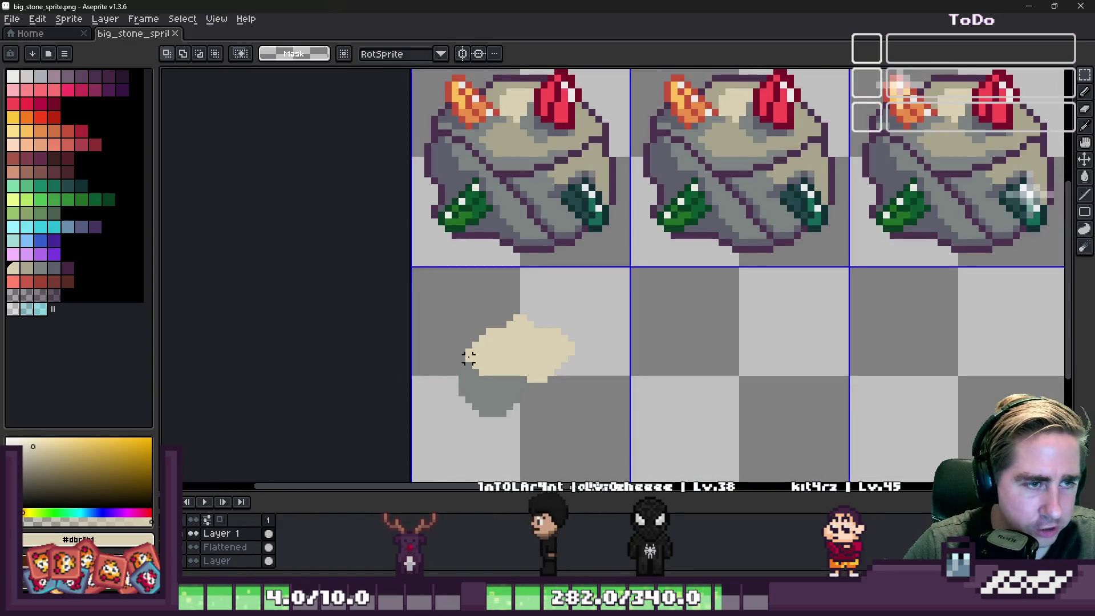
key("i")
left_click(530, 245)
Sample the rock's grey and the big stone's khaki, and dab khaki on the small rock.
left_click(555, 193)
key("b")
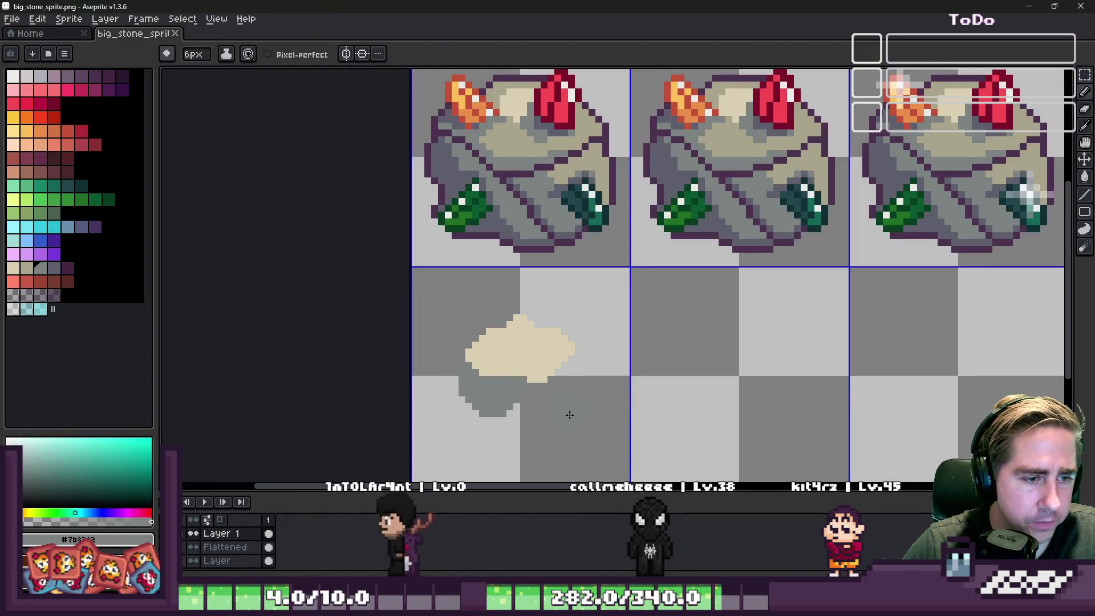
scroll(528, 399, "up", 1)
scroll(558, 387, "down", 1)
left_click(564, 293, "alt")
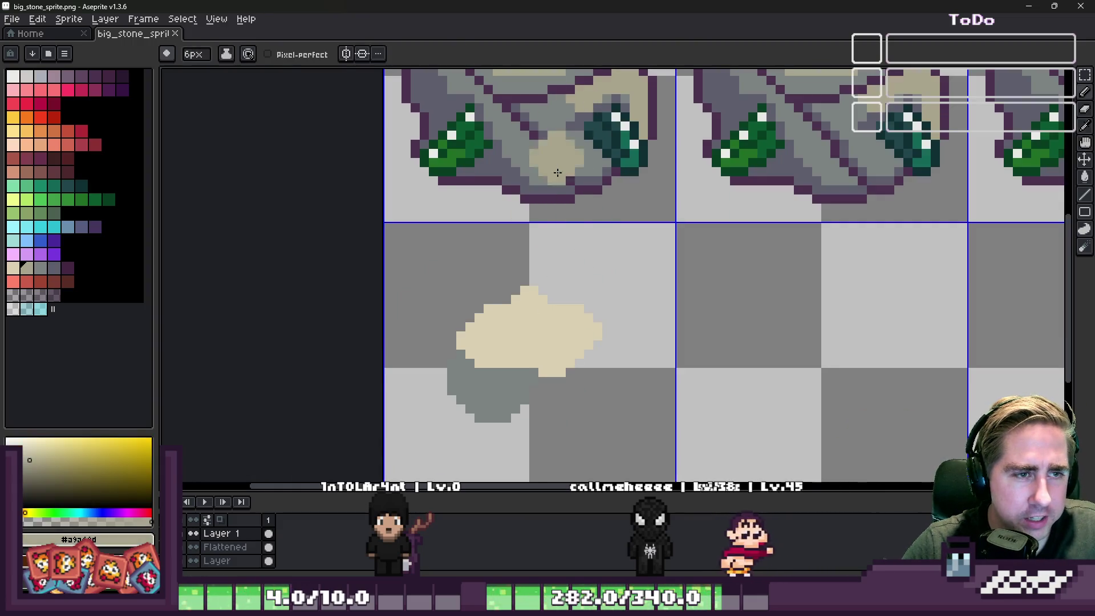
scroll(666, 388, "up", 2)
left_click(667, 387)
scroll(667, 388, "down", 1)
Undo the oversized blob and paint khaki shading on the rock's lower right with a 4-pixel brush.
key("ctrl+z")
key("minus")
key("minus")
left_click(686, 341)
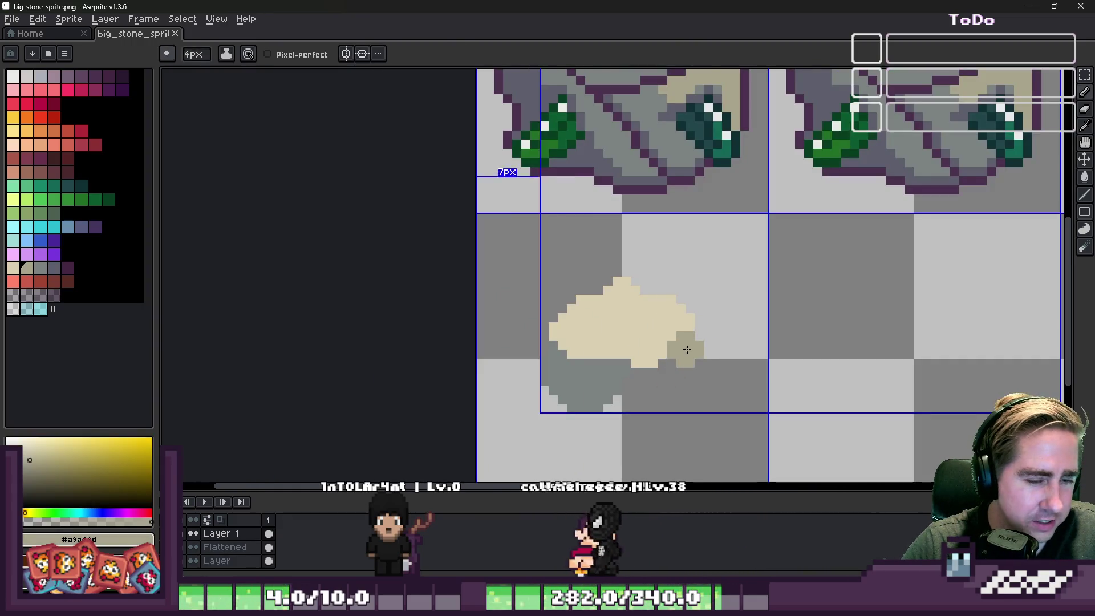
mouse_move(688, 343)
left_mouse_down()
mouse_move(607, 408)
mouse_move(680, 396)
left_mouse_up()
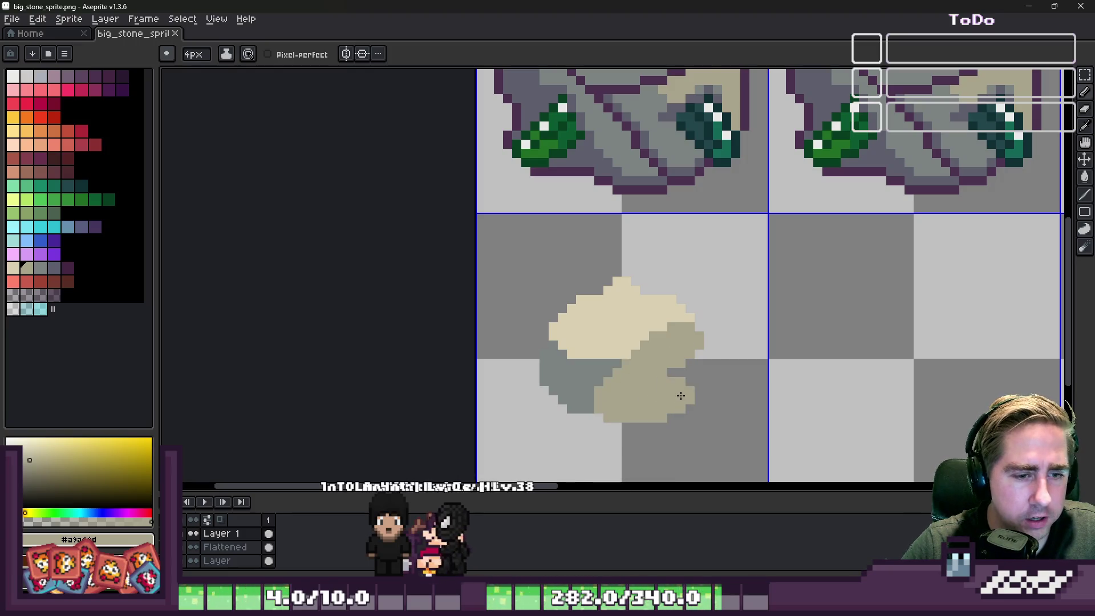
scroll(696, 369, "down", 1)
scroll(681, 400, "up", 1)
With a 2-pixel brush, repaint the khaki notch and upper-left edge grey, adding cream at the upper left.
key("minus")
key("minus")
key("minus")
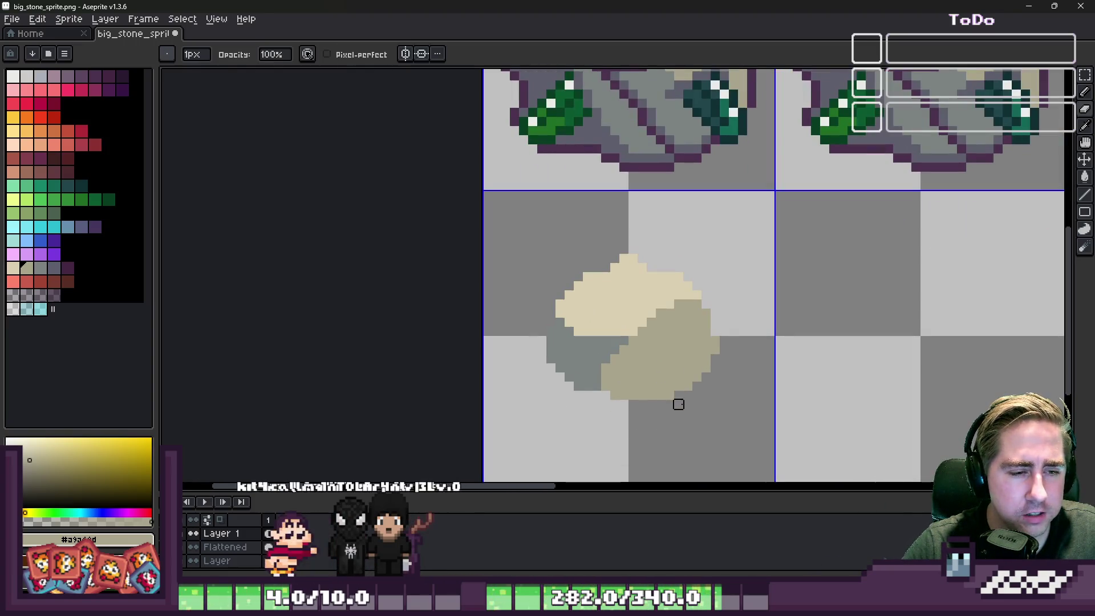
scroll(633, 307, "up", 1)
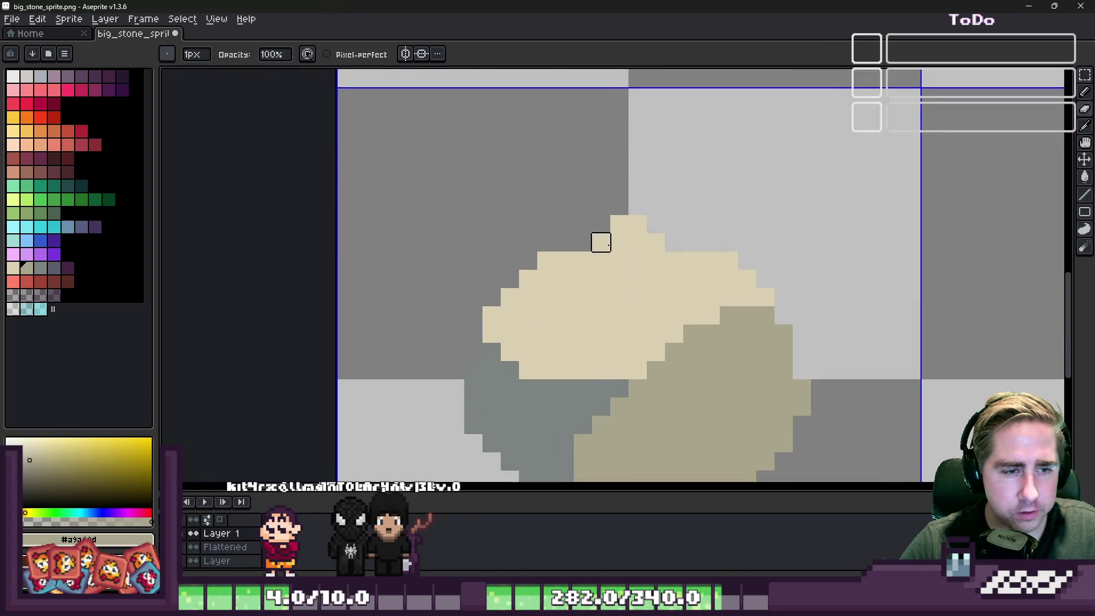
key("plus")
key("plus")
key("plus")
left_click(667, 279, "alt")
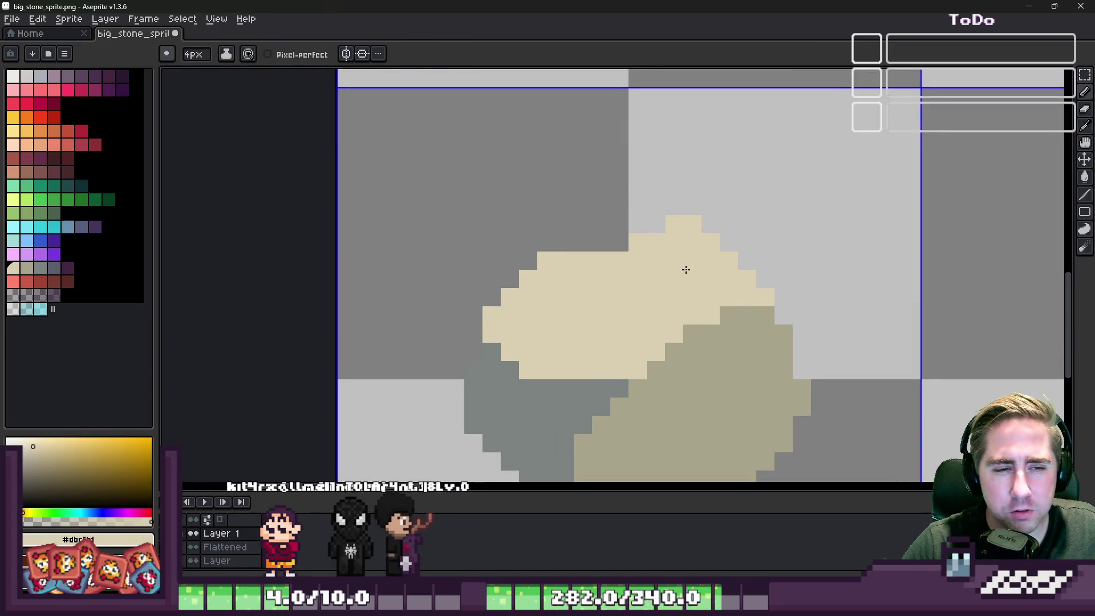
scroll(596, 276, "down", 3)
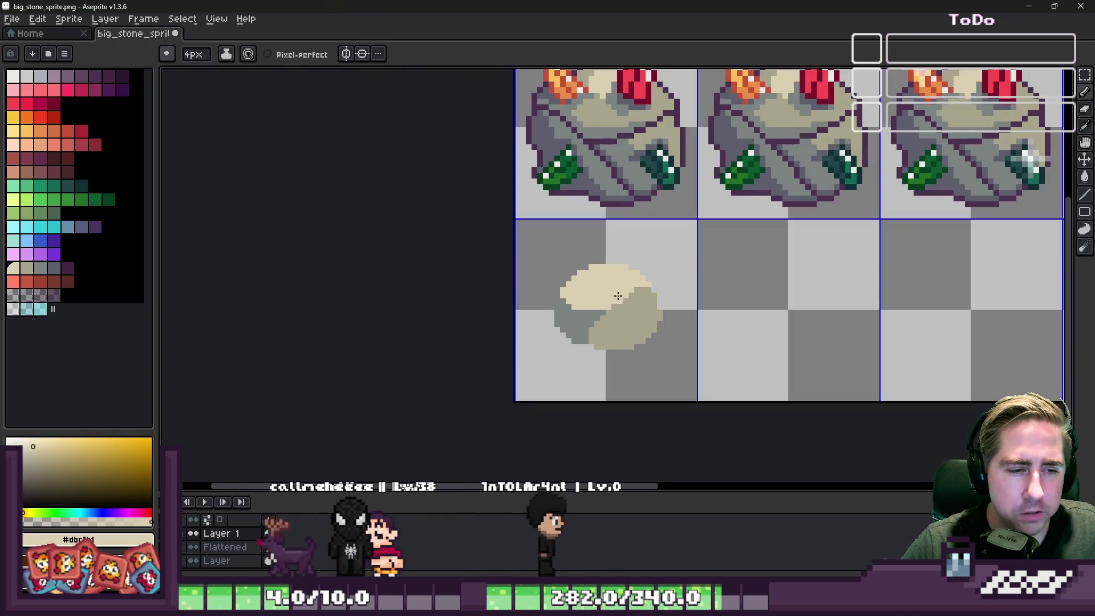
scroll(601, 323, "up", 2)
left_click(550, 313, "alt")
key("minus")
key("minus")
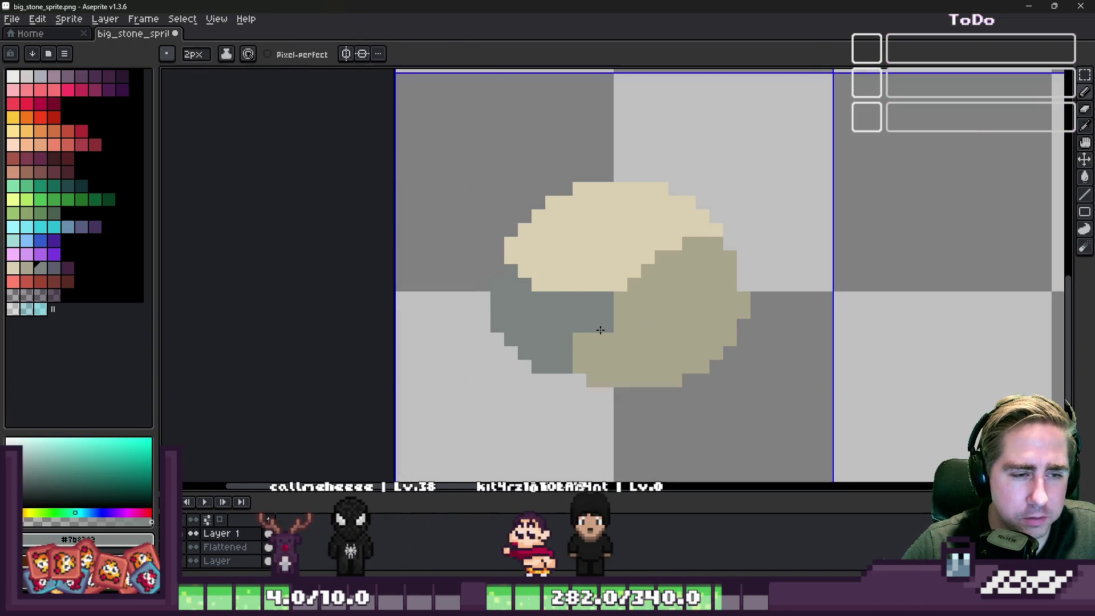
mouse_move(599, 343)
left_mouse_down()
mouse_move(577, 361)
mouse_move(549, 299)
mouse_move(515, 256)
mouse_move(504, 267)
mouse_move(532, 253)
left_mouse_up()
left_click(548, 239, "alt")
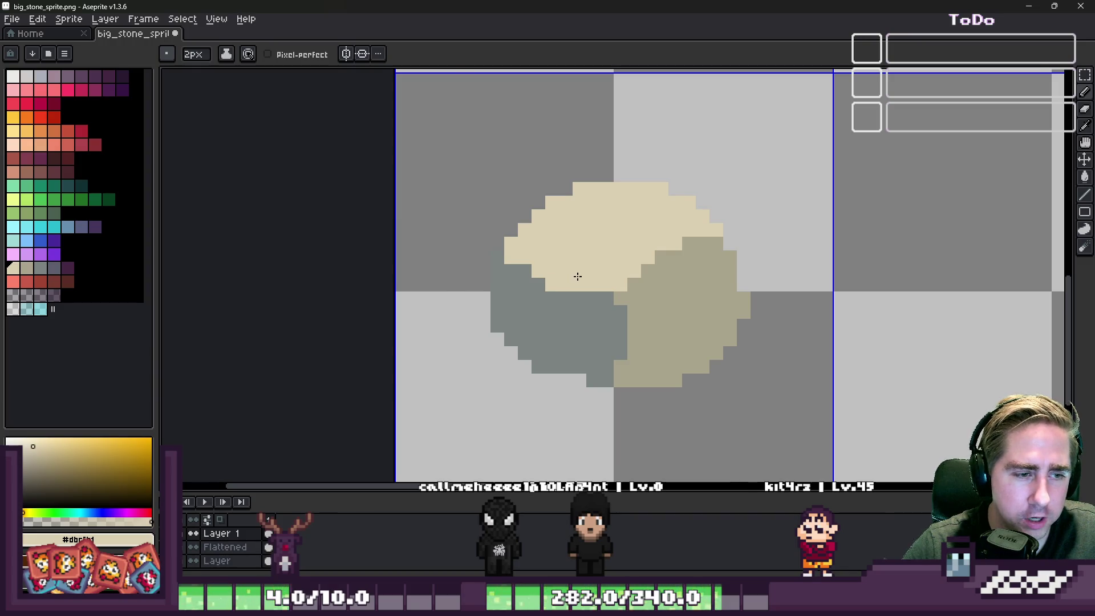
scroll(578, 276, "down", 2)
scroll(578, 281, "up", 1)
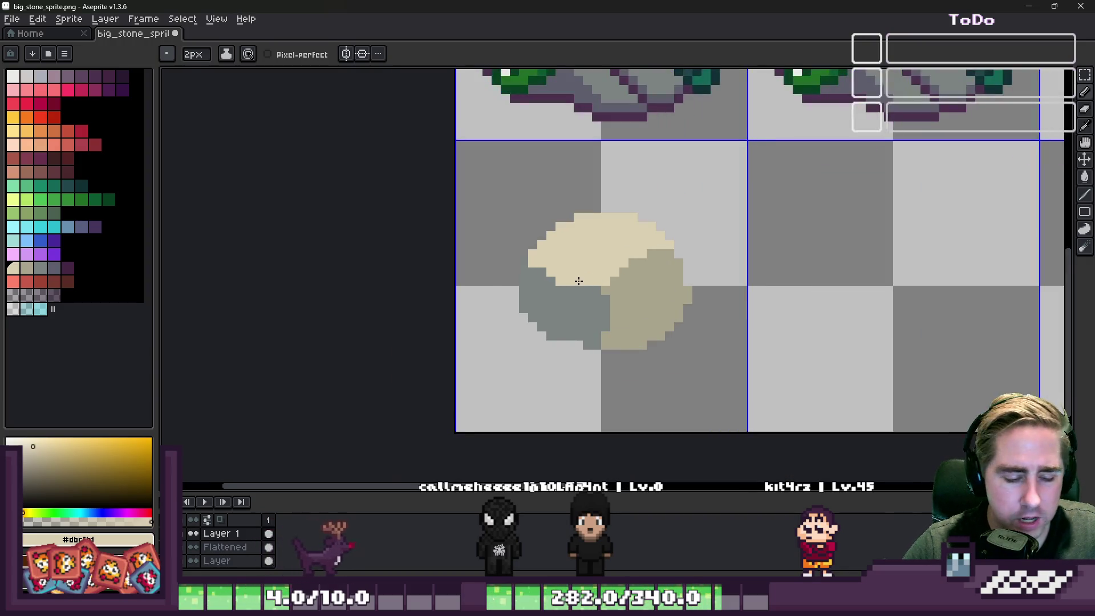
Marquee the small rock's cell and clean stray olive pixels off its right edge.
key("m")
left_click_drag(467, 166, 735, 381)
scroll(599, 330, "down", 2)
scroll(599, 330, "up", 2)
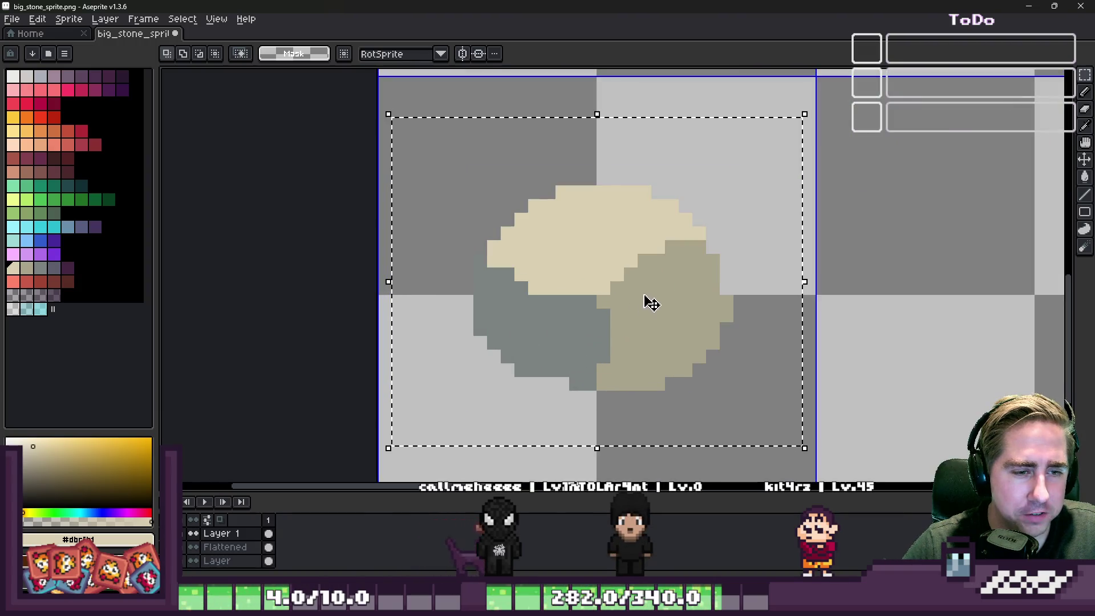
key("b")
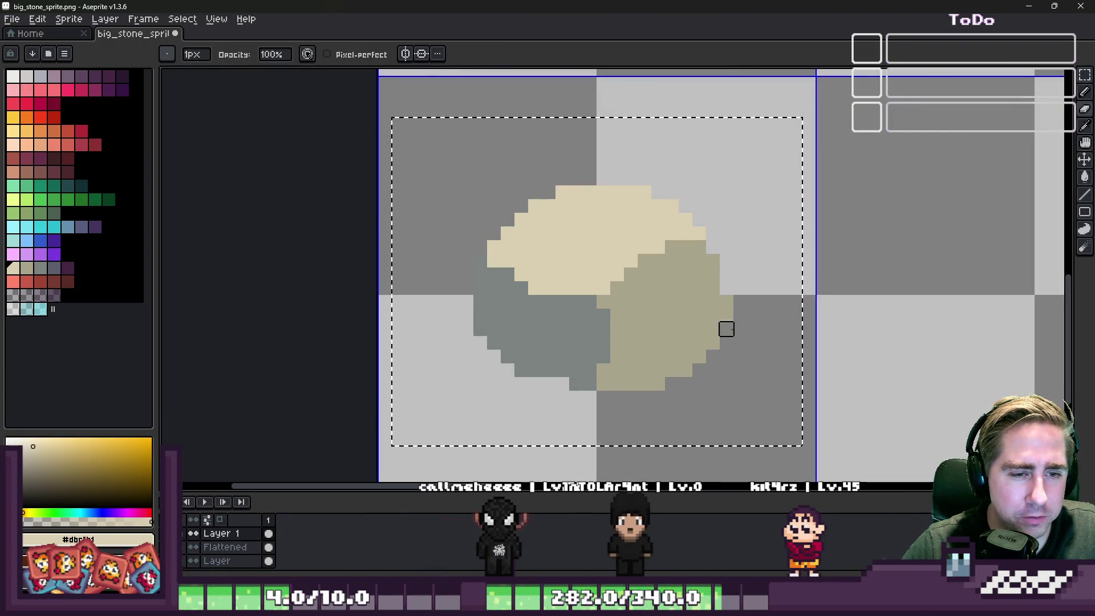
left_click_drag(727, 308, 713, 261)
left_click(705, 323, "alt")
left_click(727, 302)
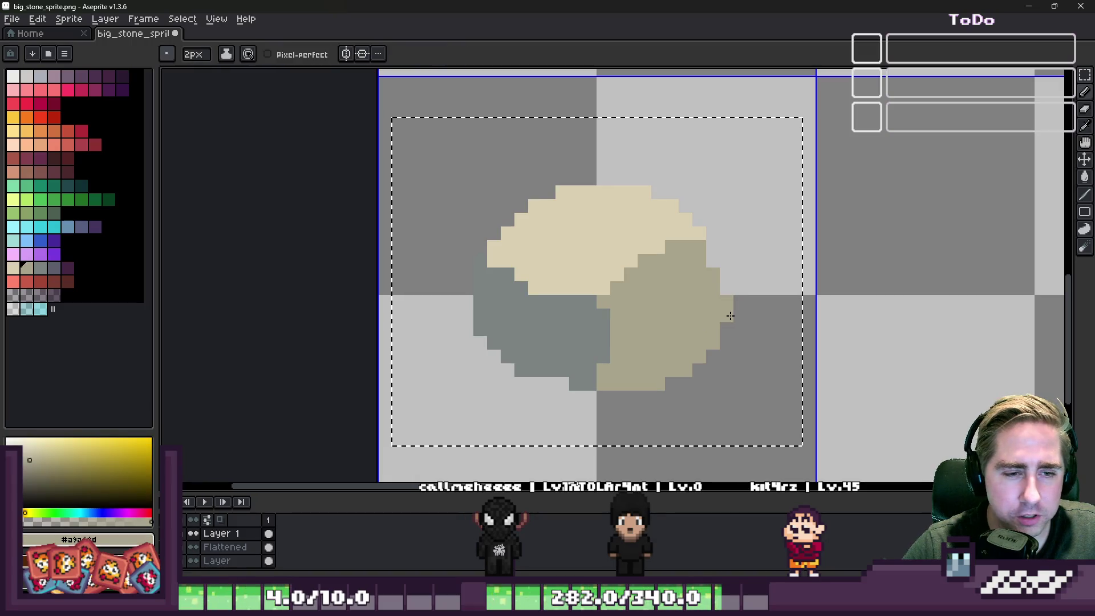
Trim cream pixels off the rock's top-right edge and pick the dark purple #4c3250 outline colour.
scroll(635, 215, "up", 1)
key("b")
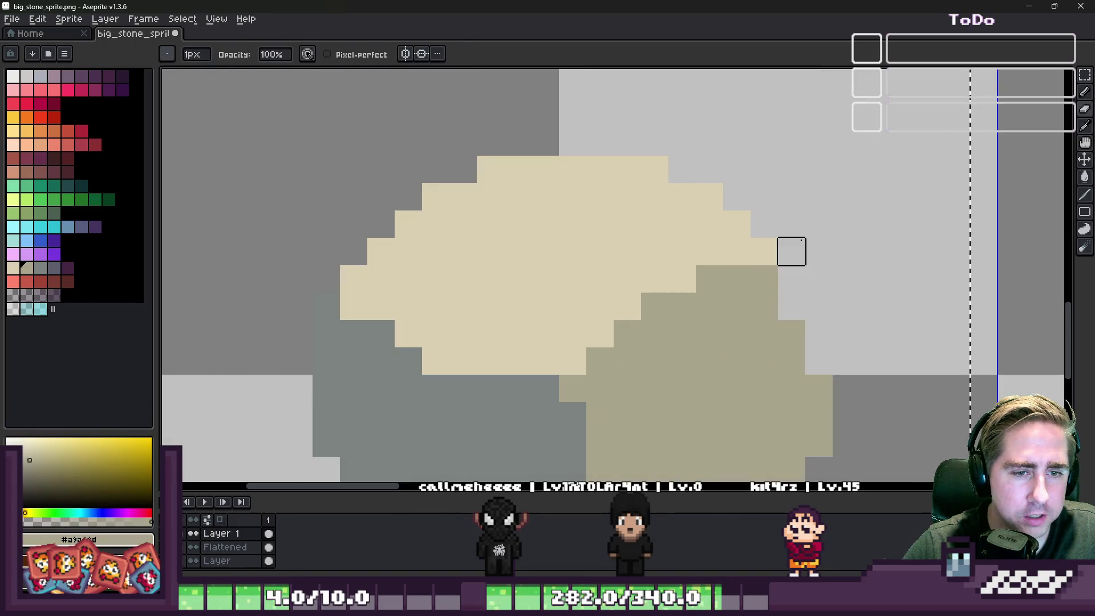
mouse_move(709, 170)
left_mouse_down()
mouse_move(682, 170)
mouse_move(764, 252)
left_mouse_up()
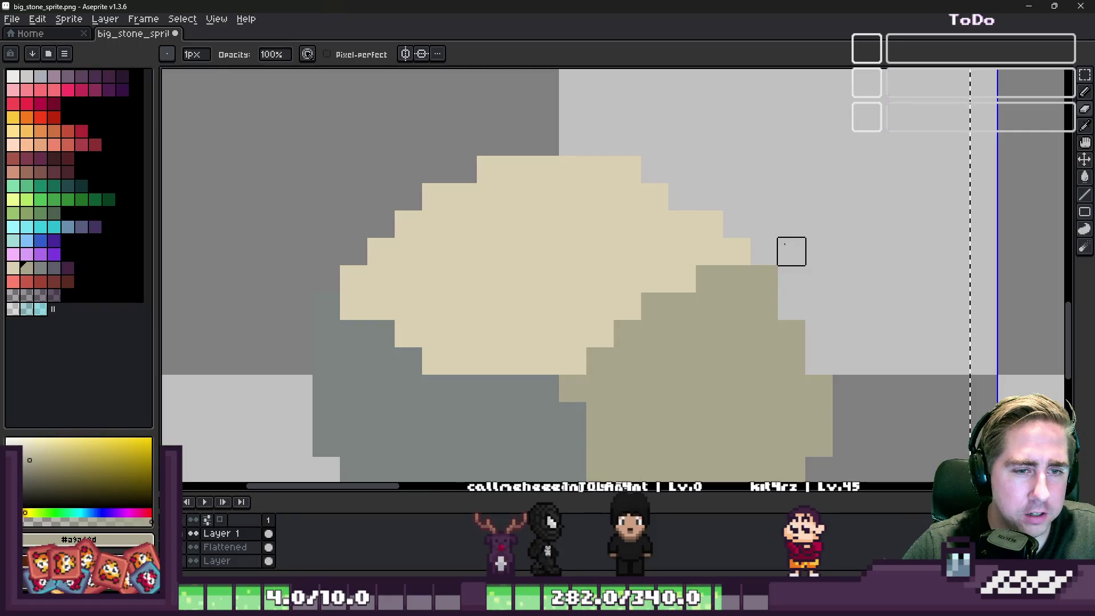
scroll(709, 223, "down", 2)
scroll(653, 193, "down", 3)
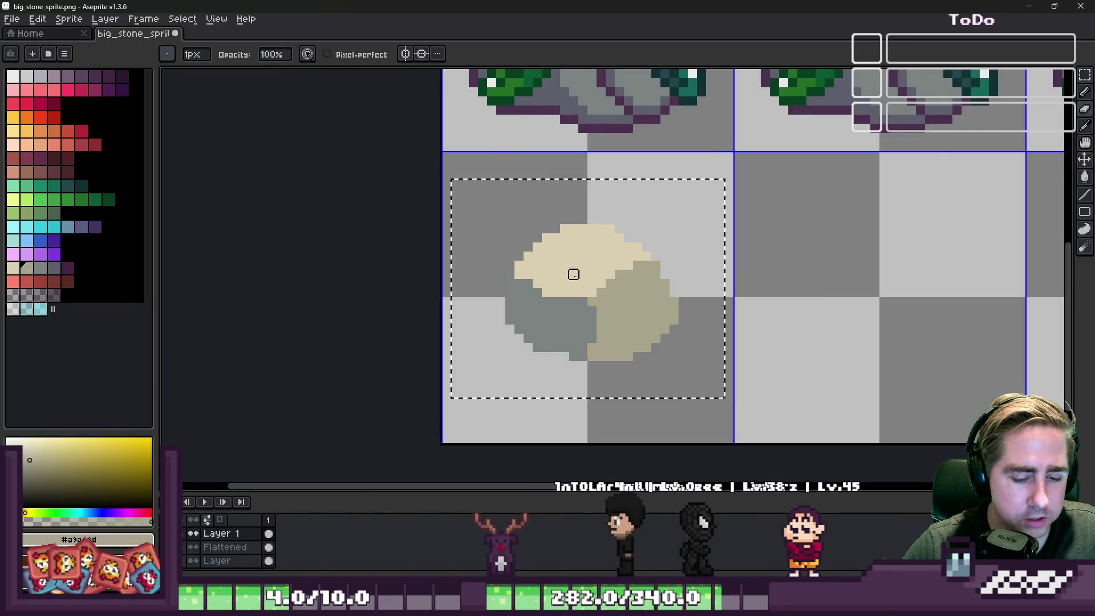
scroll(608, 168, "up", 1)
left_click(600, 214, "alt")
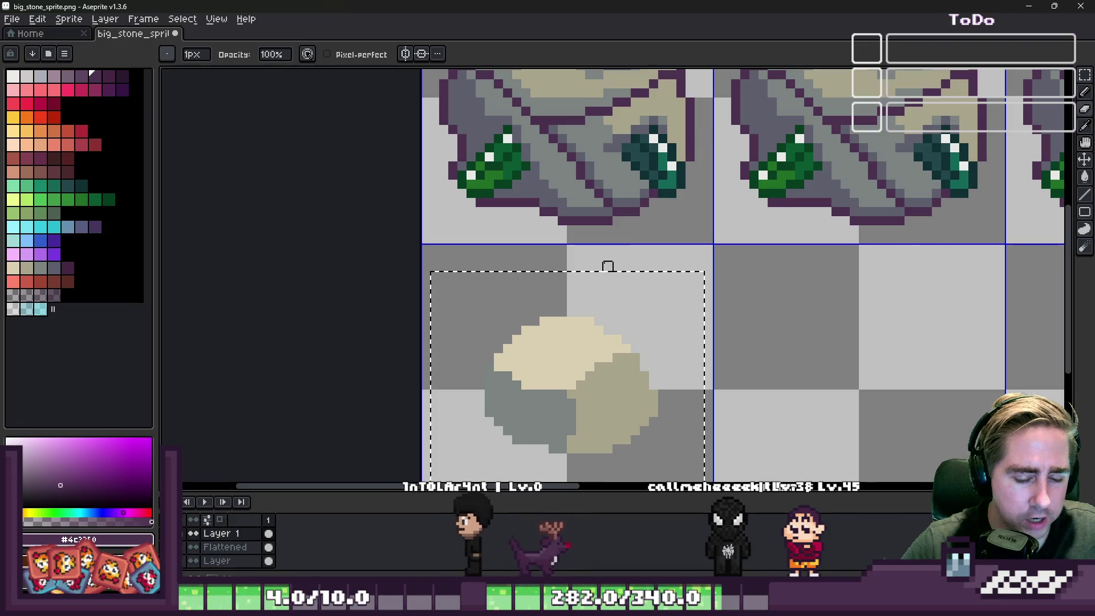
key("shift+o")
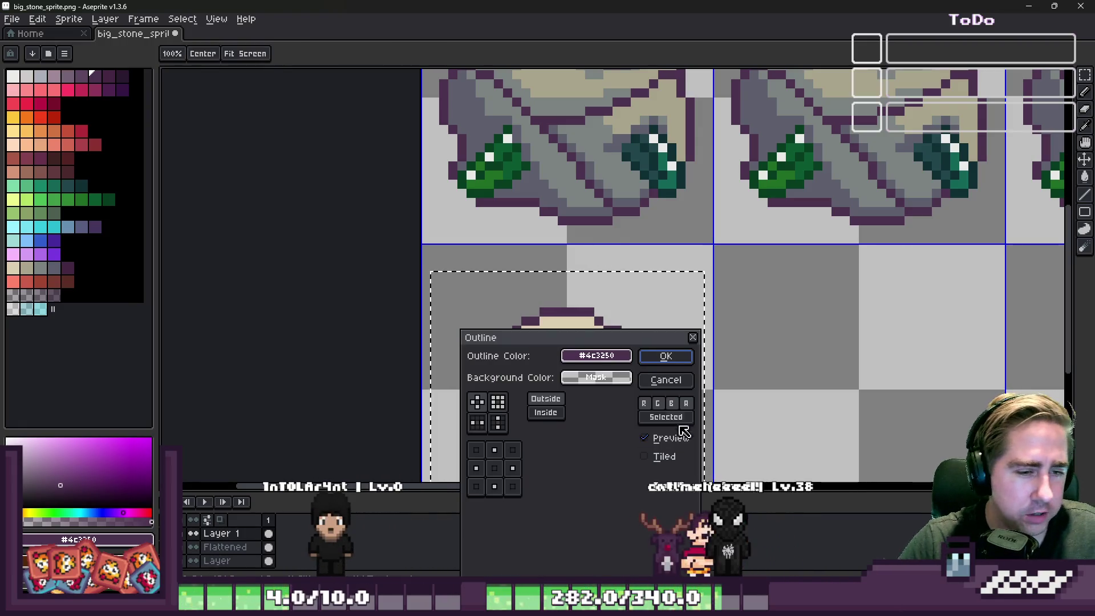
Apply the dark purple #4c3250 outline around the small rock.
left_click(674, 363)
scroll(577, 224, "down", 2)
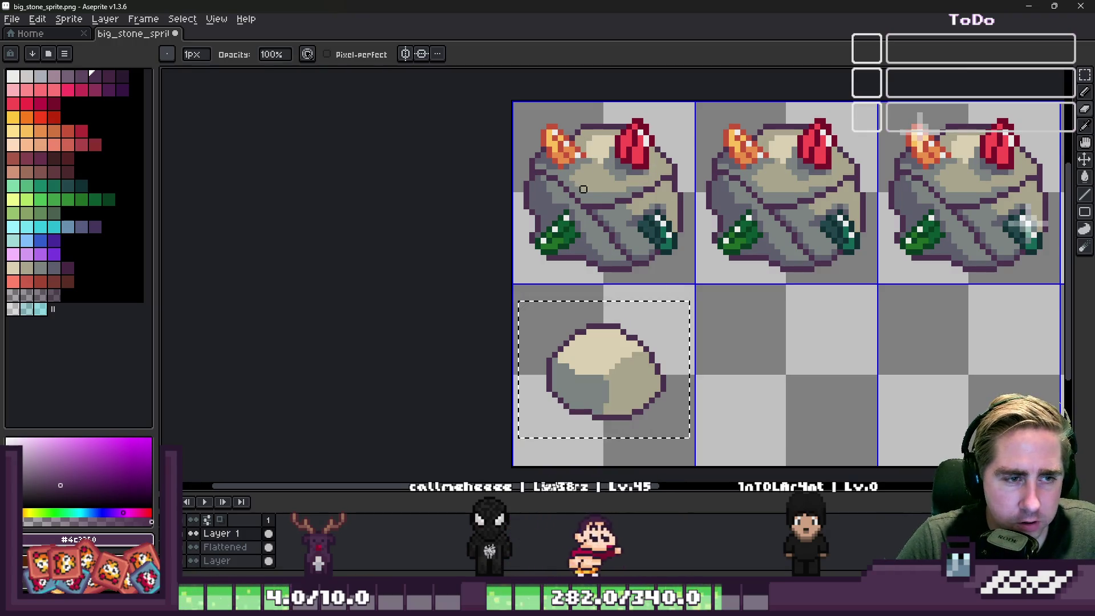
scroll(636, 222, "down", 2)
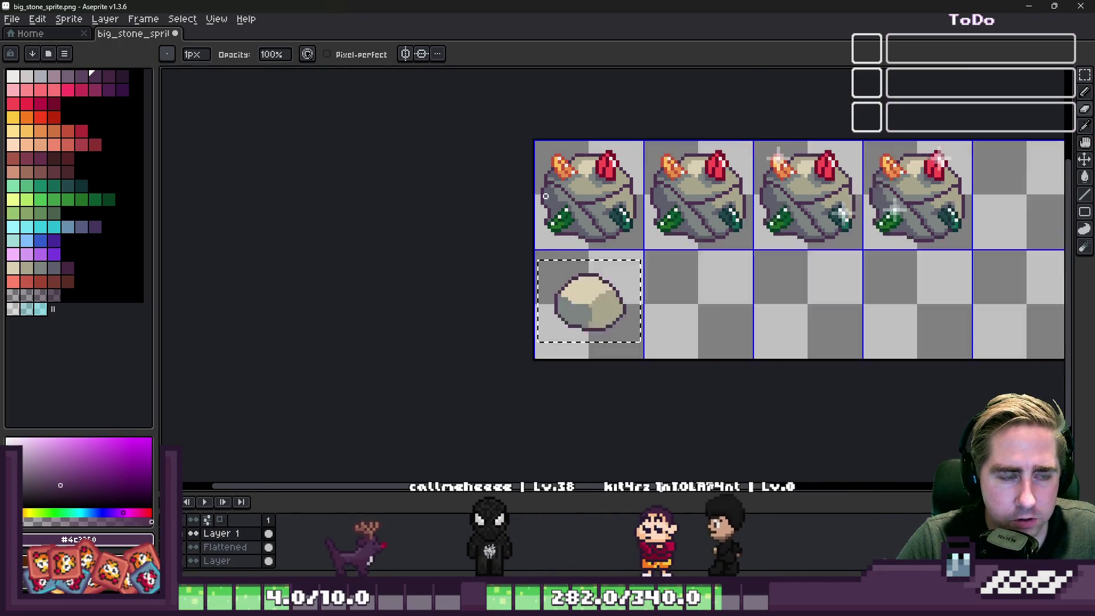
Zoom in and out to review the gem-stone frames and the outlined small rock.
scroll(634, 232, "up", 2)
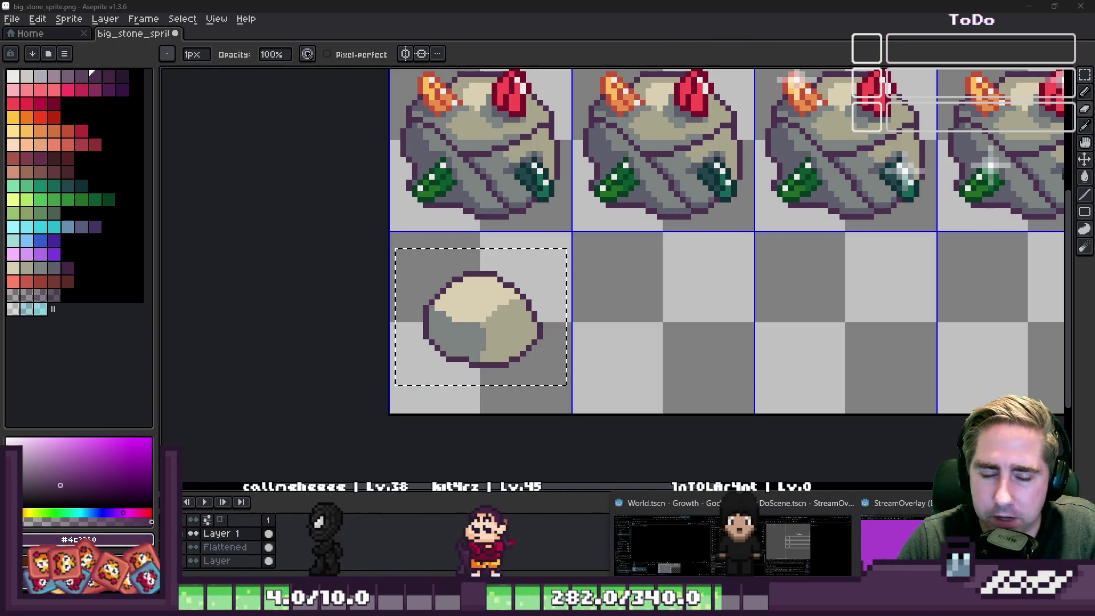
scroll(517, 372, "down", 3)
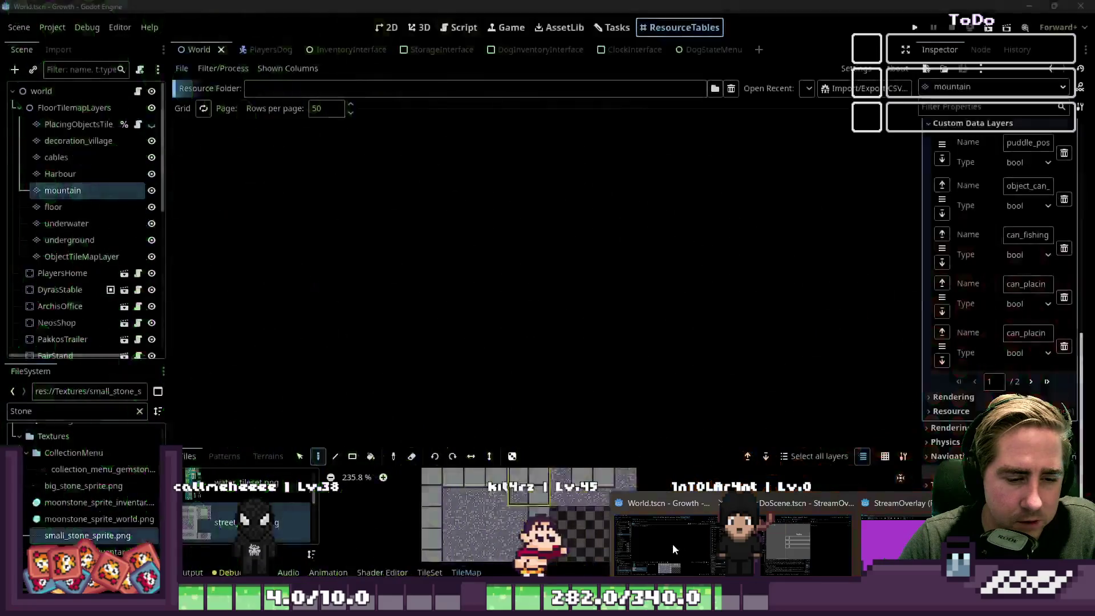
In Godot, select ObjectTileMapLayer in the 2D view and enlarge the tile map panel.
left_click(673, 549)
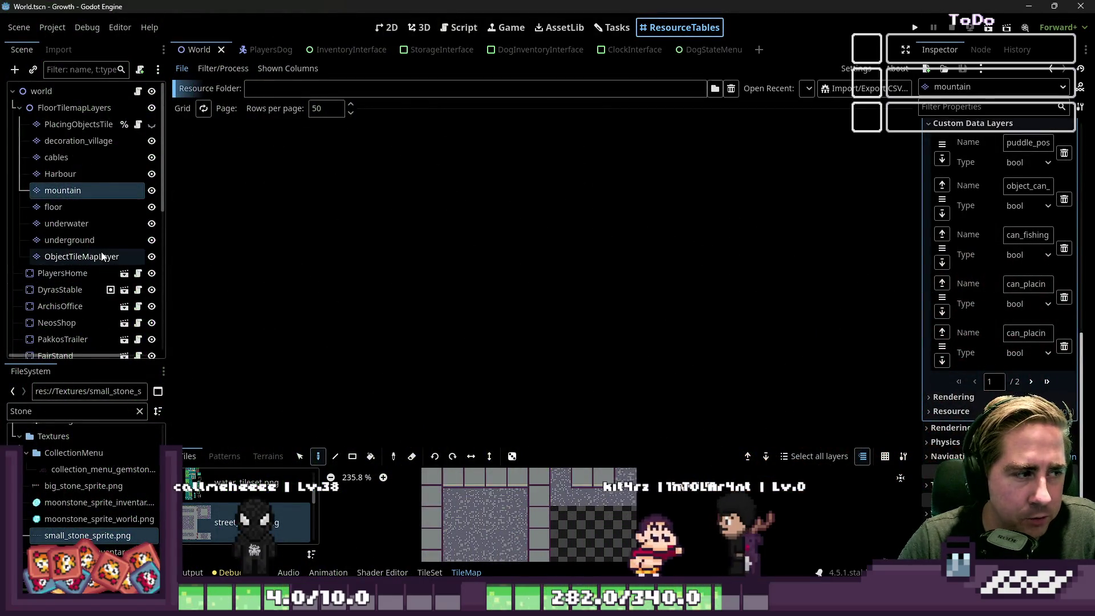
left_click(82, 257)
left_click(388, 28)
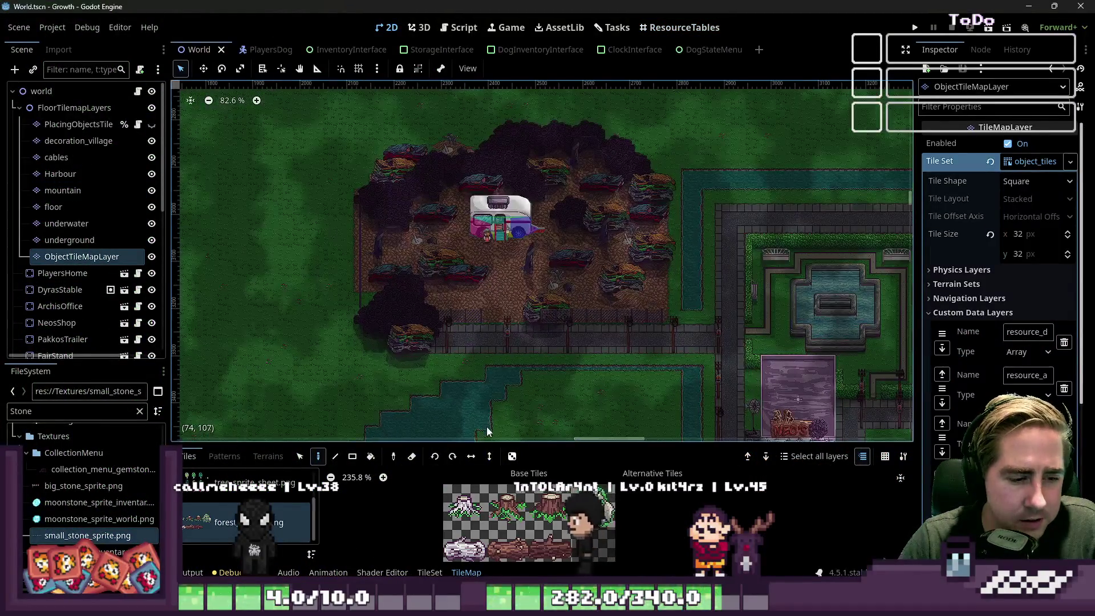
left_click_drag(492, 443, 492, 105)
scroll(522, 242, "up", 6)
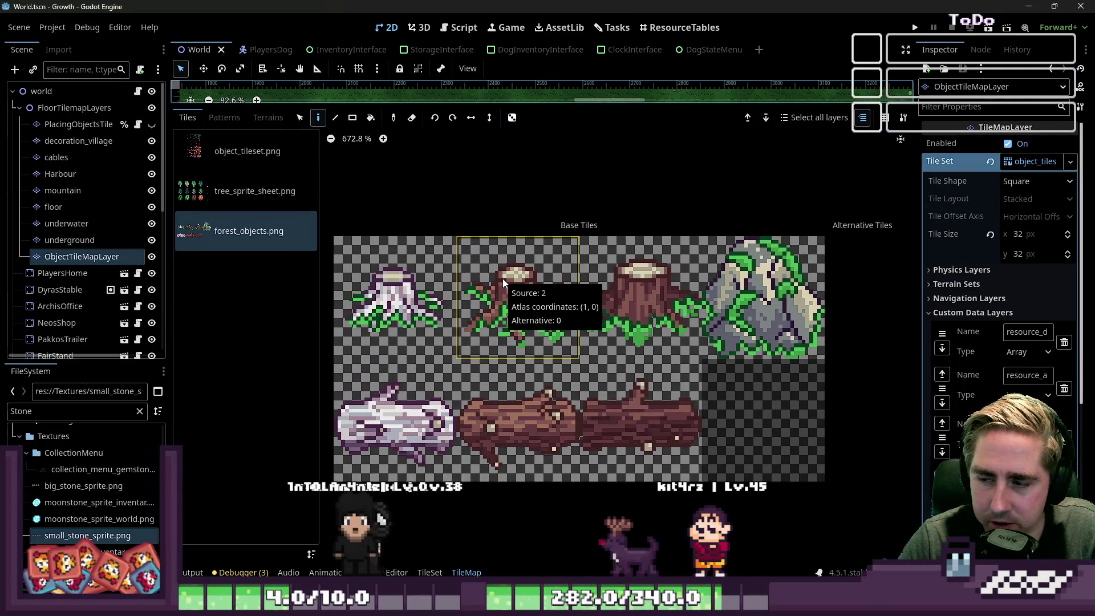
scroll(496, 291, "up", 3)
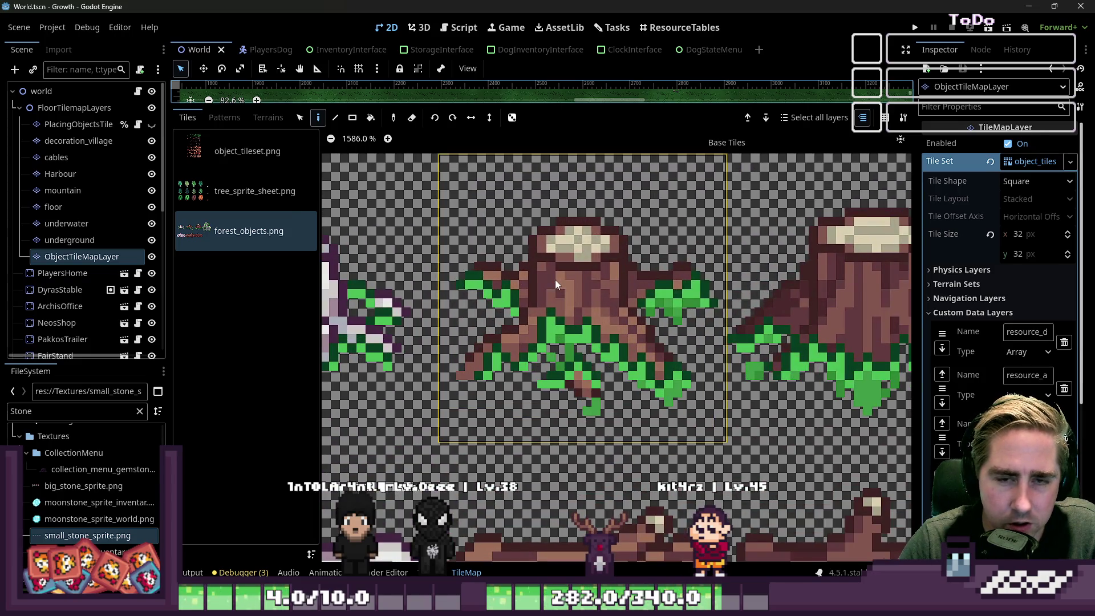
scroll(555, 280, "down", 3)
Switch to the TileSet editor and show the mossy stump tile's properties.
left_click(432, 572)
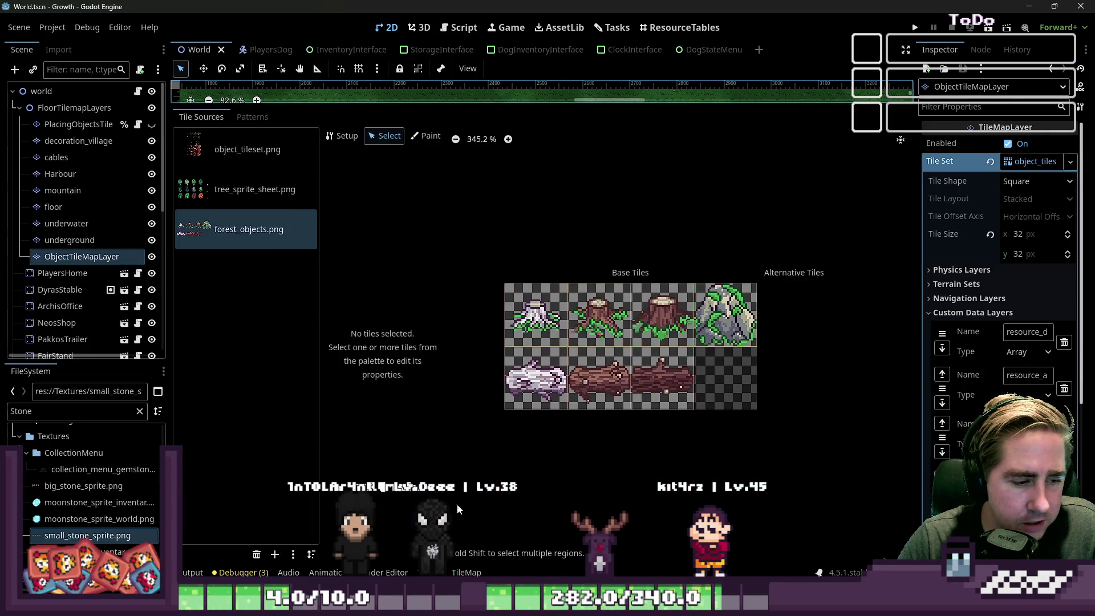
scroll(576, 350, "up", 2)
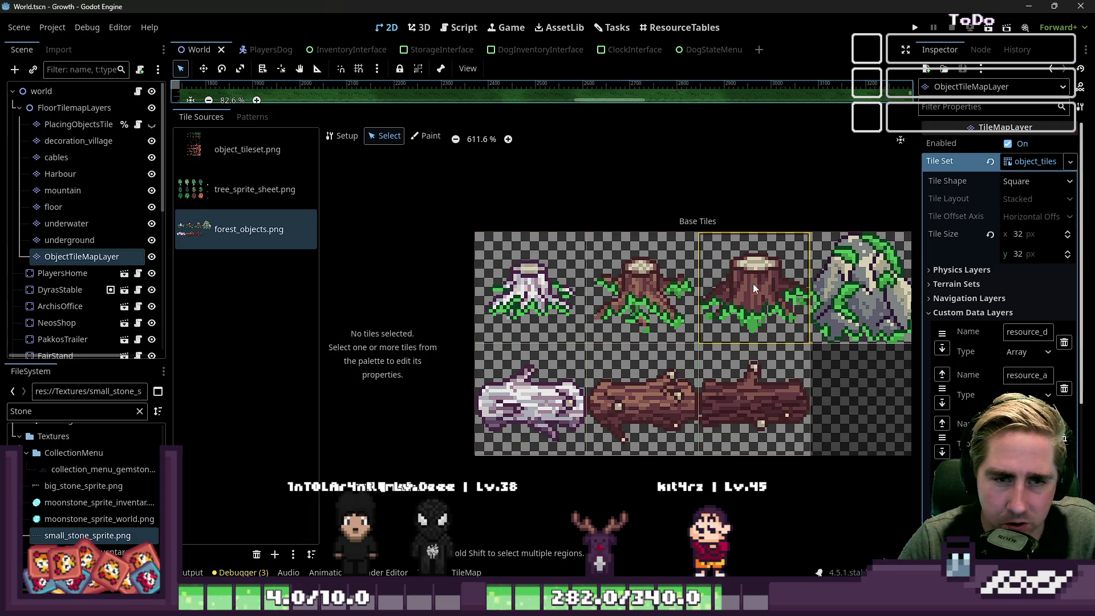
left_click(654, 297)
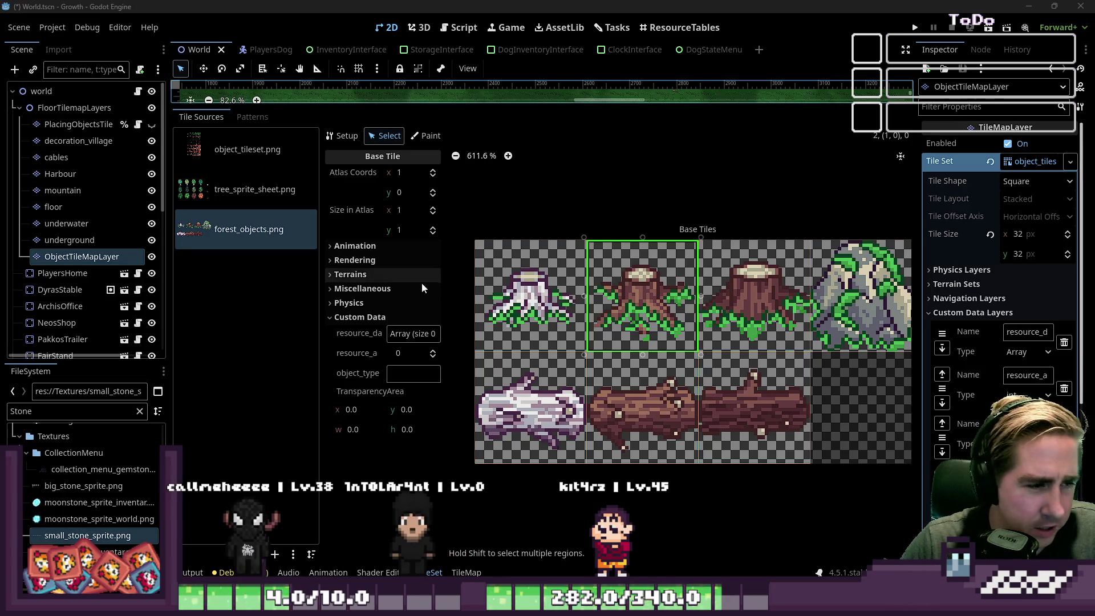
Confirm the stump tile's Material is empty under Rendering, then view the object_tileset.png mushroom tiles.
left_click(356, 261)
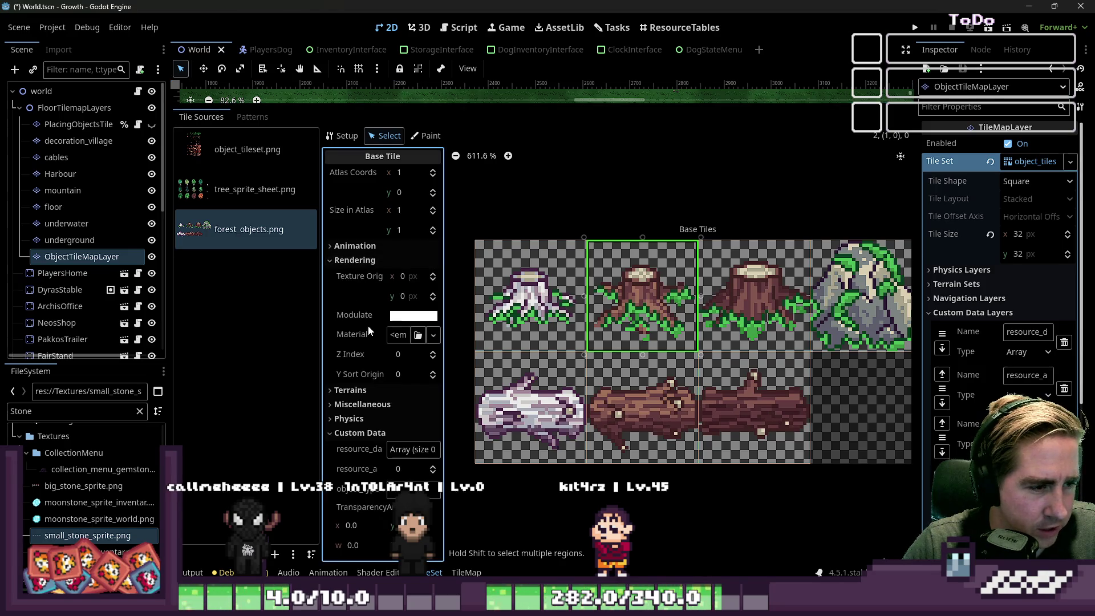
left_click_drag(439, 357, 542, 356)
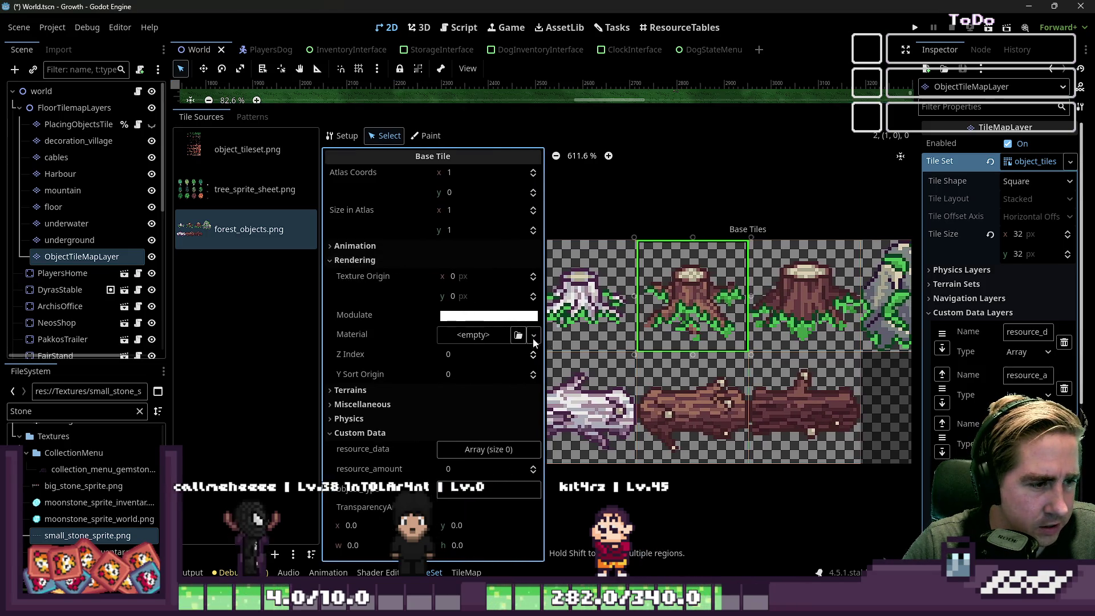
left_click(478, 336)
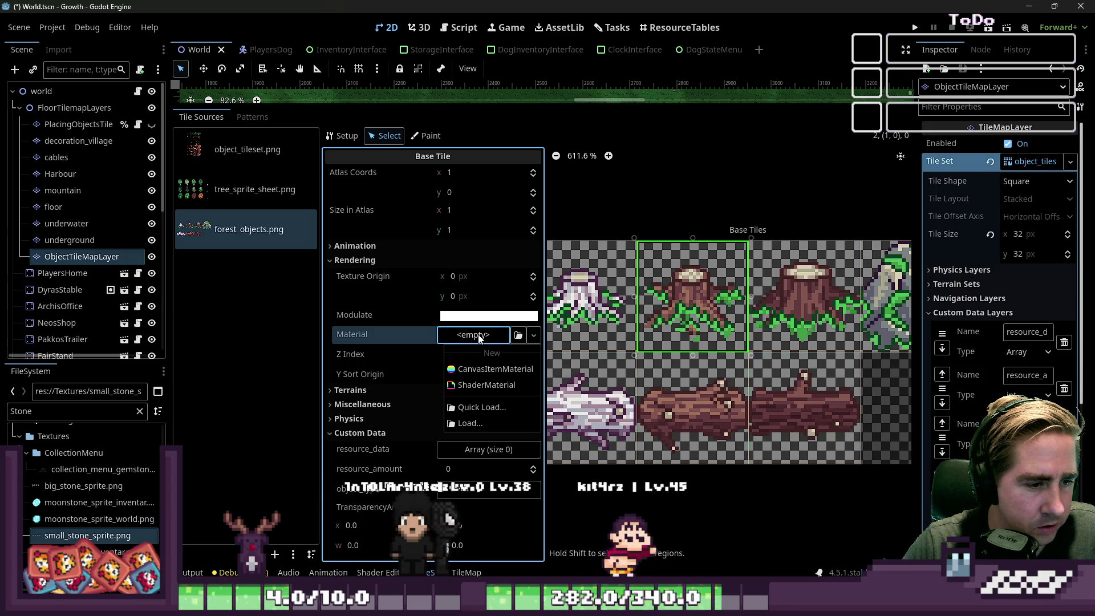
key("Escape")
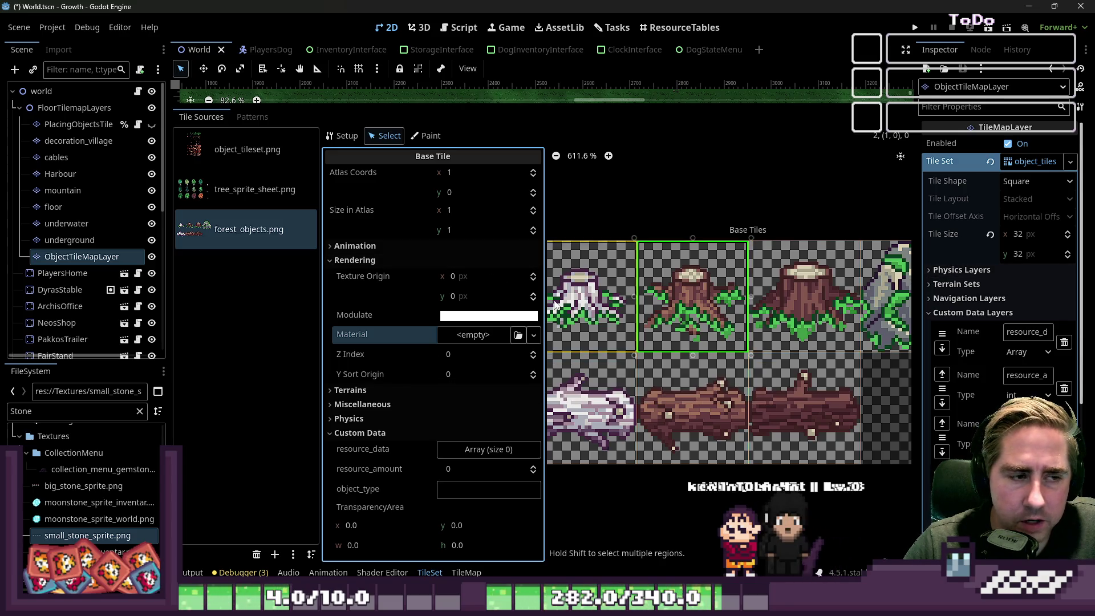
left_click_drag(546, 308, 354, 311)
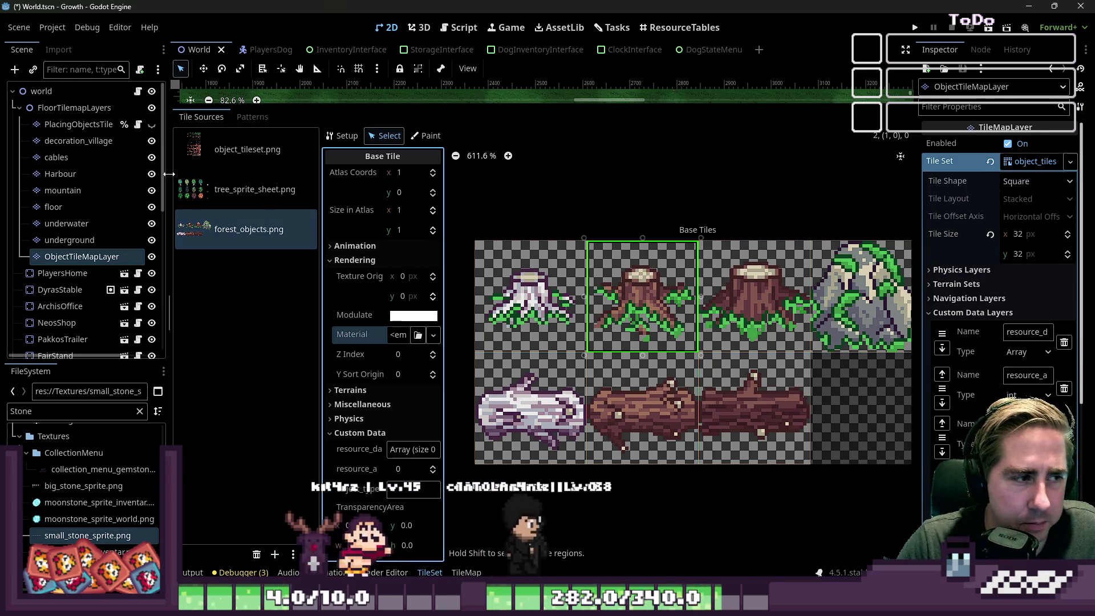
left_click(238, 149)
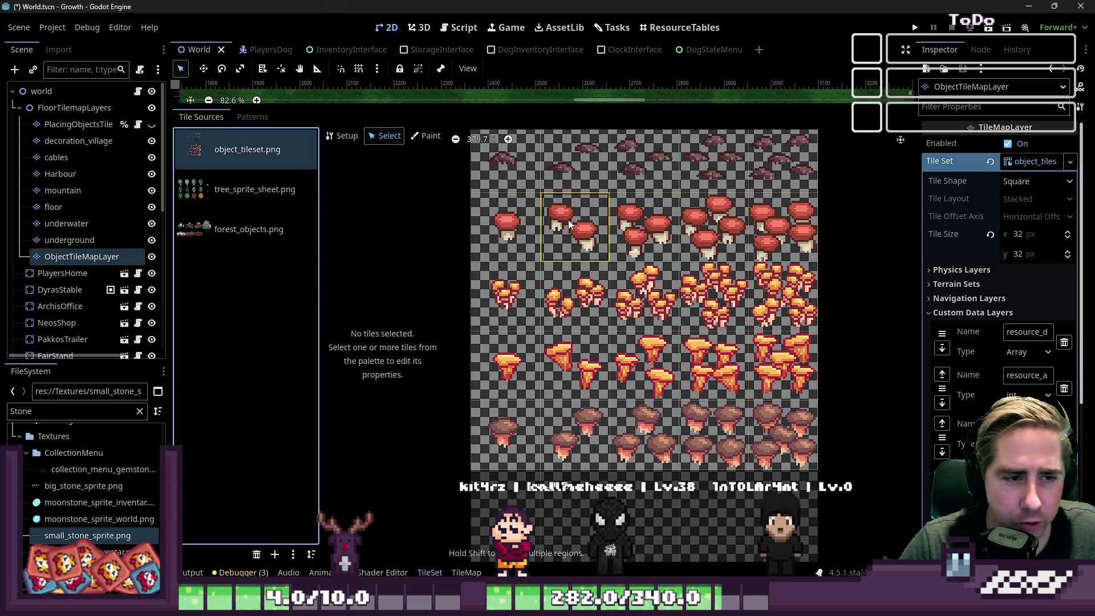
key("alt+Tab")
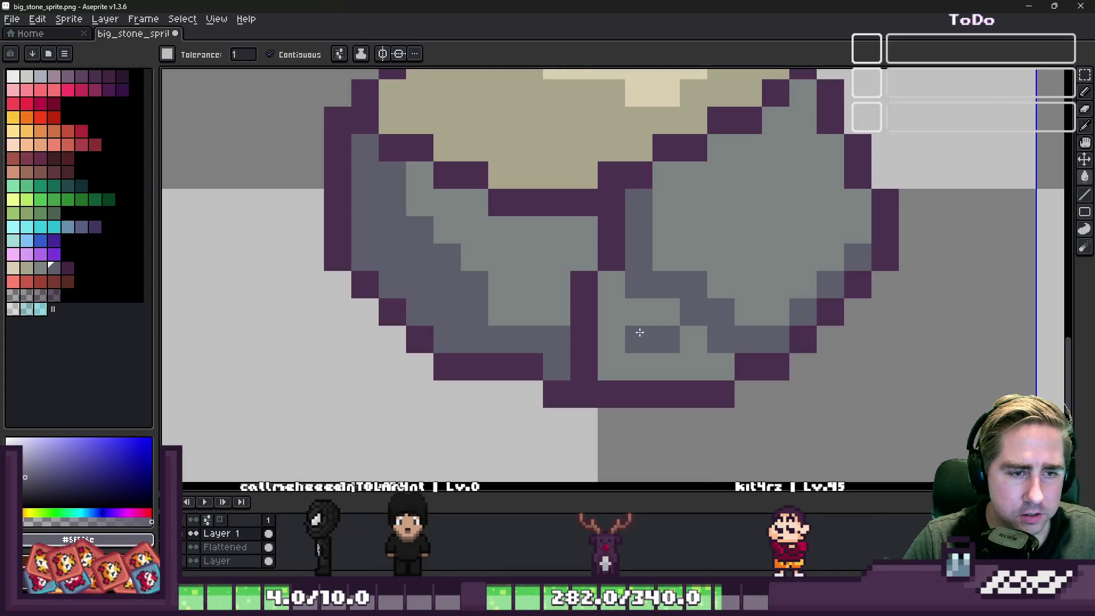
Bucket-fill a darker grey shading spot on the big stone, then return to Godot's World scene.
left_click(614, 322)
scroll(613, 321, "down", 1)
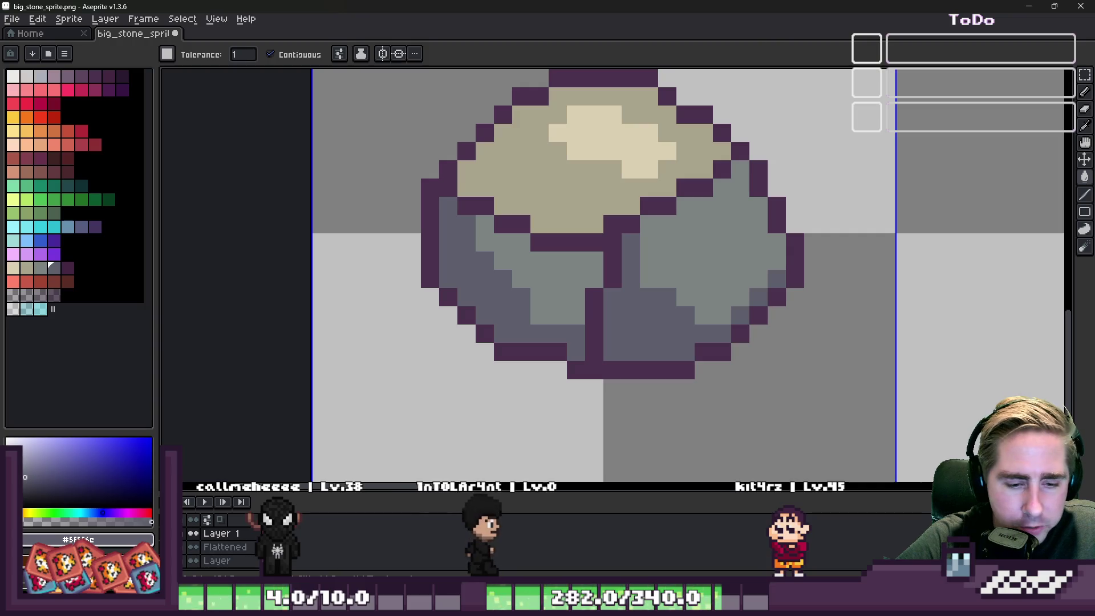
mouse_move(796, 605)
left_click(671, 542)
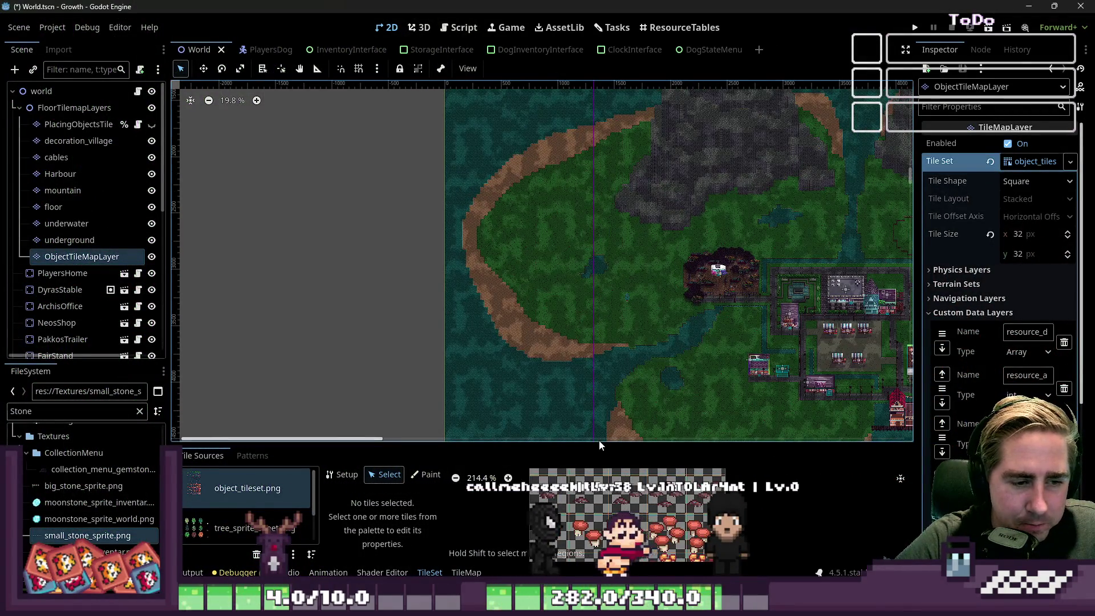
left_click_drag(601, 444, 601, 241)
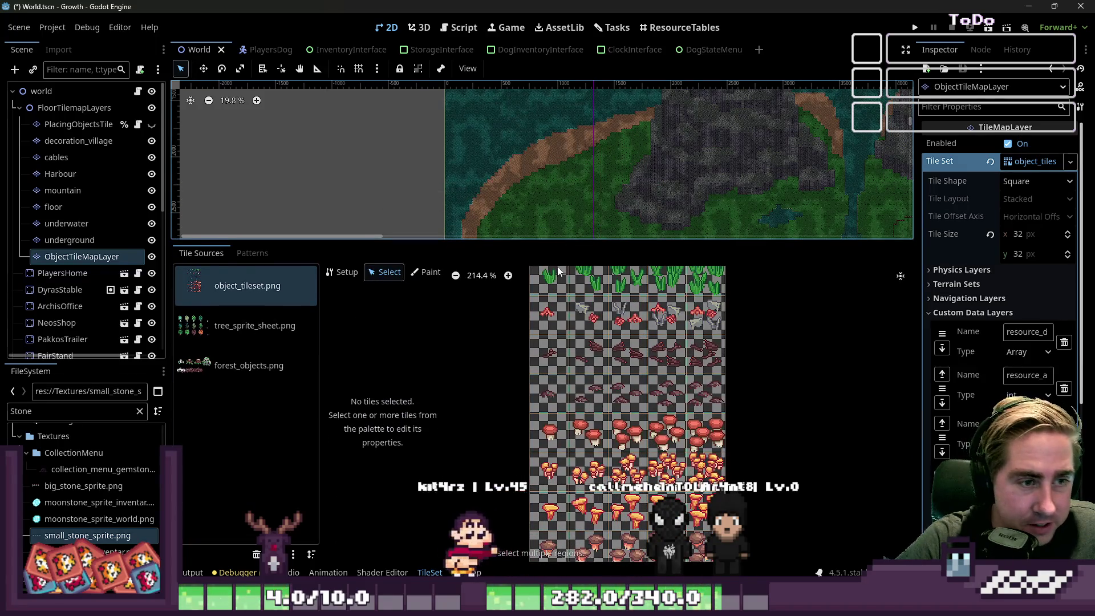
scroll(618, 356, "down", 1)
scroll(614, 372, "up", 8)
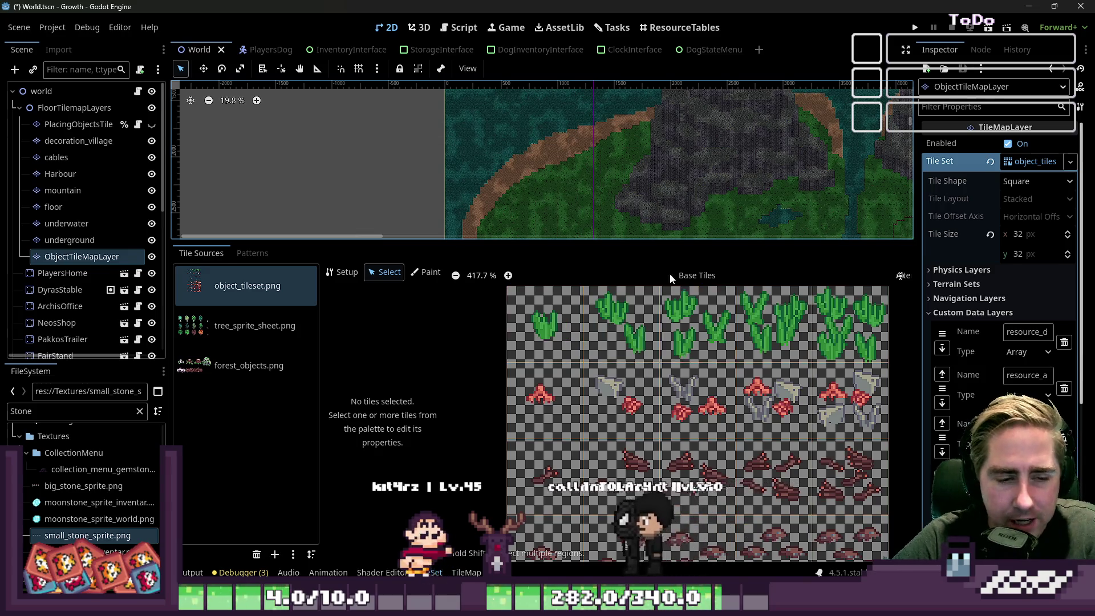
scroll(683, 318, "up", 2)
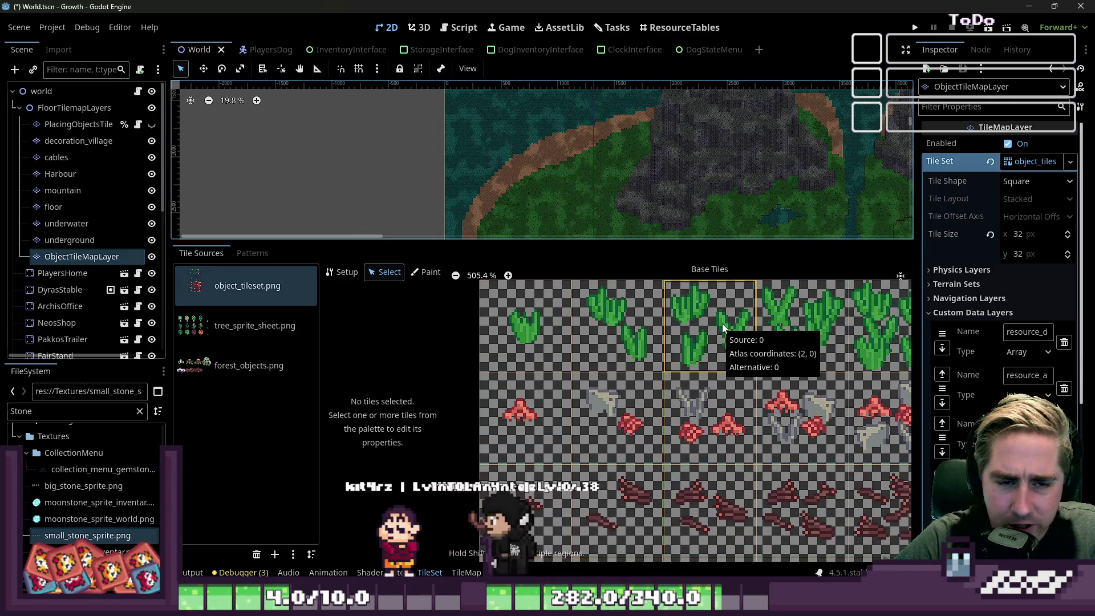
scroll(637, 345, "down", 3)
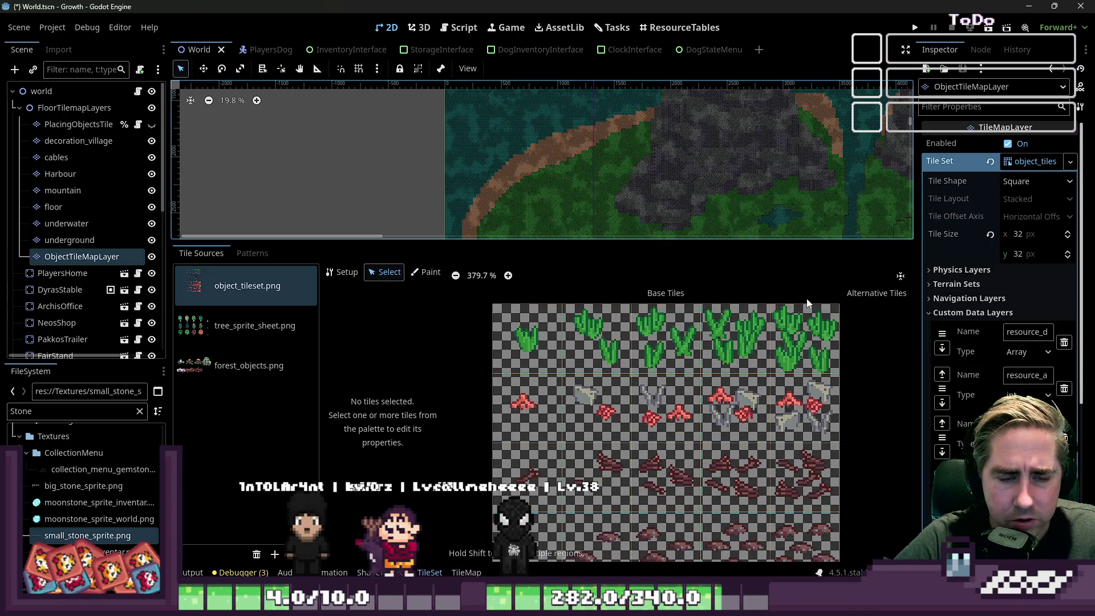
scroll(702, 356, "down", 2)
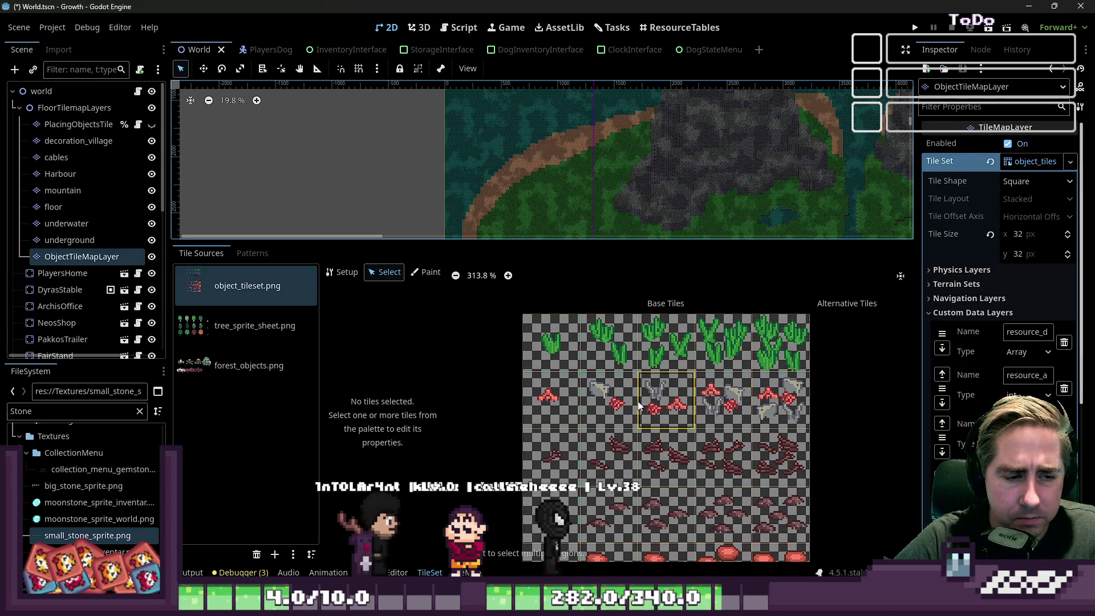
scroll(765, 399, "up", 3)
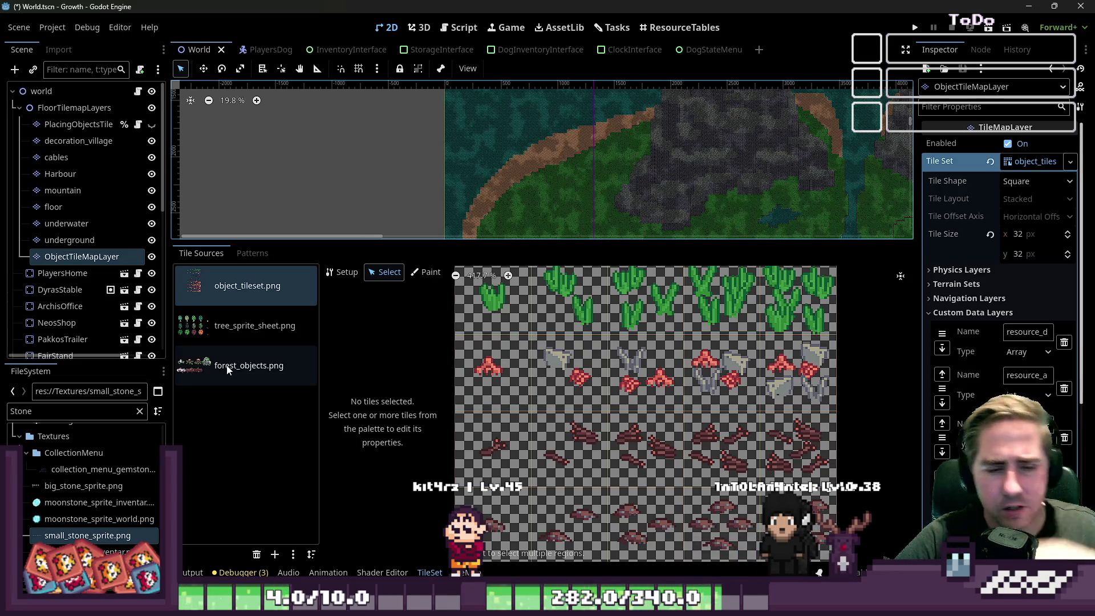
left_click(529, 236)
left_click_drag(530, 242, 553, 443)
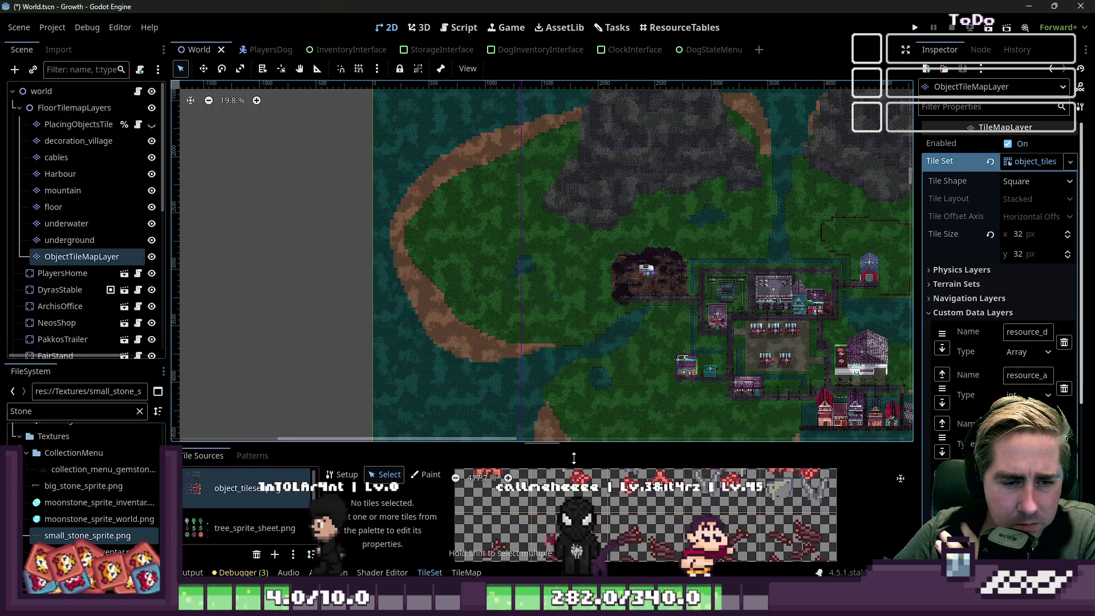
scroll(486, 289, "down", 3)
scroll(594, 405, "up", 2)
scroll(595, 405, "up", 8)
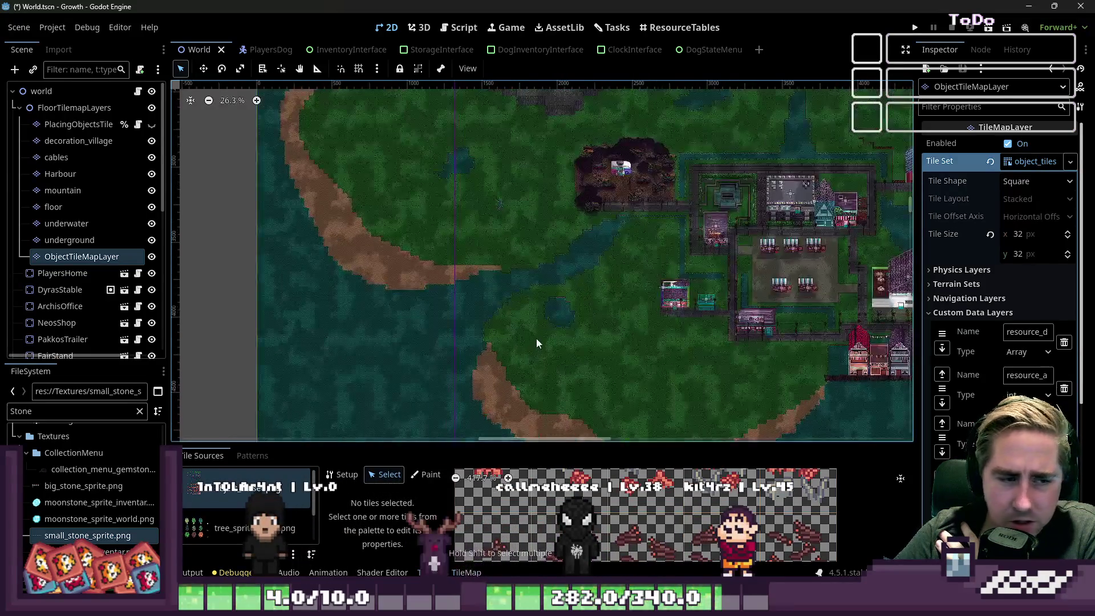
left_click(611, 439)
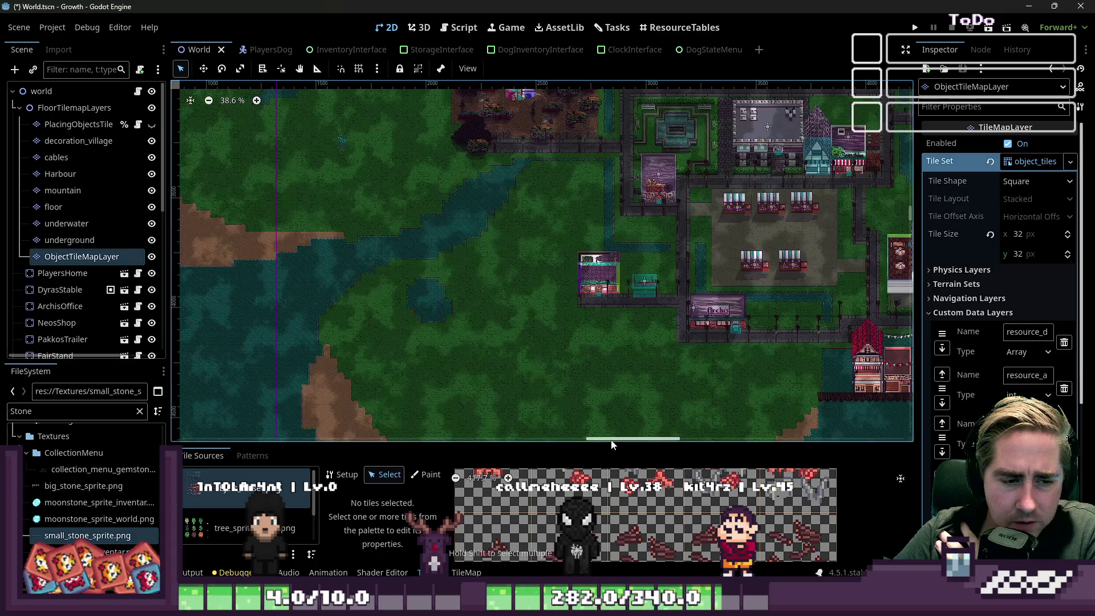
left_click_drag(613, 445, 619, 223)
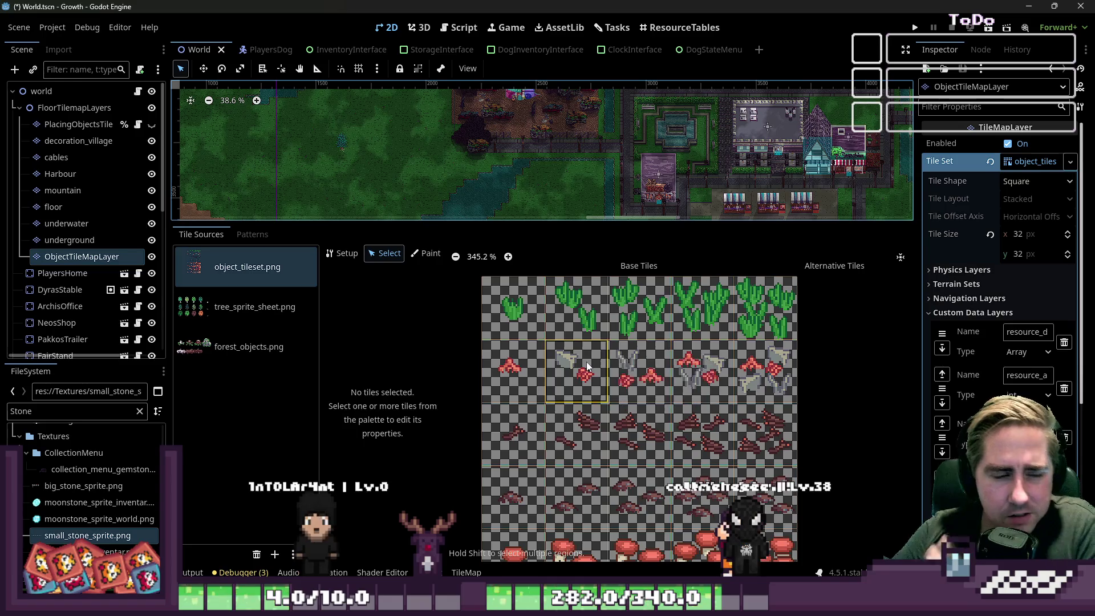
scroll(570, 298, "up", 4)
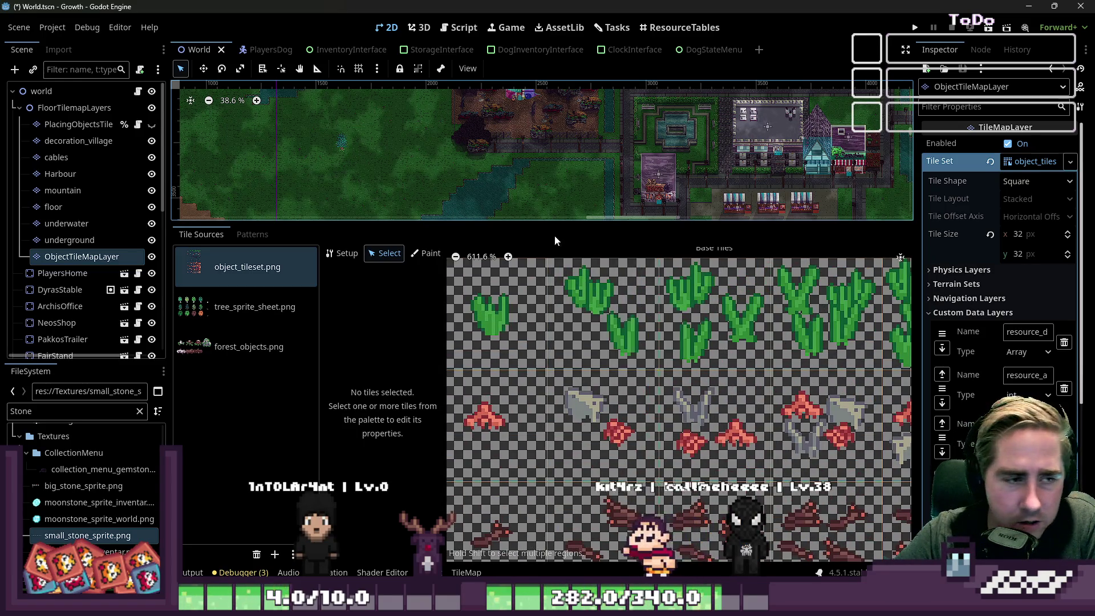
left_click_drag(561, 222, 551, 449)
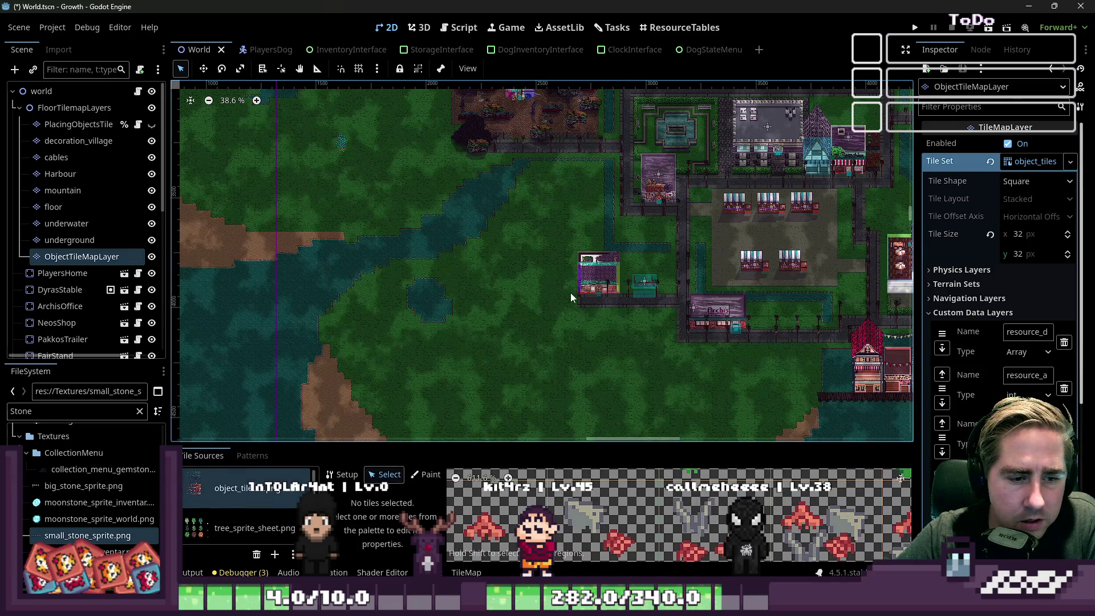
scroll(573, 301, "down", 5)
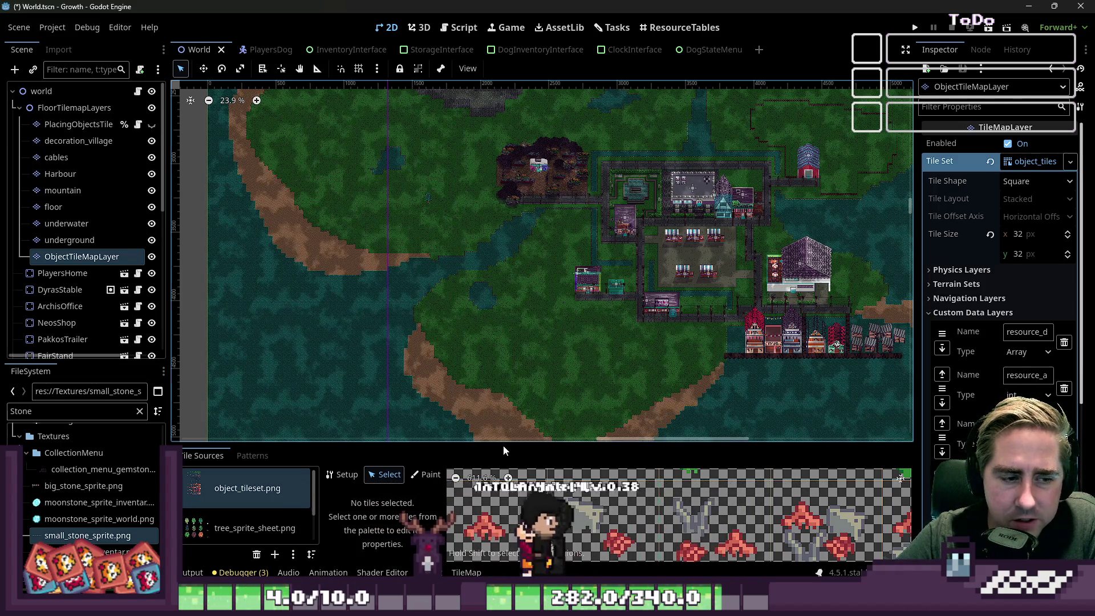
left_click_drag(504, 447, 530, 117)
scroll(502, 265, "down", 3)
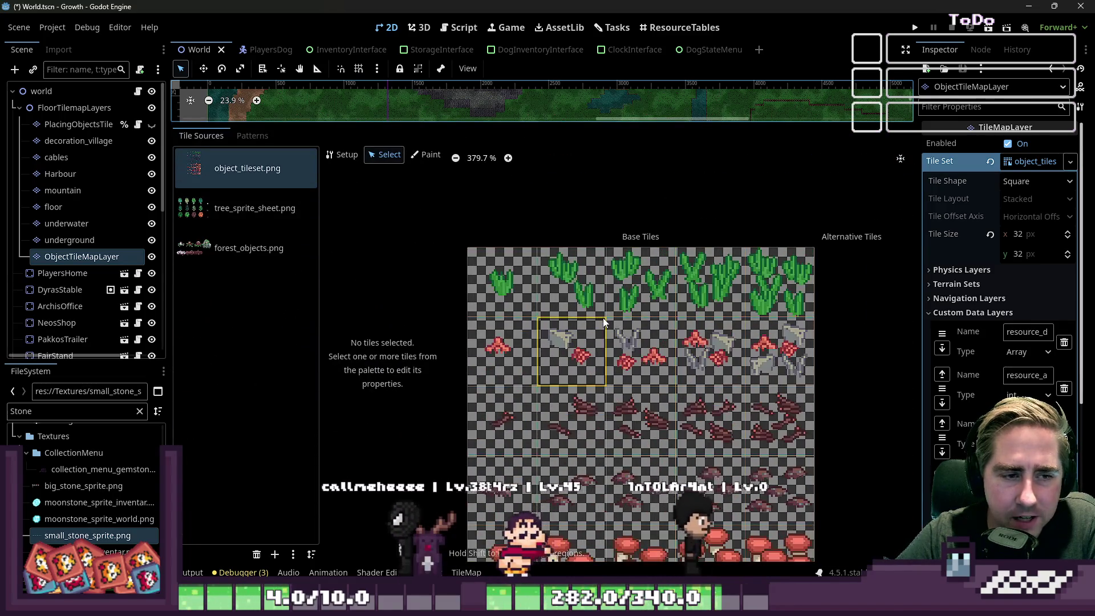
scroll(617, 339, "down", 2)
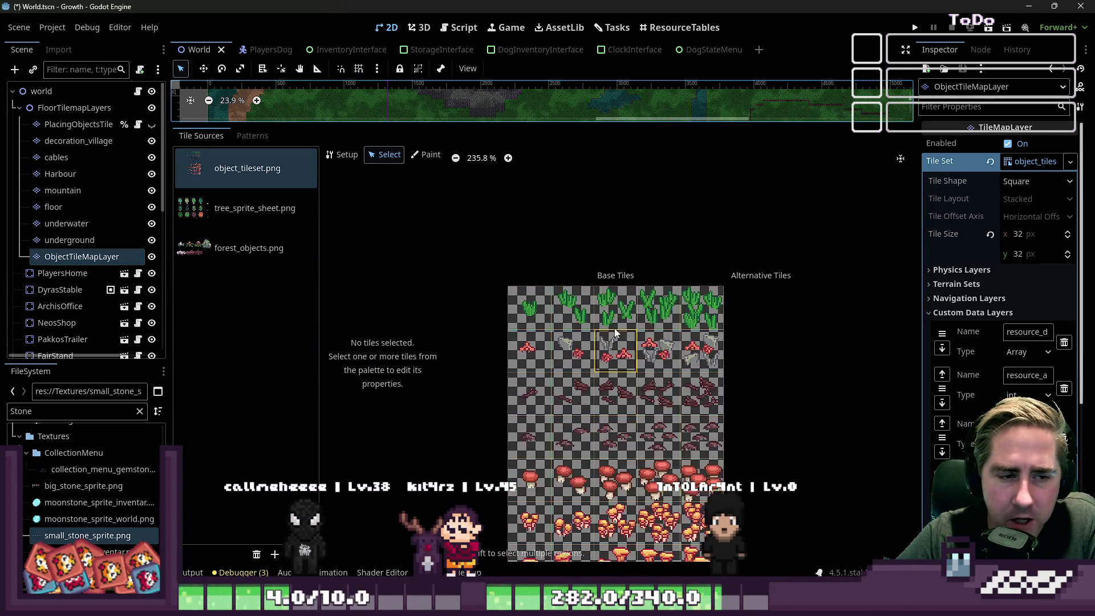
scroll(618, 306, "up", 4)
scroll(649, 298, "down", 4)
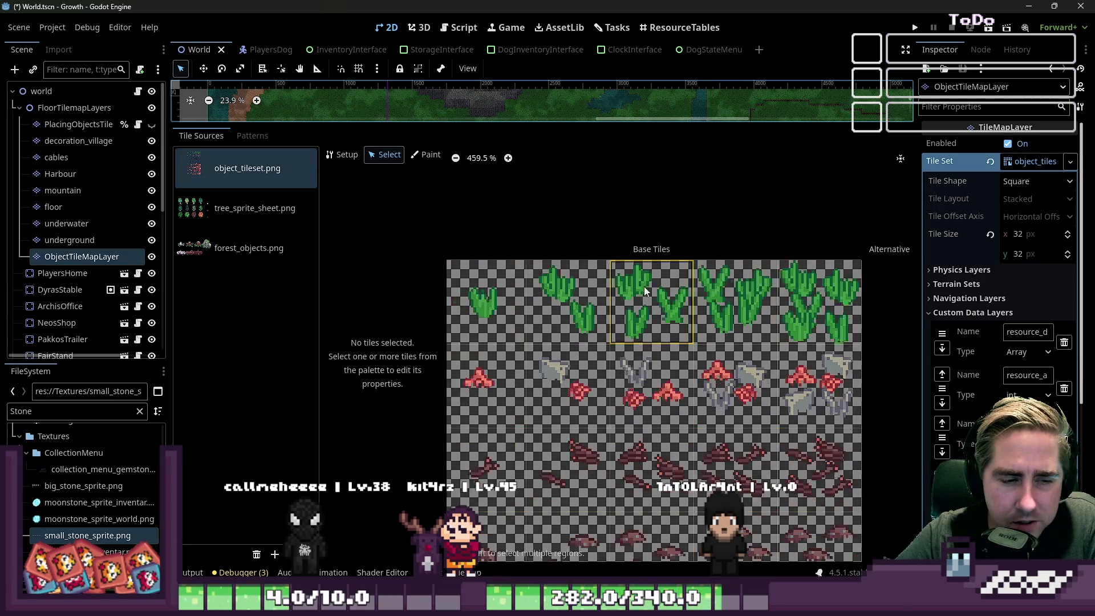
scroll(646, 290, "down", 3)
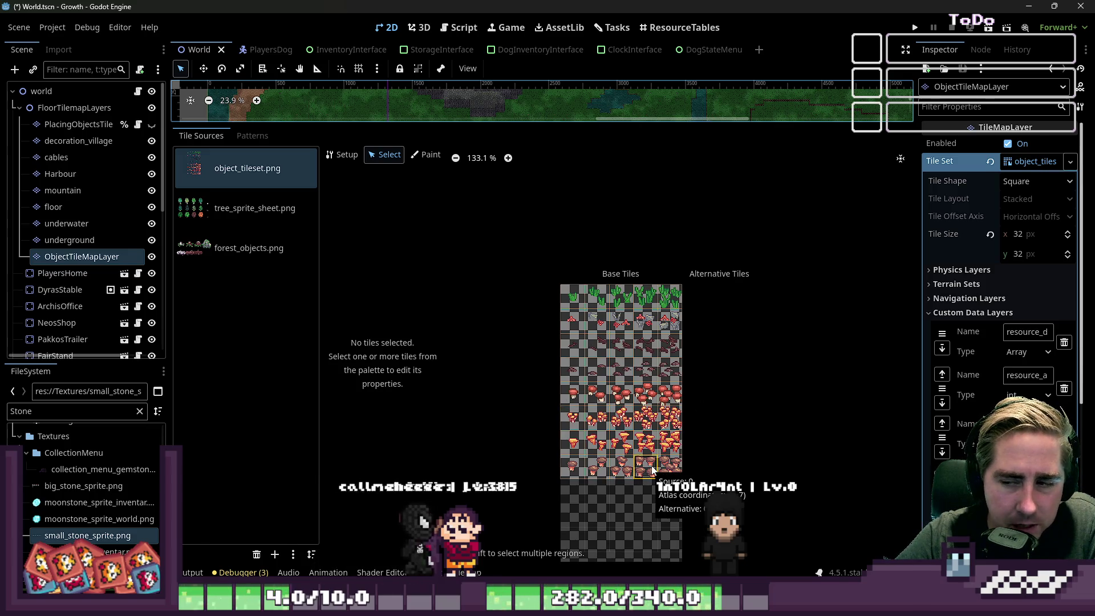
scroll(652, 469, "up", 4)
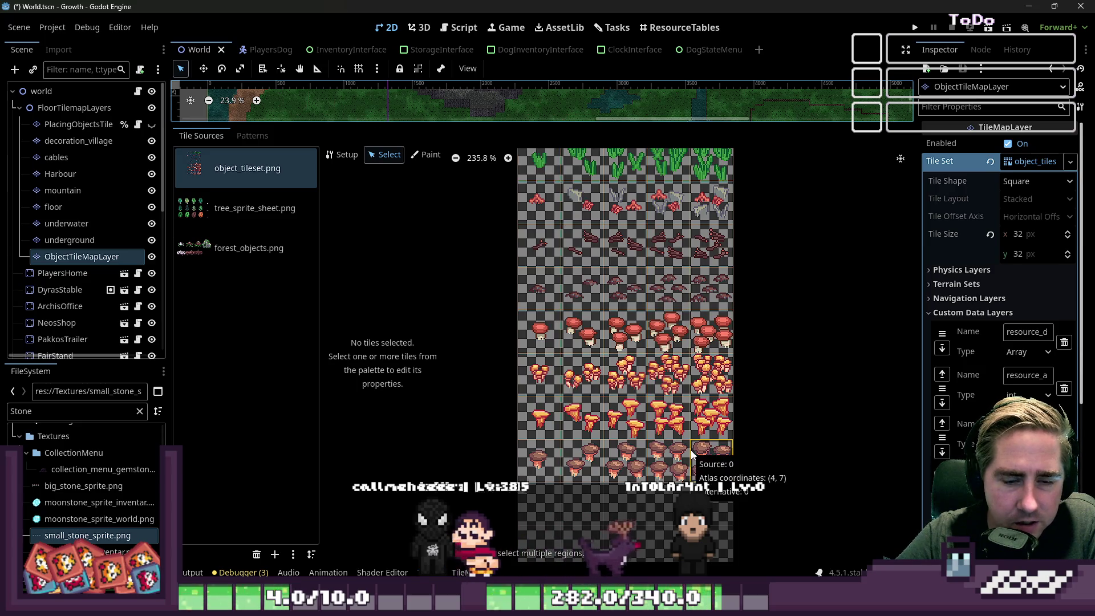
scroll(689, 446, "down", 2)
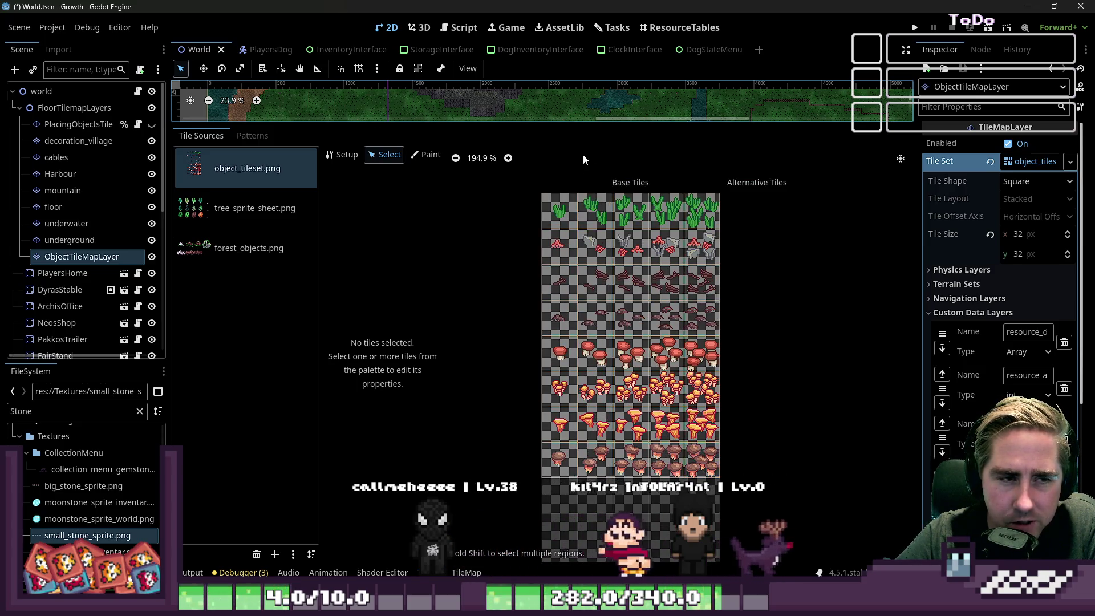
left_click_drag(614, 129, 615, 453)
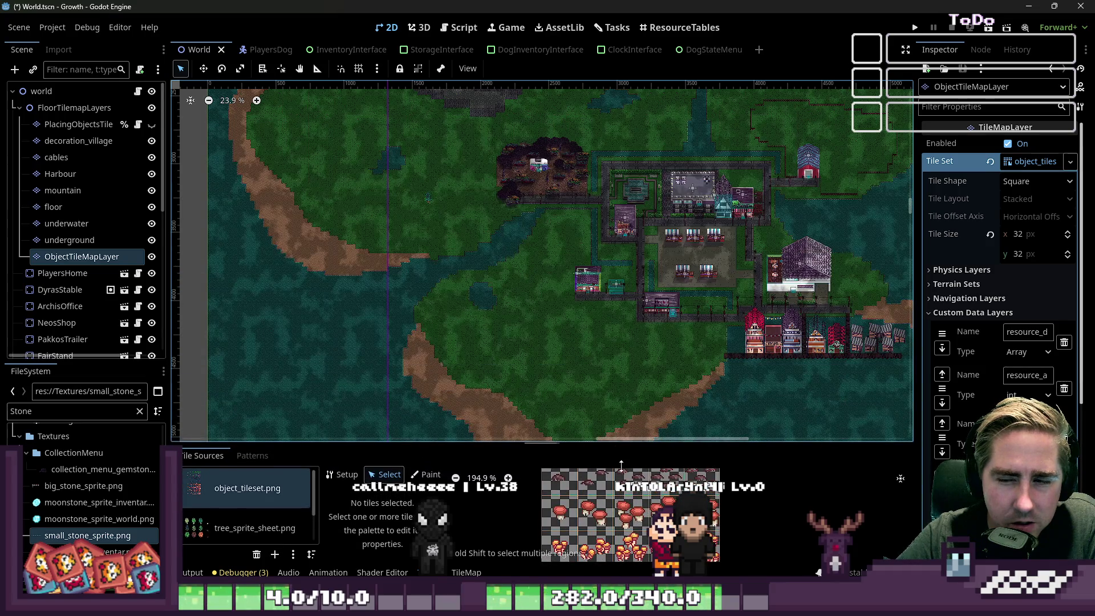
left_click(1031, 7)
Try marquee selections on the big stone and small rock, deleting then restoring the rock's pixels.
scroll(595, 112, "down", 3)
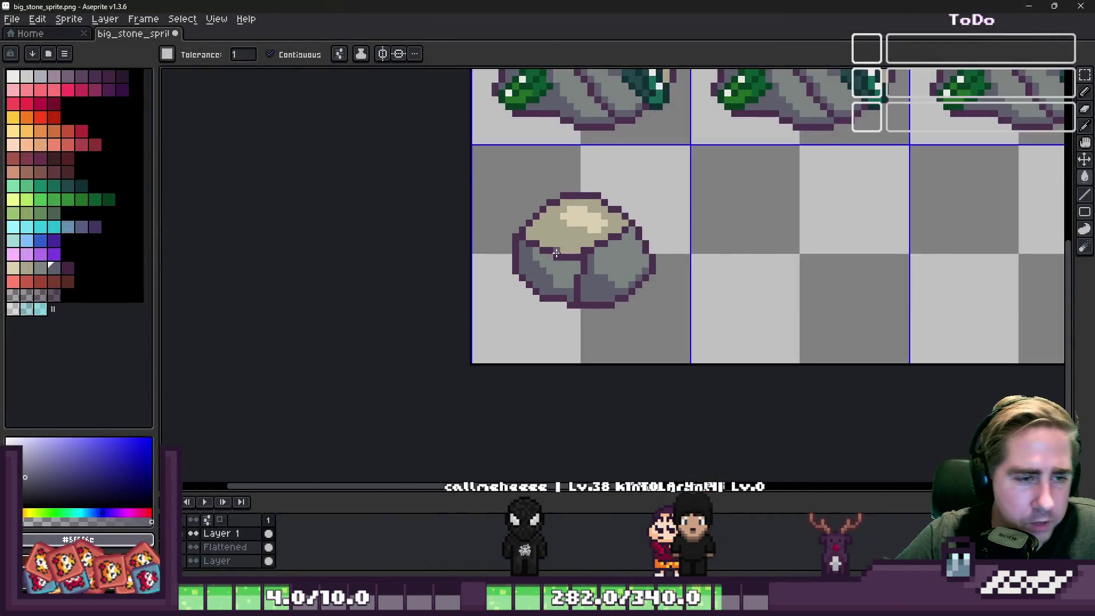
key("m")
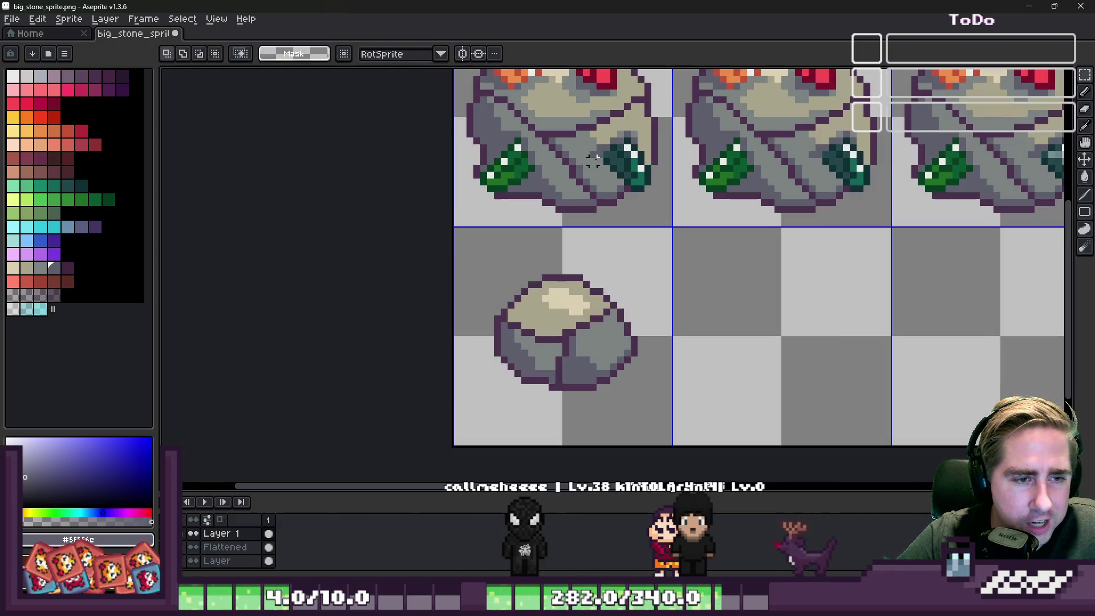
left_click_drag(618, 171, 661, 208)
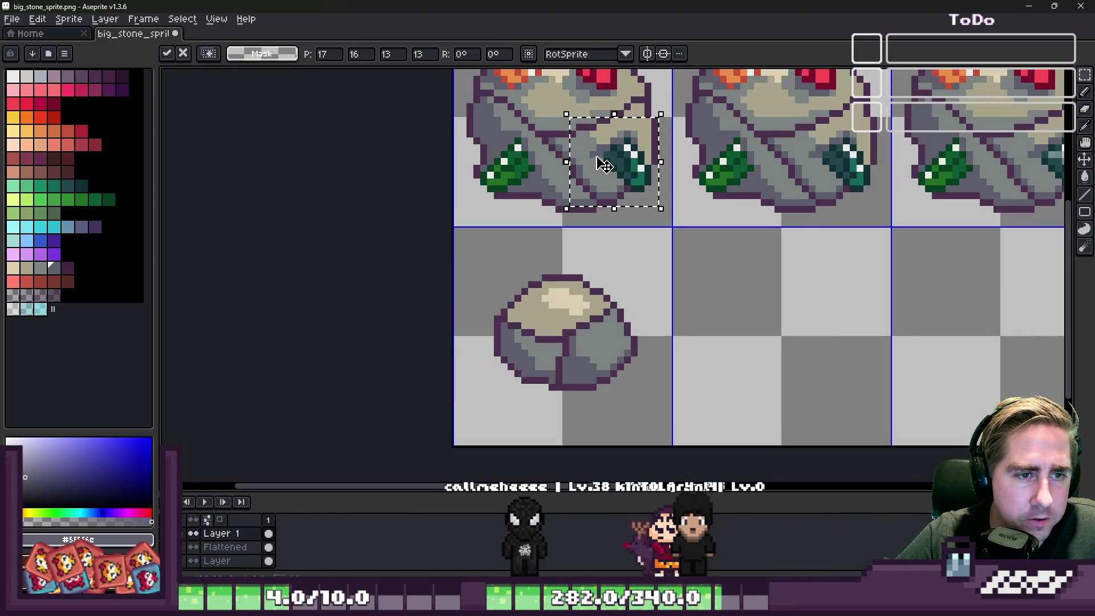
key("Escape")
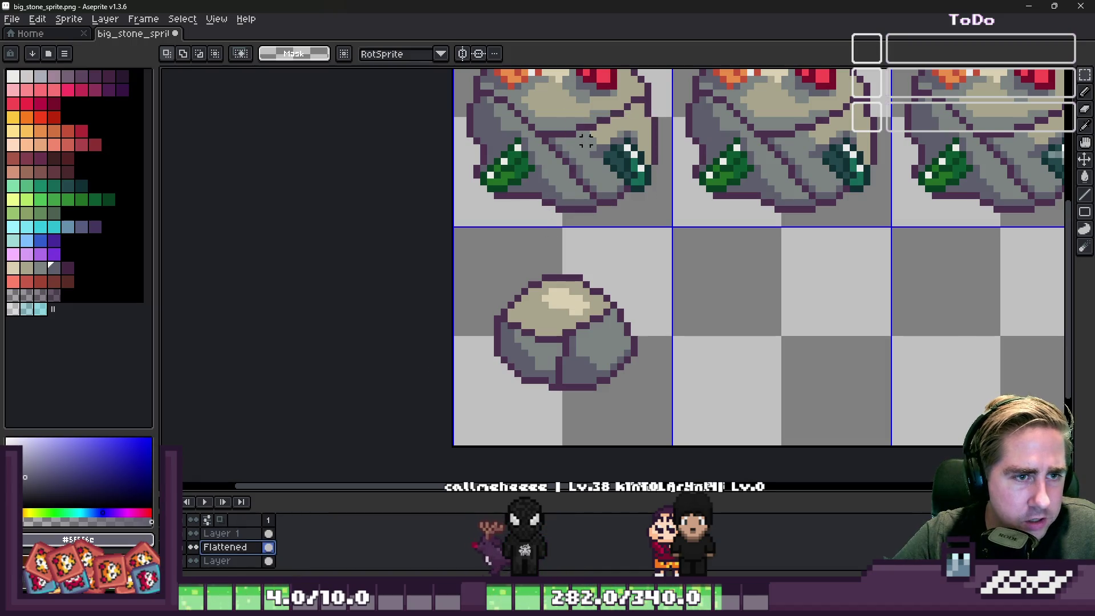
mouse_move(580, 122)
left_mouse_down()
mouse_move(672, 220)
mouse_move(708, 326)
mouse_move(767, 381)
mouse_move(509, 363)
mouse_move(530, 336)
left_mouse_up()
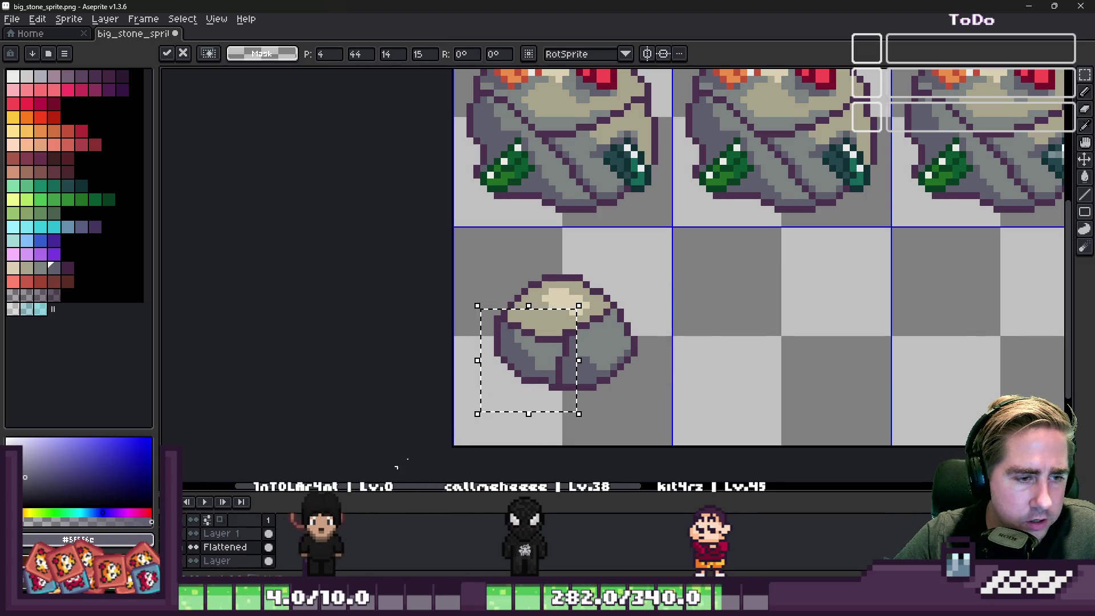
key("Escape")
mouse_move(463, 251)
left_mouse_down()
mouse_move(543, 342)
mouse_move(675, 441)
left_mouse_up()
key("ctrl+d")
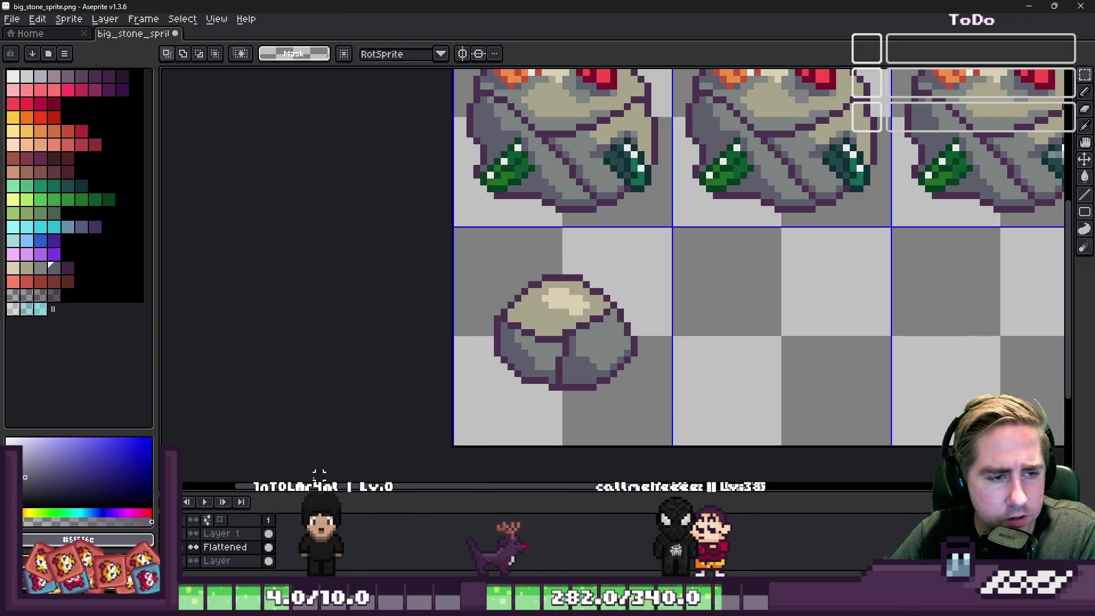
left_click_drag(428, 250, 709, 441)
key("Delete")
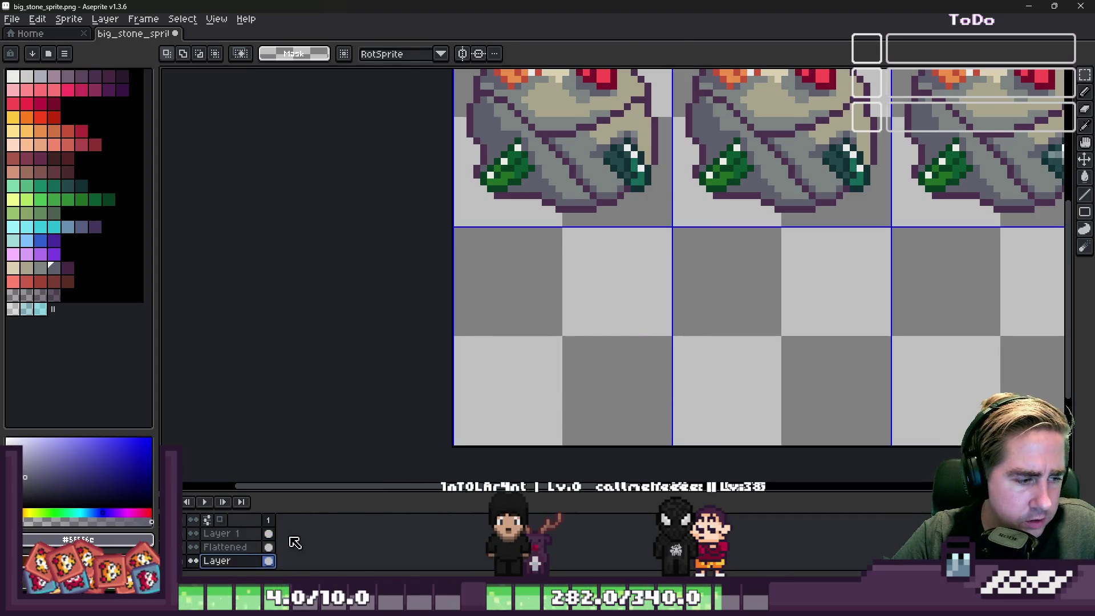
key("ctrl+z")
key("ctrl+z")
Copy the green crystal from the big stone onto the top of the small rock.
scroll(507, 285, "down", 2)
scroll(519, 297, "up", 1)
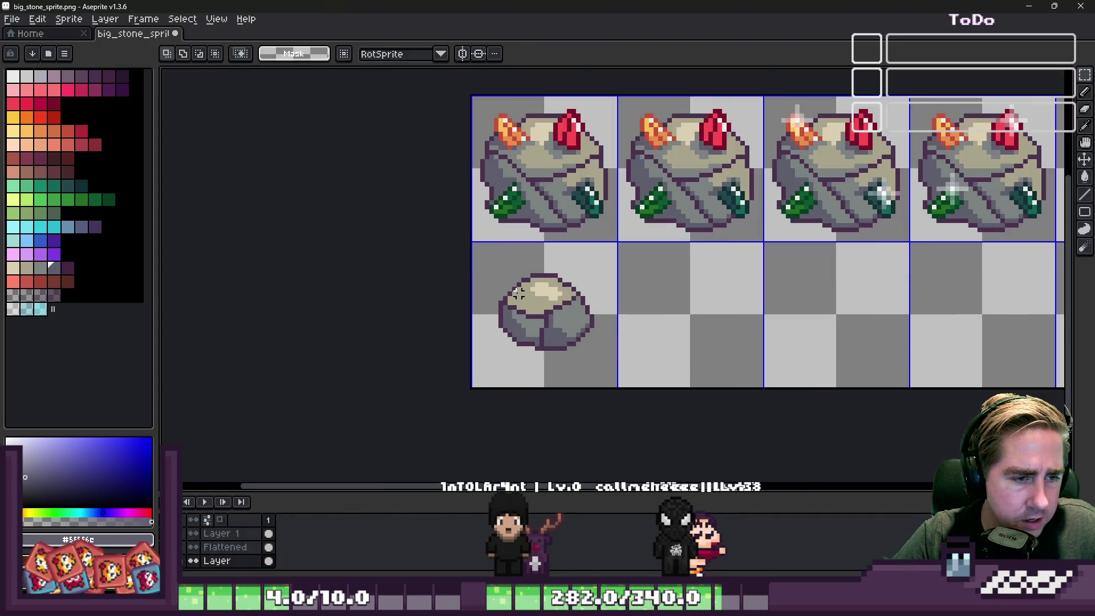
scroll(518, 293, "up", 2)
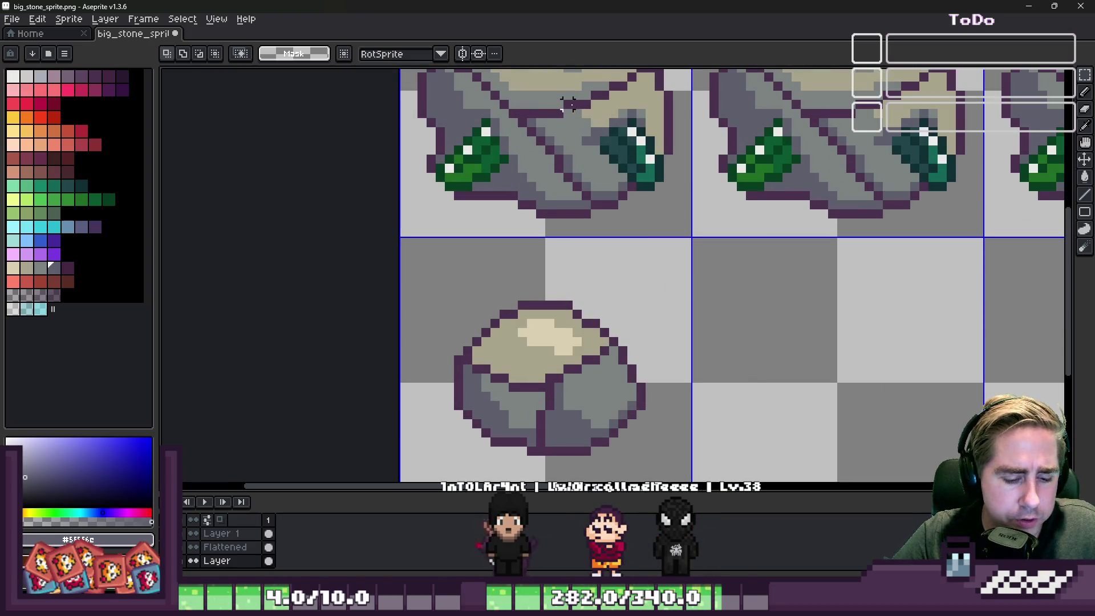
left_click_drag(614, 159, 685, 211)
mouse_move(645, 174)
left_mouse_down()
mouse_move(655, 285)
mouse_move(682, 325)
left_mouse_up()
key("Escape")
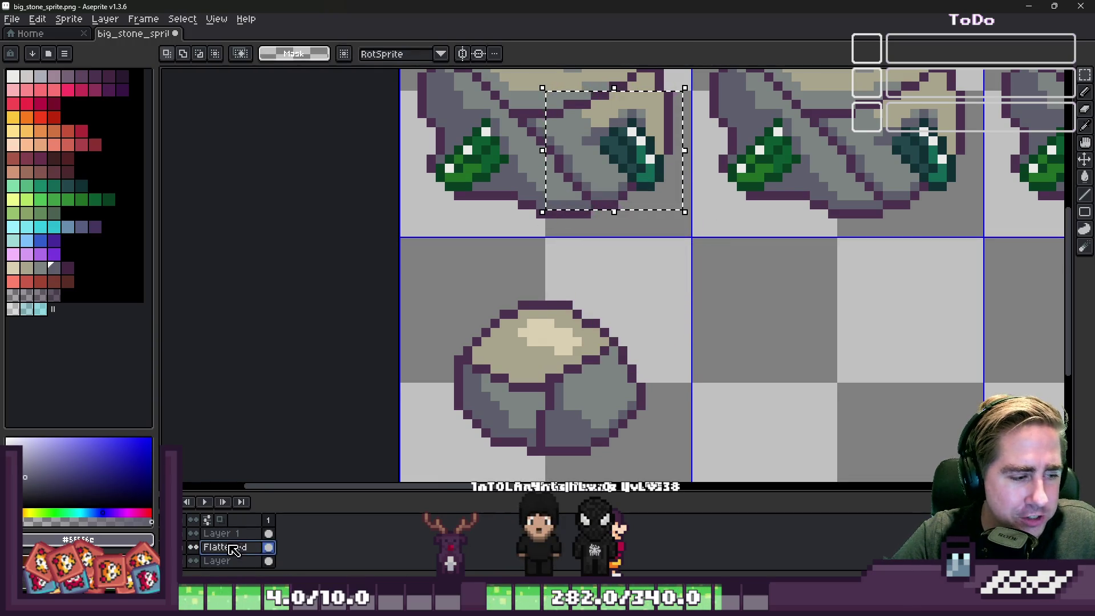
mouse_move(567, 94)
left_mouse_down()
mouse_move(667, 225)
mouse_move(691, 227)
left_mouse_up()
mouse_move(632, 154)
left_mouse_down()
mouse_move(724, 333)
mouse_move(508, 434)
mouse_move(557, 316)
left_mouse_up()
key("Return")
scroll(528, 466, "down", 1)
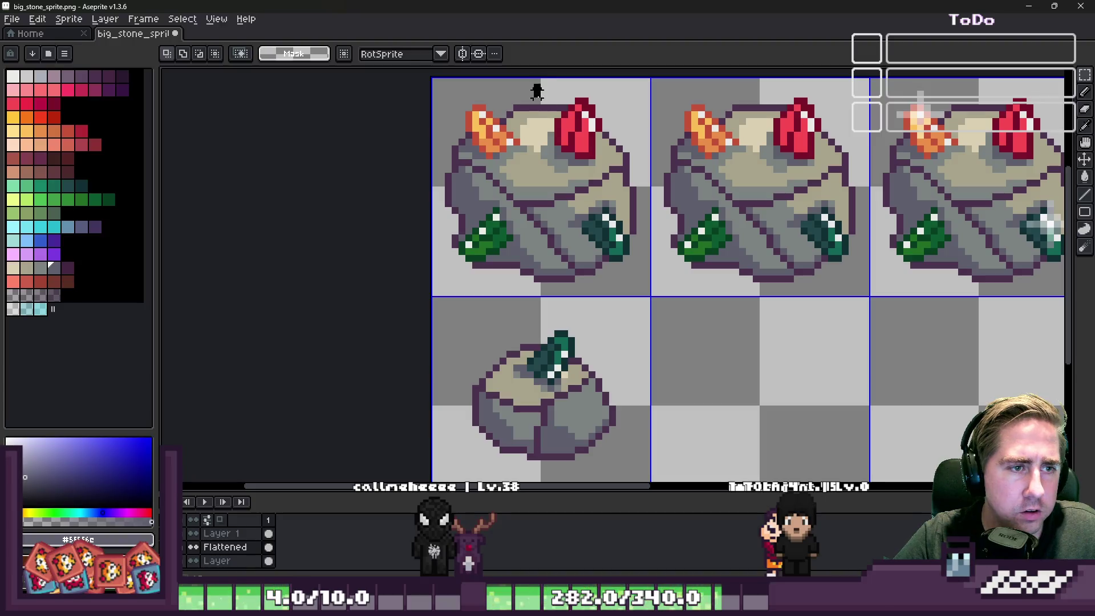
Copy the red crystal from the big stone onto the small rock's bottom edge.
left_click_drag(610, 176, 617, 182)
mouse_move(585, 135)
left_mouse_down()
mouse_move(672, 371)
mouse_move(688, 374)
left_mouse_up()
mouse_move(607, 396)
left_mouse_down()
mouse_move(522, 457)
mouse_move(580, 456)
mouse_move(583, 442)
left_mouse_up()
left_click(482, 258)
scroll(482, 258, "down", 4)
scroll(482, 251, "up", 2)
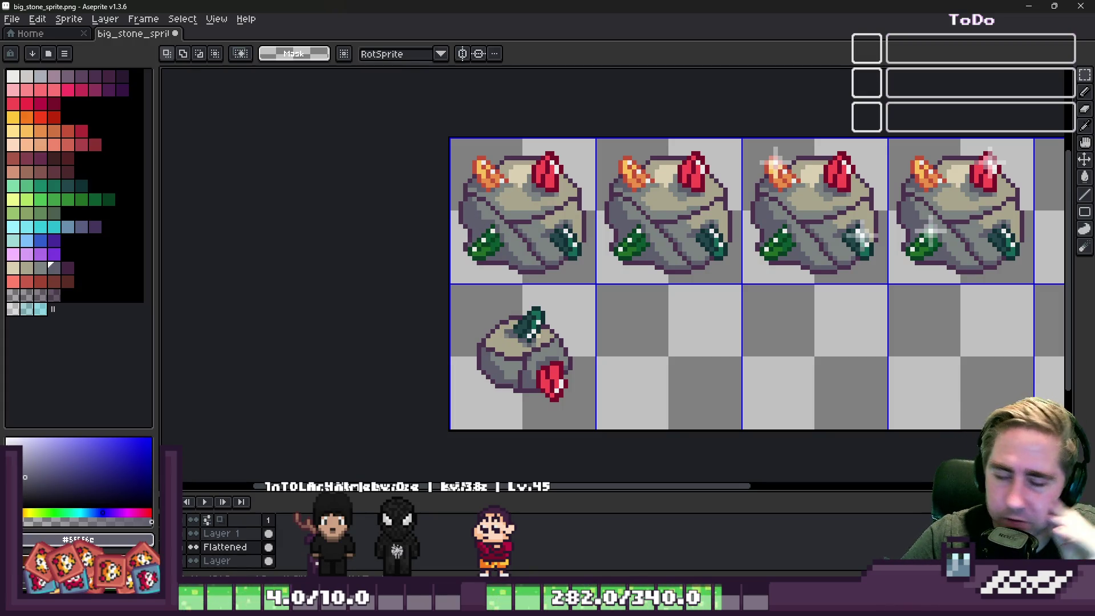
scroll(489, 408, "up", 2)
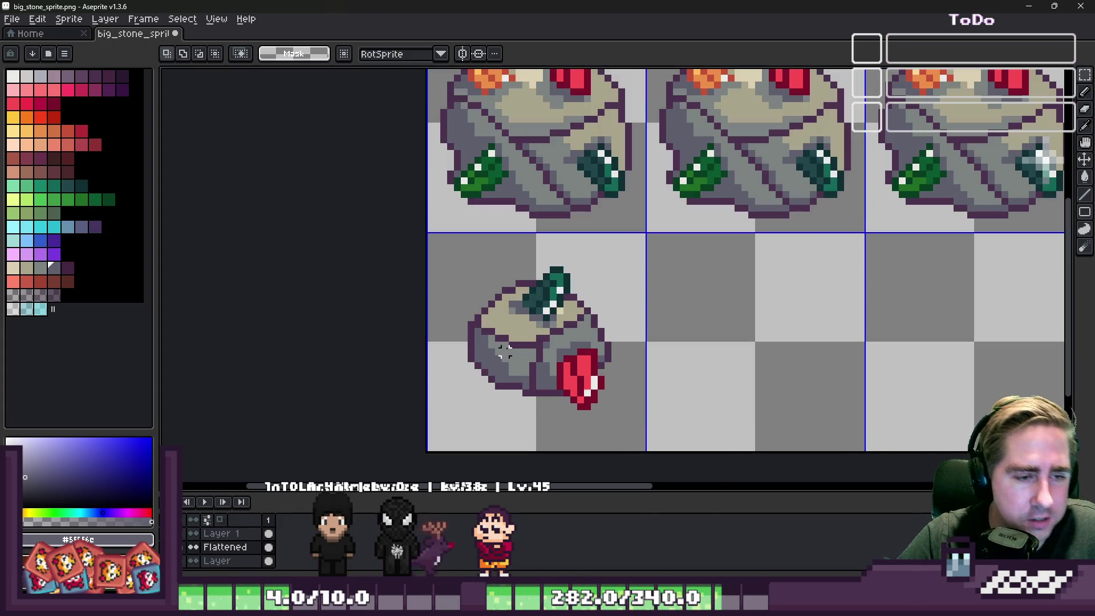
Rotate the red crystal about 63 degrees and move it up and right on the rock.
mouse_move(539, 338)
left_mouse_down()
mouse_move(640, 417)
mouse_move(640, 431)
left_mouse_up()
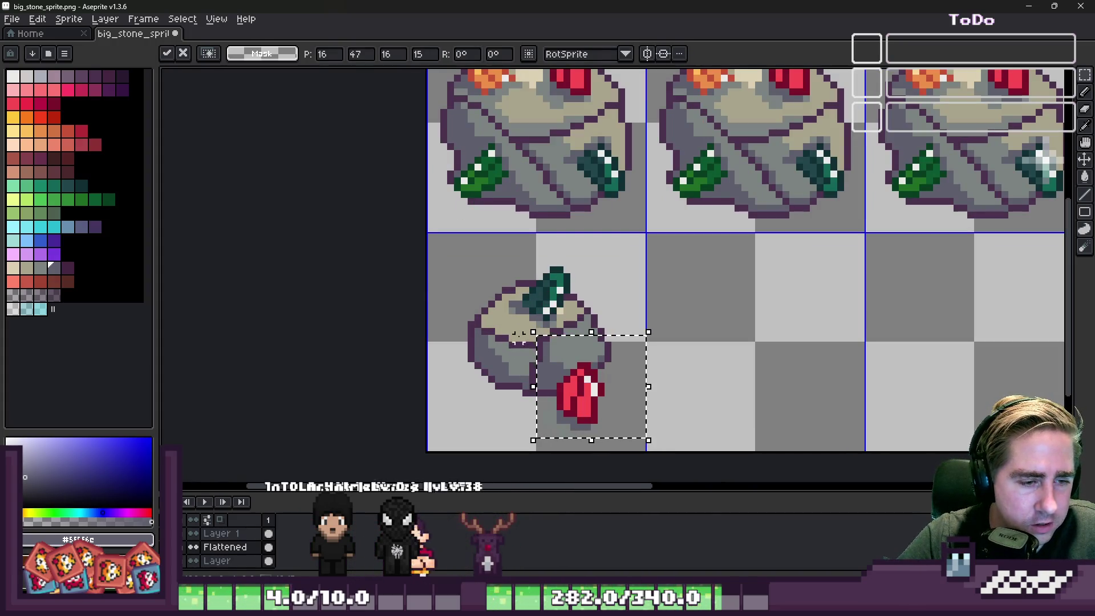
key("Up")
key("Up")
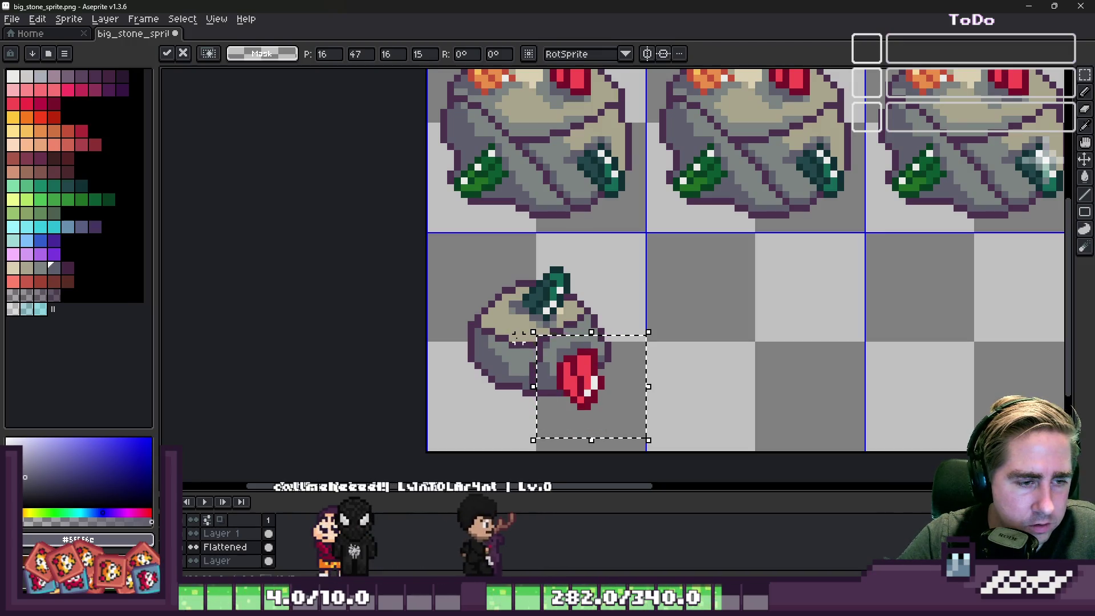
mouse_move(519, 338)
left_mouse_down()
mouse_move(465, 481)
mouse_move(471, 453)
left_mouse_up()
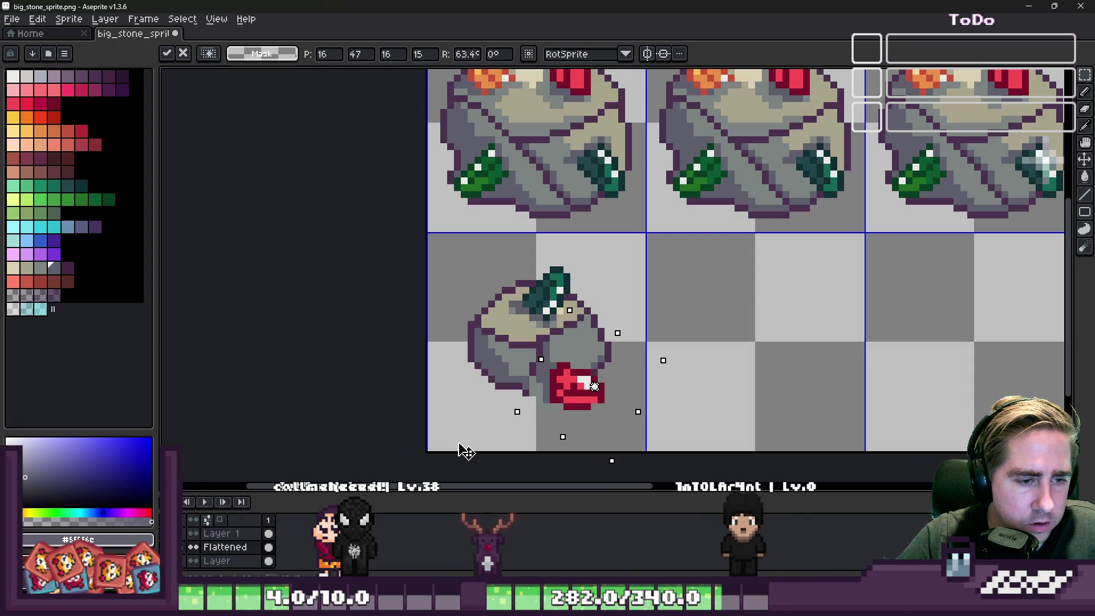
key("Return")
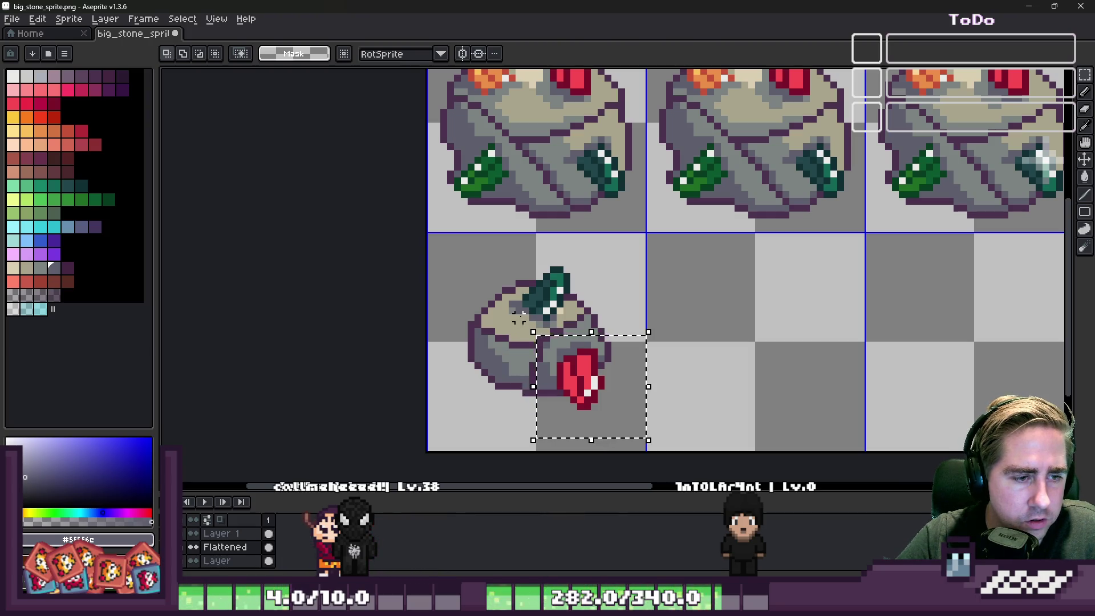
mouse_move(528, 328)
left_mouse_down()
mouse_move(450, 434)
mouse_move(422, 441)
mouse_move(413, 430)
left_mouse_up()
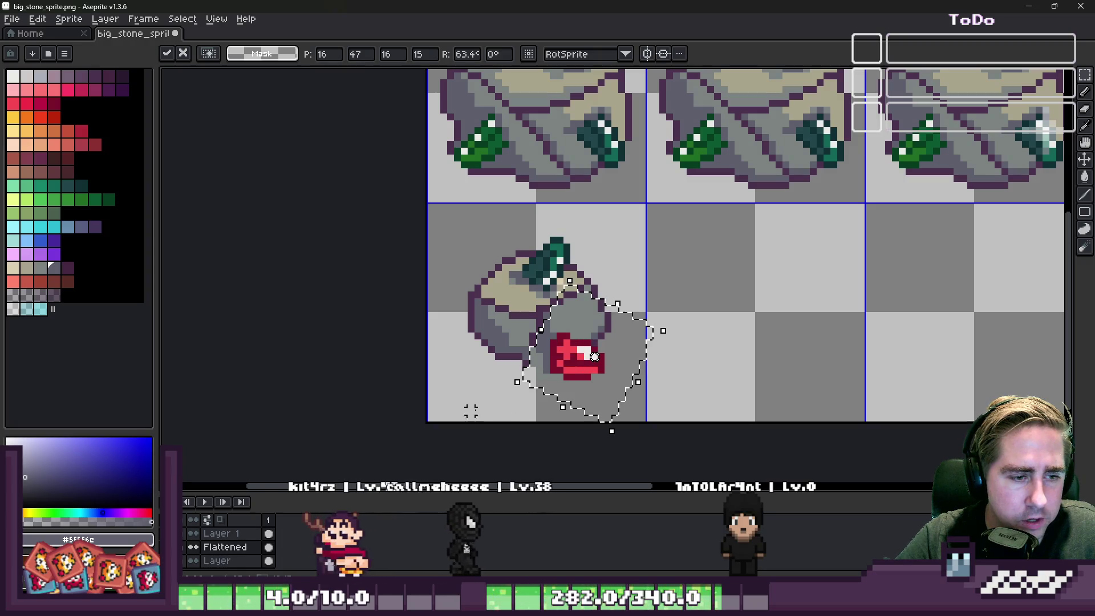
mouse_move(639, 377)
left_mouse_down()
mouse_move(400, 487)
mouse_move(445, 486)
left_mouse_up()
mouse_move(605, 344)
left_mouse_down()
mouse_move(623, 293)
mouse_move(617, 307)
mouse_move(611, 282)
mouse_move(614, 304)
left_mouse_up()
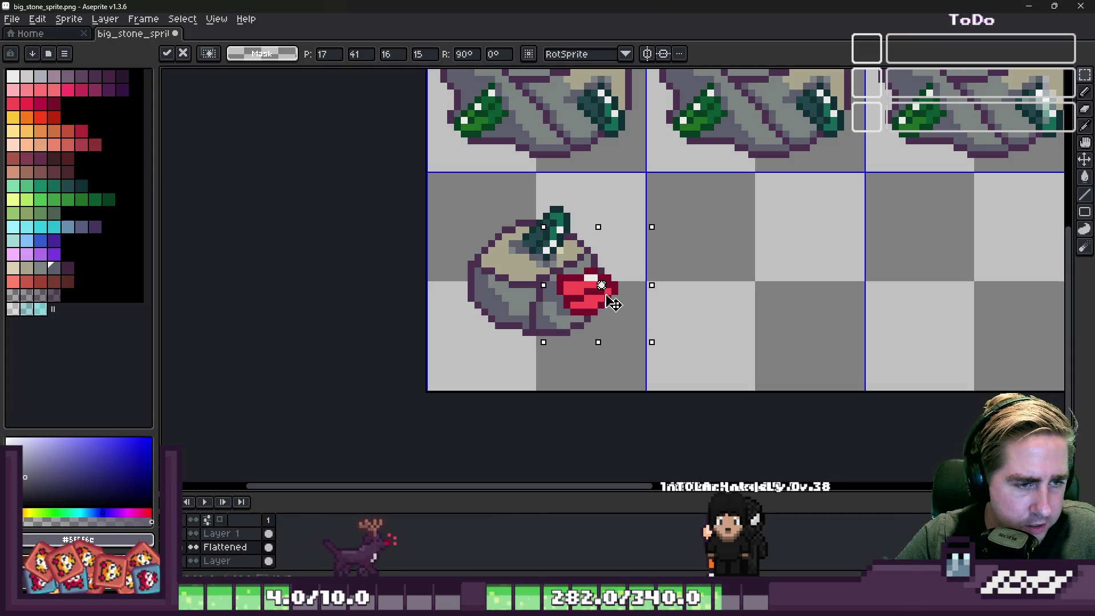
key("Return")
Place a copy of the orange crystal onto the small rock.
scroll(459, 238, "down", 2)
scroll(434, 197, "up", 3)
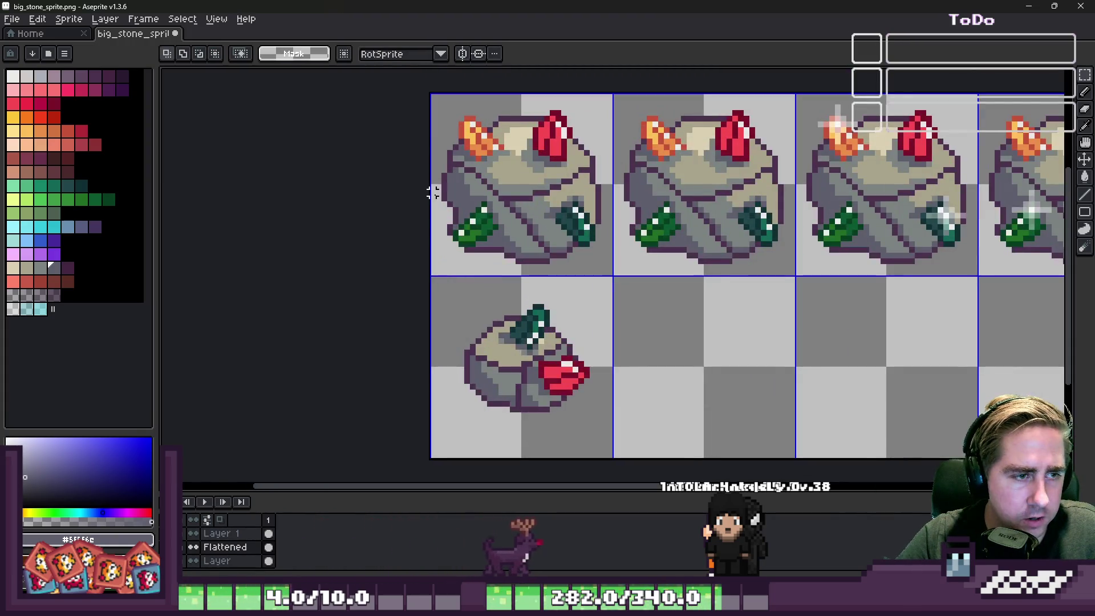
mouse_move(506, 175)
left_mouse_down()
mouse_move(440, 338)
mouse_move(456, 373)
left_mouse_up()
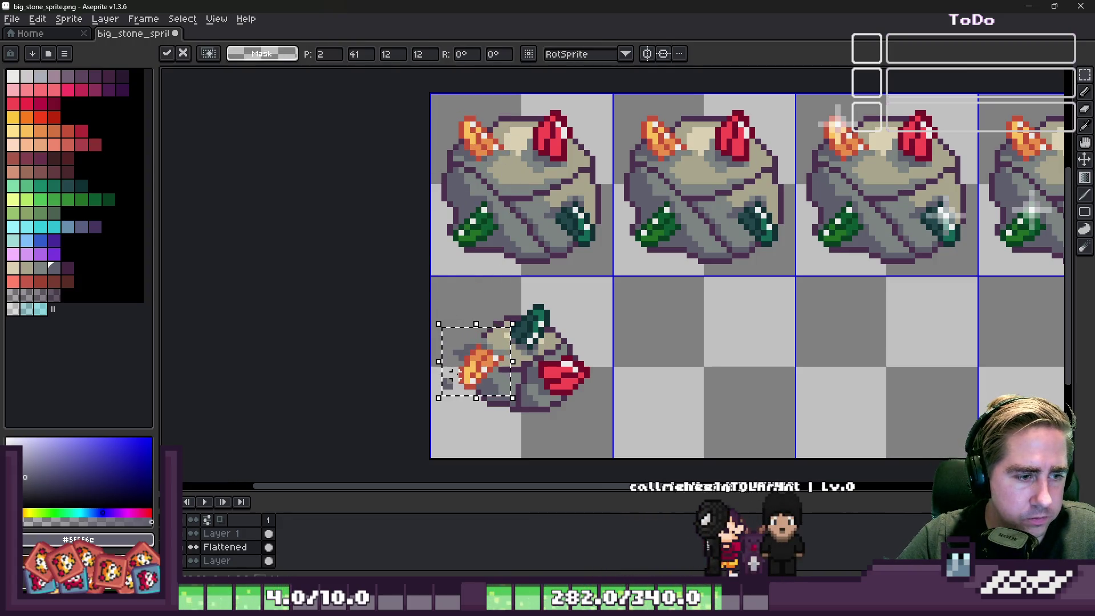
Redo the orange crystal copy on the small rock and commit it.
key("Return")
scroll(513, 329, "down", 1)
scroll(252, 403, "up", 1)
key("ctrl+z")
scroll(456, 285, "down", 1)
scroll(475, 279, "up", 1)
mouse_move(473, 85)
left_mouse_down()
mouse_move(678, 311)
mouse_move(475, 326)
left_mouse_up()
key("b")
Move the red crystal aside and erase the leftover grey pixels beneath it.
scroll(468, 326, "up", 5)
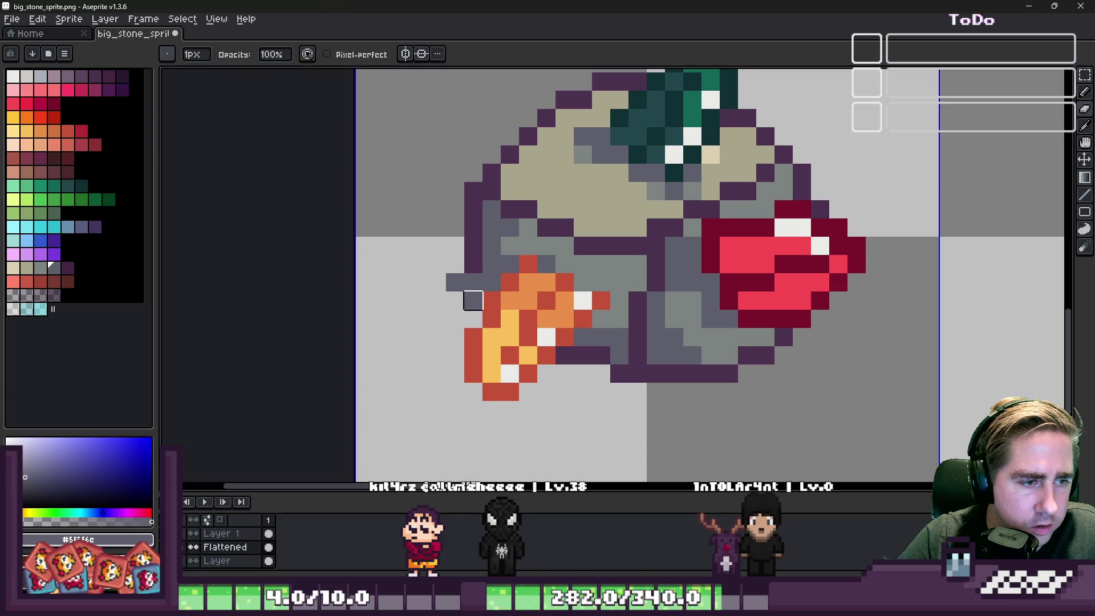
scroll(473, 302, "down", 5)
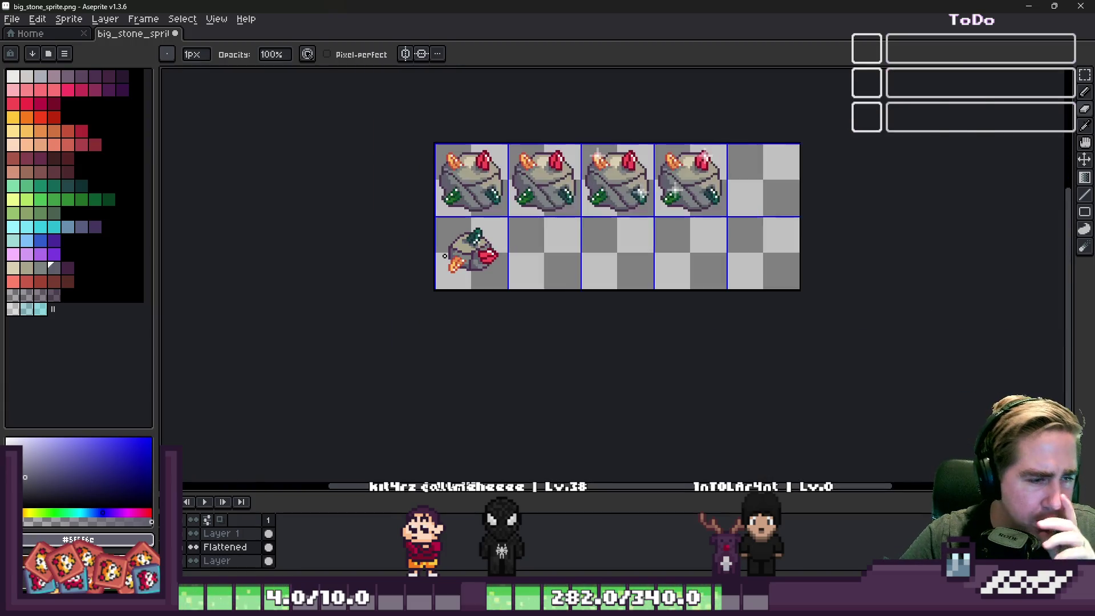
scroll(443, 256, "up", 5)
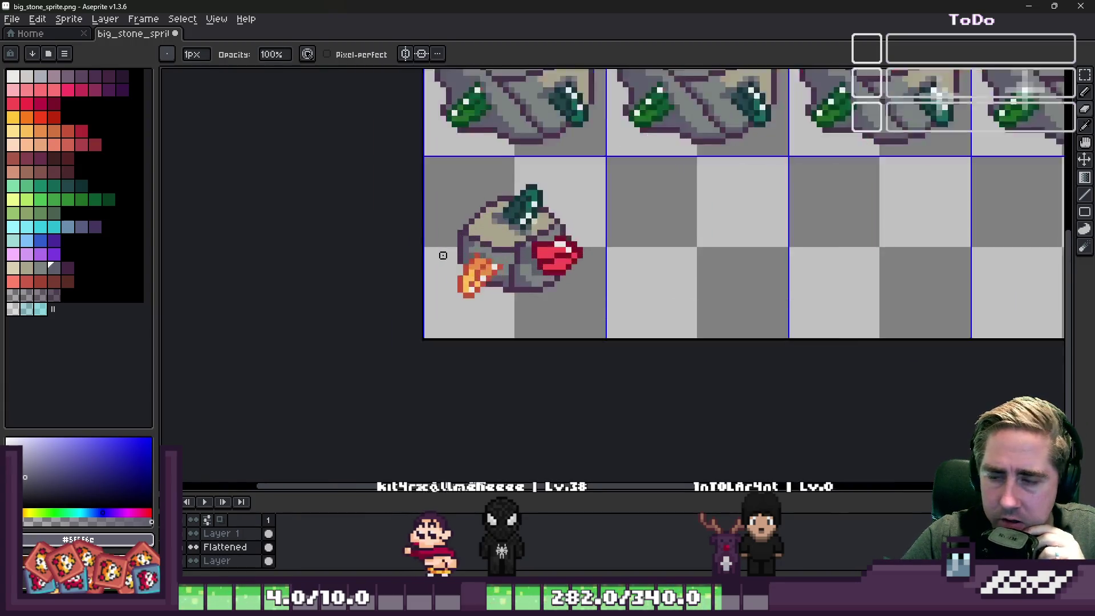
scroll(616, 244, "up", 1)
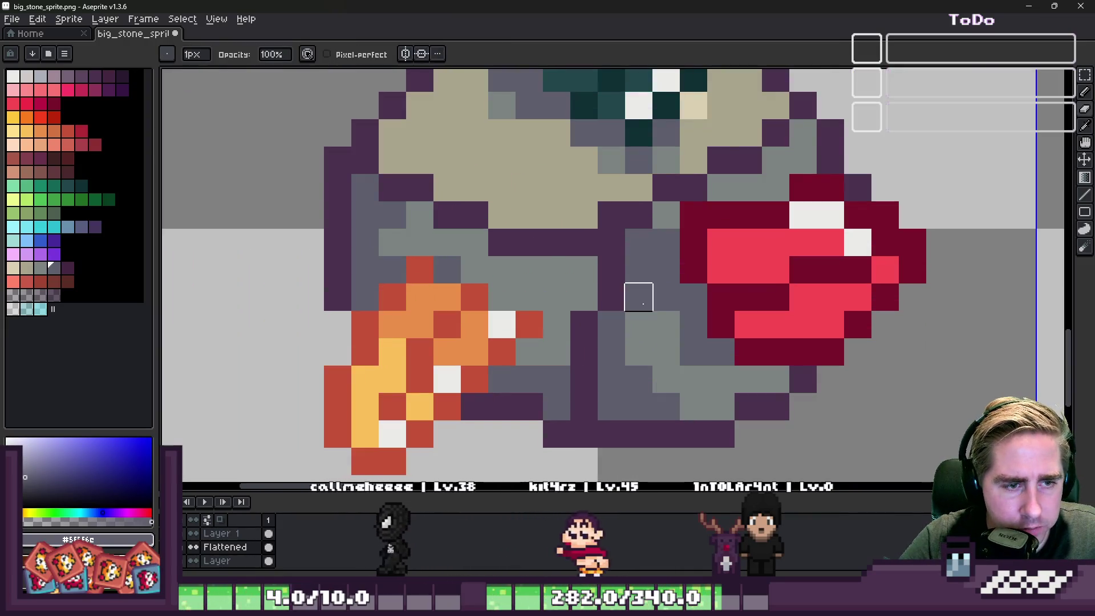
scroll(611, 245, "down", 1)
key("m")
left_click_drag(646, 199, 824, 351)
mouse_move(708, 252)
left_mouse_down()
mouse_move(707, 265)
mouse_move(700, 255)
mouse_move(938, 243)
left_mouse_up()
key("ctrl+d")
key("b")
left_click_drag(926, 301, 881, 314)
Move the red crystal back onto the small rock's lower right.
key("m")
left_click_drag(865, 185, 995, 314)
mouse_move(941, 267)
left_mouse_down()
mouse_move(700, 285)
mouse_move(696, 304)
mouse_move(696, 281)
left_mouse_up()
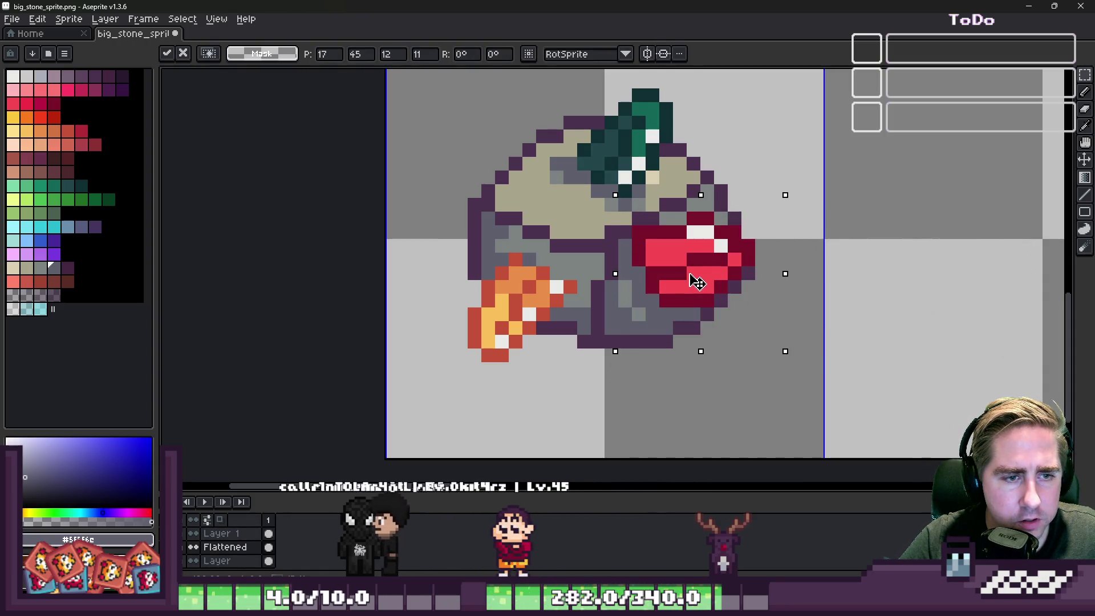
key("ctrl+d")
Shift the orange crystal area on the rock's left up by one pixel.
scroll(472, 219, "down", 6)
scroll(472, 219, "up", 3)
scroll(473, 220, "up", 2)
left_click_drag(423, 227, 638, 374)
mouse_move(533, 314)
left_mouse_down()
mouse_move(530, 302)
mouse_move(527, 314)
left_mouse_up()
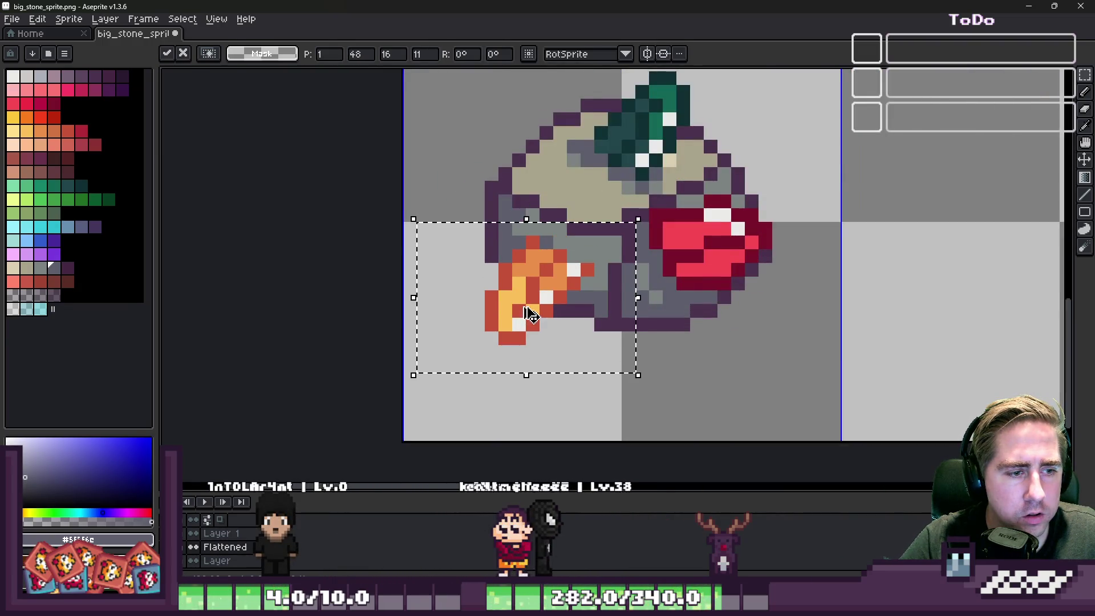
key("b")
scroll(525, 314, "up", 1)
Repaint the orange crystal's pixels with a red outline, white highlight and yellow #fae05a.
left_click(561, 340)
left_click(577, 336, "alt")
left_click(550, 335)
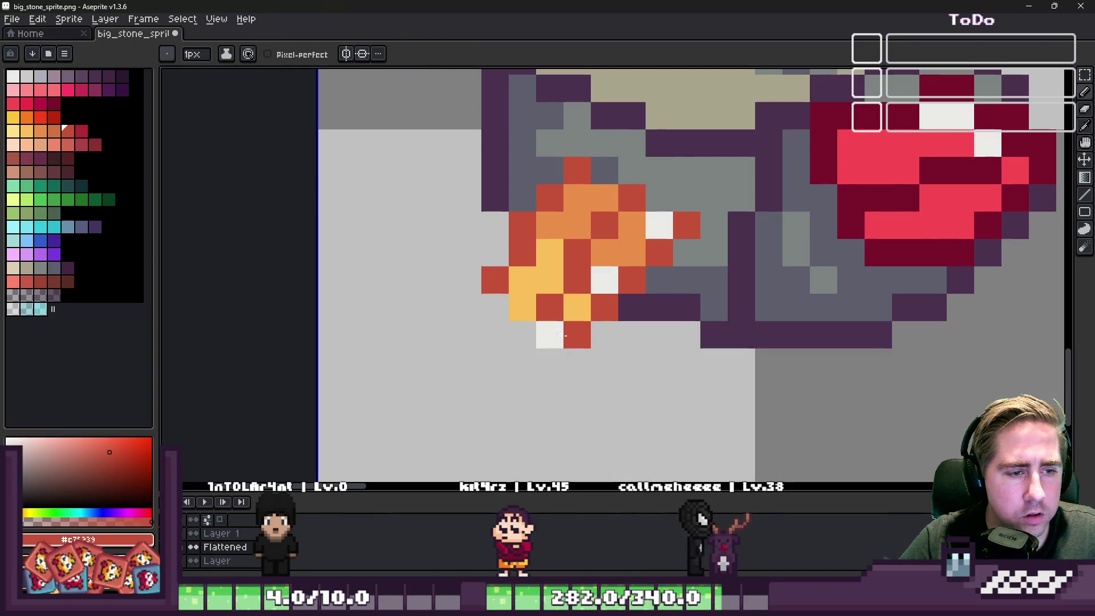
left_click(523, 306)
left_click(604, 280, "alt")
left_click(542, 285)
left_click(532, 282)
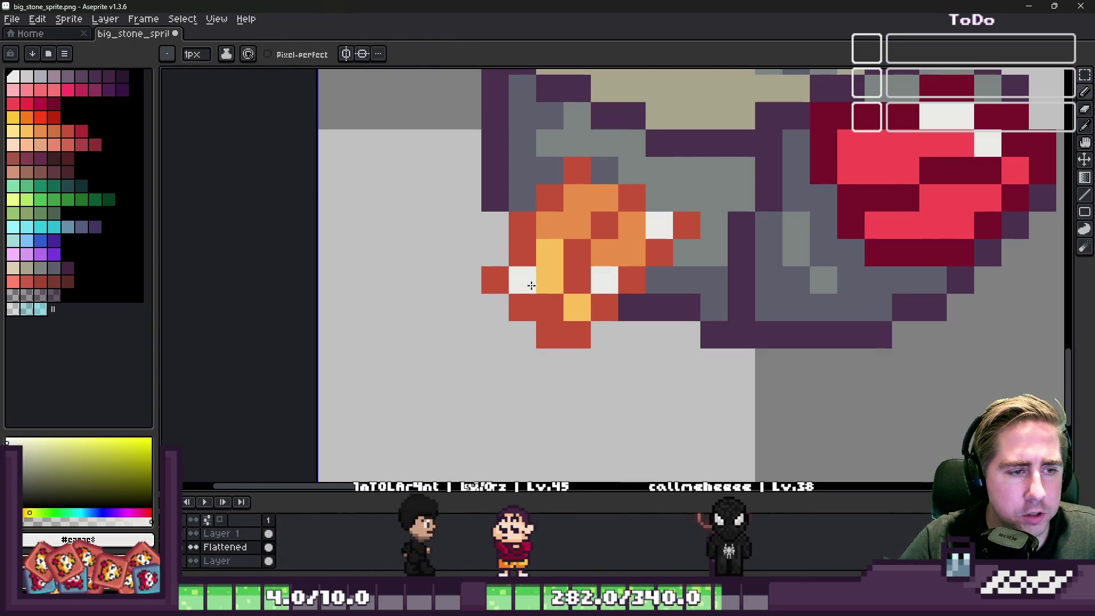
left_click(573, 304, "alt")
left_click_drag(577, 306, 515, 258)
scroll(514, 259, "down", 5)
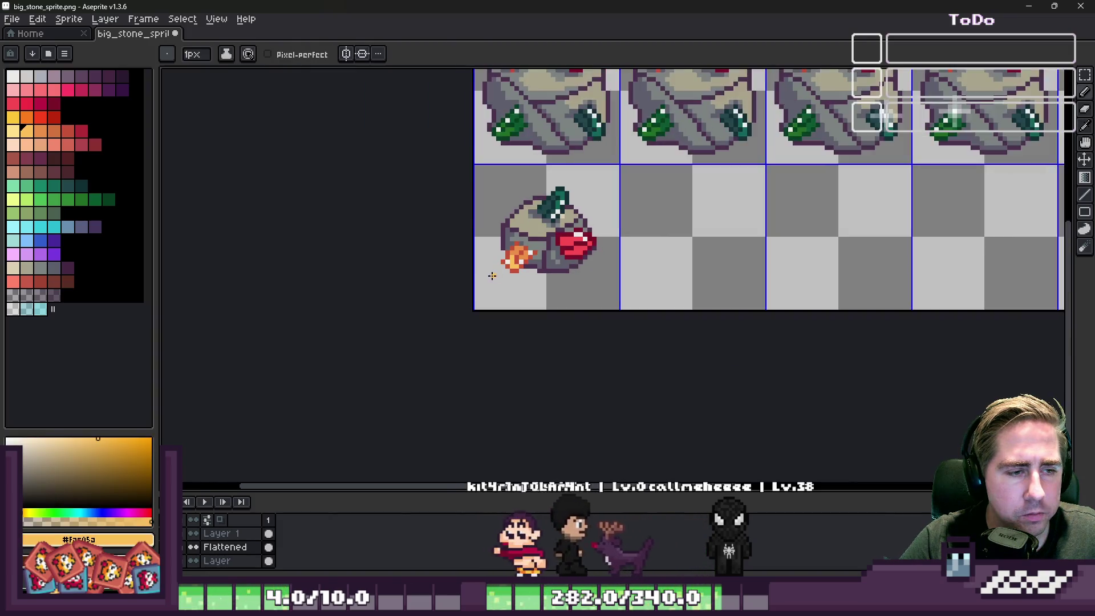
scroll(491, 268, "up", 5)
left_click(587, 215, "alt")
left_click_drag(543, 197, 570, 225)
left_click(585, 250, "alt")
scroll(556, 209, "down", 4)
scroll(556, 209, "up", 5)
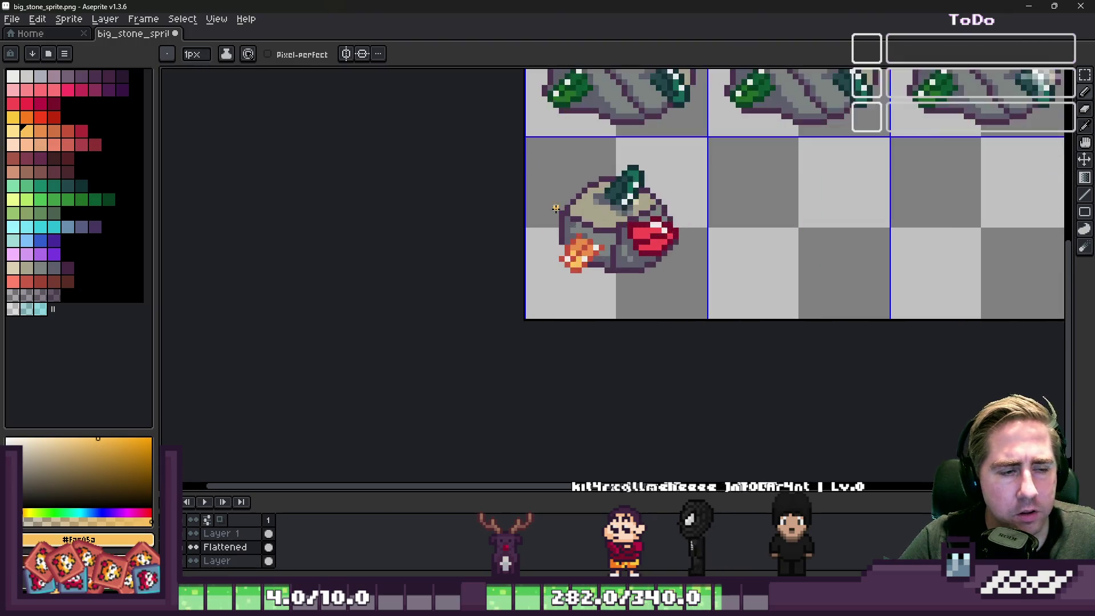
Darken a light grey rock pixel and repaint three beige stone pixels grey.
left_click(829, 265, "alt")
left_click(677, 273)
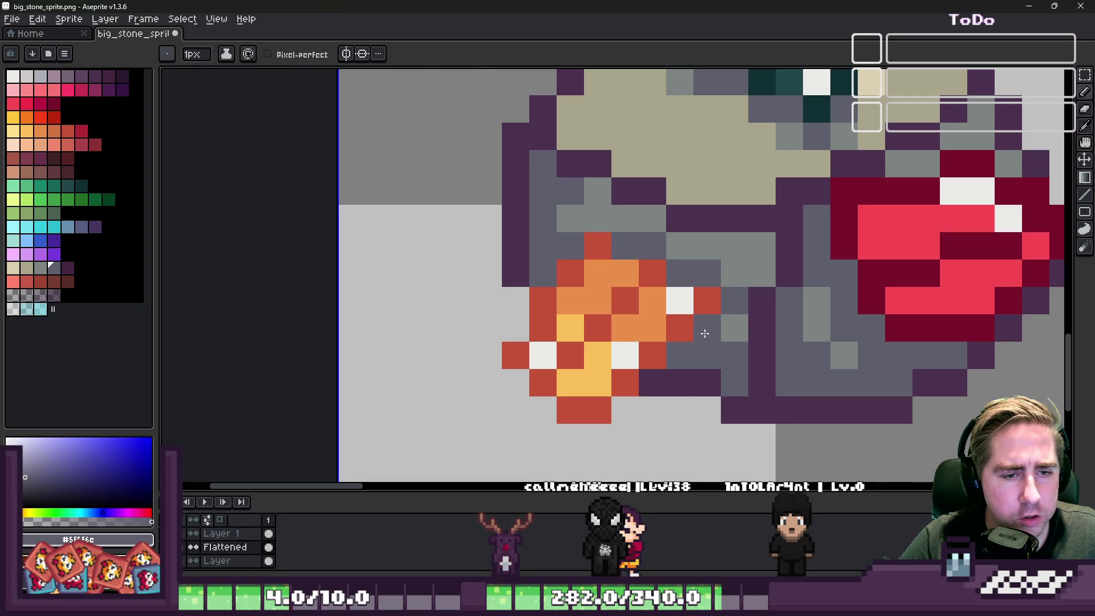
scroll(706, 333, "down", 3)
scroll(628, 285, "up", 2)
scroll(588, 267, "down", 3)
scroll(588, 267, "up", 2)
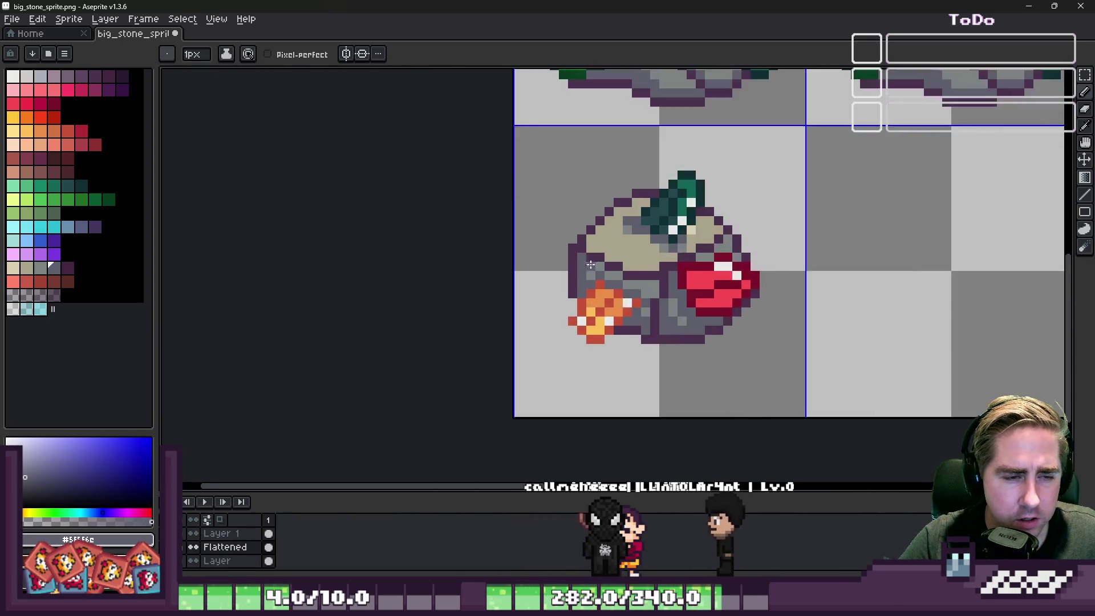
scroll(588, 267, "up", 1)
left_click(611, 244, "alt")
scroll(611, 244, "down", 2)
scroll(615, 103, "up", 1)
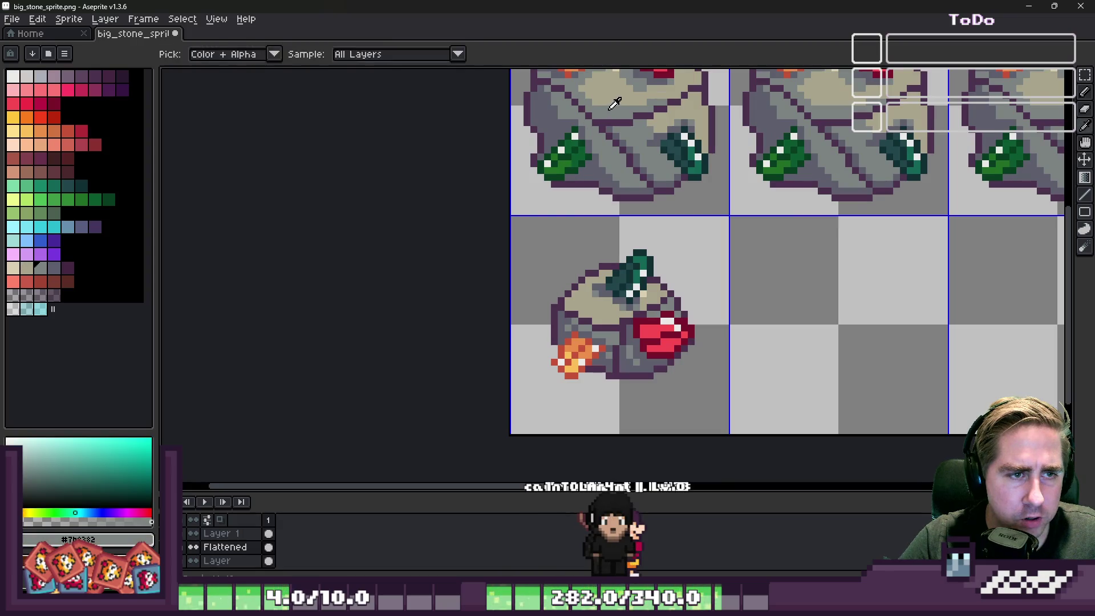
scroll(565, 285, "up", 3)
scroll(514, 256, "down", 1)
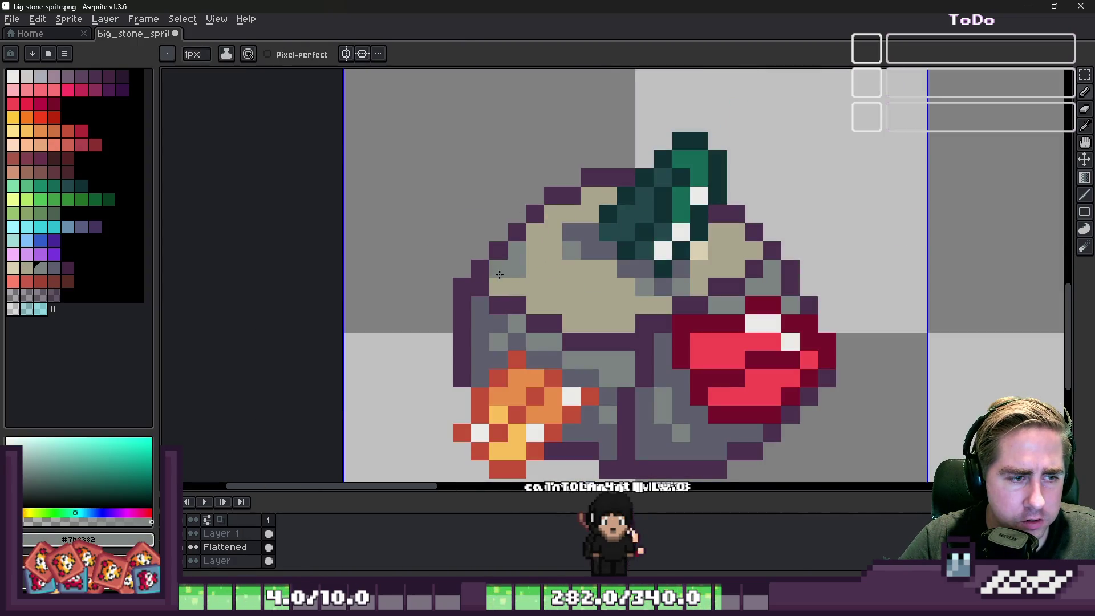
key("v")
key("b")
scroll(452, 293, "up", 3)
scroll(521, 233, "down", 2)
scroll(503, 225, "up", 1)
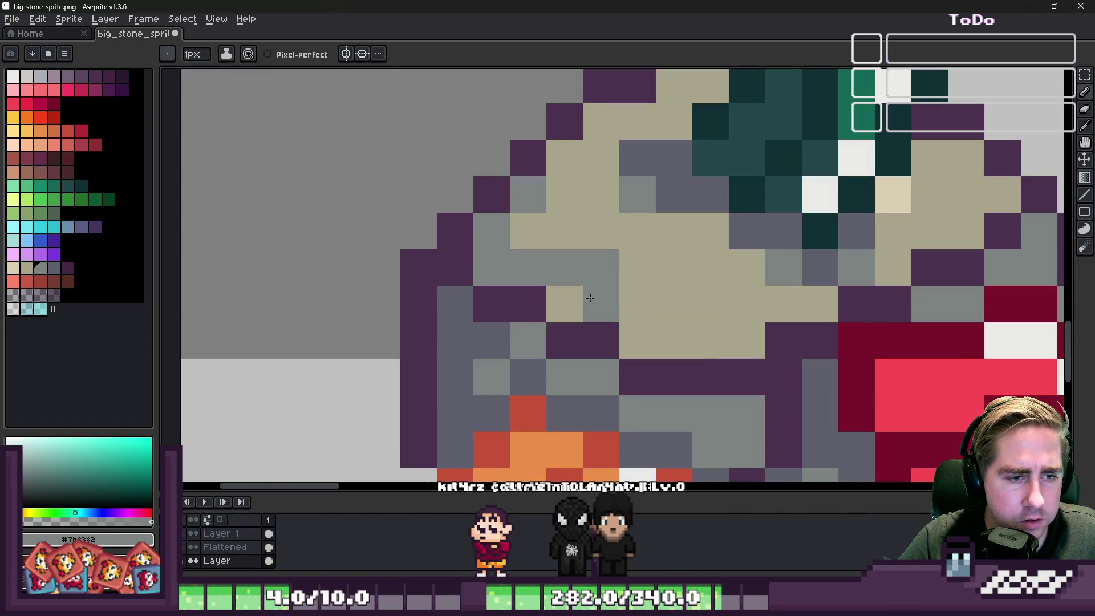
left_click_drag(646, 323, 753, 336)
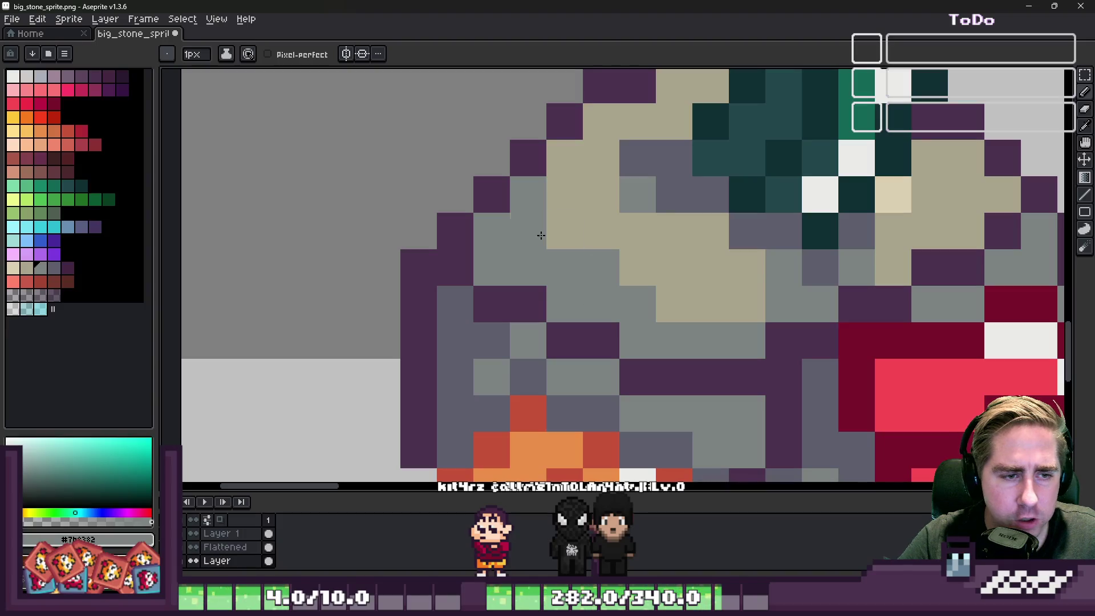
Touch up the stone's top with sampled tan pixels, turning one tan pixel grey.
scroll(540, 253, "down", 6)
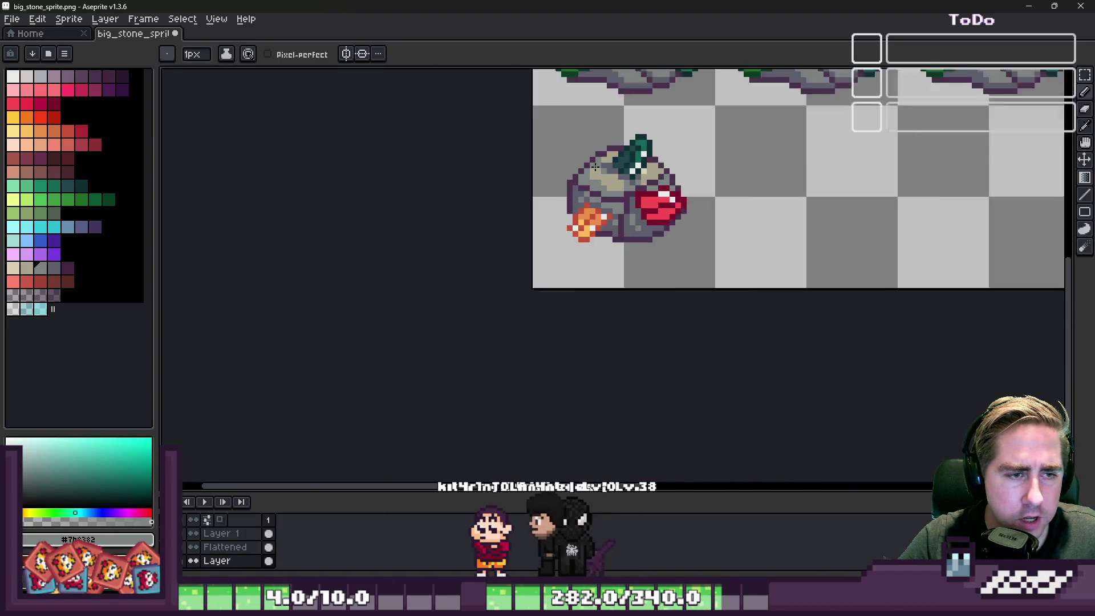
scroll(554, 251, "up", 1)
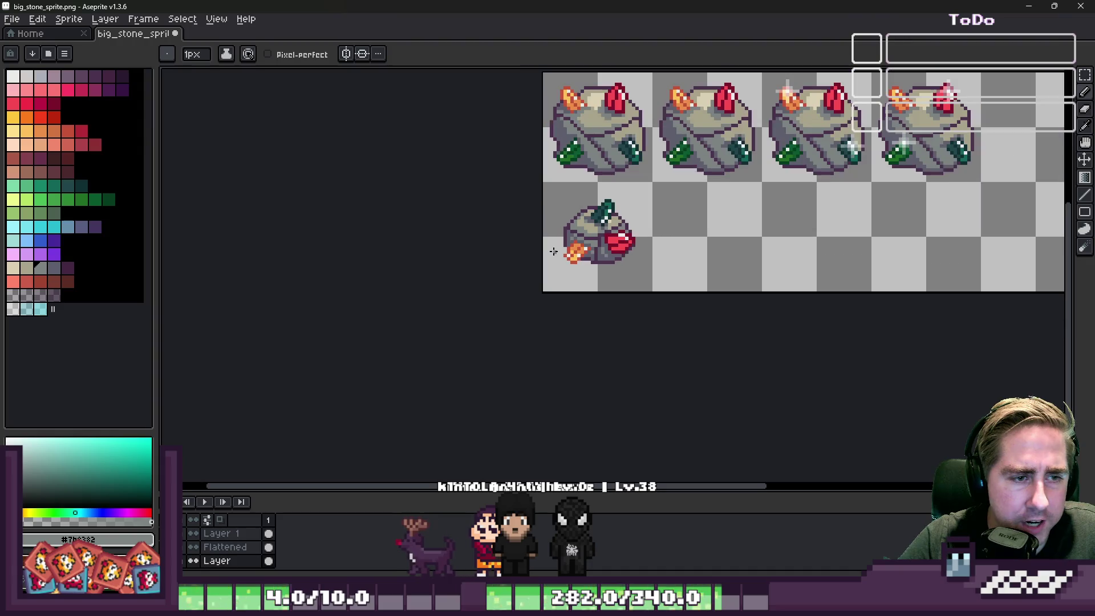
scroll(574, 214, "up", 6)
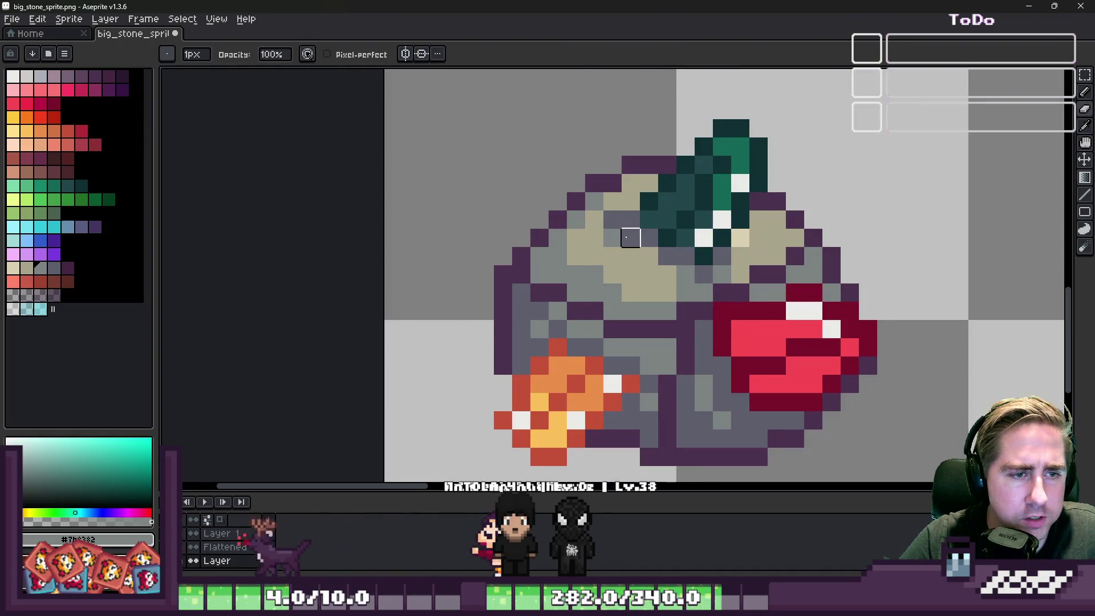
scroll(628, 195, "up", 2)
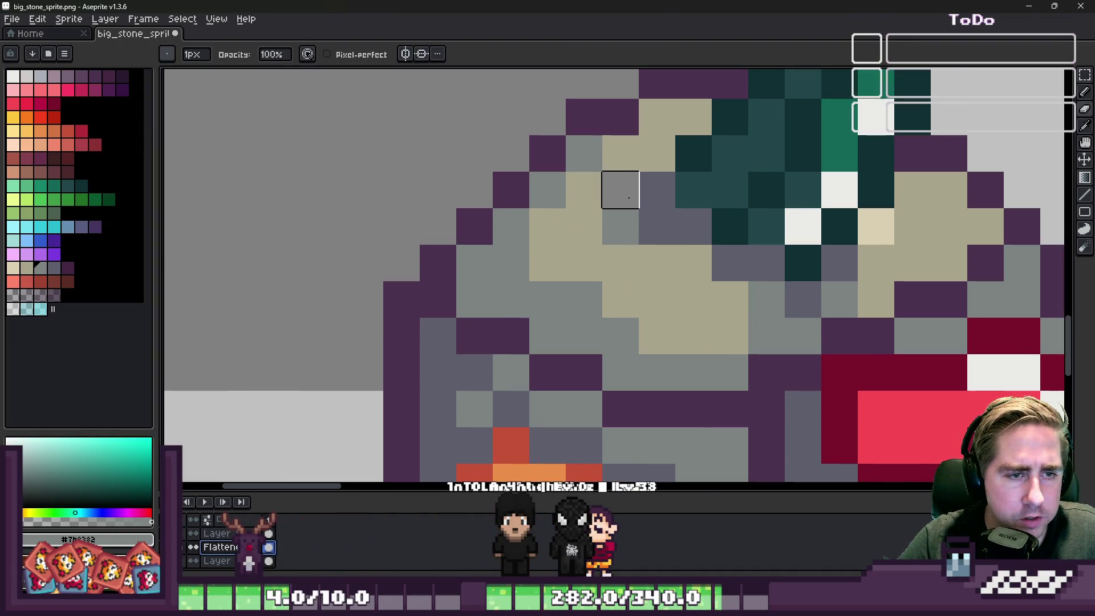
left_click(614, 245, "alt")
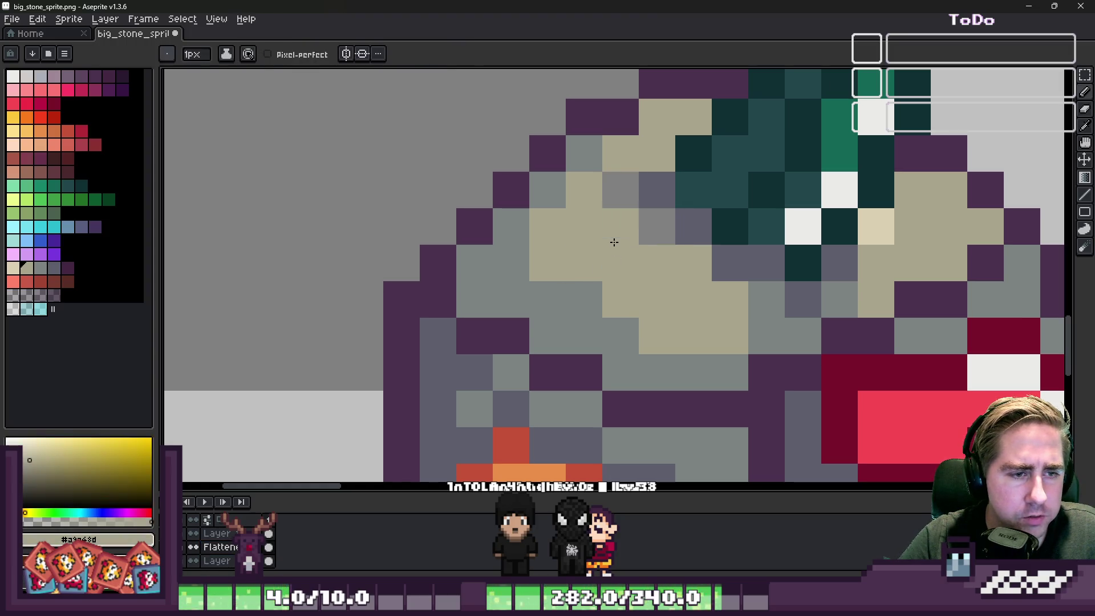
scroll(645, 241, "down", 4)
scroll(646, 242, "up", 3)
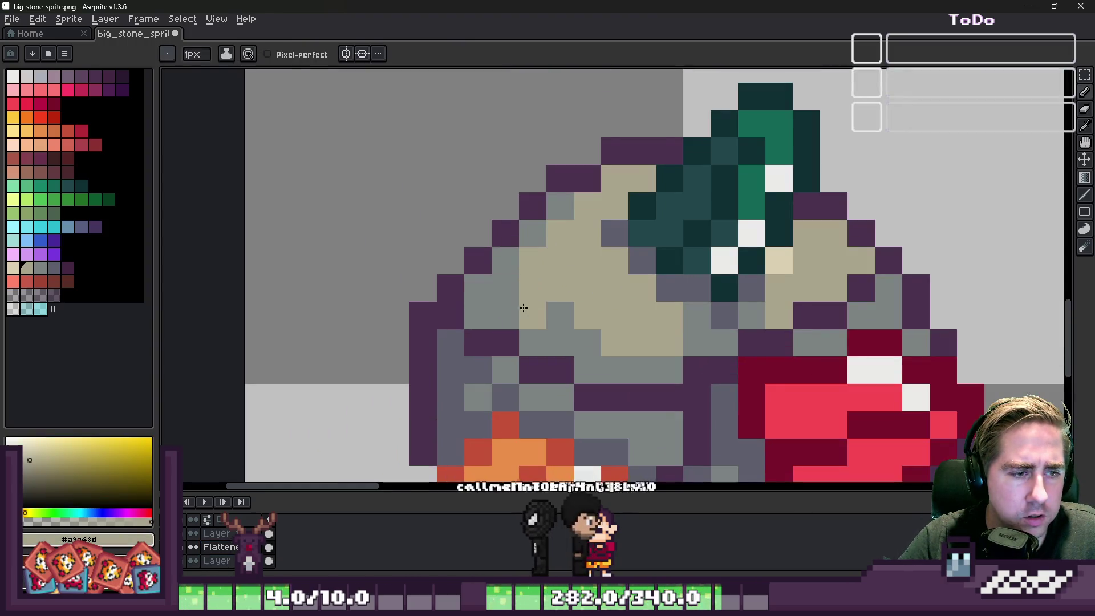
scroll(597, 271, "up", 1)
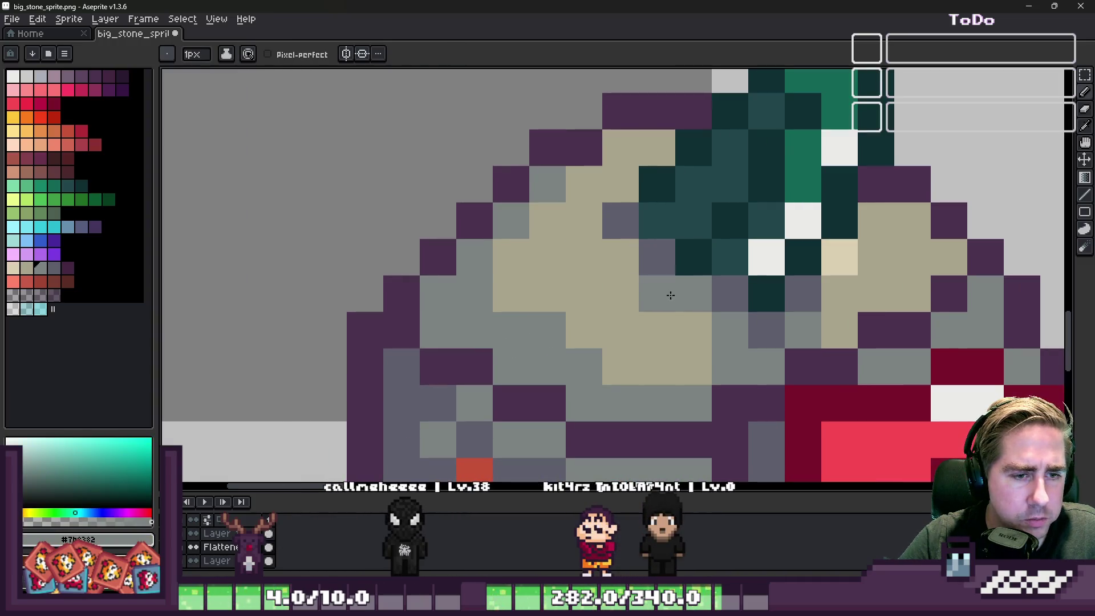
left_click_drag(657, 294, 644, 315)
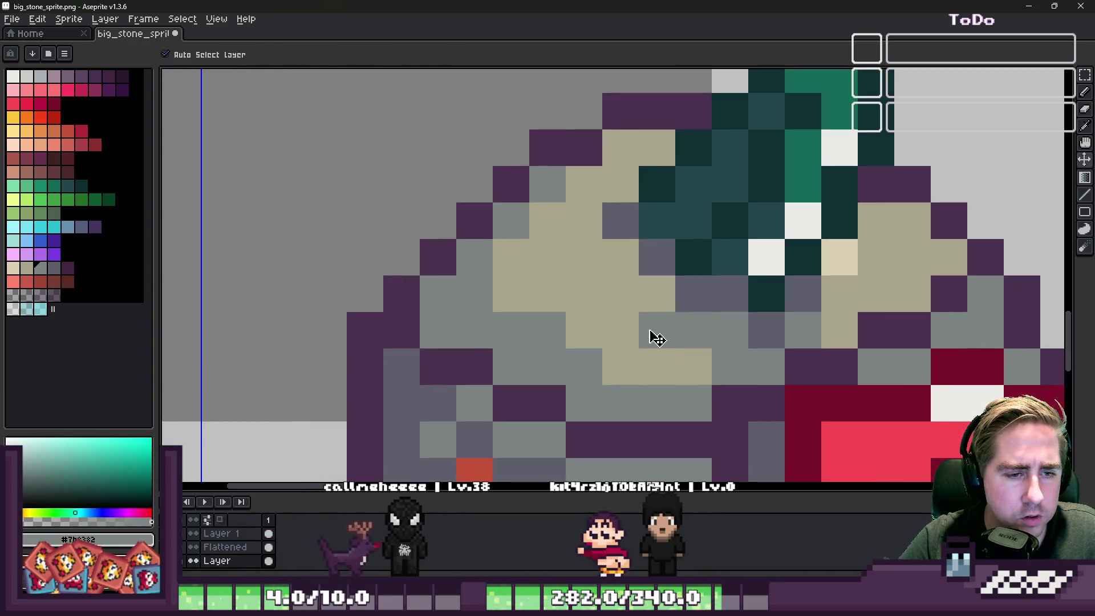
left_click(685, 333)
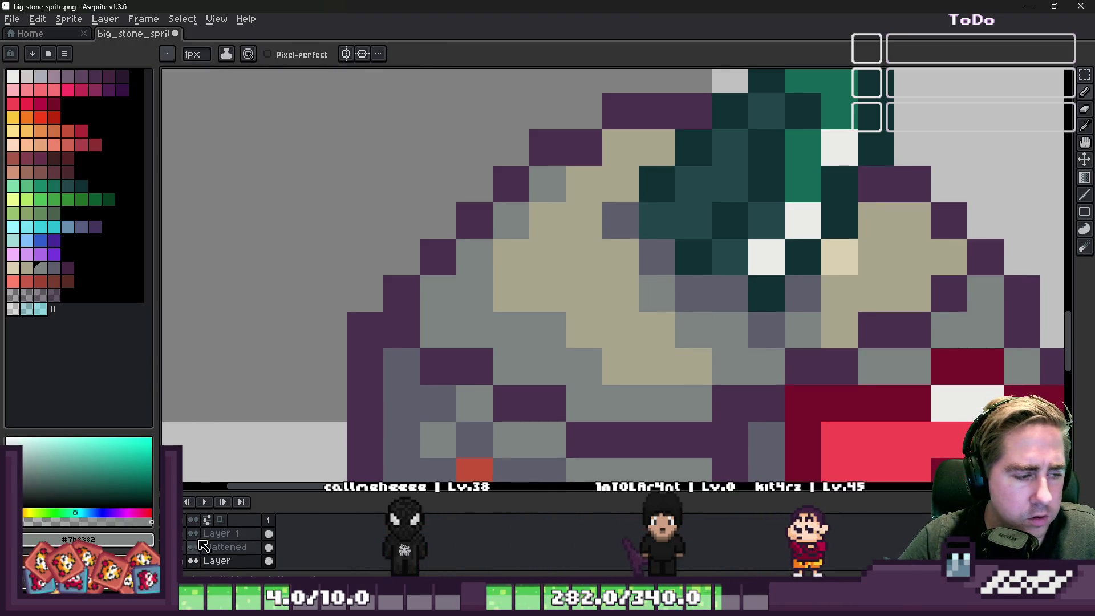
left_click(570, 266)
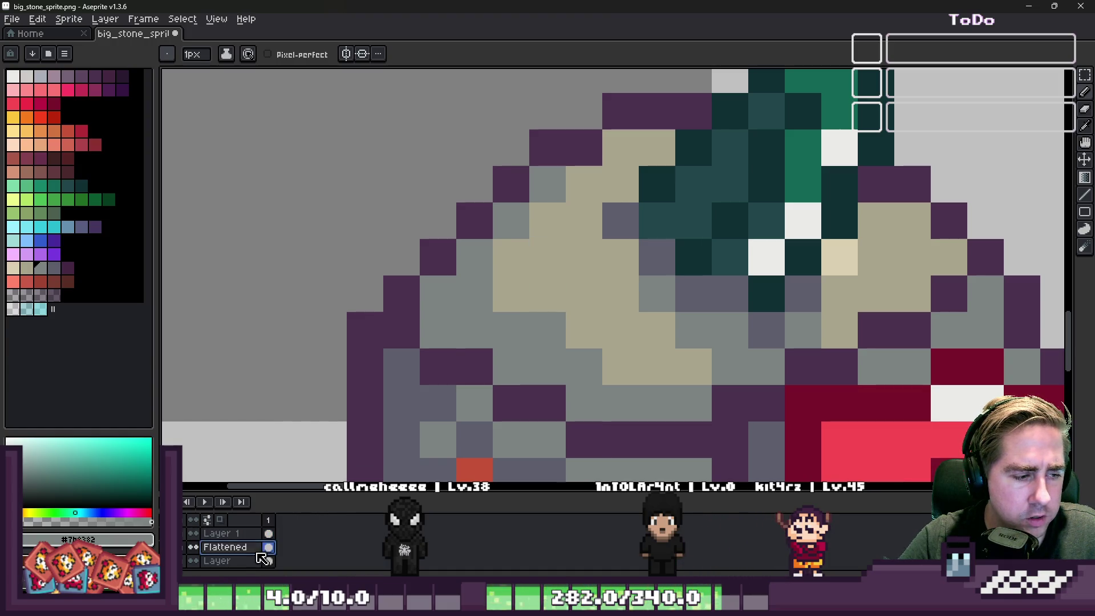
scroll(612, 261, "down", 5)
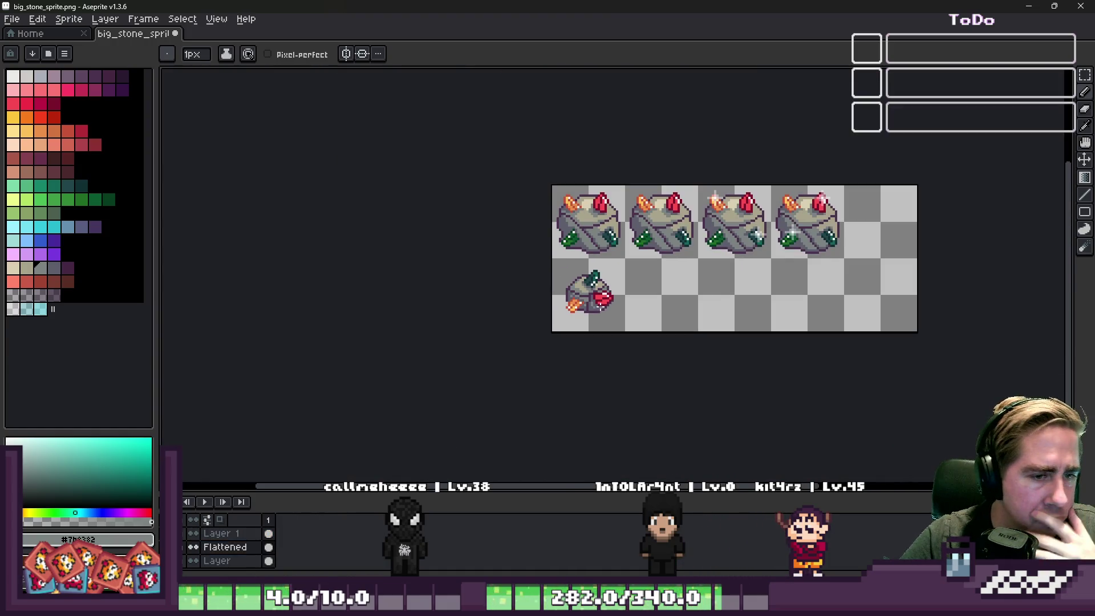
scroll(589, 321, "up", 7)
left_click(539, 200, "alt")
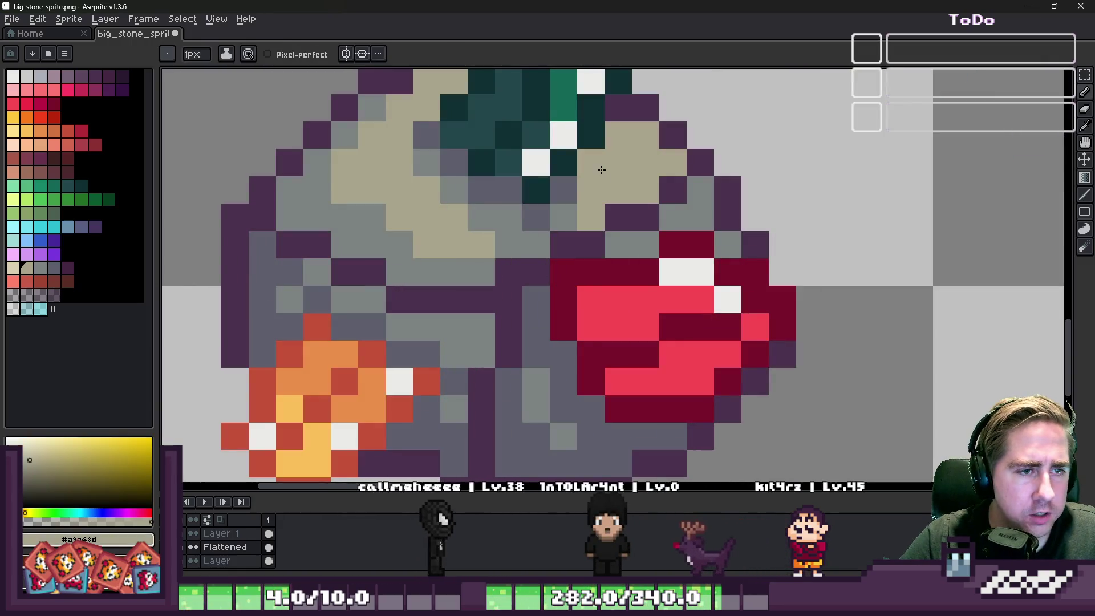
scroll(540, 201, "down", 5)
scroll(536, 188, "up", 2)
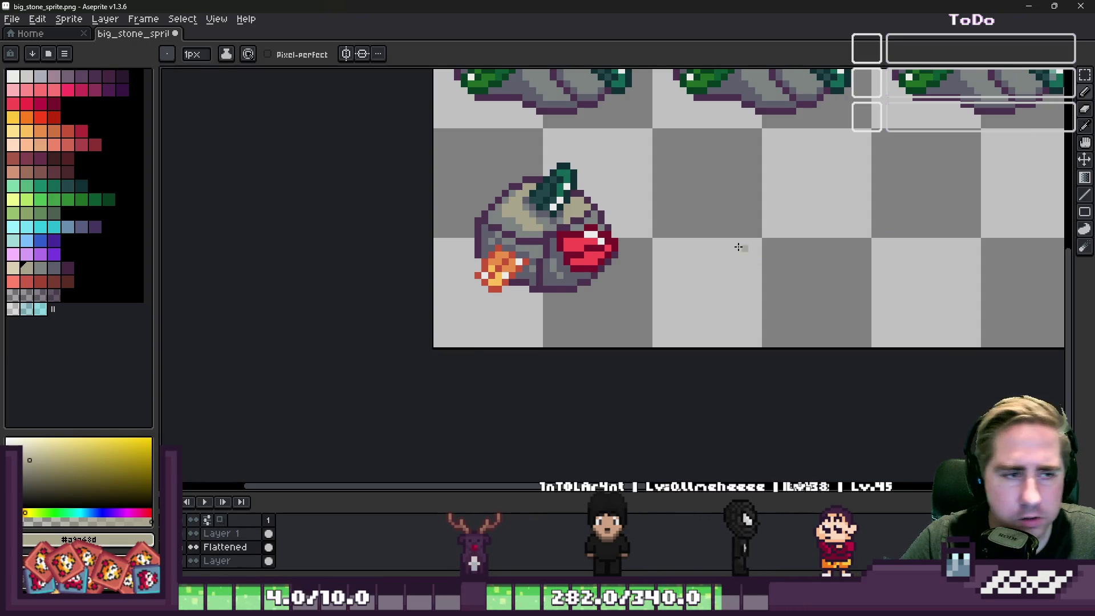
scroll(582, 251, "down", 3)
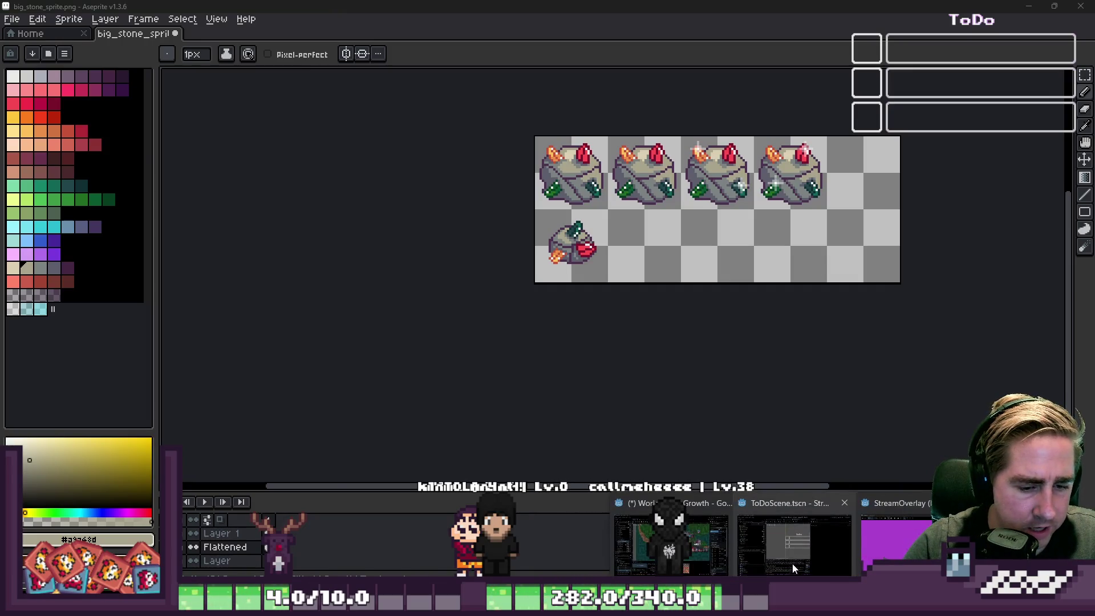
Bring Godot forward, browse the Inspector, and cancel out of creating a shader.
left_click(795, 565)
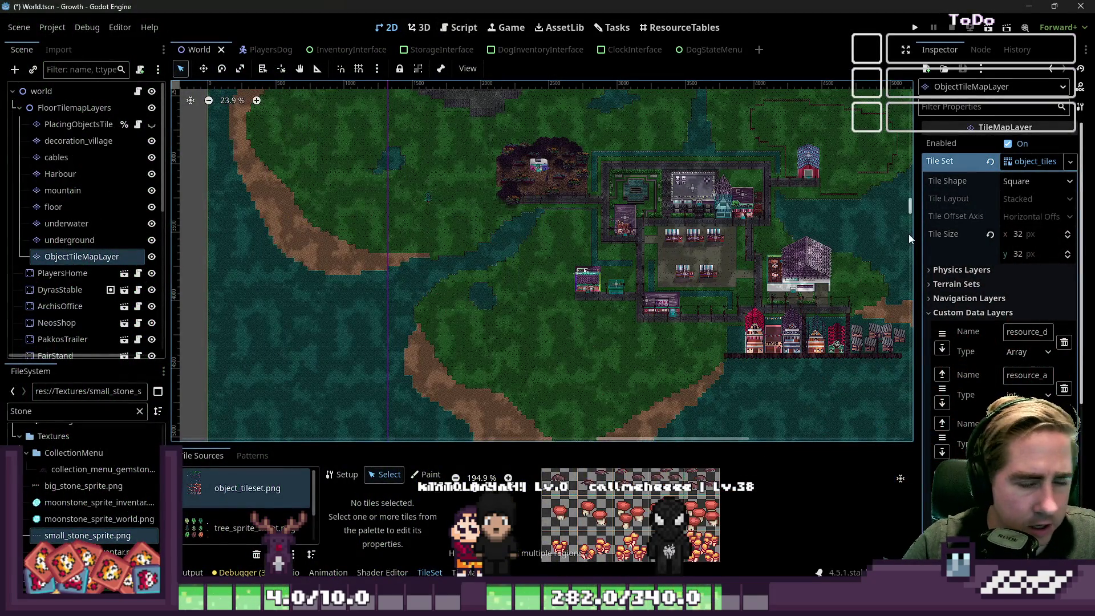
scroll(963, 303, "down", 6)
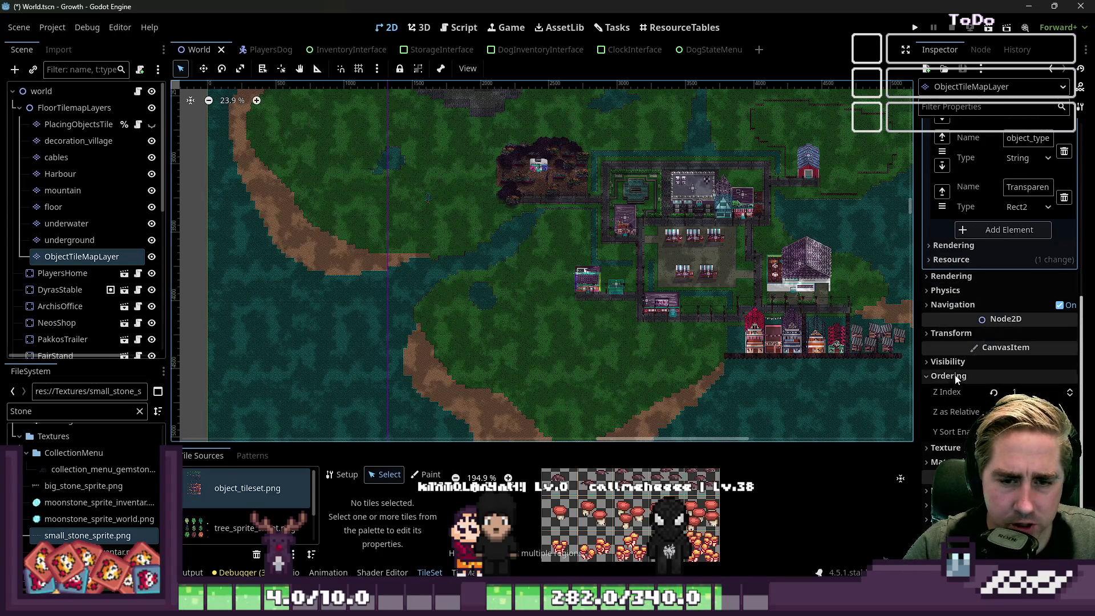
scroll(983, 324, "up", 2)
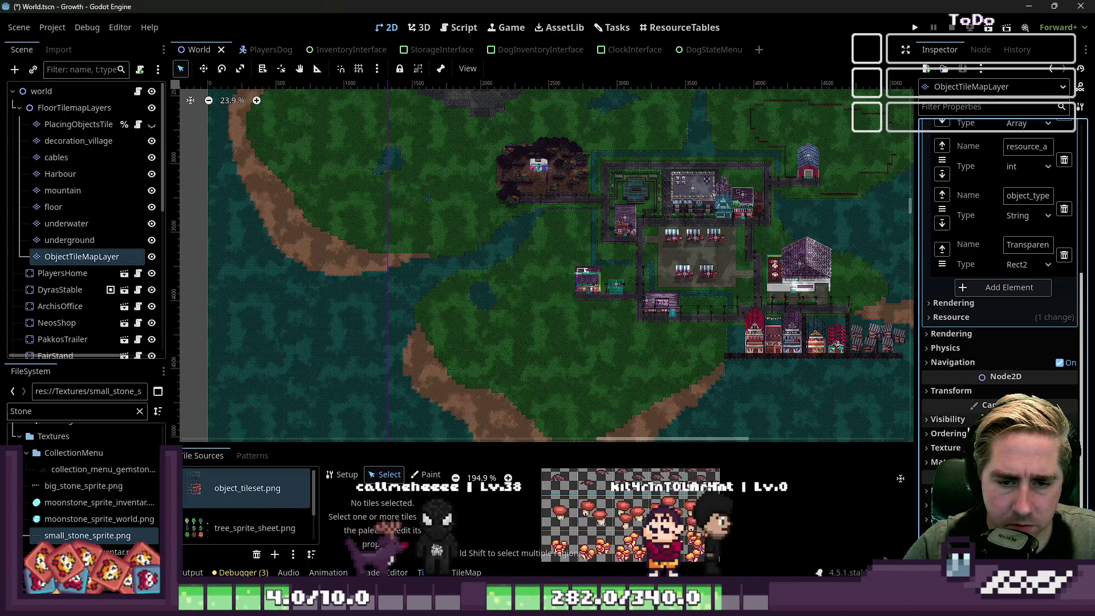
scroll(1000, 239, "down", 4)
scroll(999, 257, "down", 4)
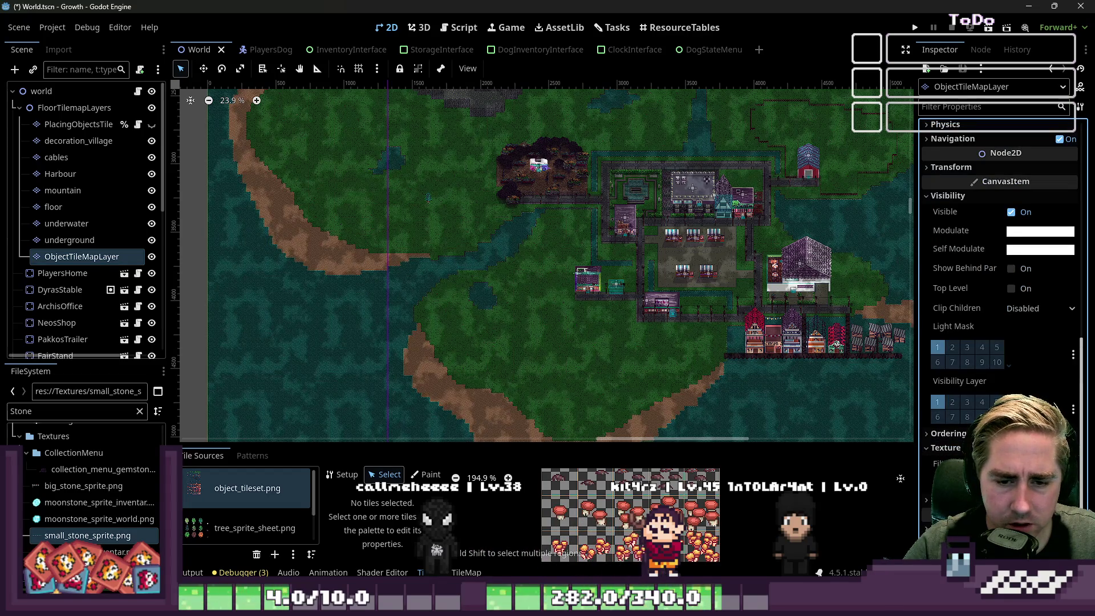
scroll(907, 502, "down", 1)
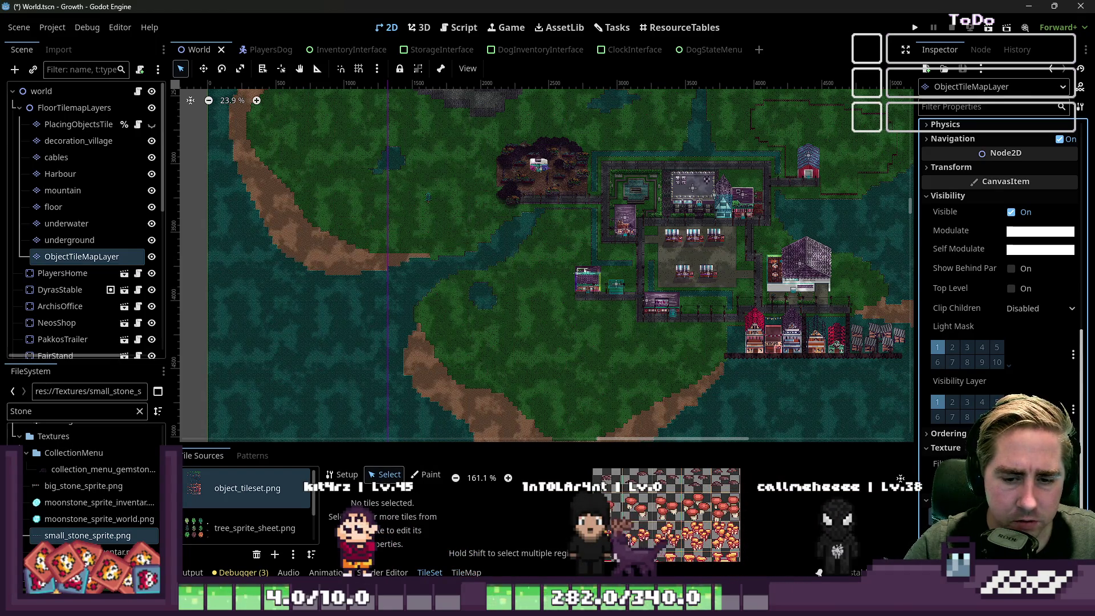
scroll(685, 425, "down", 4)
scroll(978, 379, "down", 5)
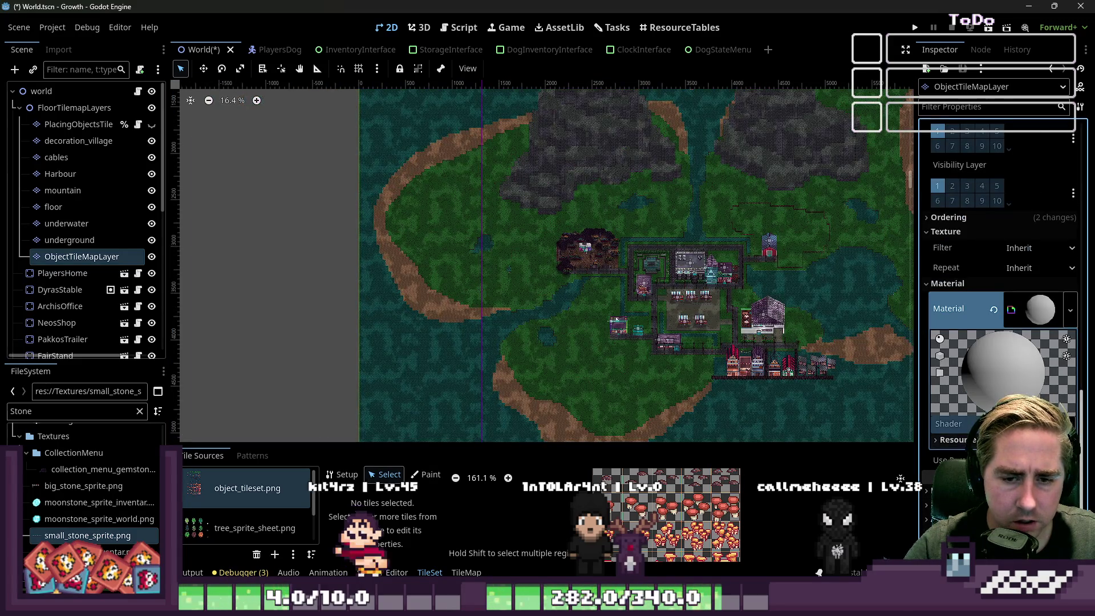
left_click(1021, 424)
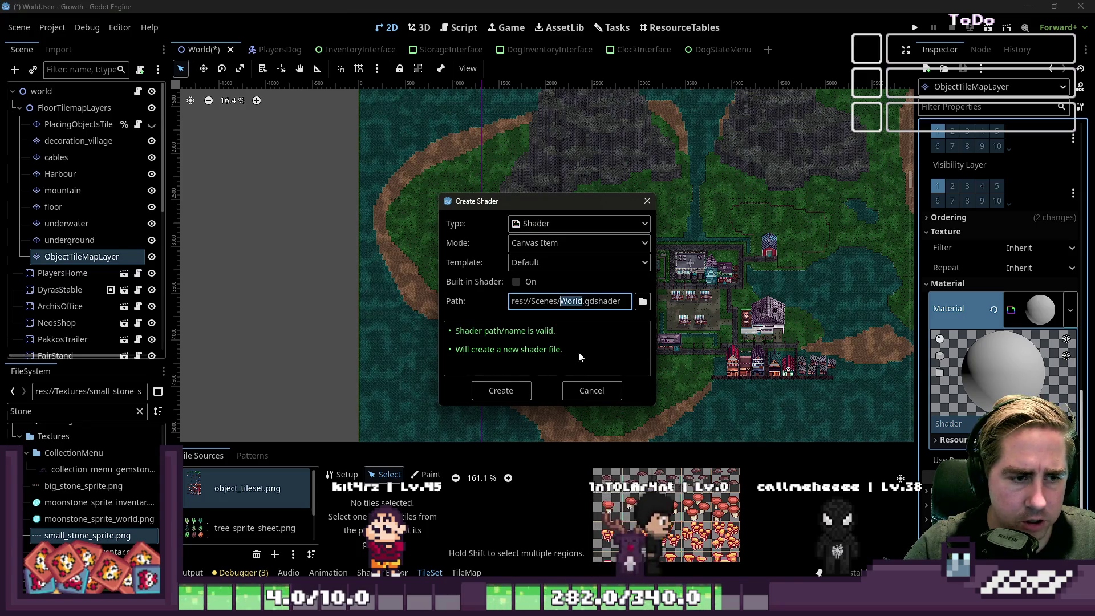
left_click(592, 390)
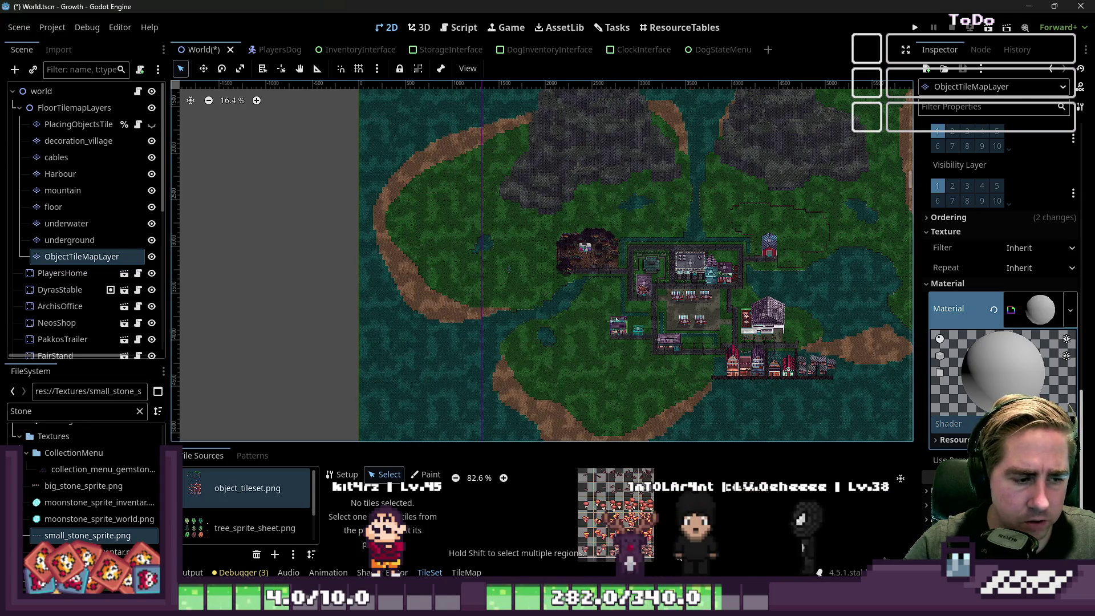
Select the underground tilemap layer in the Scene tree.
scroll(790, 495, "right", 3)
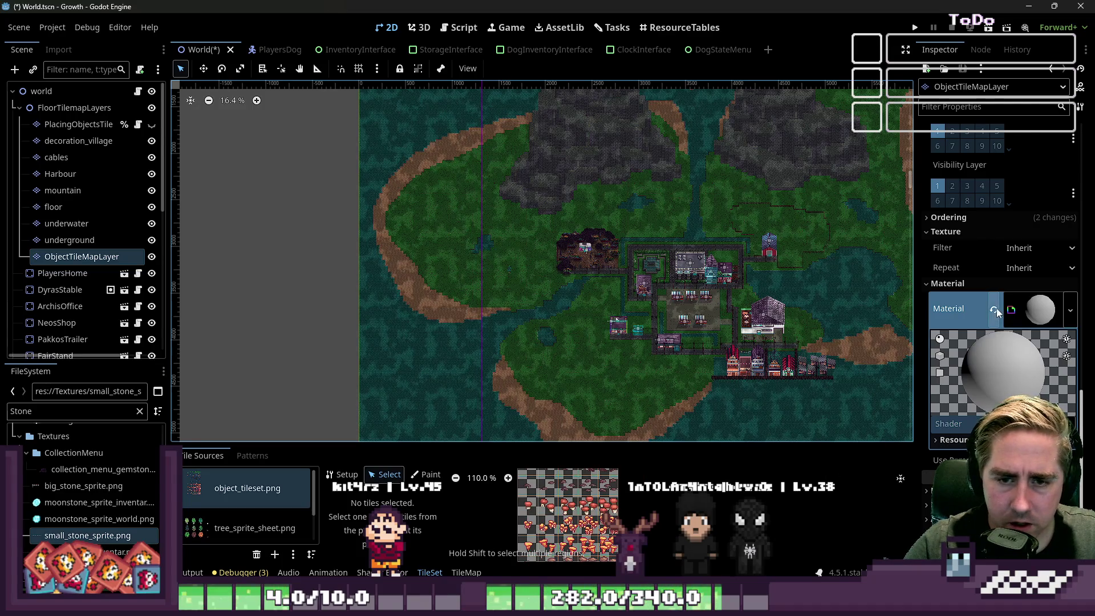
scroll(979, 348, "up", 5)
scroll(573, 548, "down", 4)
scroll(572, 544, "up", 6)
scroll(652, 515, "down", 1)
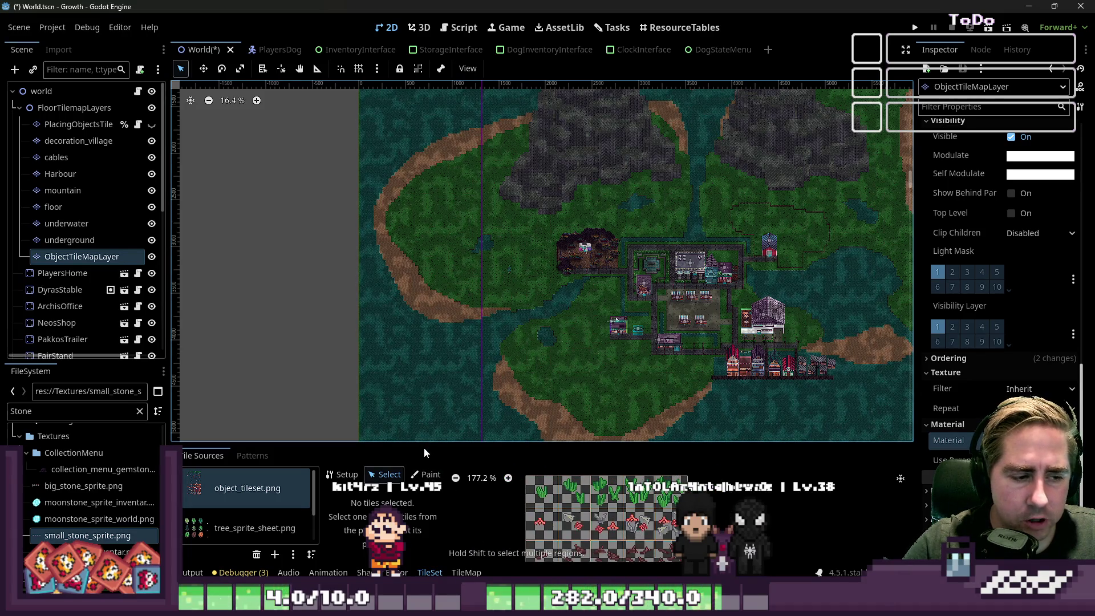
key("Up")
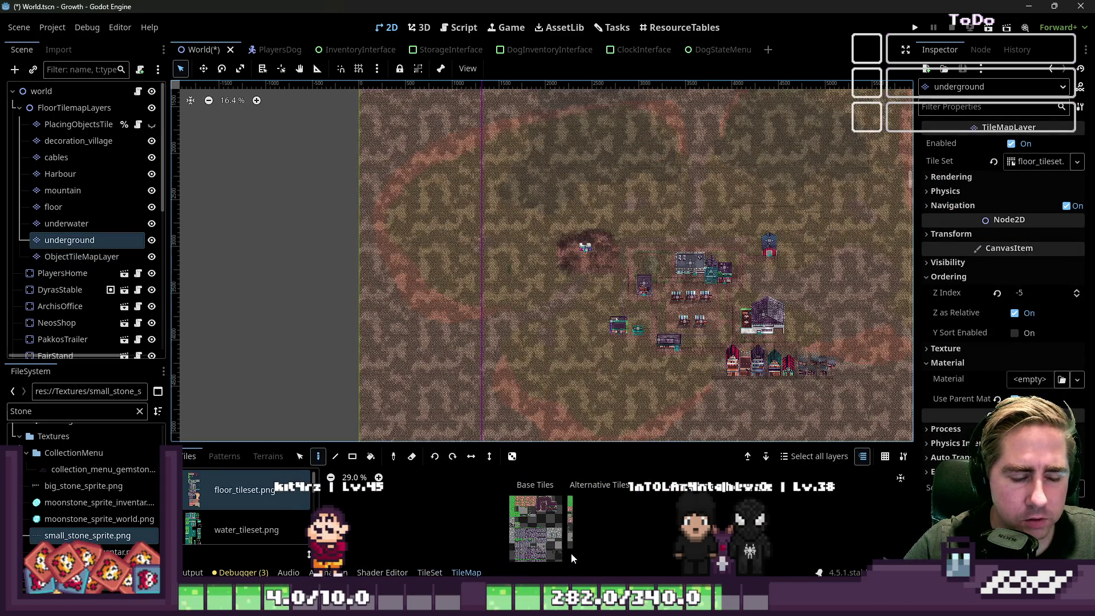
Enlarge the tile palette and view the mountain layer's water_tileset.png tiles.
scroll(544, 497, "up", 1)
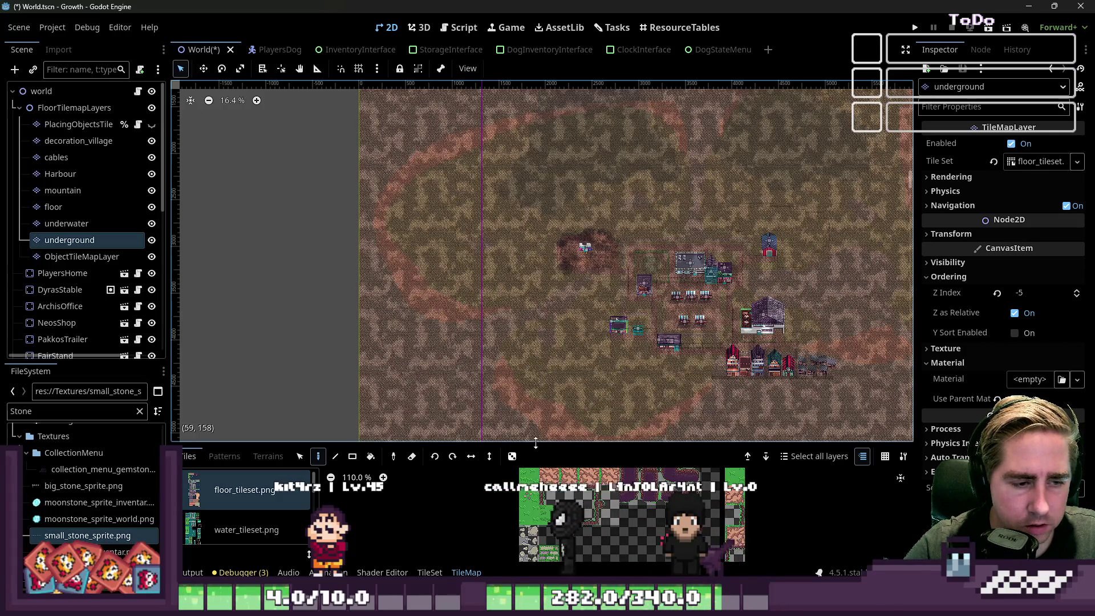
left_click_drag(535, 444, 557, 147)
scroll(582, 365, "up", 6)
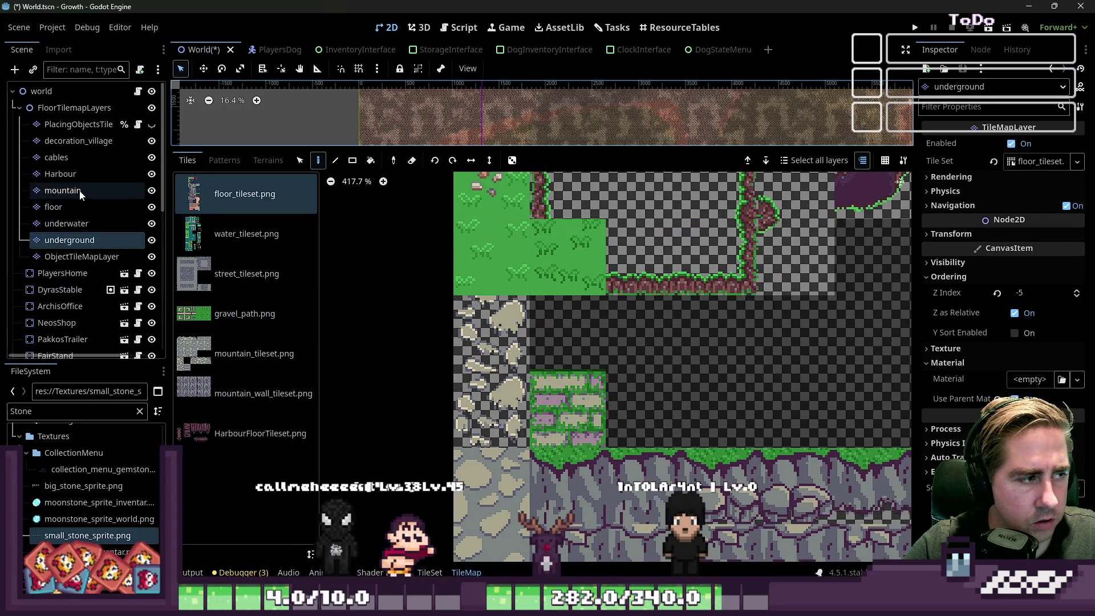
left_click(62, 190)
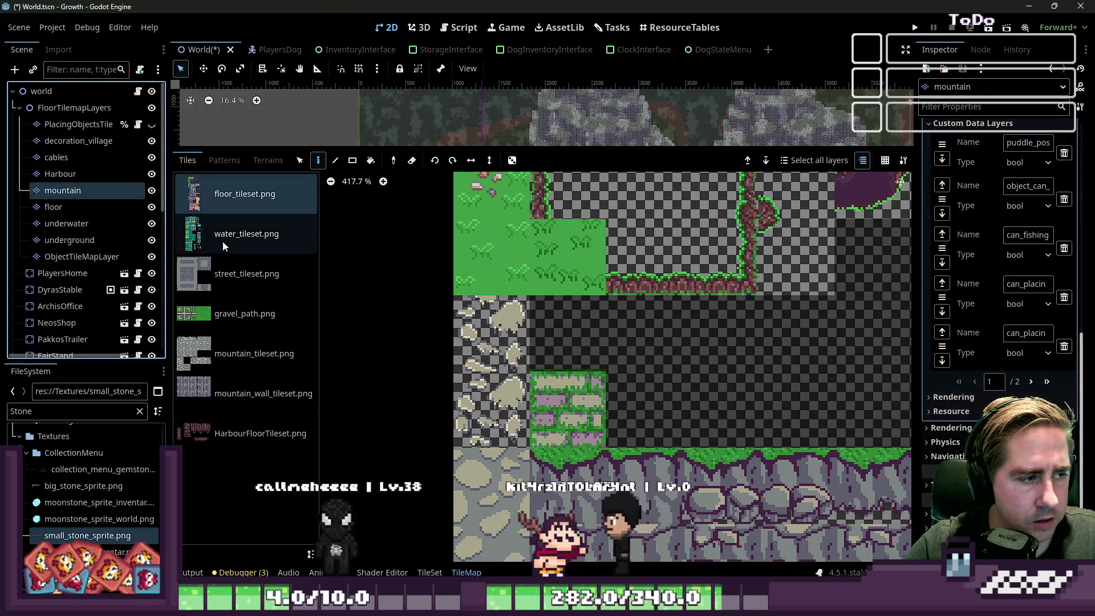
left_click(222, 242)
Browse the ObjectTileMapLayer atlases: forest_objects.png, tree_sprite_sheet.png and object_tileset.png.
left_click(82, 257)
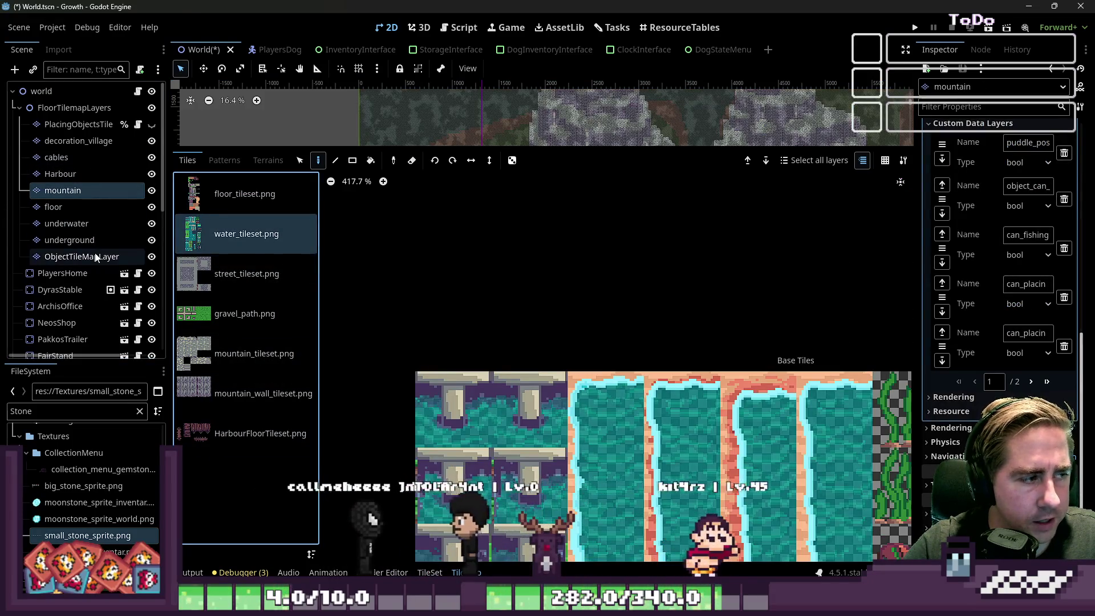
left_click(254, 273)
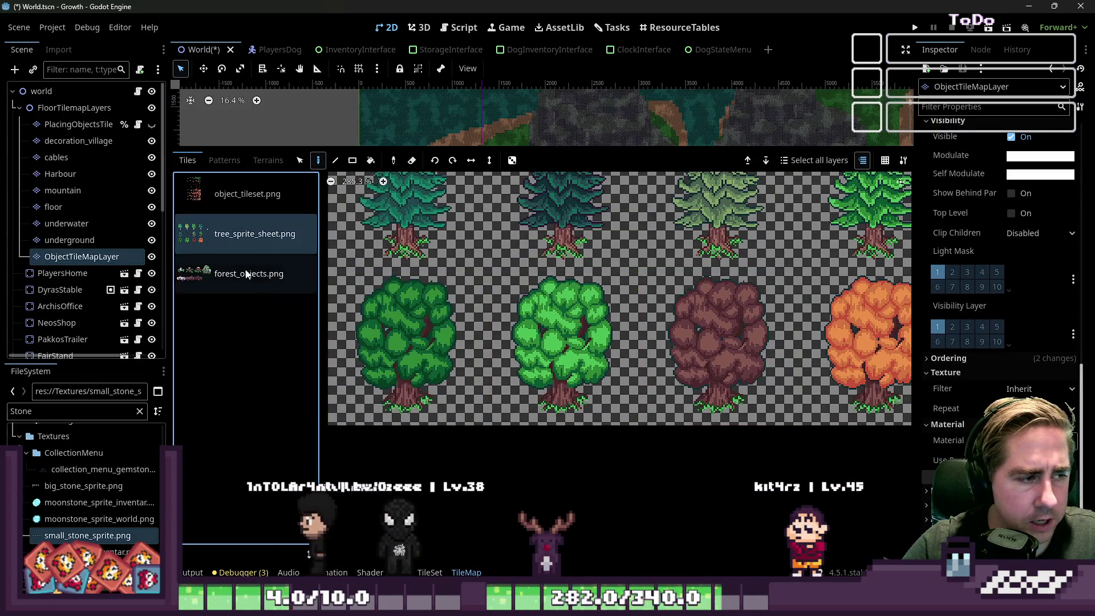
left_click(257, 240)
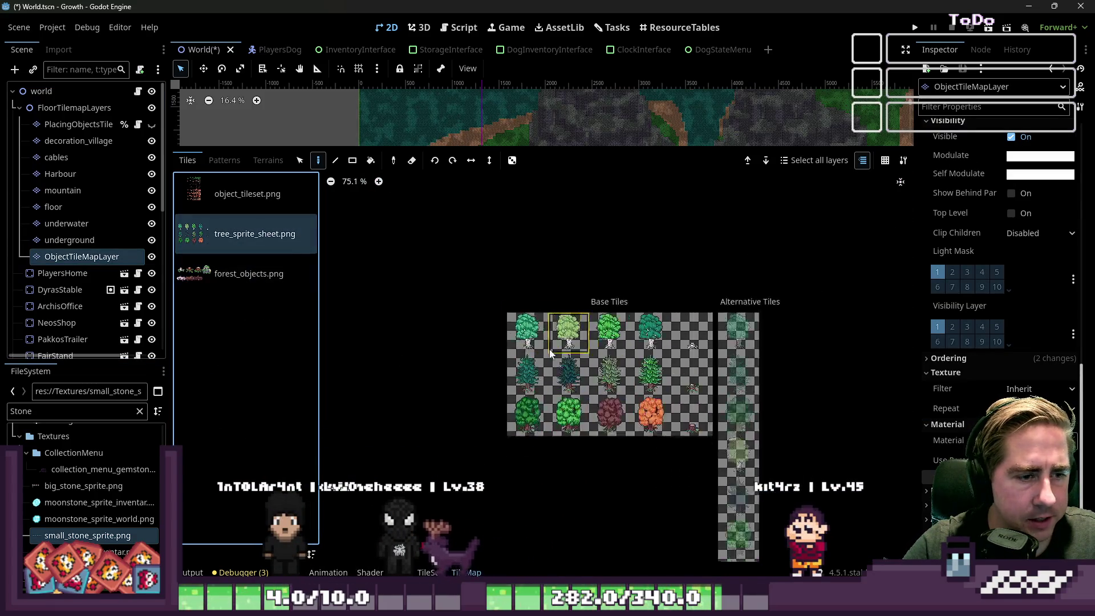
left_click(262, 206)
scroll(558, 502, "up", 8)
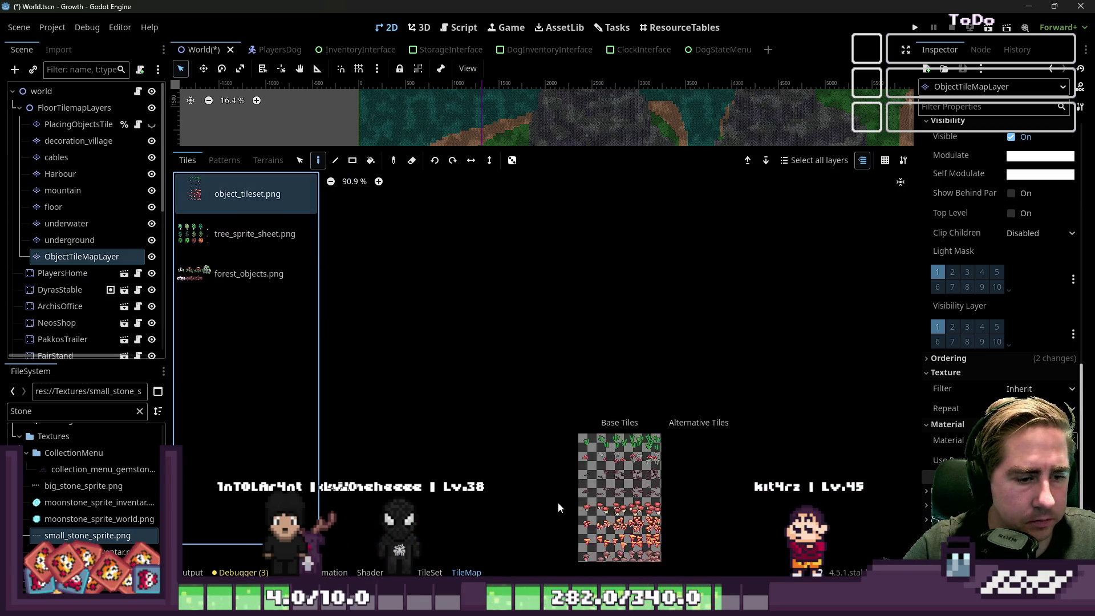
scroll(567, 313, "up", 4)
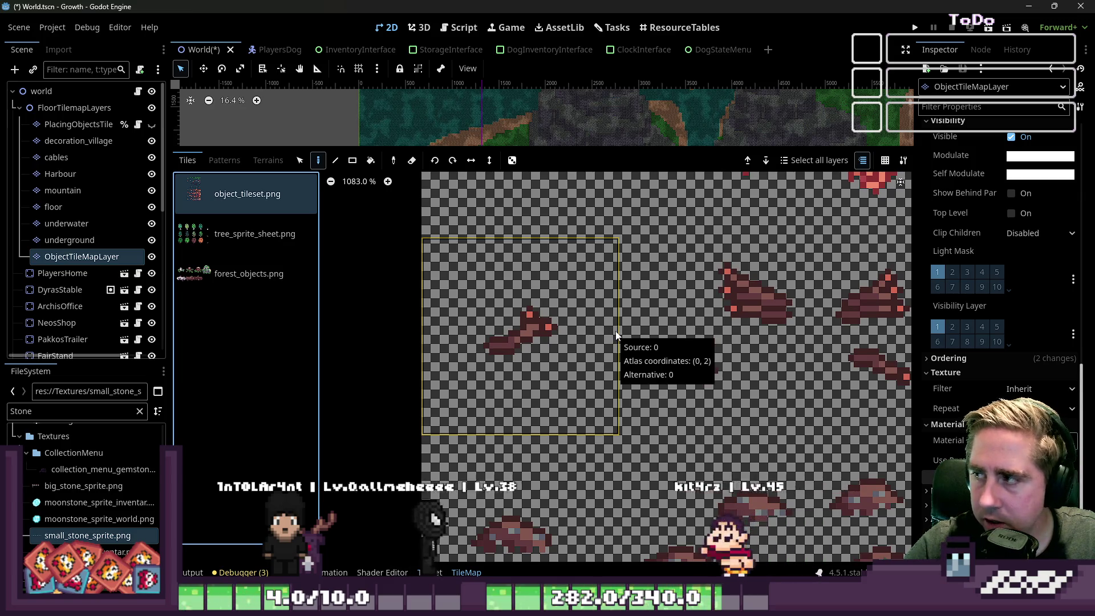
Back in Aseprite, marquee-select the bottom-left small rock tile.
left_click(1028, 7)
scroll(509, 279, "down", 1)
scroll(509, 280, "up", 3)
key("m")
scroll(390, 296, "up", 1)
left_click_drag(286, 255, 534, 434)
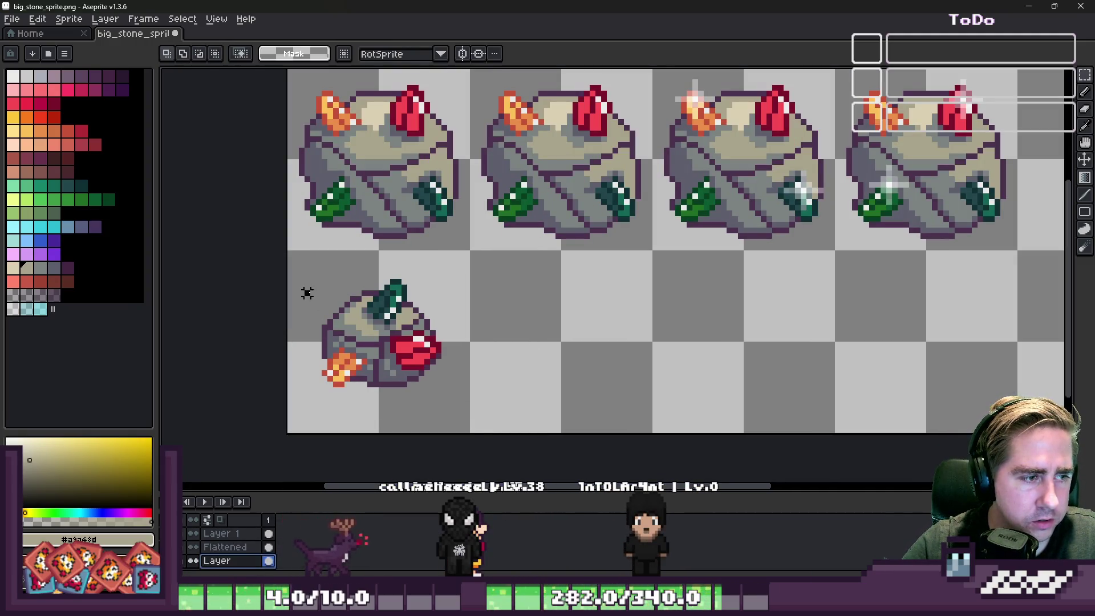
Copy the bottom-left small crystal rock into the second and fourth bottom-row tiles.
left_click_drag(313, 383, 511, 371)
mouse_move(551, 343)
left_mouse_down()
mouse_move(771, 342)
mouse_move(733, 342)
left_mouse_up()
left_click(538, 344)
key("ctrl+shift+d")
left_click_drag(313, 342, 858, 344)
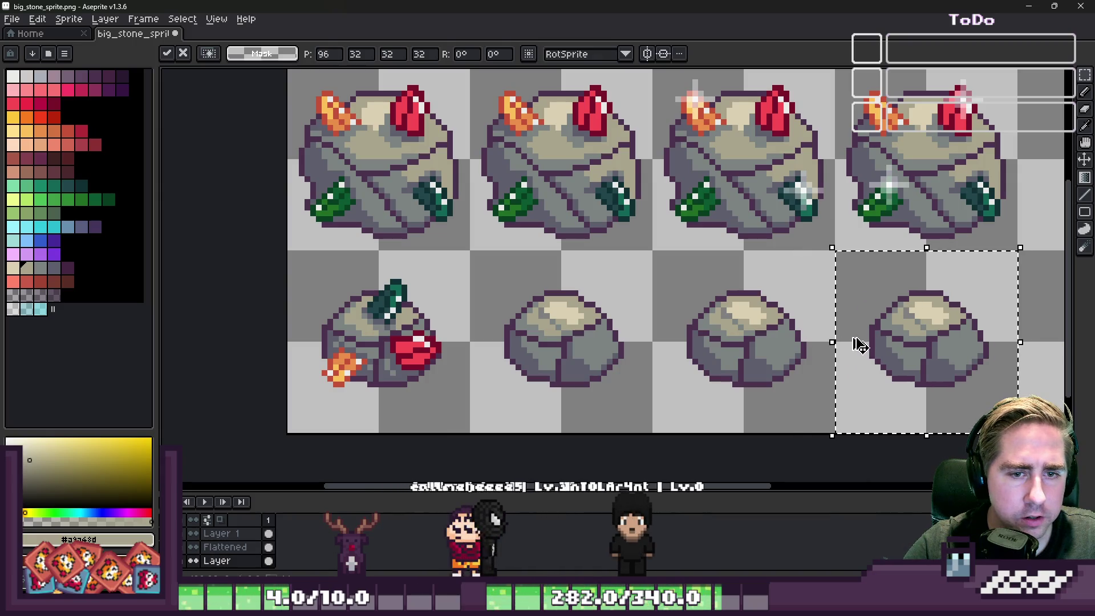
key("ctrl+d")
key("ctrl+shift+d")
mouse_move(313, 375)
left_mouse_down()
mouse_move(565, 320)
mouse_move(731, 347)
left_mouse_up()
key("ctrl+d")
key("ctrl+shift+d")
left_click_drag(318, 355, 875, 330)
key("ctrl+d")
Move a white sparkle from the top row onto the second small rock.
scroll(404, 411, "down", 1)
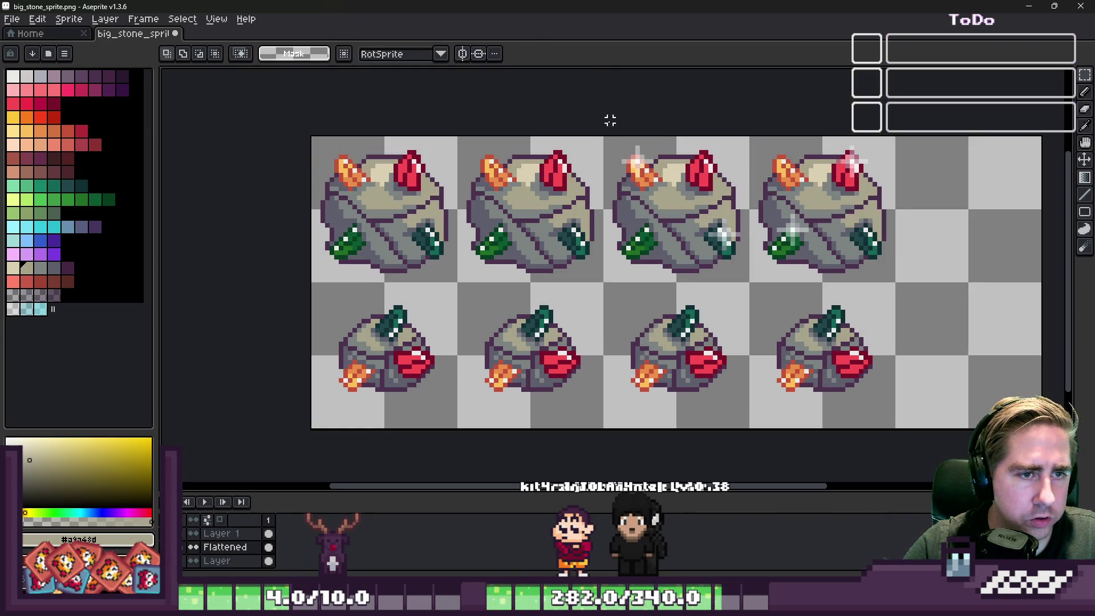
mouse_move(752, 287)
left_mouse_down()
mouse_move(624, 298)
mouse_move(656, 289)
left_mouse_up()
key("Escape")
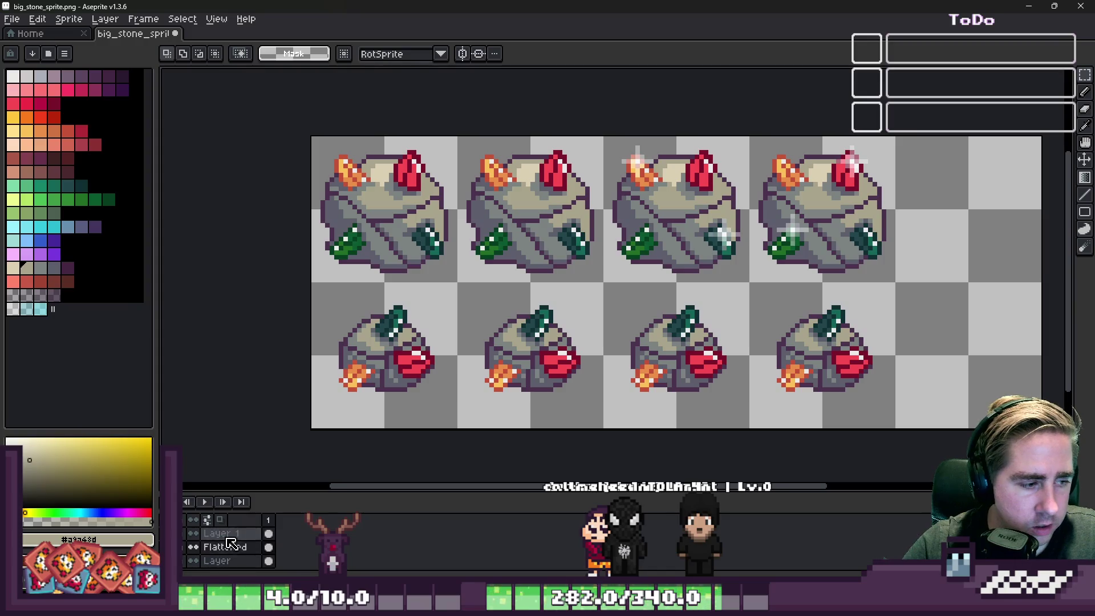
left_click_drag(652, 210, 515, 376)
left_click(801, 161)
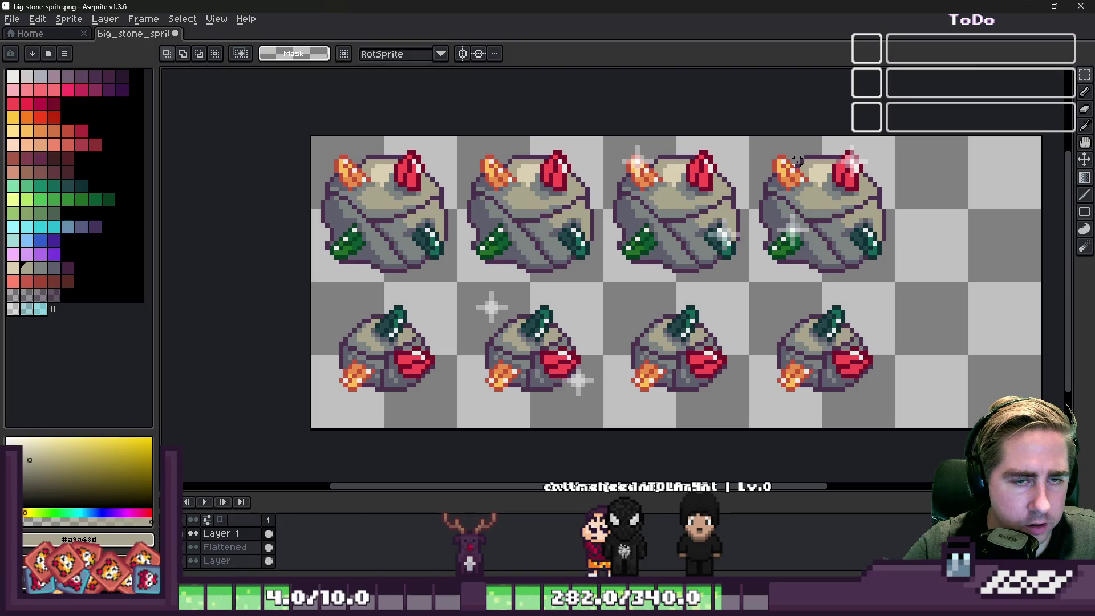
Move sparkles onto the fourth small rock and a neighbouring rock.
left_click_drag(802, 169, 839, 368)
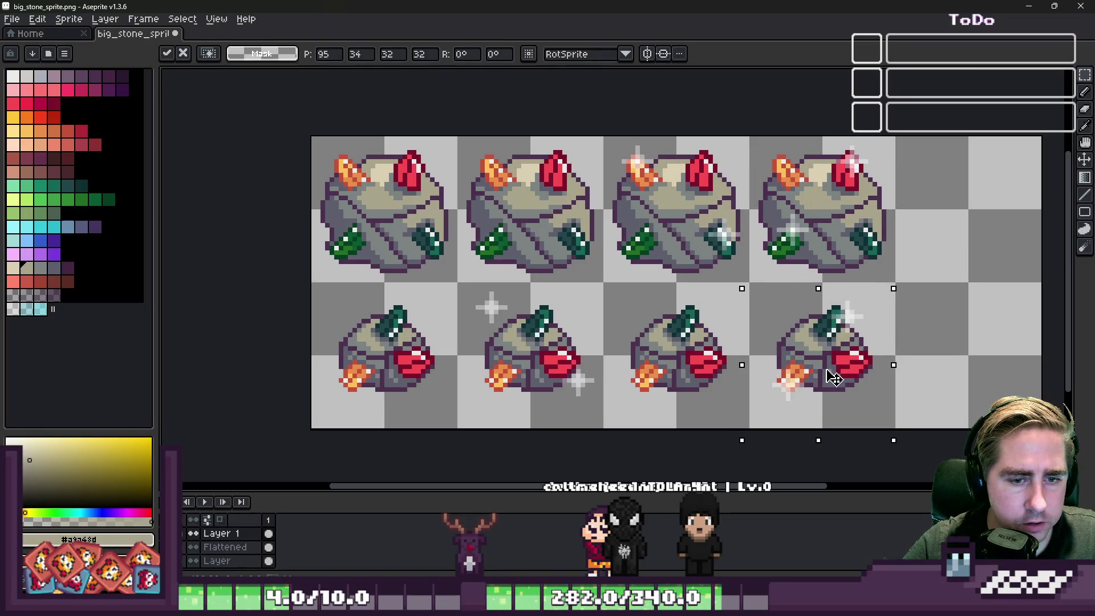
scroll(855, 356, "up", 1)
key("b")
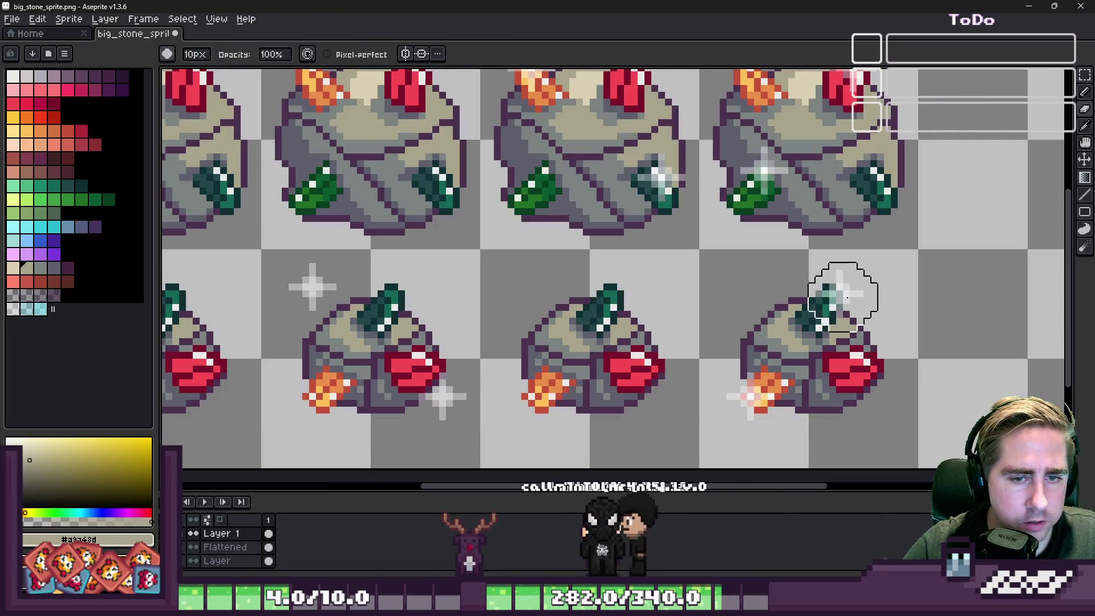
key("m")
mouse_move(270, 253)
left_mouse_down()
mouse_move(369, 321)
mouse_move(425, 308)
mouse_move(421, 325)
left_mouse_up()
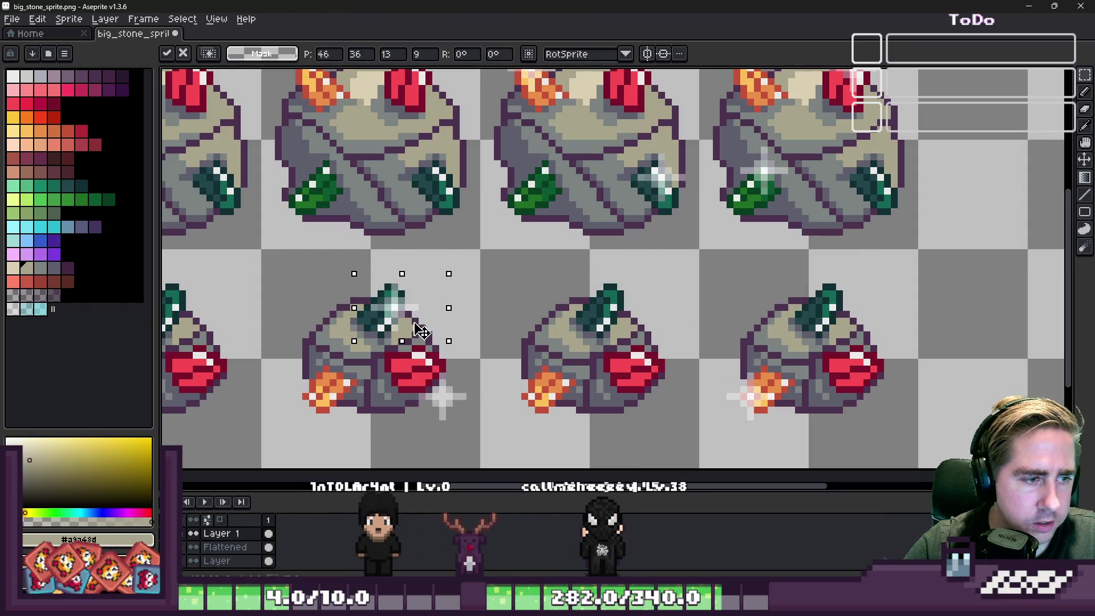
left_click(423, 382)
Move the first rock's sparkle area onto the third small rock.
left_click_drag(484, 436, 492, 446)
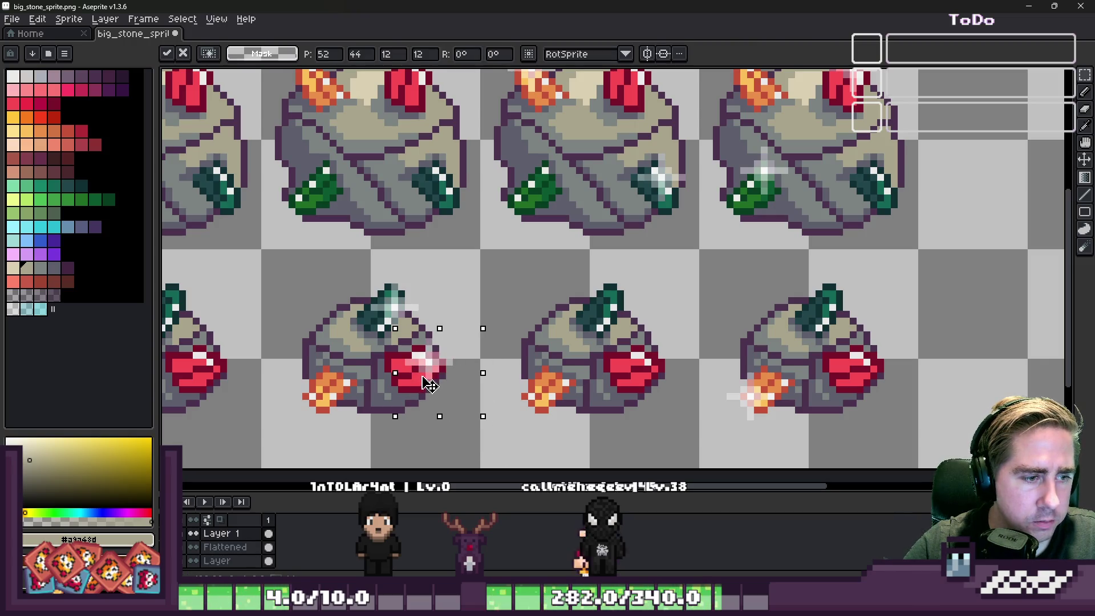
left_click(429, 385)
left_click_drag(335, 255, 478, 432)
left_click_drag(426, 375, 638, 374)
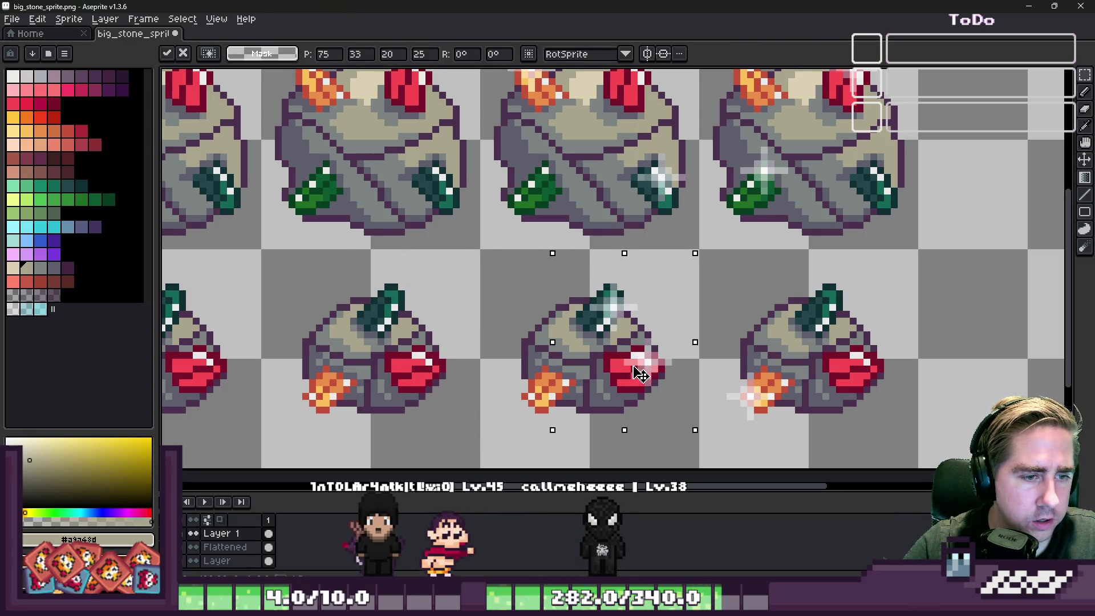
key("Return")
scroll(482, 305, "down", 3)
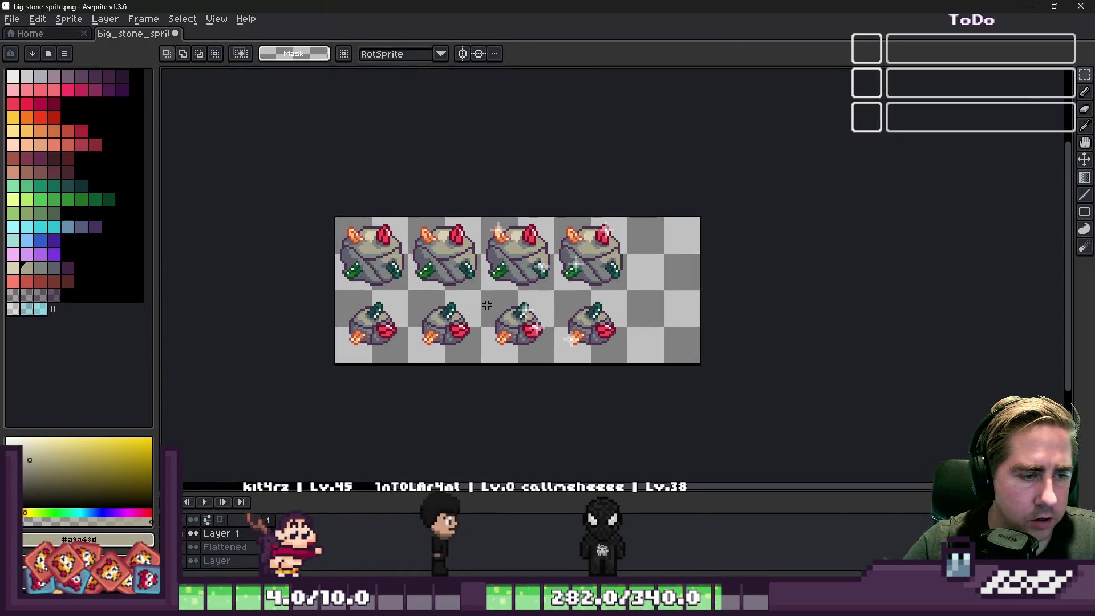
scroll(487, 306, "up", 1)
scroll(538, 300, "down", 1)
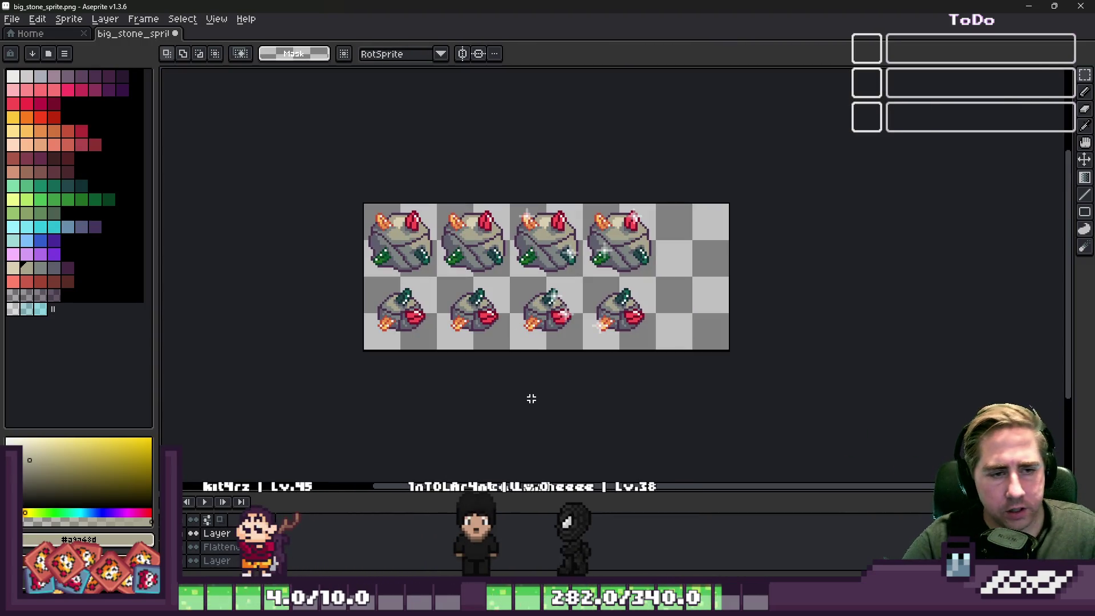
Trim the canvas to 128×64 px via Canvas Size with Right at -32px.
left_click(69, 21)
left_click(88, 93)
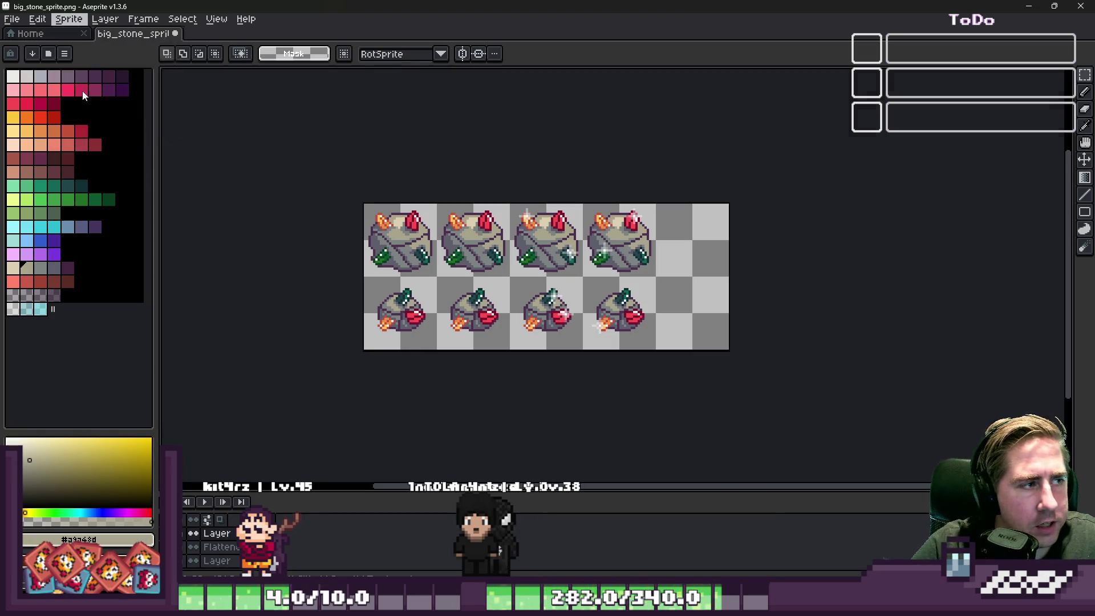
mouse_move(730, 296)
left_mouse_down()
mouse_move(700, 282)
mouse_move(546, 286)
left_mouse_up()
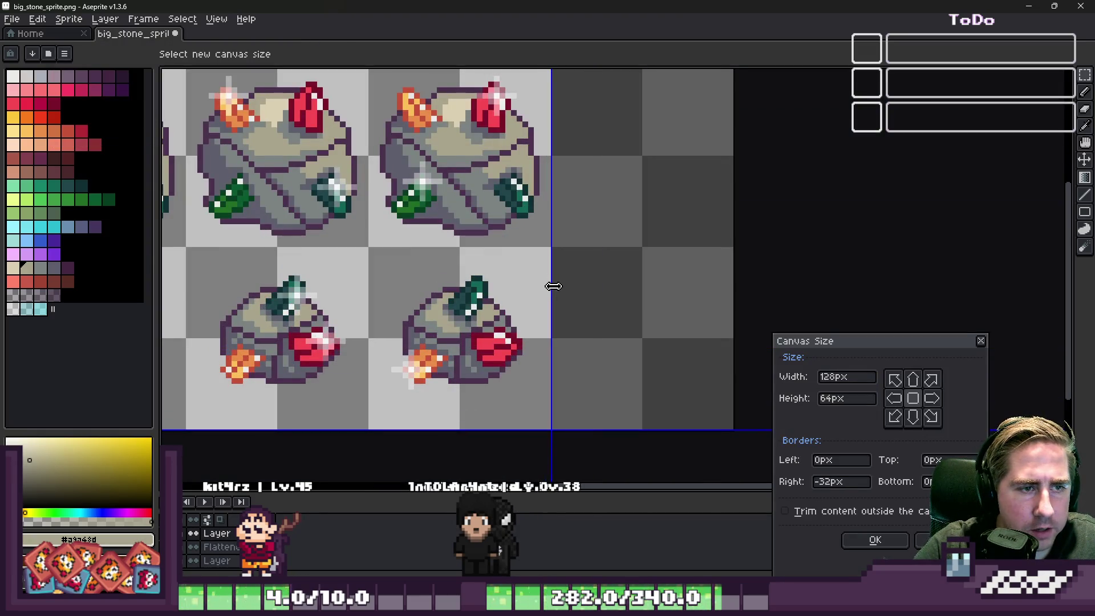
left_click(876, 540)
key("minus")
key("minus")
key("minus")
key("plus")
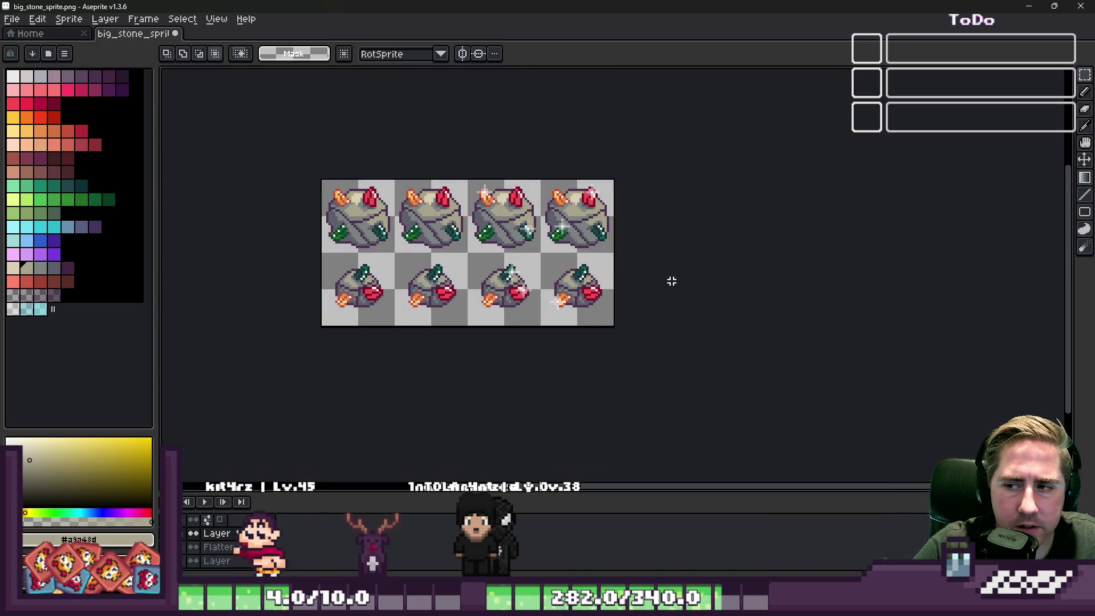
Open the Save As dialog, dismiss it, and return to Godot.
key("ctrl+shift+s")
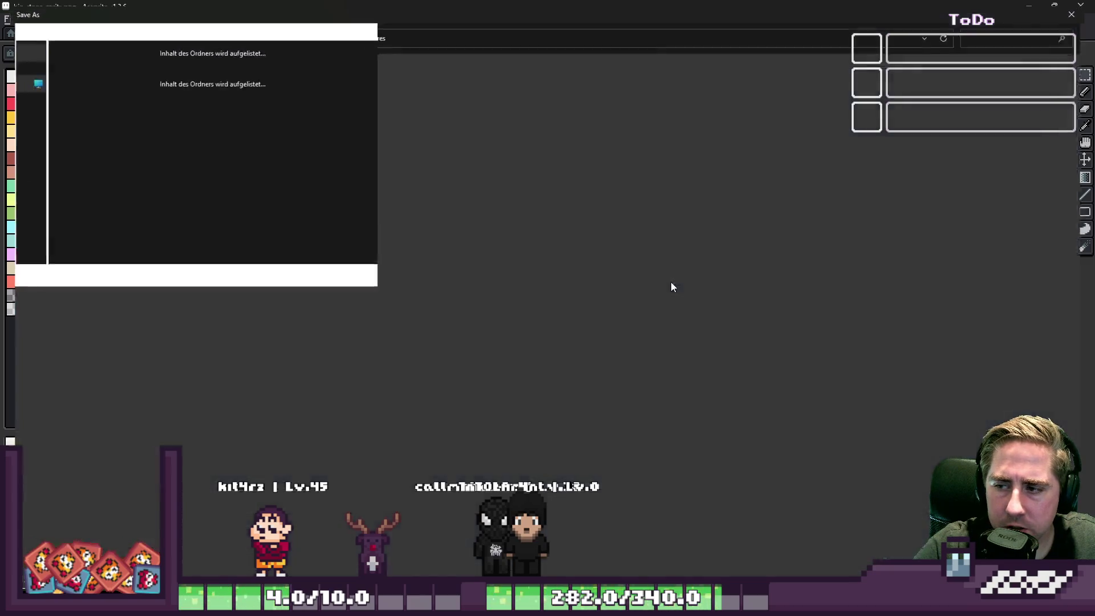
key("Escape")
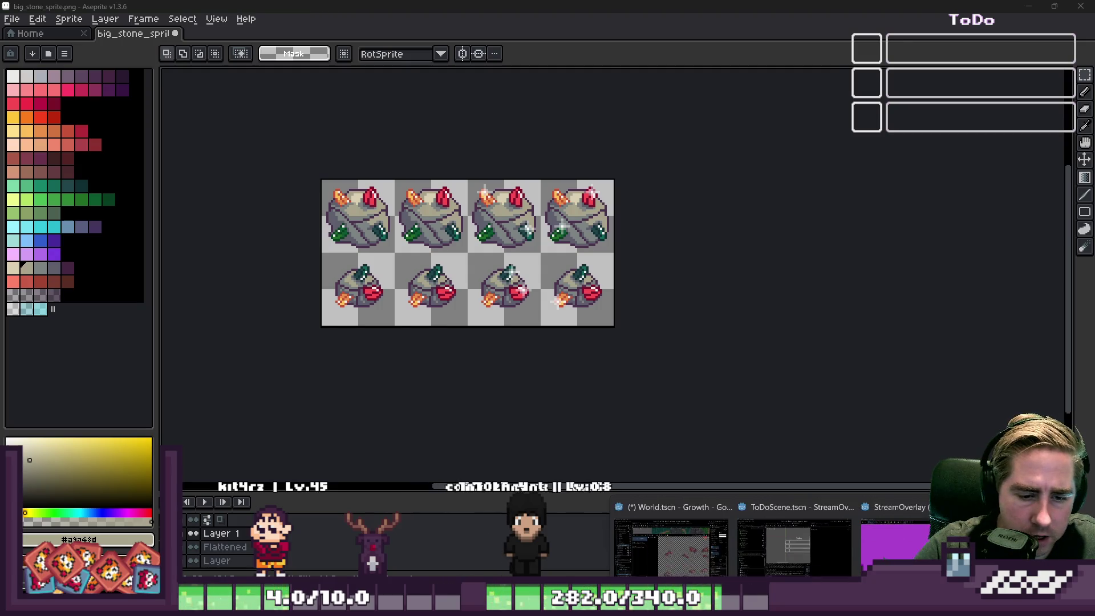
left_click(665, 572)
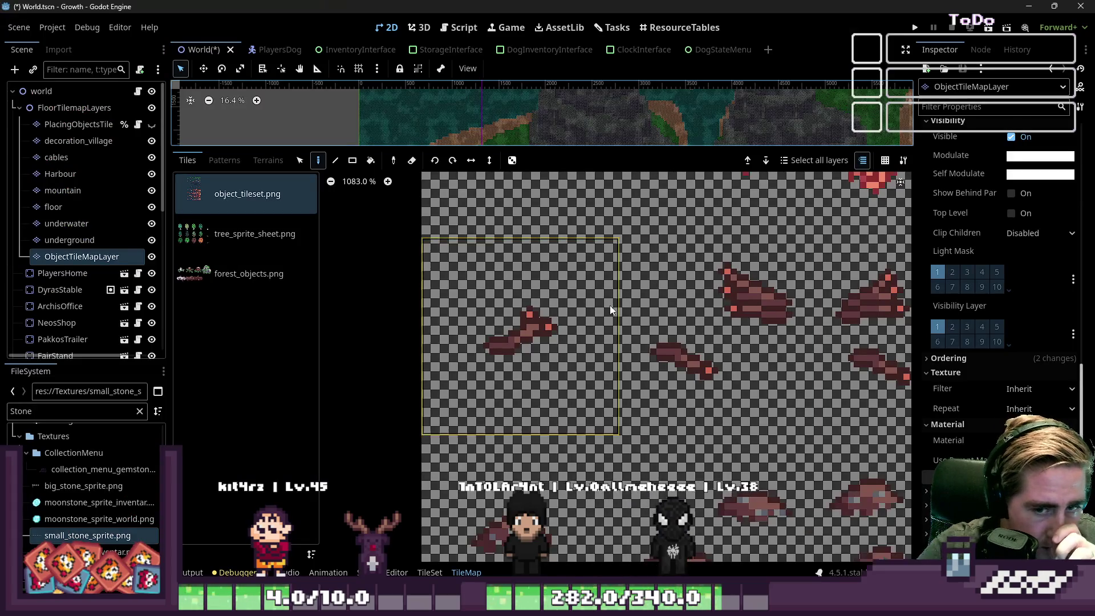
Filter FileSystem by 'shader' and open CloudTest, FlowerWindShader, hover_shader.tres and Object.gdshader.
scroll(610, 305, "down", 6)
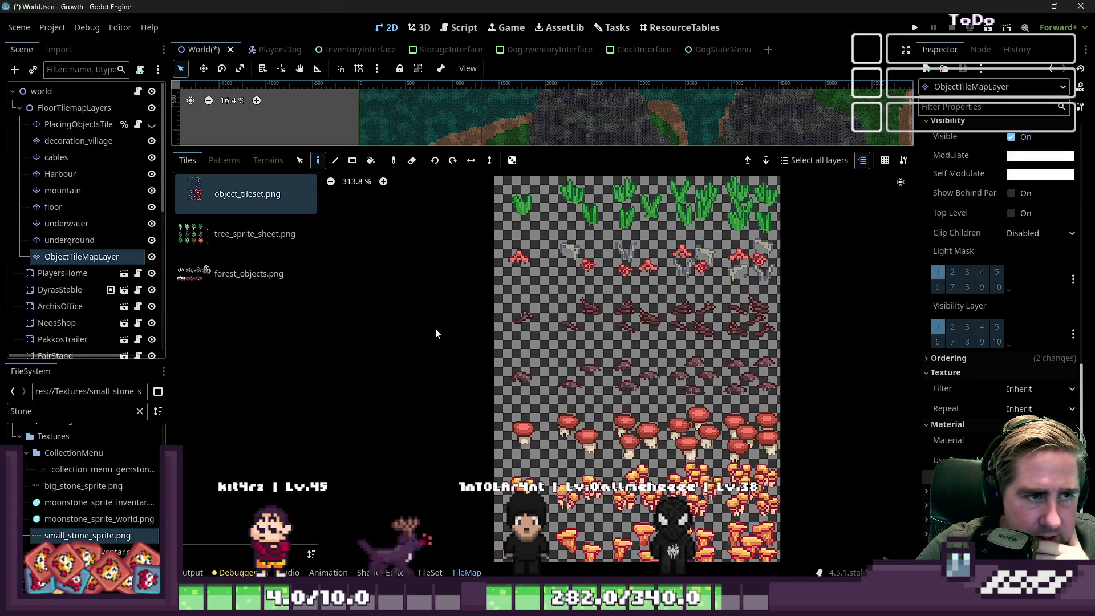
double_click(38, 411)
type("shader")
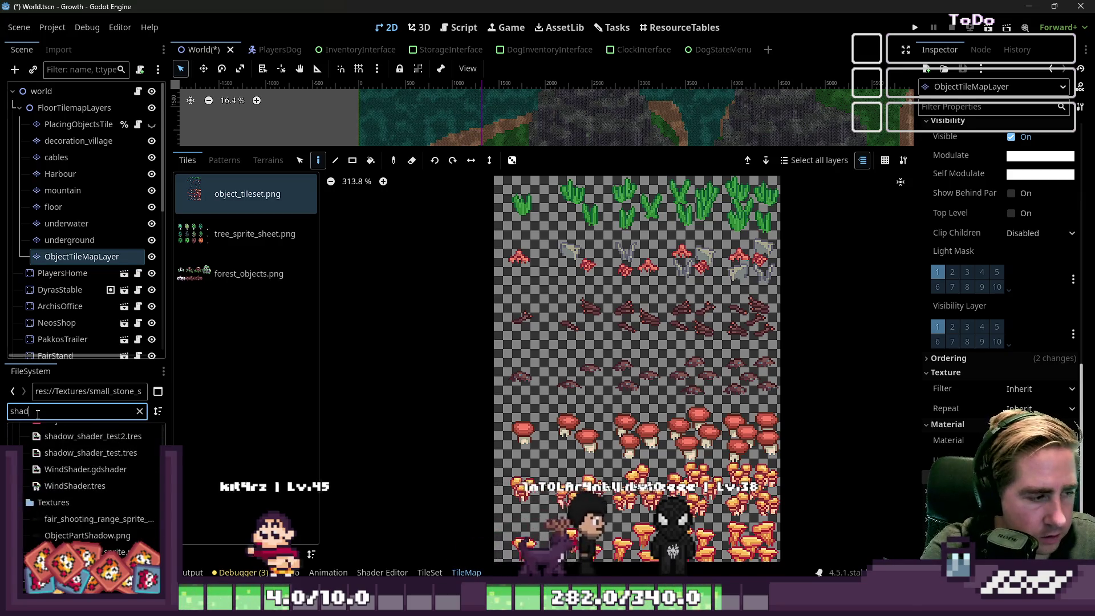
double_click(70, 475)
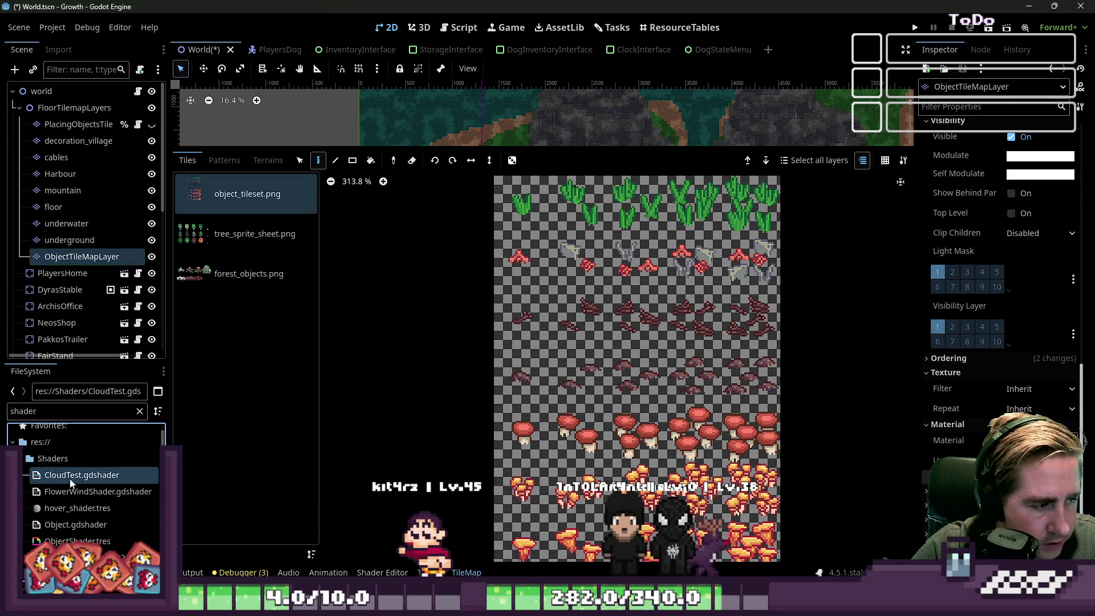
double_click(68, 492)
double_click(68, 508)
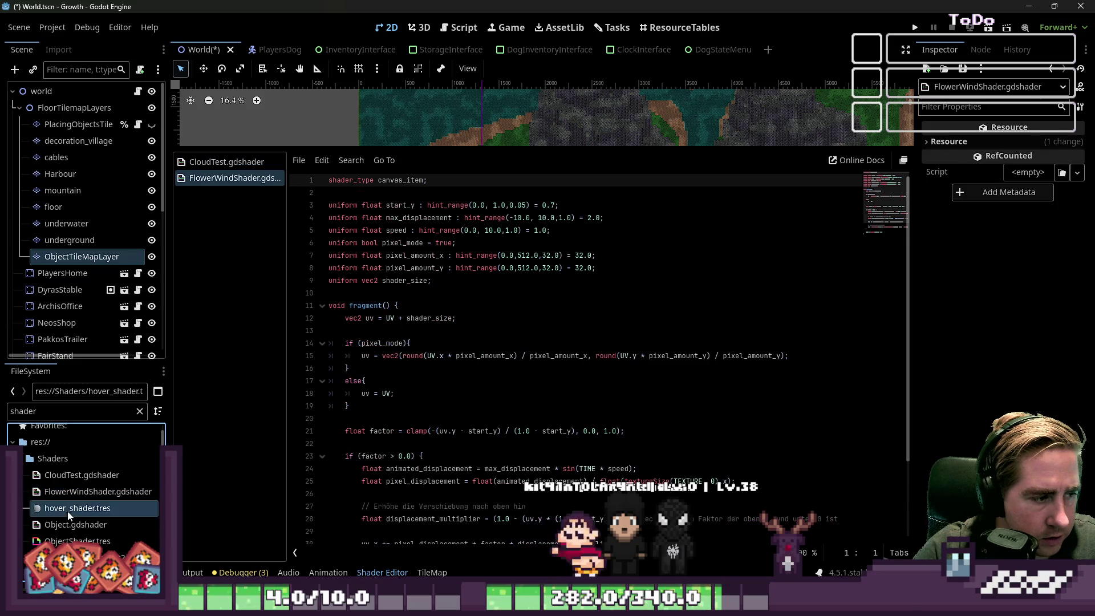
double_click(76, 525)
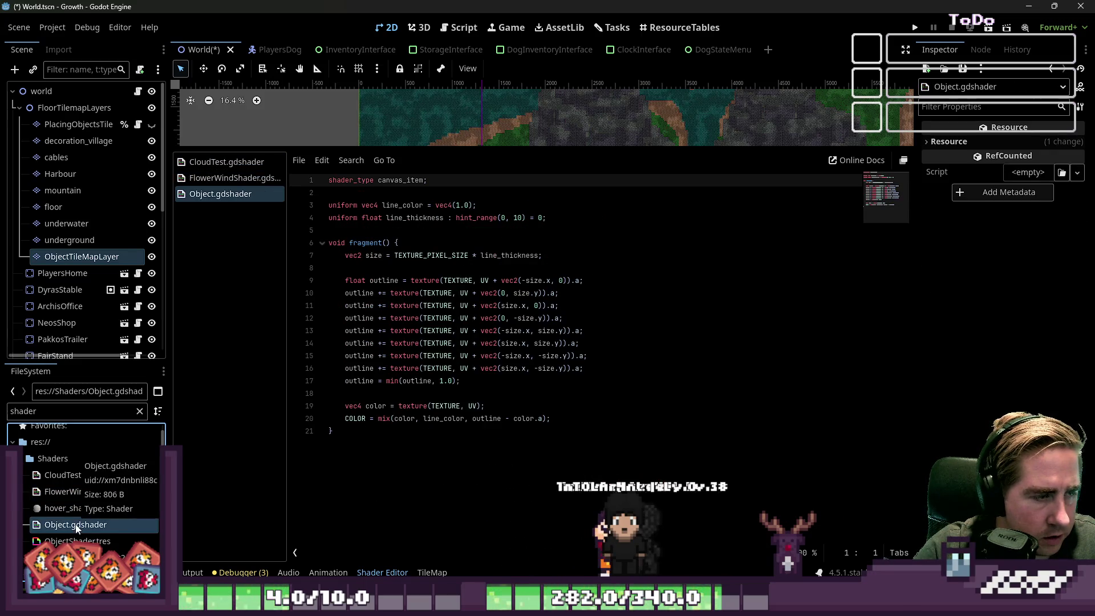
Open shadow_shader_test2.tres, WindShader.gdshader and the WindShader.tres visual graph.
left_click(320, 160)
left_click(321, 160)
scroll(117, 500, "down", 1)
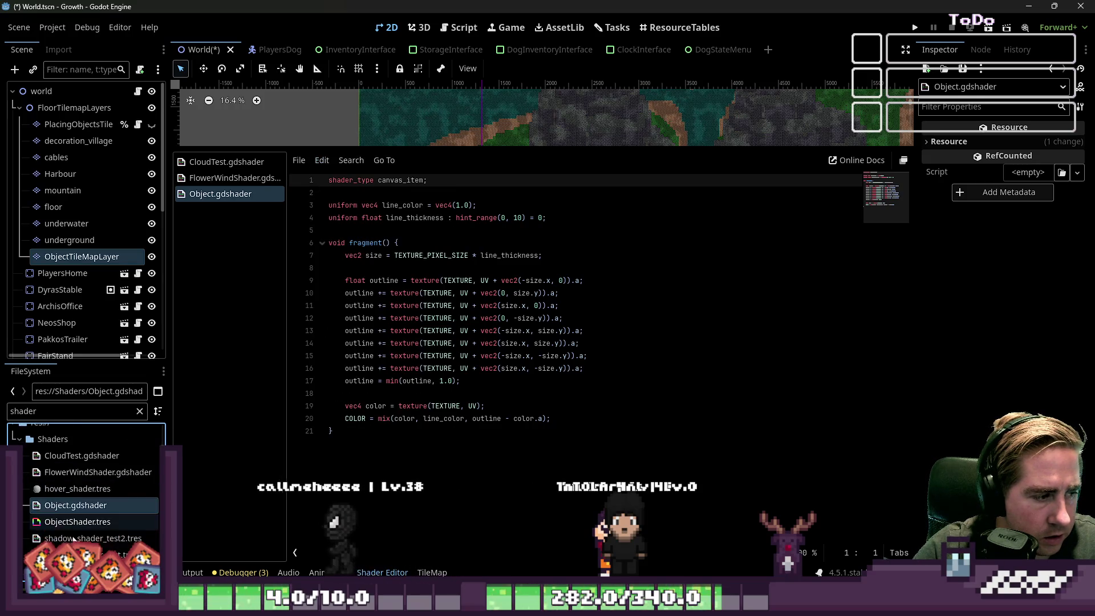
double_click(97, 553)
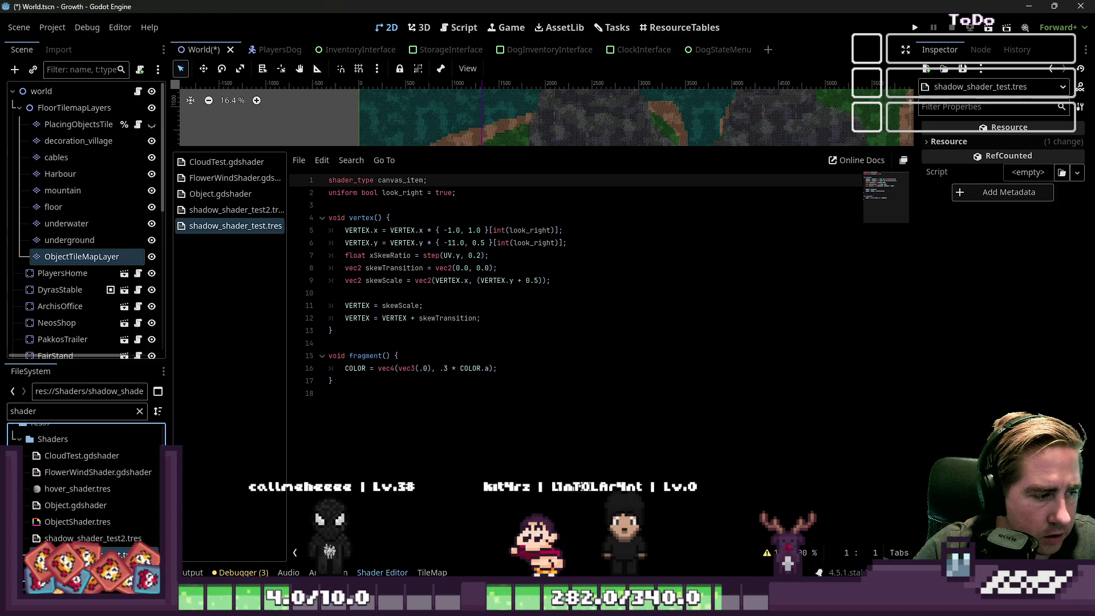
scroll(97, 536, "down", 1)
double_click(97, 551)
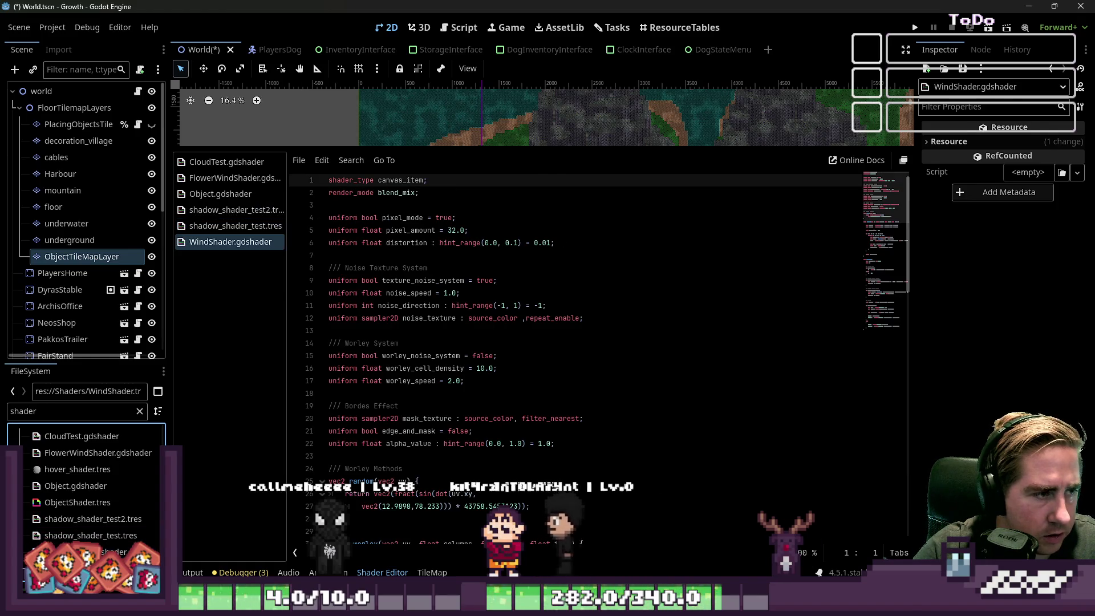
double_click(97, 568)
scroll(651, 293, "down", 3)
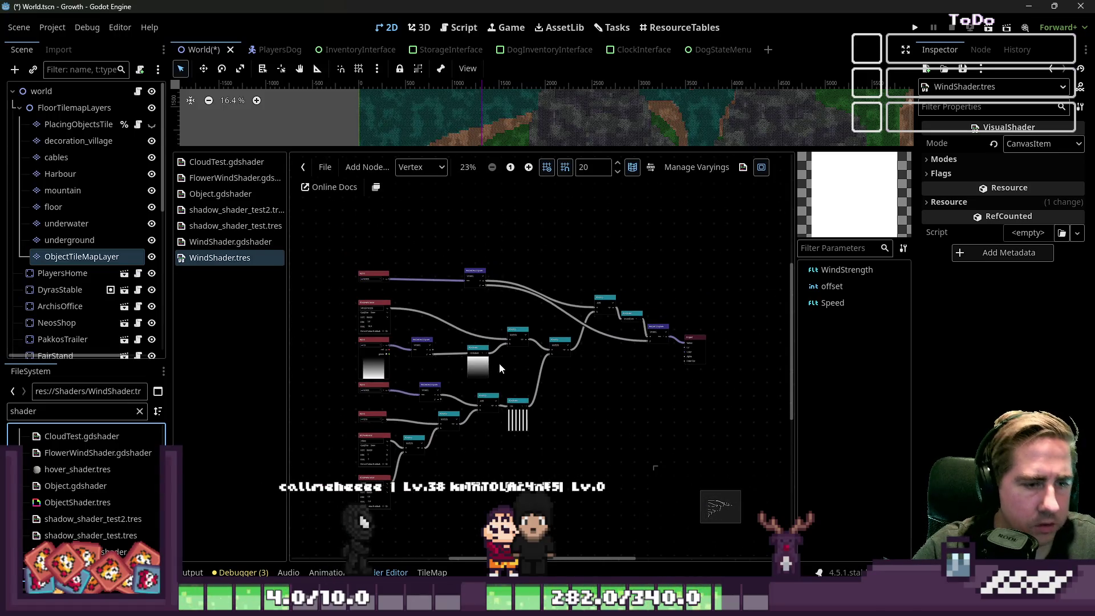
Zoom around the WindShader.tres graph, view CloudTest.gdshader's code, then close the Shader Editor panel.
scroll(499, 364, "up", 2)
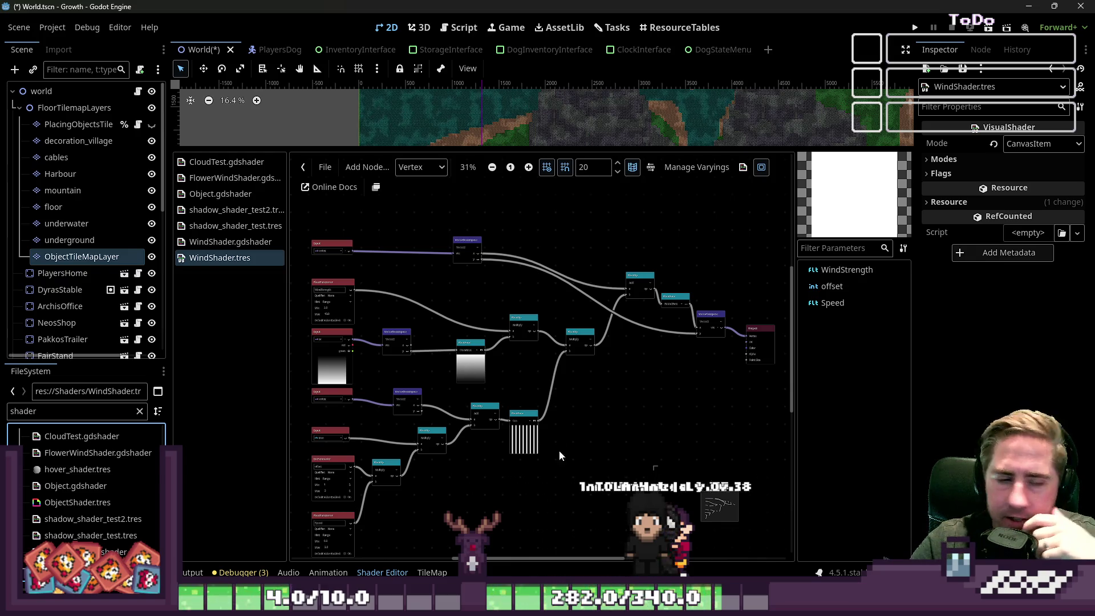
scroll(513, 348, "down", 2)
scroll(399, 388, "up", 7)
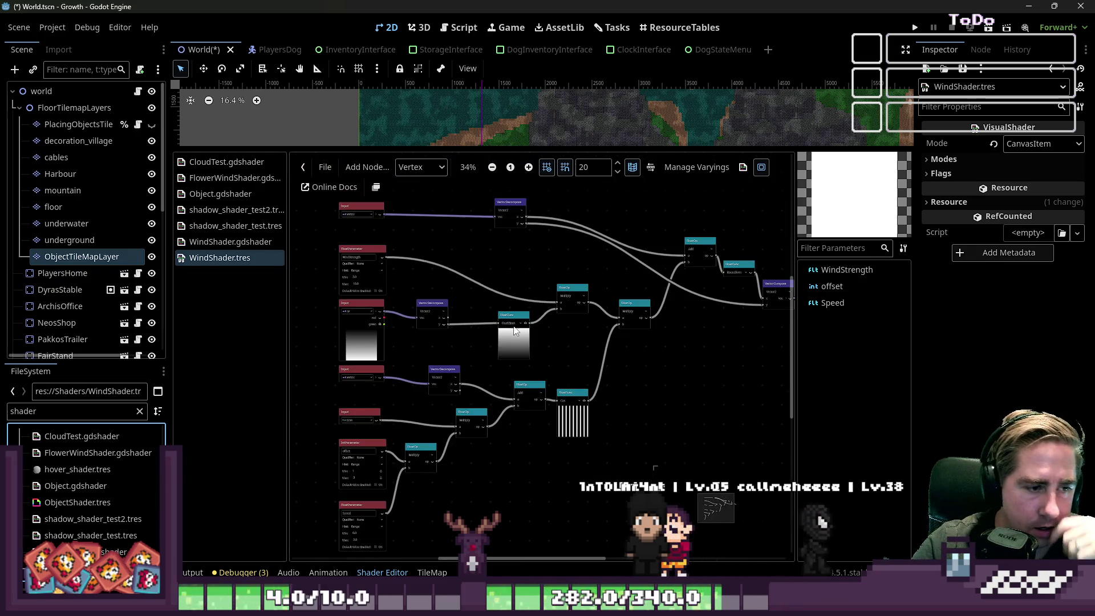
scroll(399, 348, "up", 2)
scroll(464, 286, "down", 4)
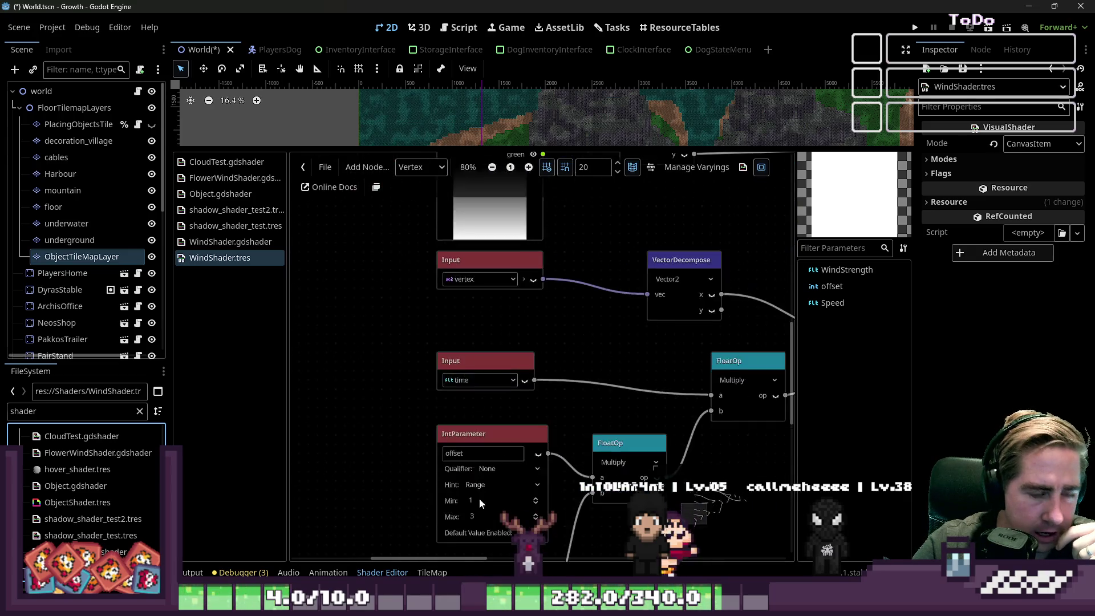
scroll(505, 371, "down", 3)
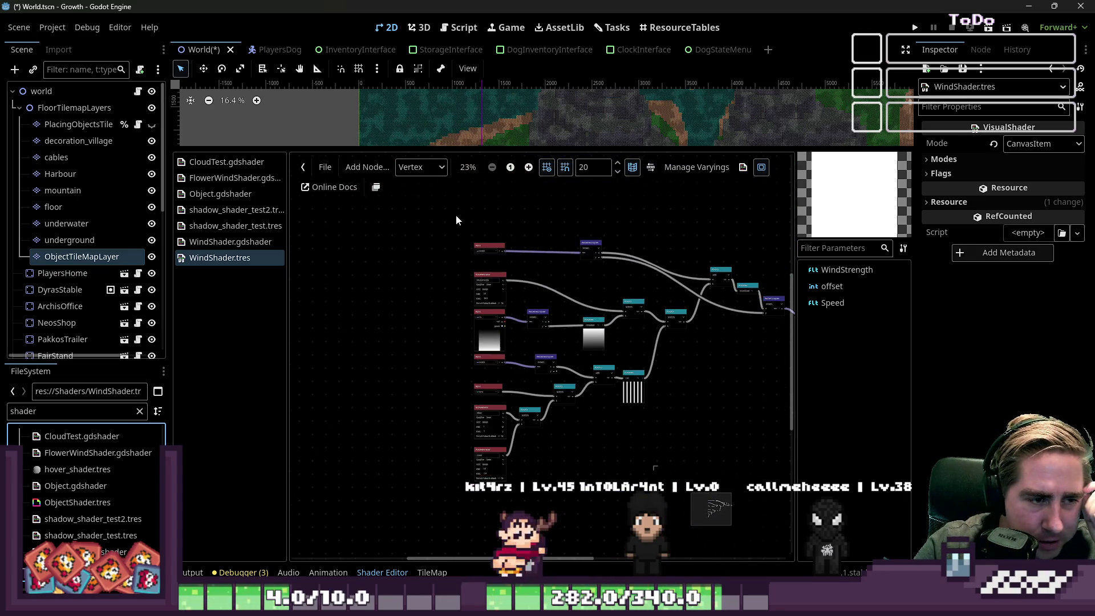
mouse_move(527, 563)
left_mouse_down()
mouse_move(589, 562)
mouse_move(546, 560)
left_mouse_up()
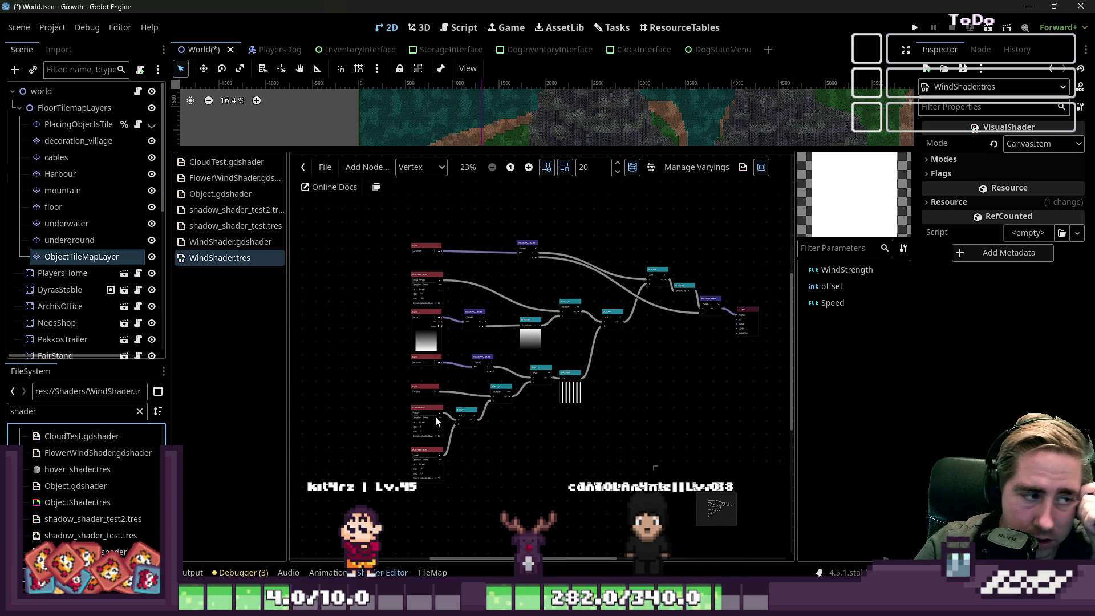
left_click(188, 162)
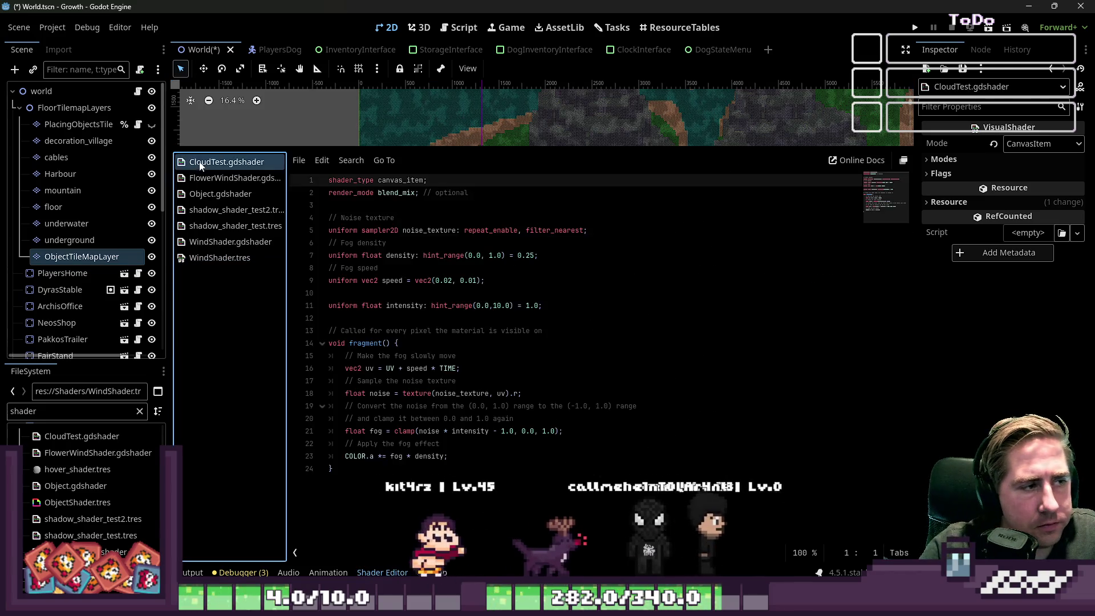
left_click(382, 573)
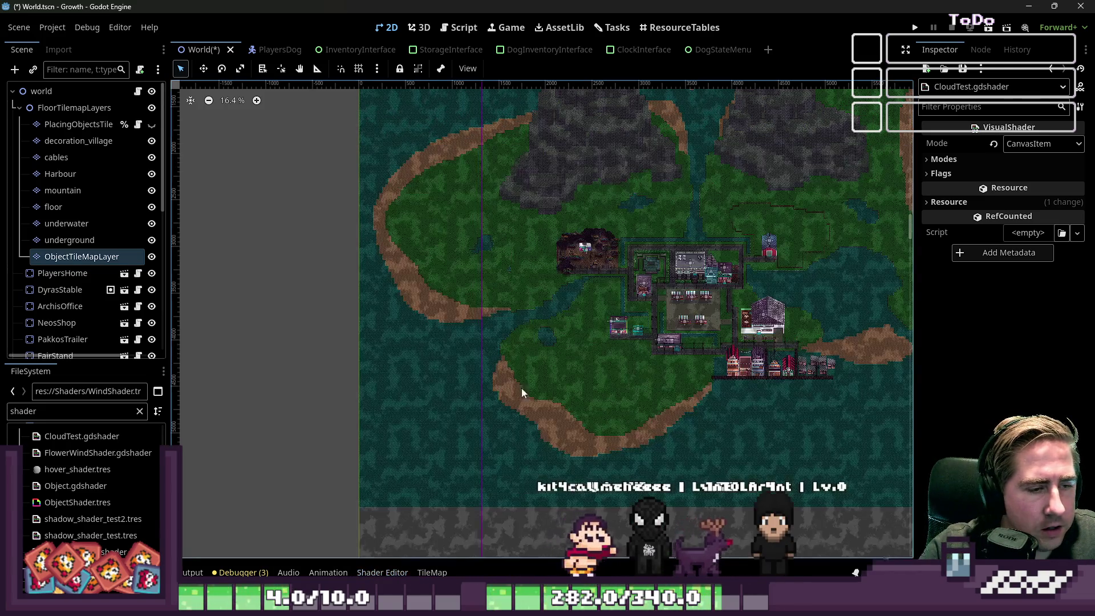
scroll(700, 305, "up", 3)
scroll(701, 304, "up", 5)
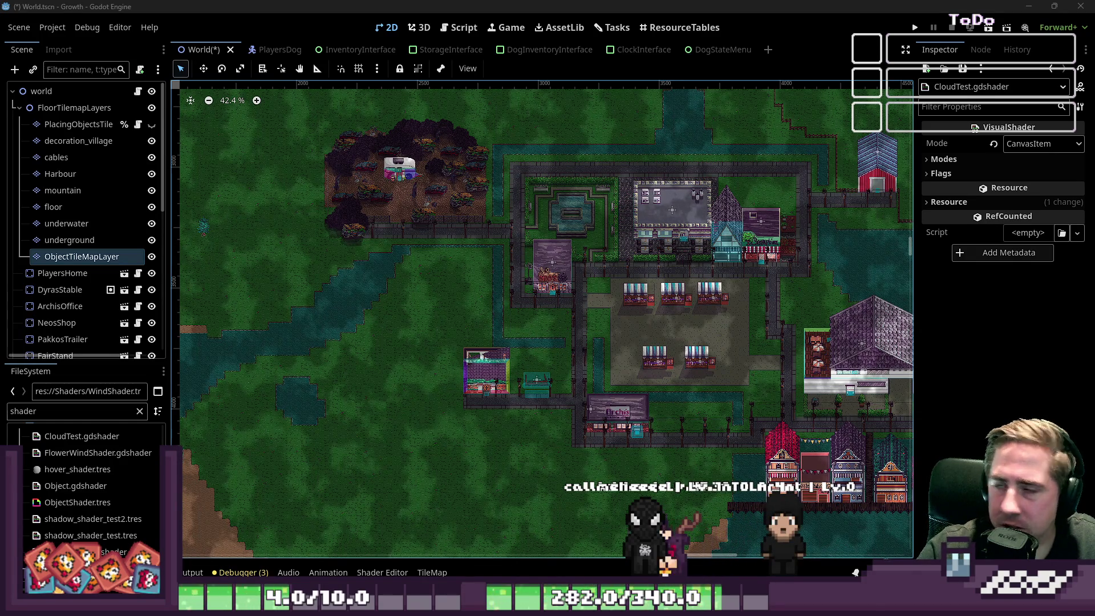
scroll(431, 337, "up", 3)
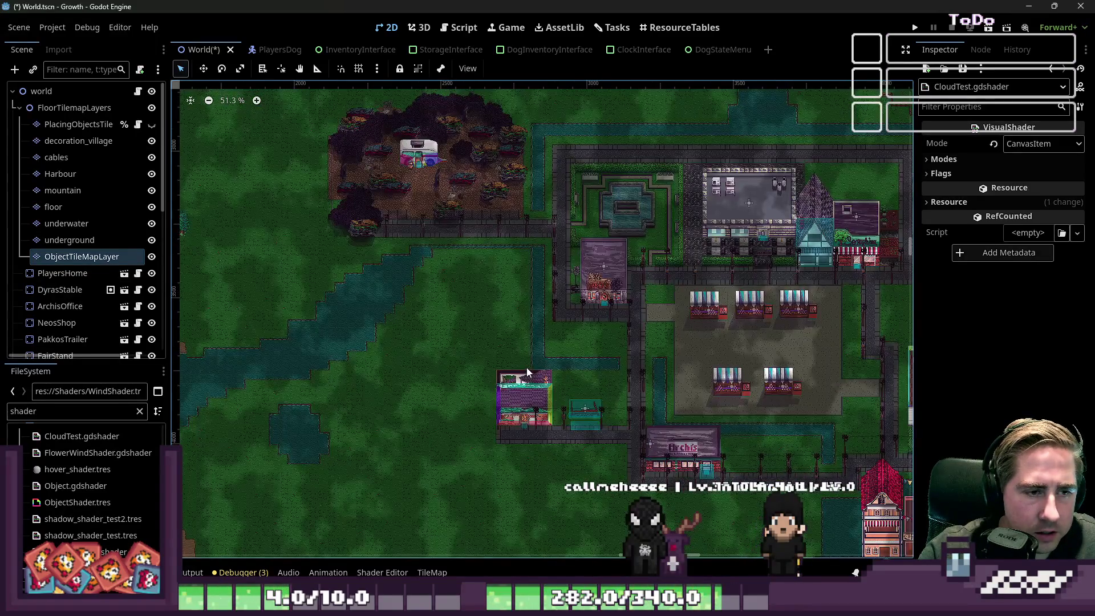
scroll(526, 368, "up", 5)
left_click(448, 274)
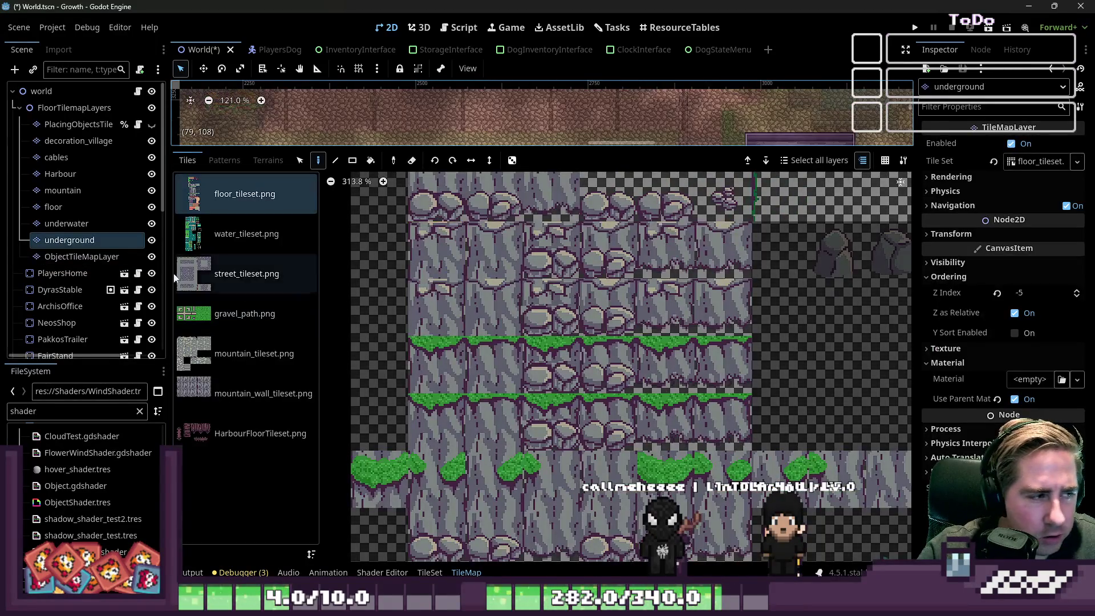
scroll(522, 175, "down", 3)
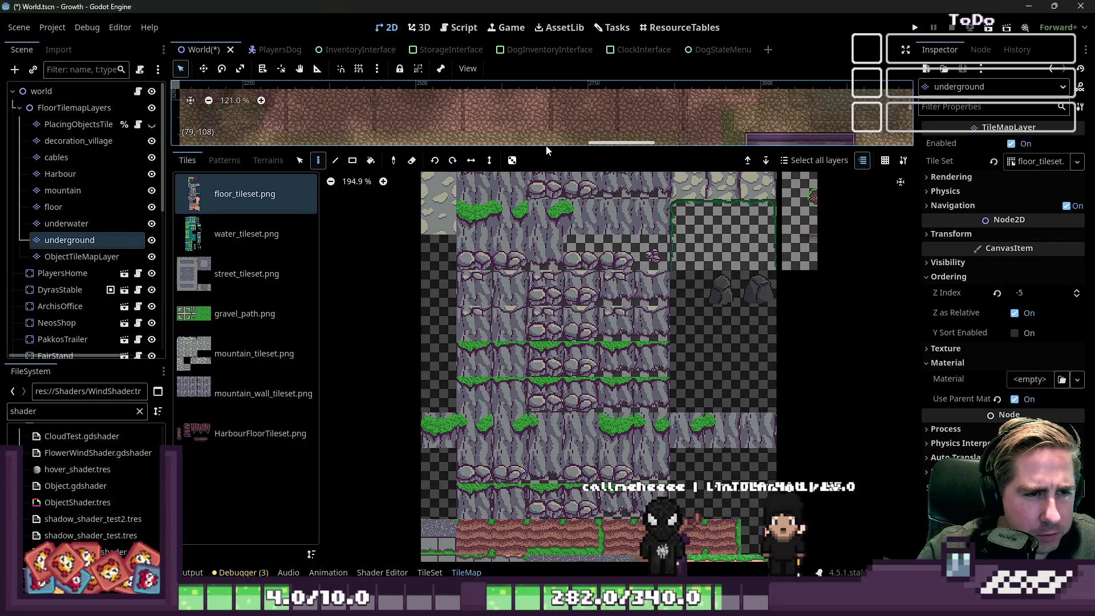
left_click_drag(541, 149, 458, 520)
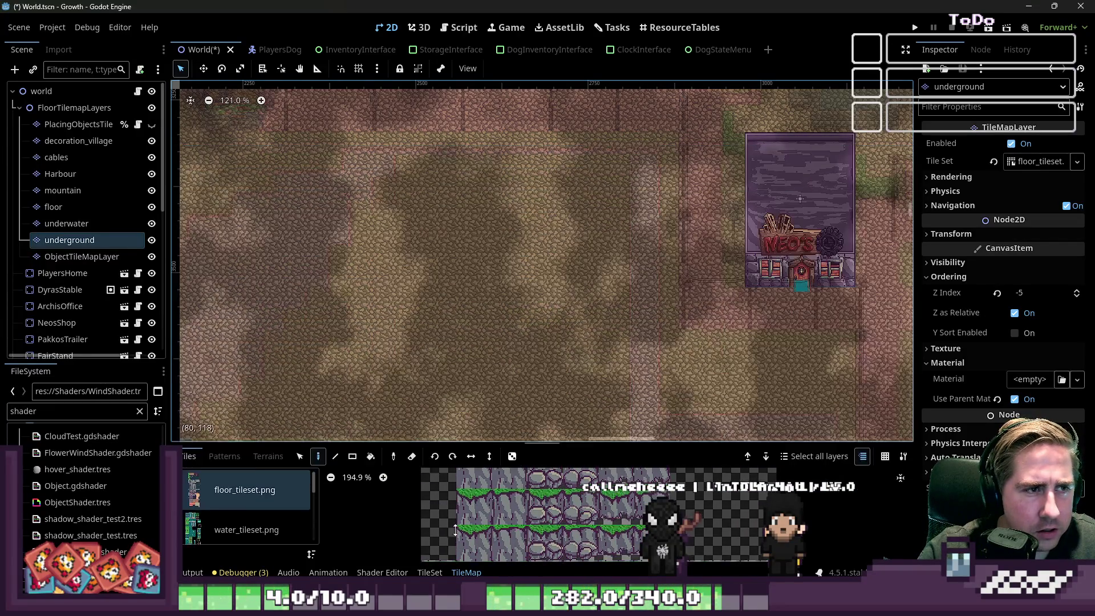
left_click(84, 160)
scroll(496, 283, "up", 10)
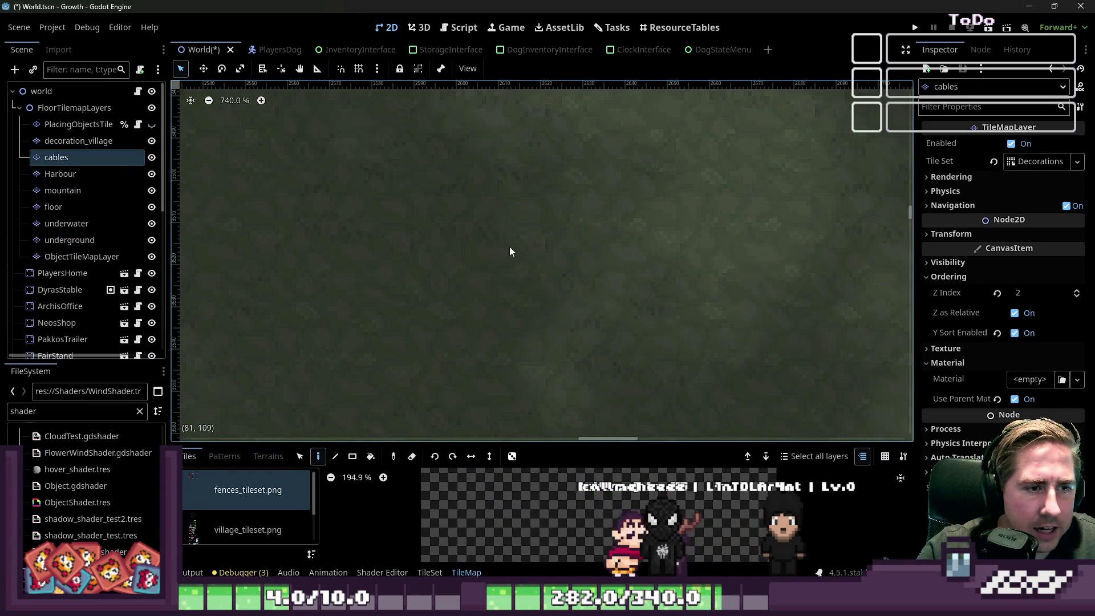
scroll(517, 203, "up", 1)
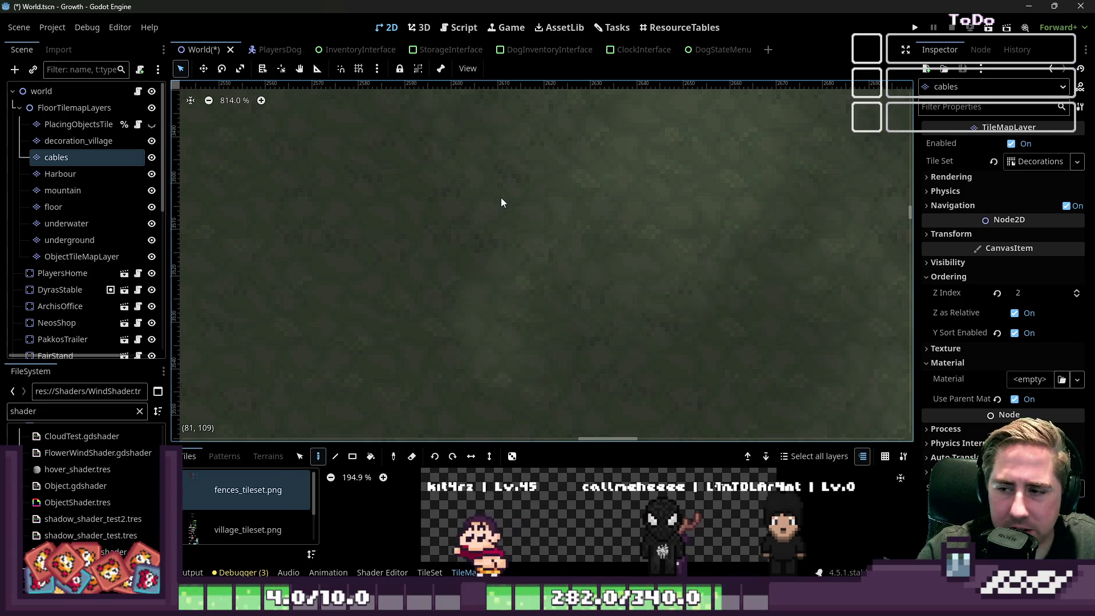
scroll(501, 199, "down", 7)
scroll(502, 206, "down", 1)
left_click(41, 92)
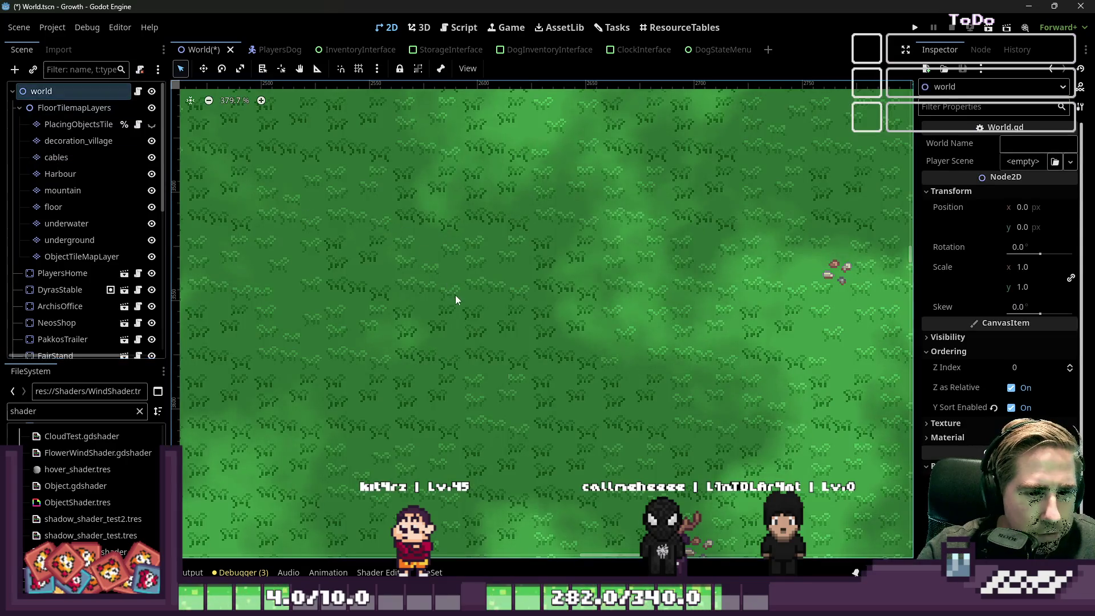
scroll(455, 296, "down", 3)
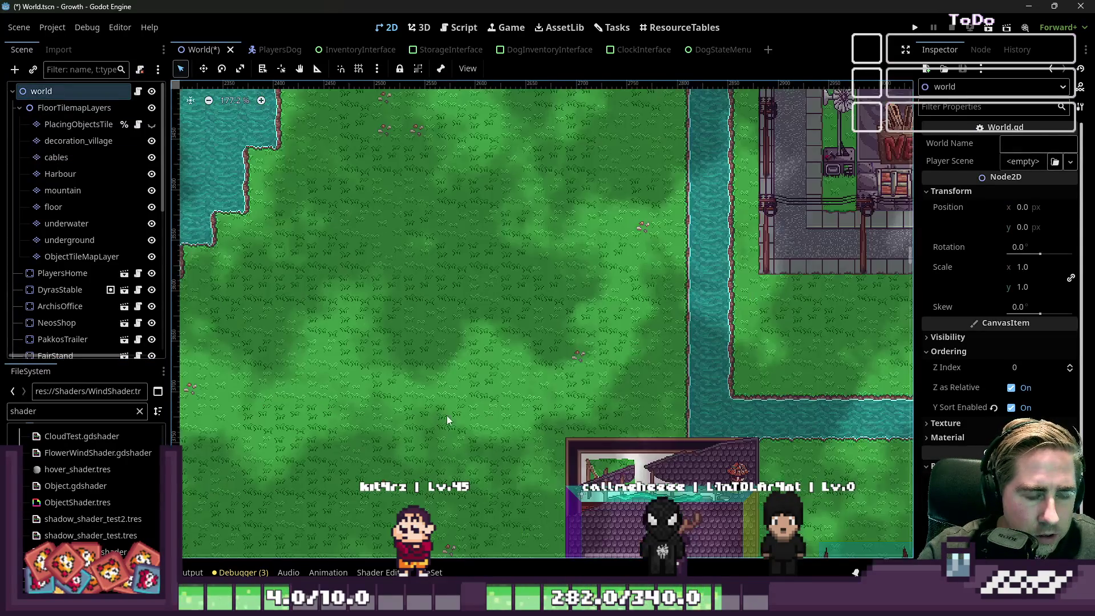
scroll(563, 316, "up", 9)
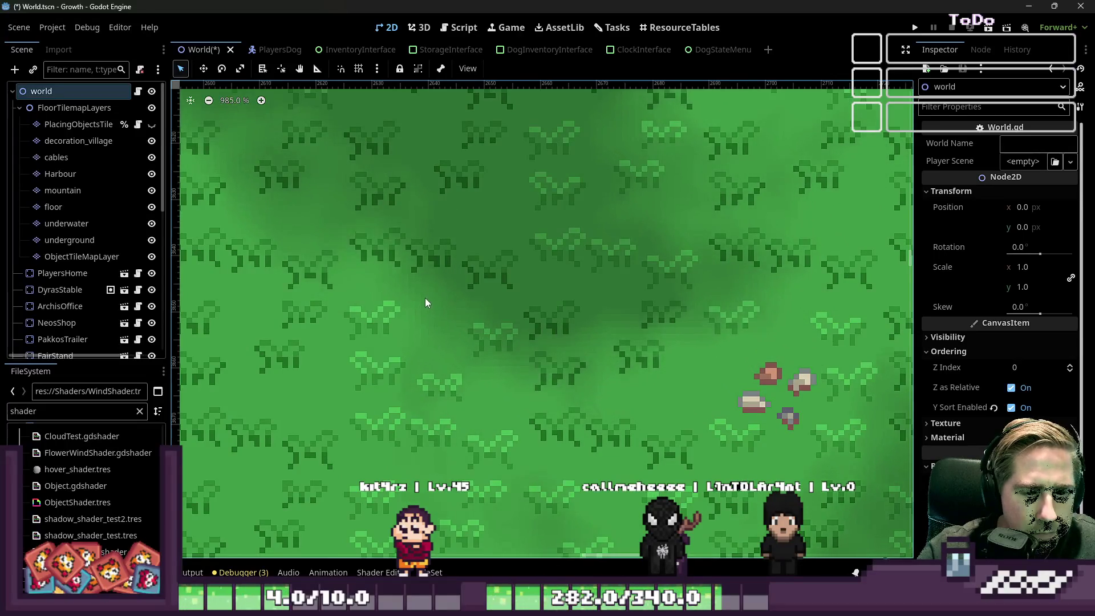
scroll(384, 260, "up", 11)
scroll(384, 260, "up", 7)
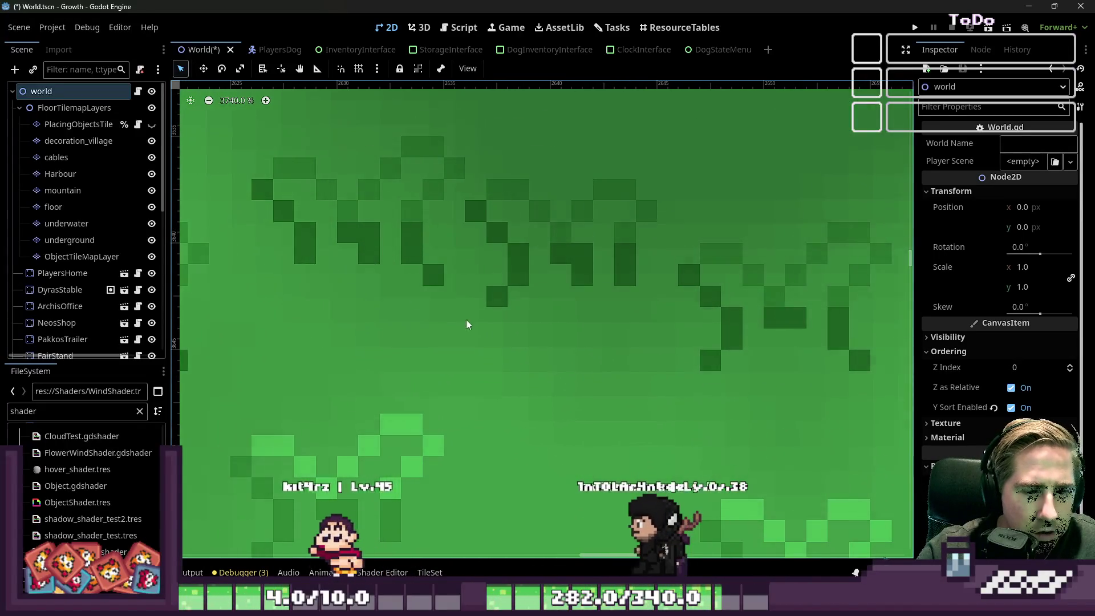
scroll(327, 152, "down", 20)
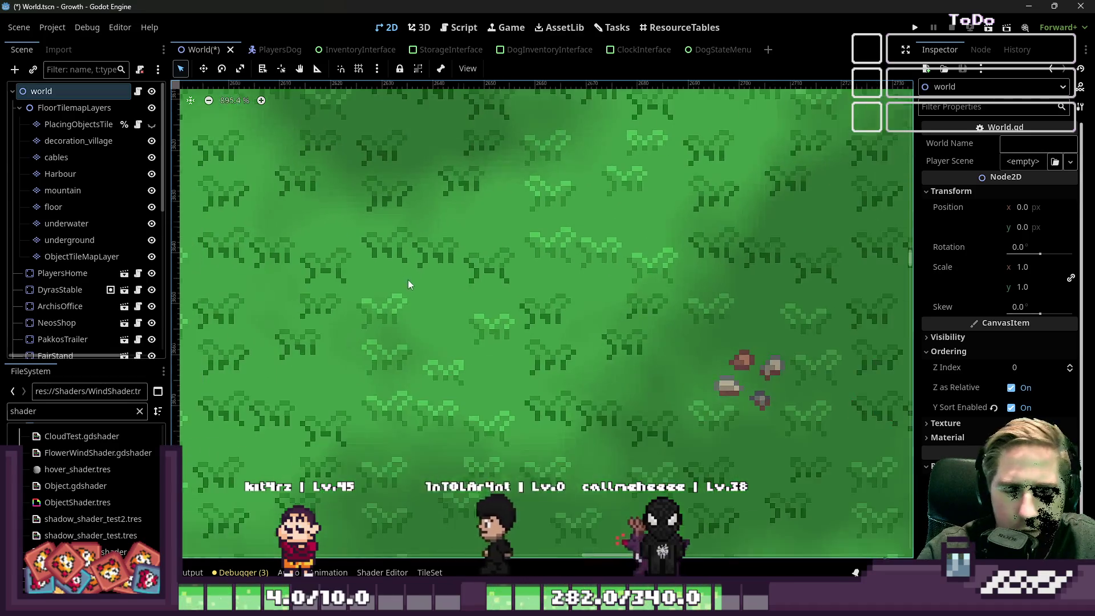
scroll(641, 373, "up", 4)
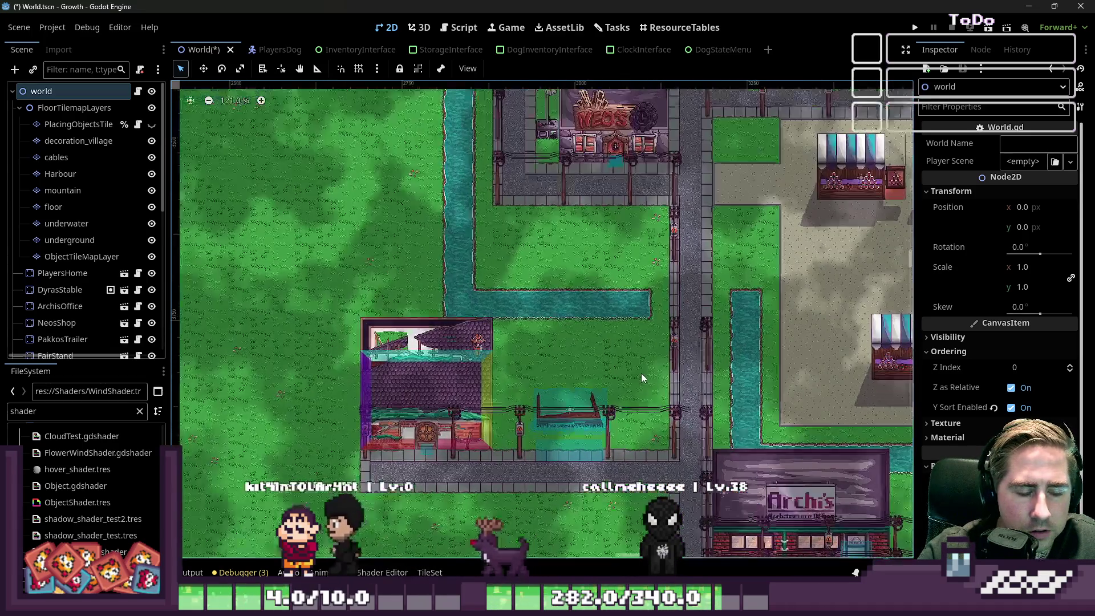
scroll(535, 322, "down", 7)
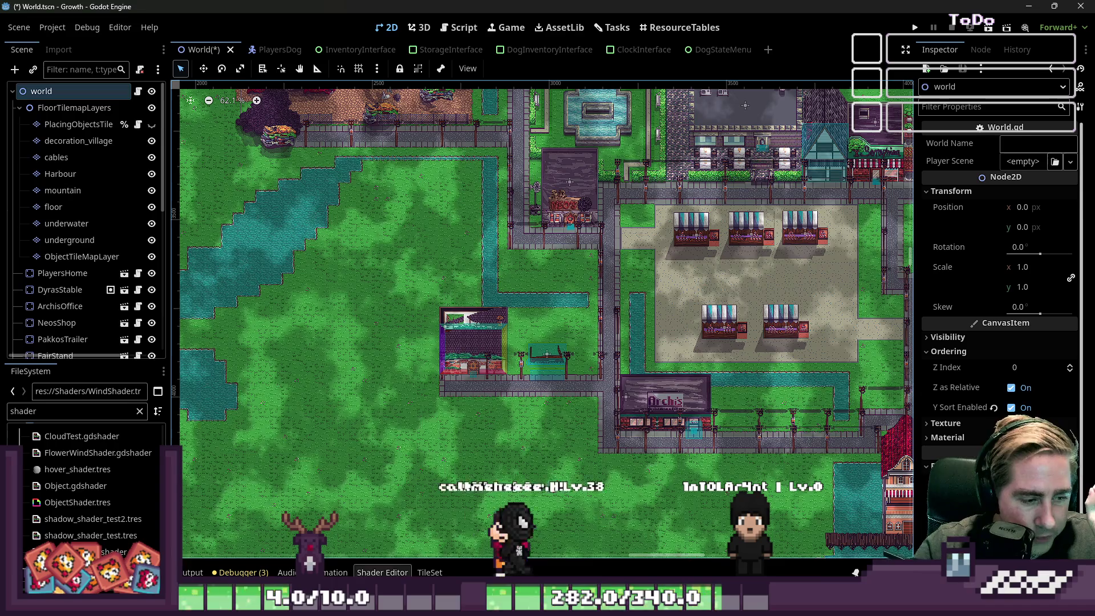
Reopen the Shader Editor and switch between WindShader.tres and shadow_shader_test2.tres.
left_click(380, 572)
left_click(220, 497)
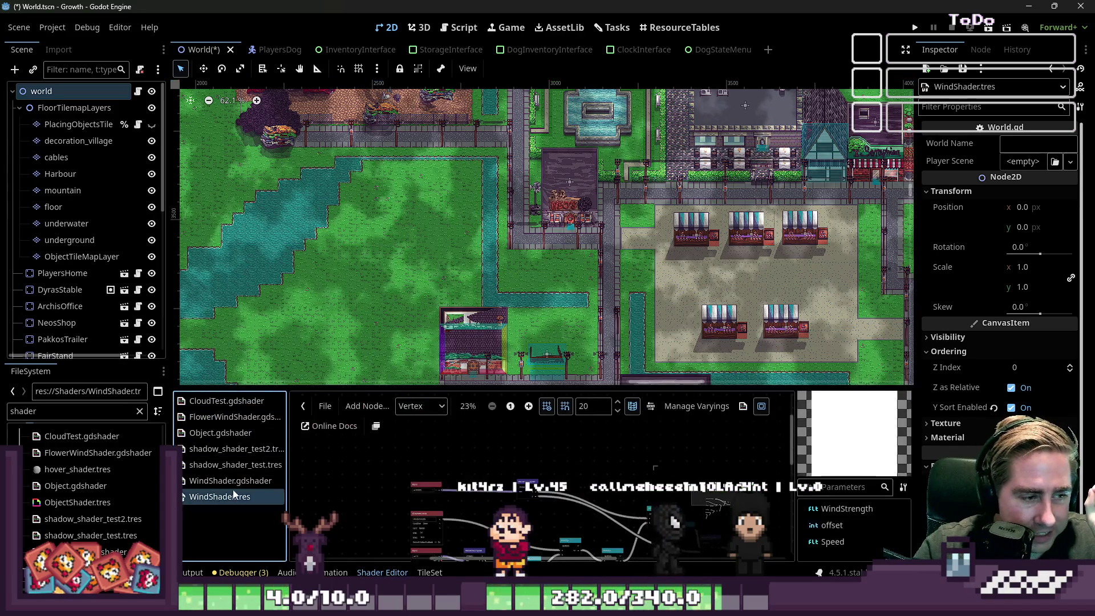
key("Up")
key("Up")
key("Up")
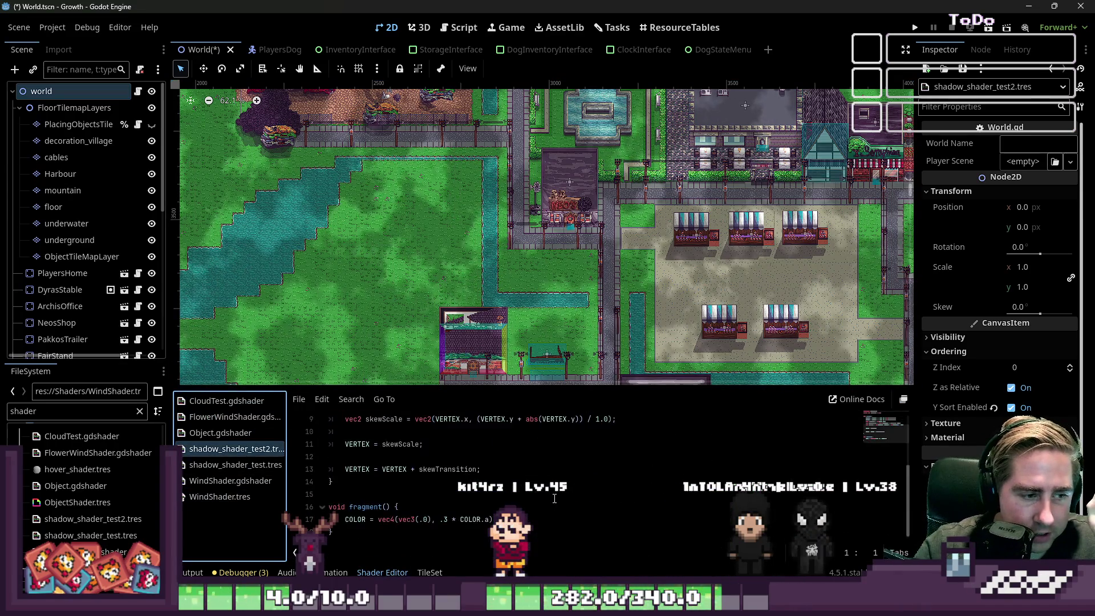
left_click(215, 498)
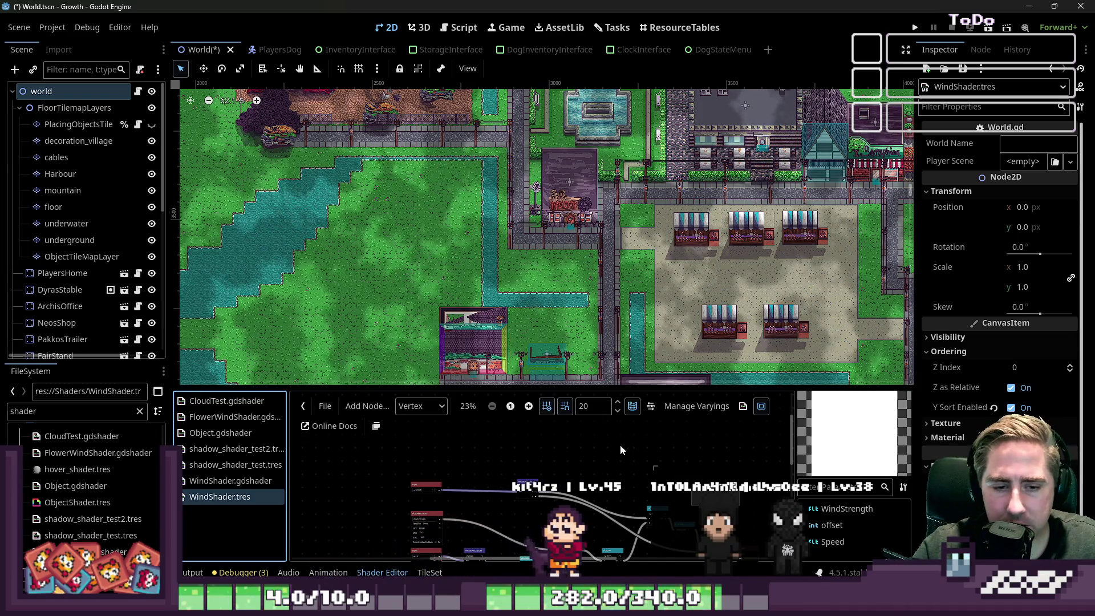
scroll(574, 467, "down", 5)
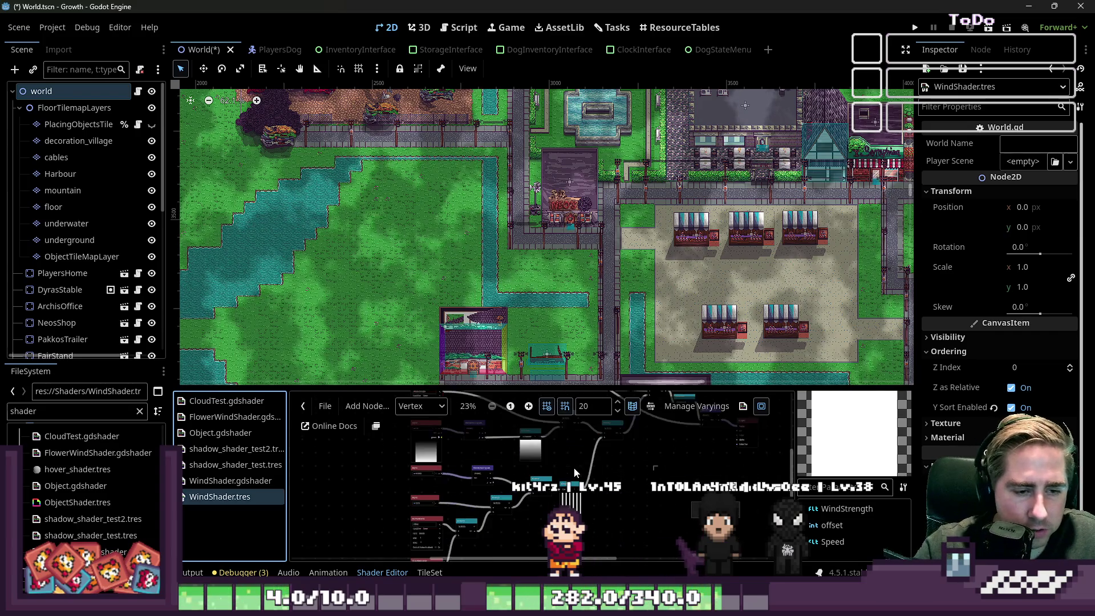
Open Object.gdshader and examine its offset, texture sampling and size variable lines.
left_click(220, 433)
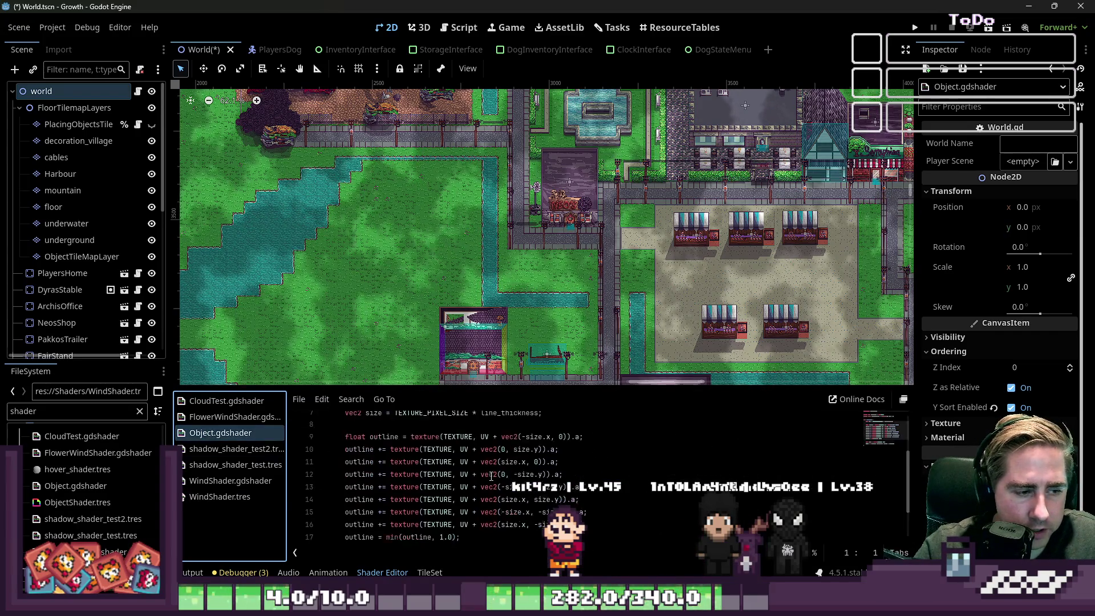
scroll(479, 477, "down", 2)
mouse_move(337, 456)
left_mouse_down()
mouse_move(507, 419)
mouse_move(514, 459)
left_mouse_up()
left_click(501, 457)
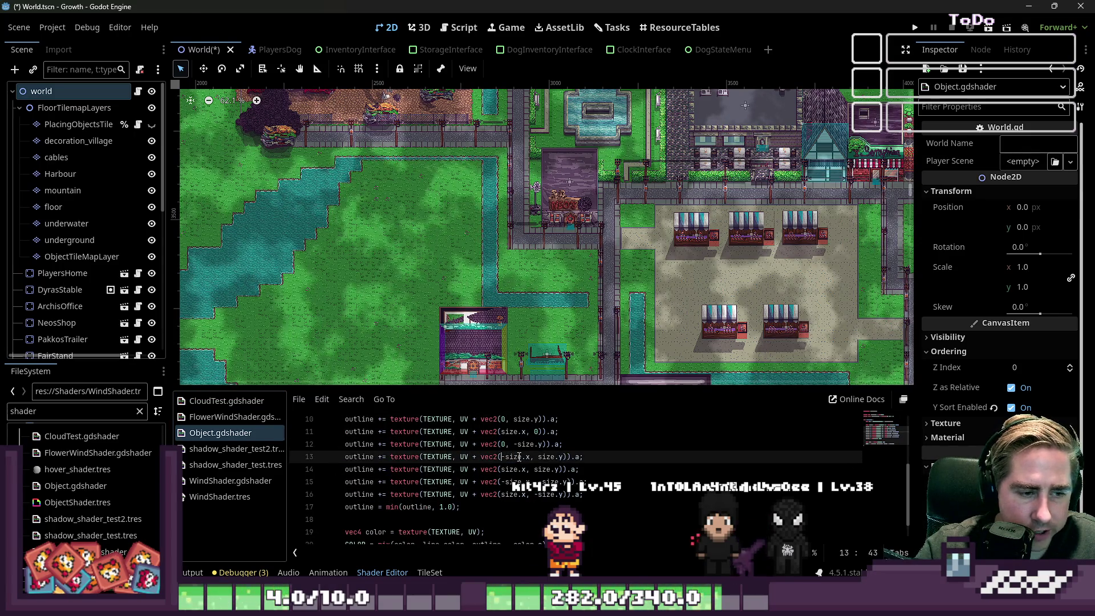
type("-")
left_click_drag(579, 469, 483, 472)
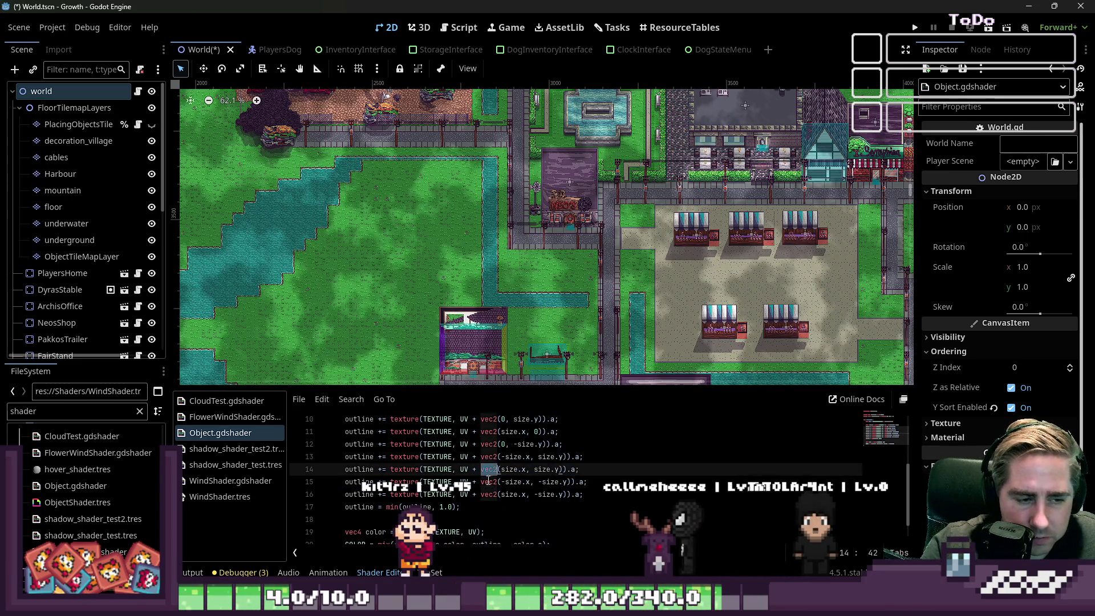
double_click(494, 496)
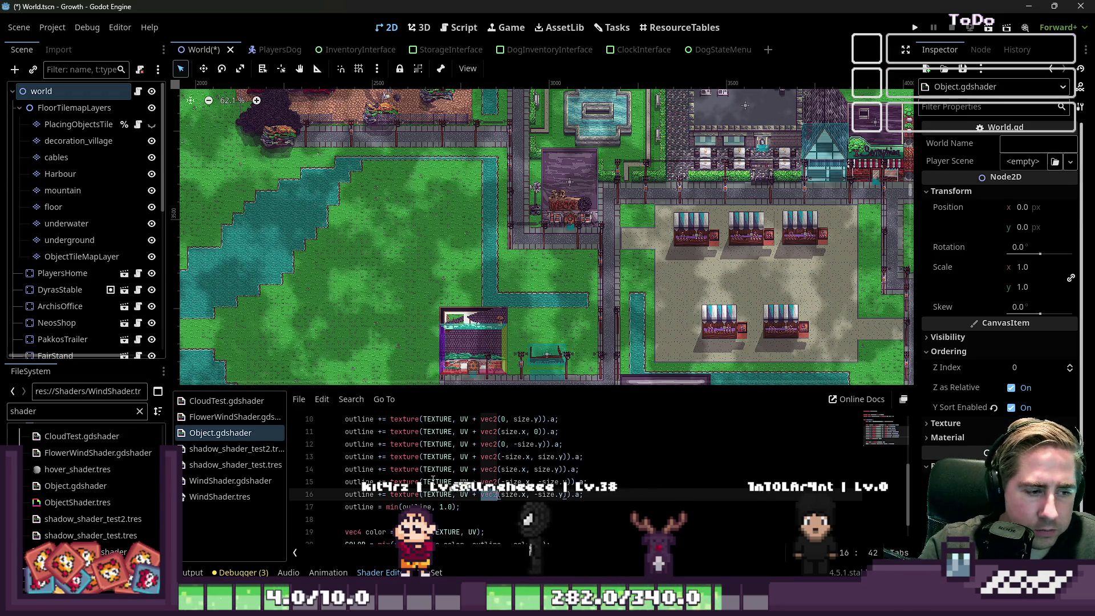
double_click(404, 482)
left_click(404, 419)
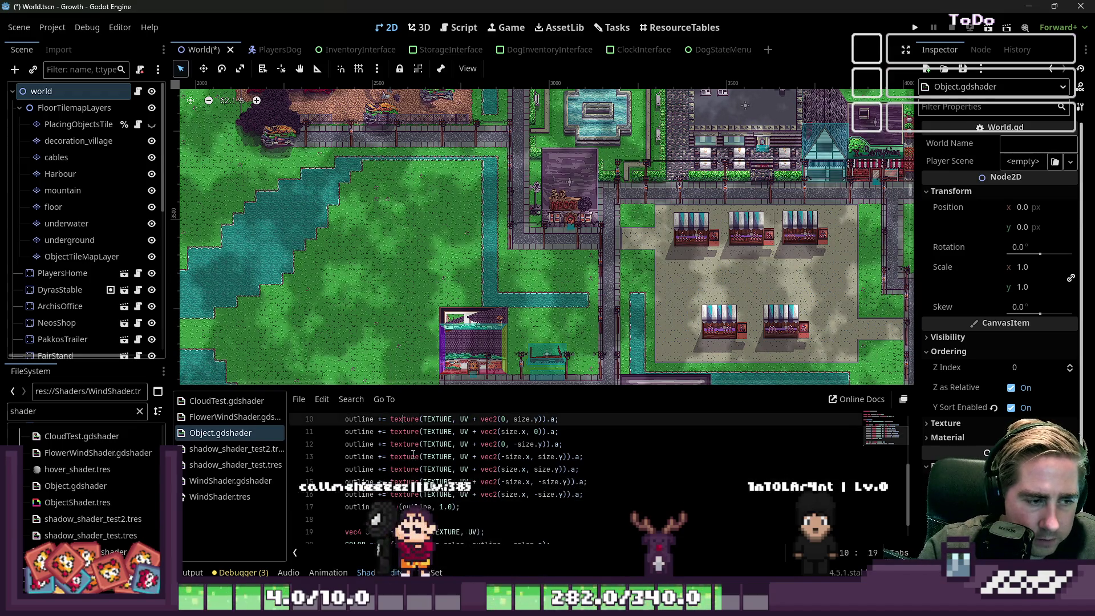
scroll(471, 474, "up", 3)
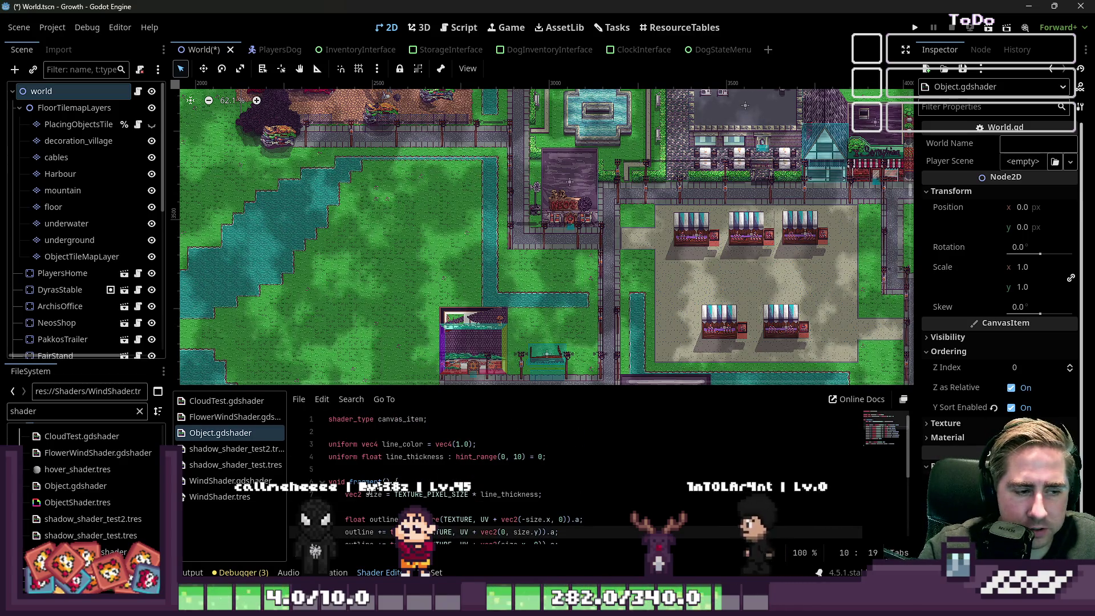
double_click(374, 494)
scroll(379, 502, "down", 2)
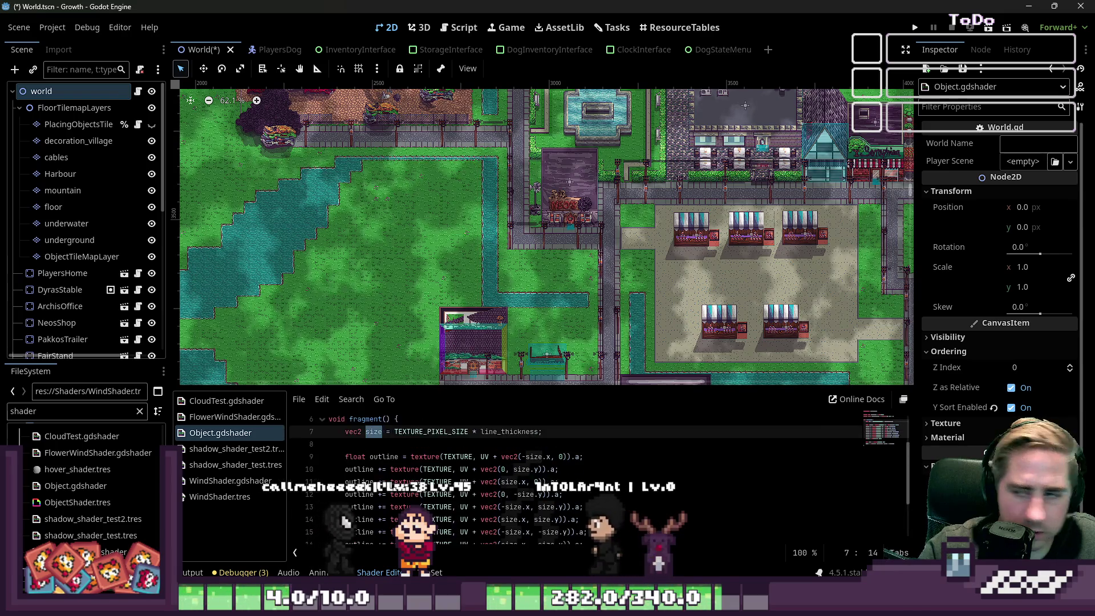
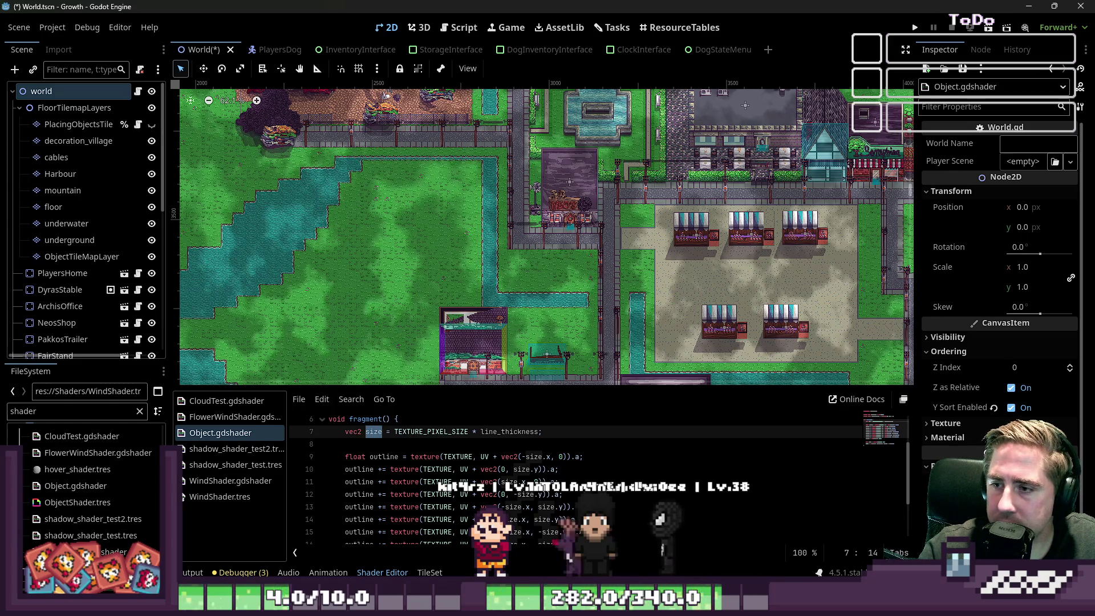
Zoom around the 2D world map to inspect the tree area.
scroll(569, 304, "down", 5)
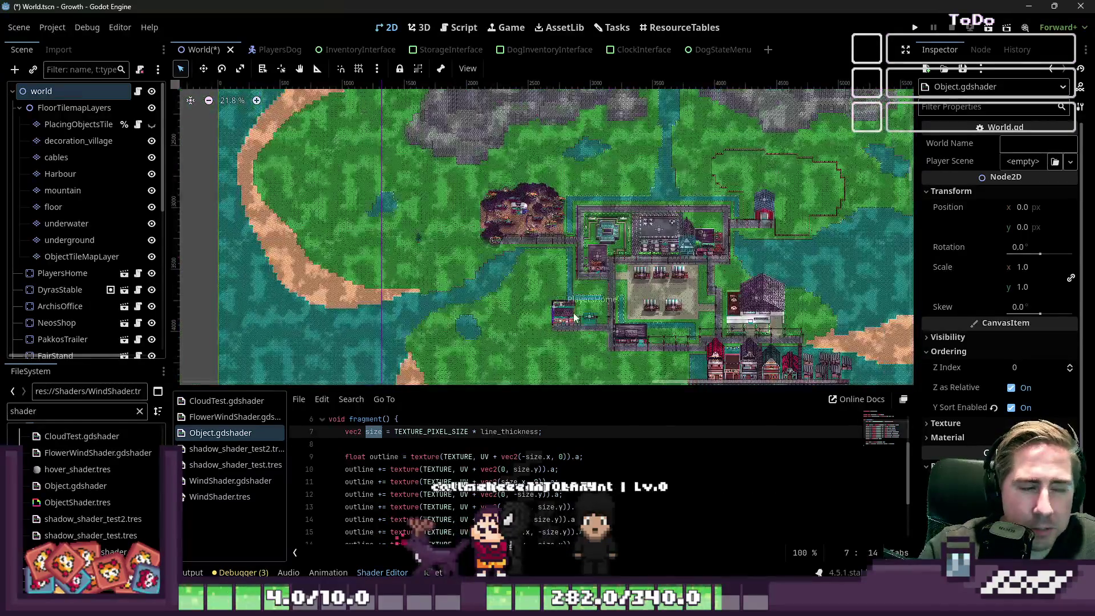
scroll(564, 299, "down", 1)
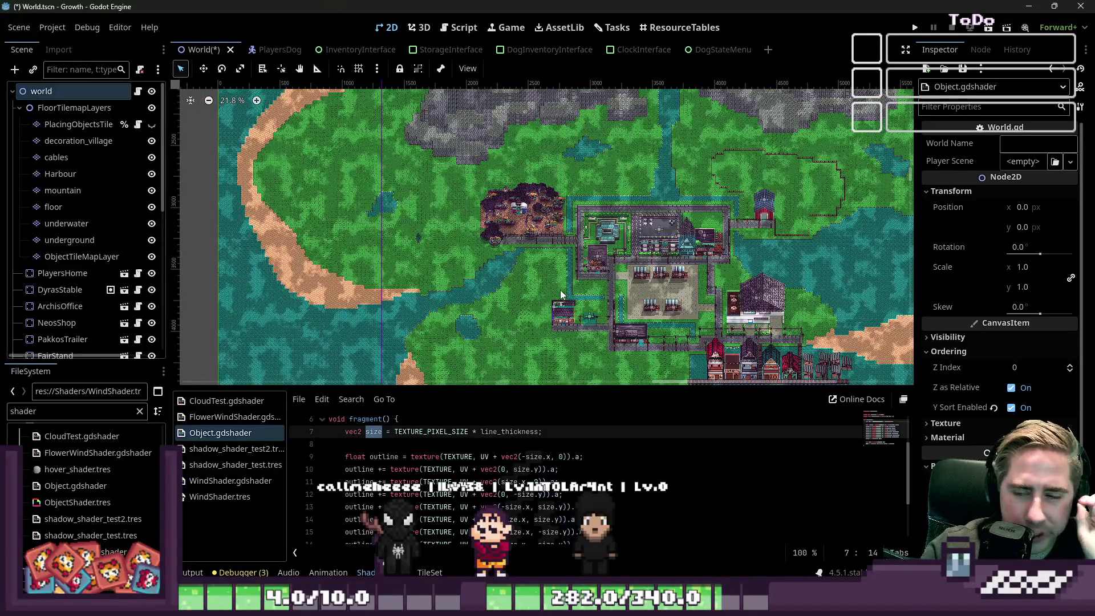
left_click(451, 36)
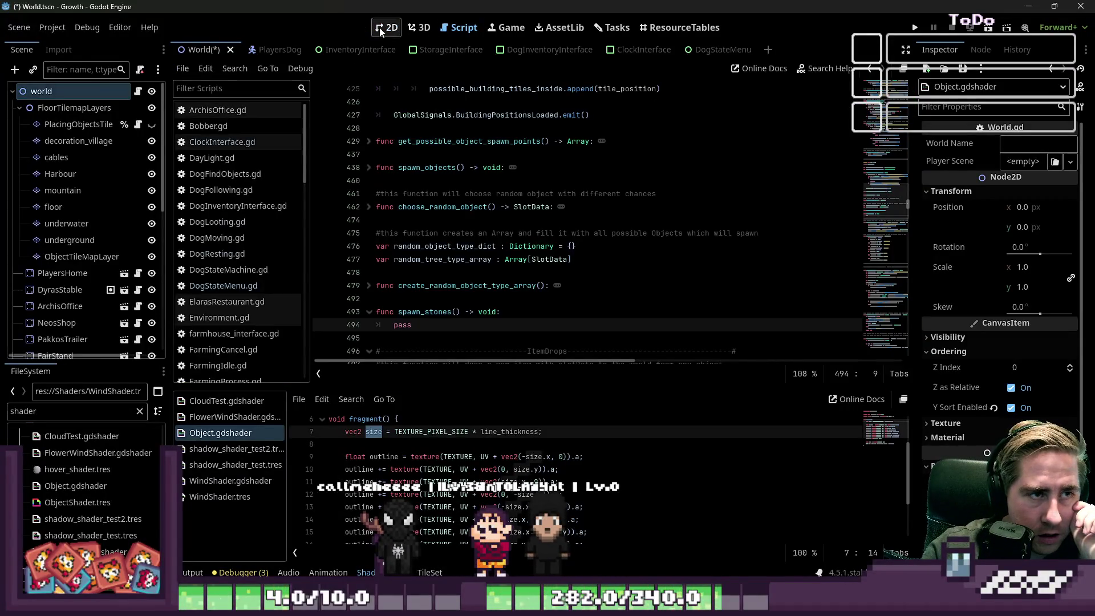
left_click(378, 27)
scroll(426, 261, "up", 9)
scroll(423, 231, "up", 9)
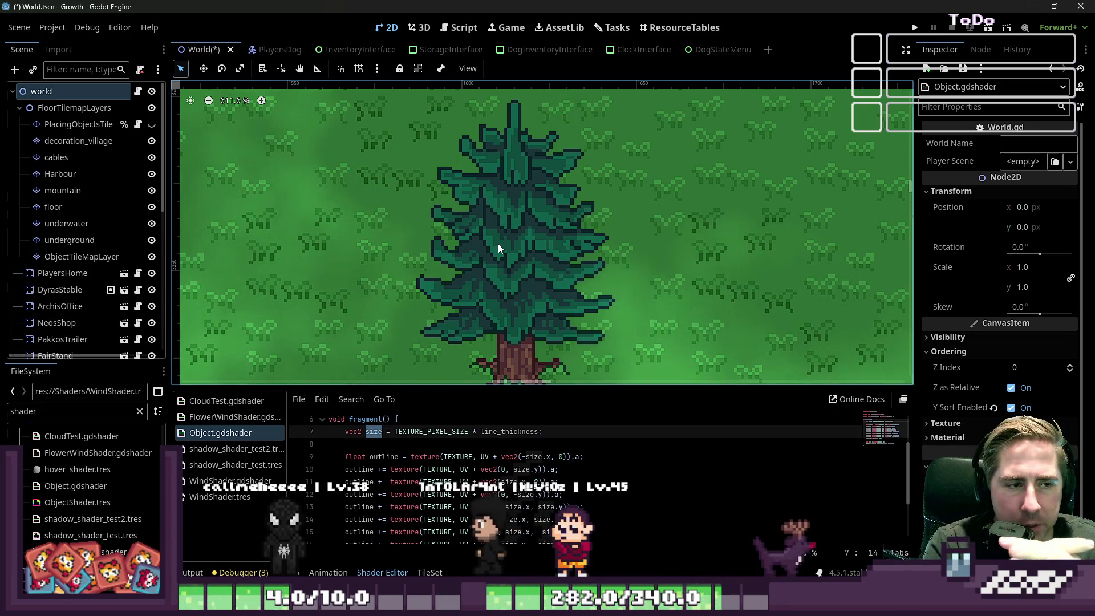
scroll(482, 171, "up", 6)
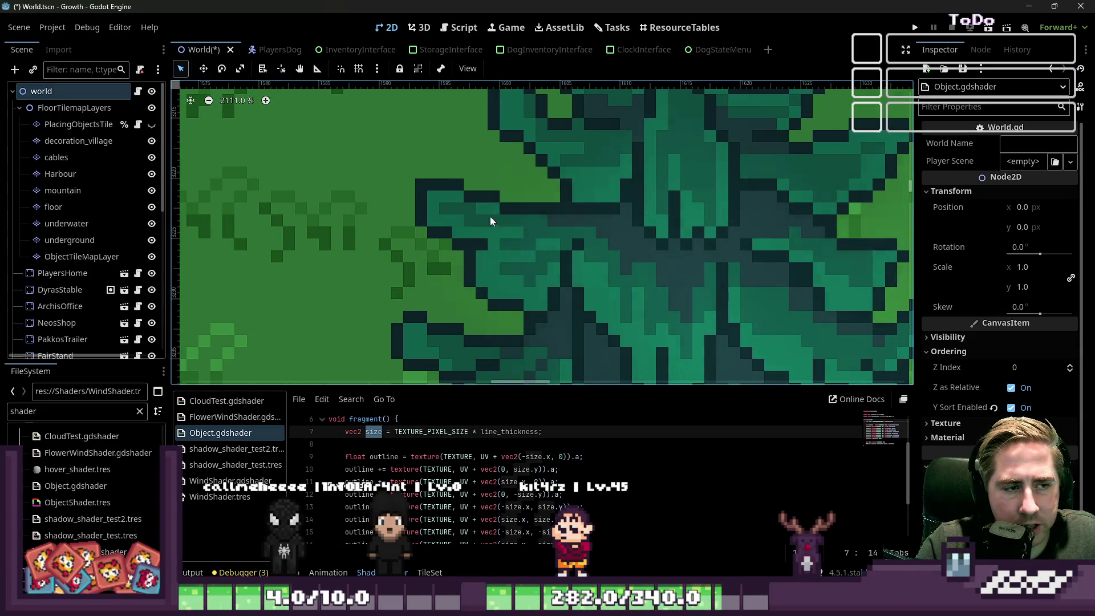
scroll(538, 205, "down", 5)
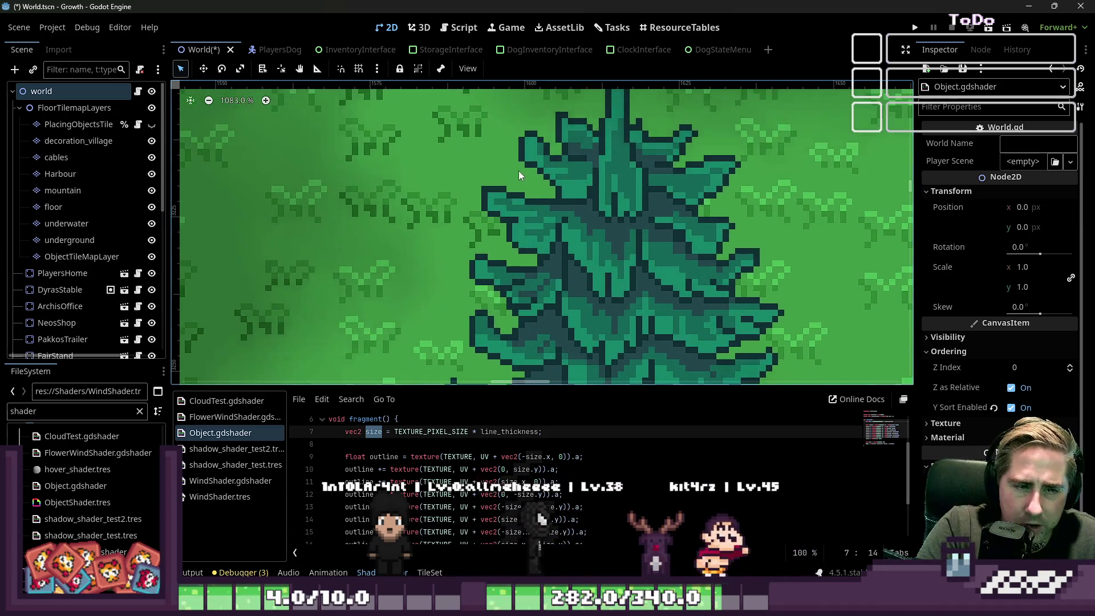
scroll(528, 193, "up", 5)
scroll(553, 201, "down", 2)
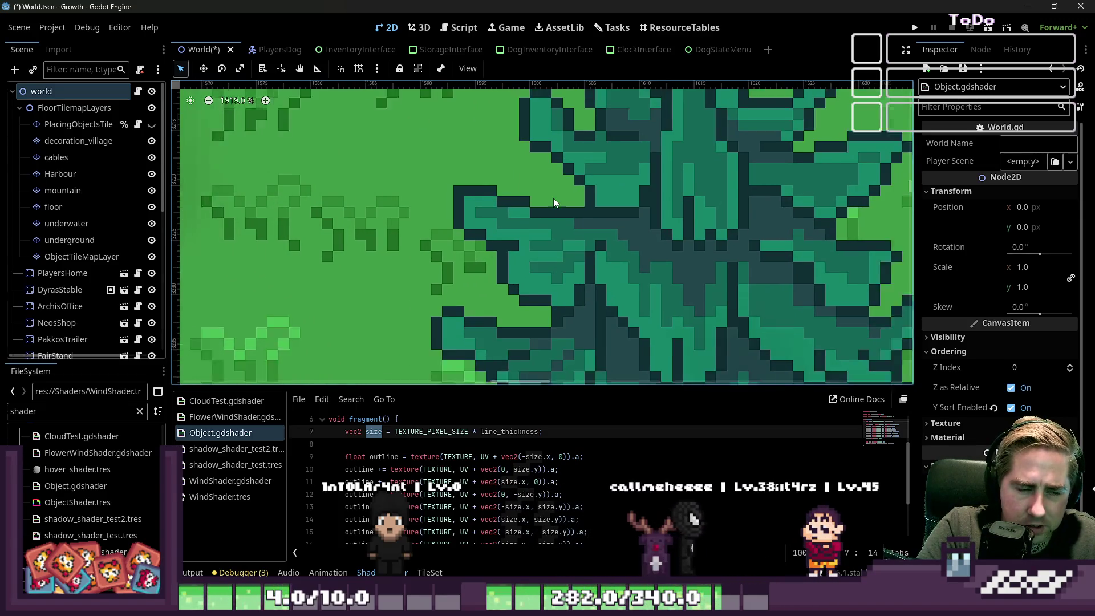
scroll(554, 201, "down", 2)
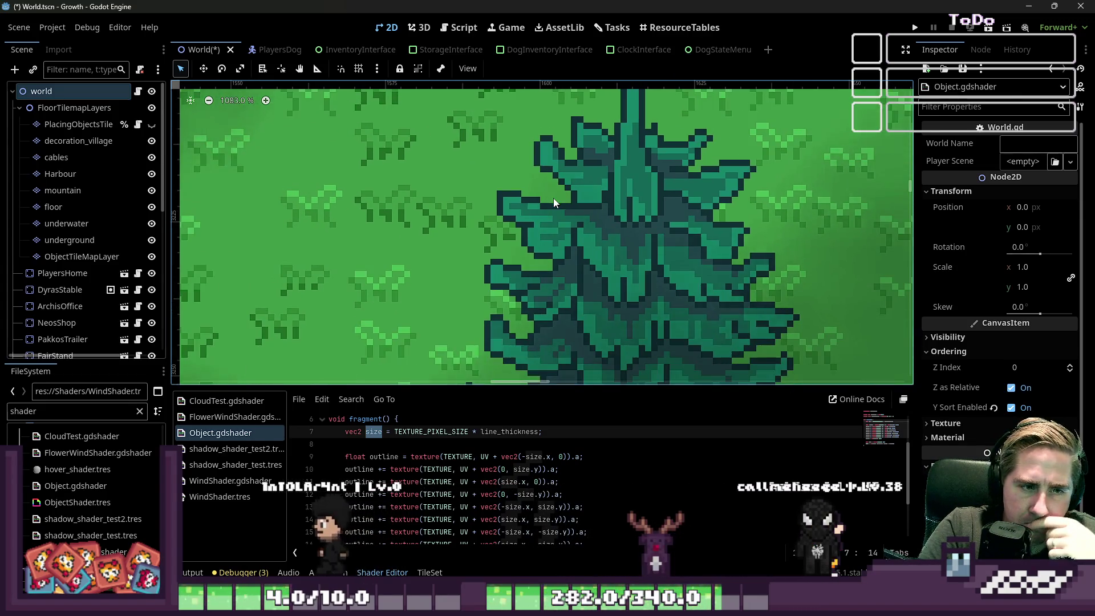
scroll(553, 197, "down", 3)
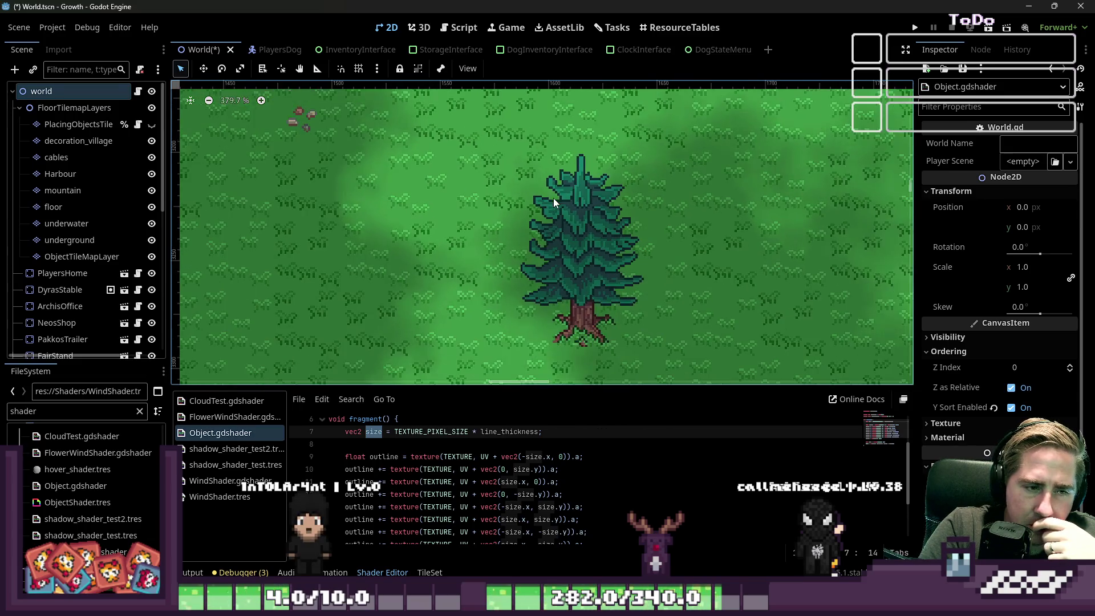
scroll(582, 235, "up", 2)
scroll(582, 239, "up", 2)
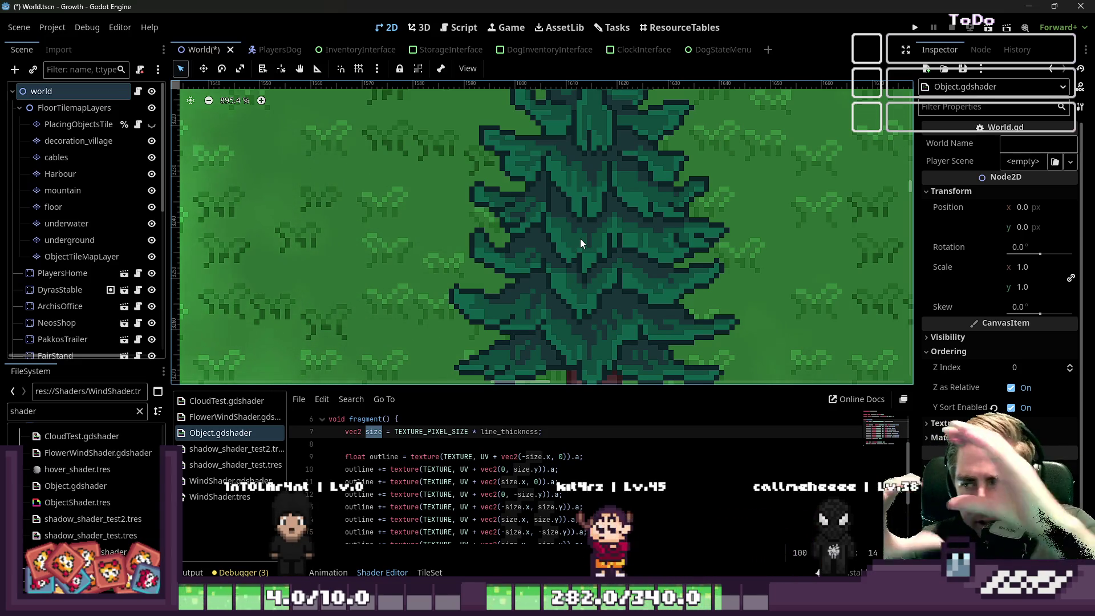
scroll(587, 240, "down", 12)
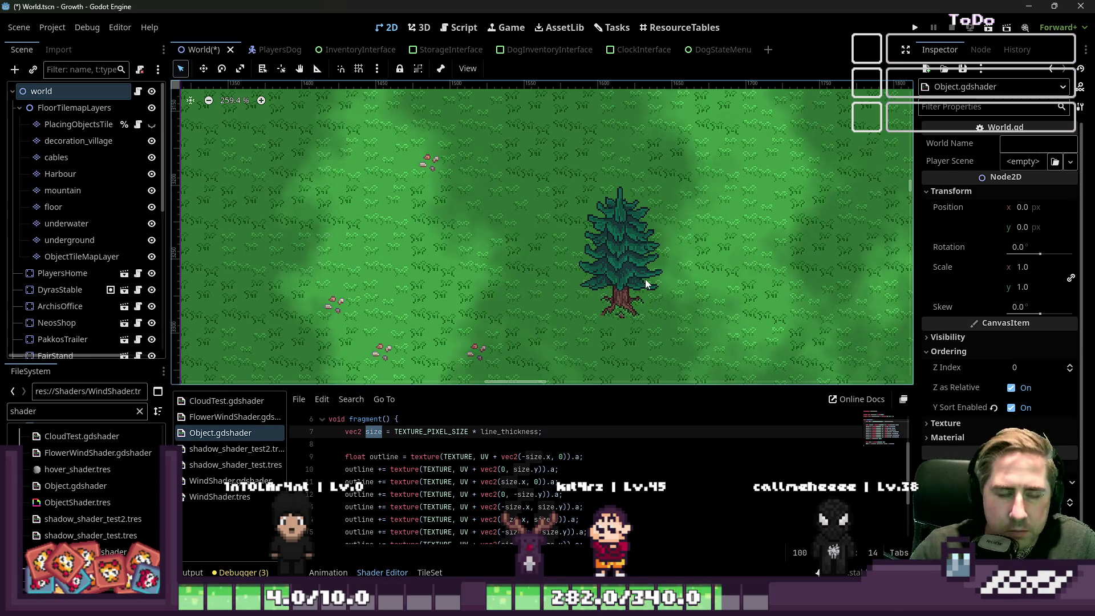
Scroll World.gd to the empty spawn_stones stub and switch to the stone sprite sheet.
left_click(462, 28)
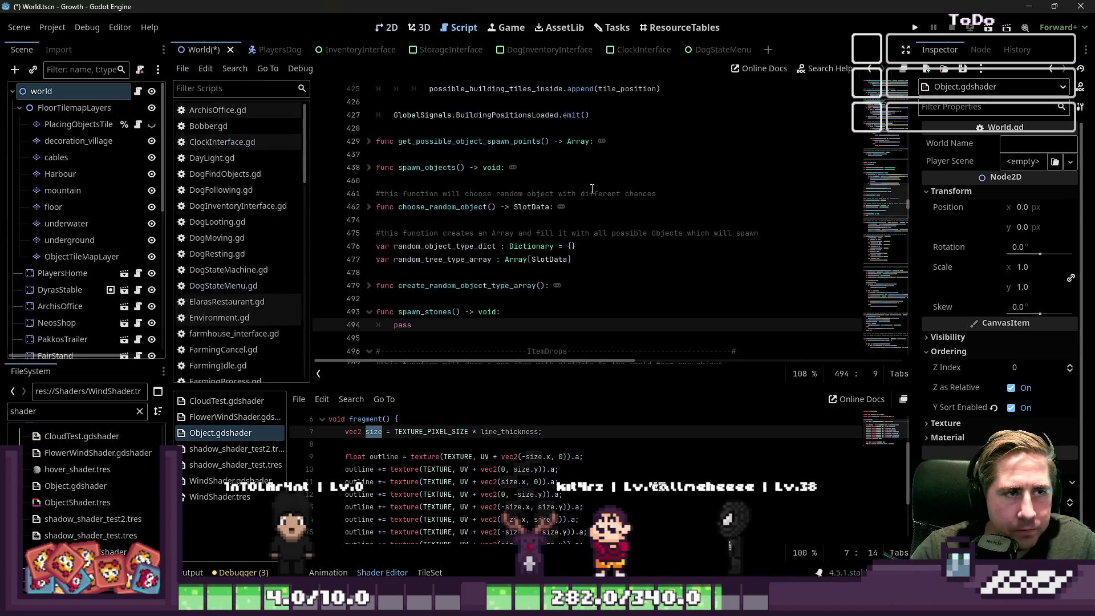
scroll(570, 210, "down", 1)
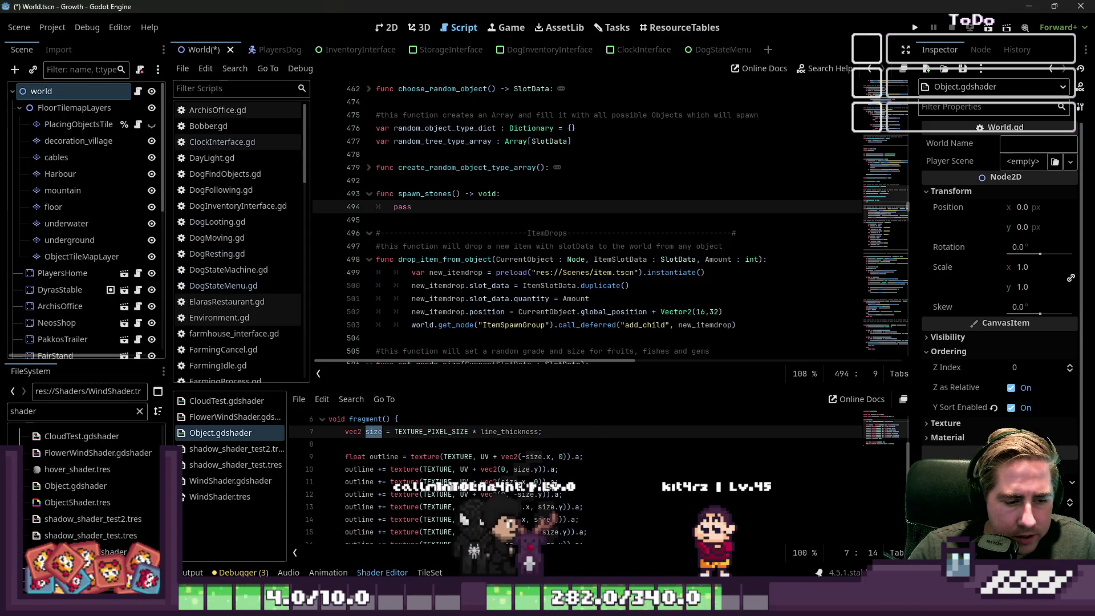
key("alt+Tab")
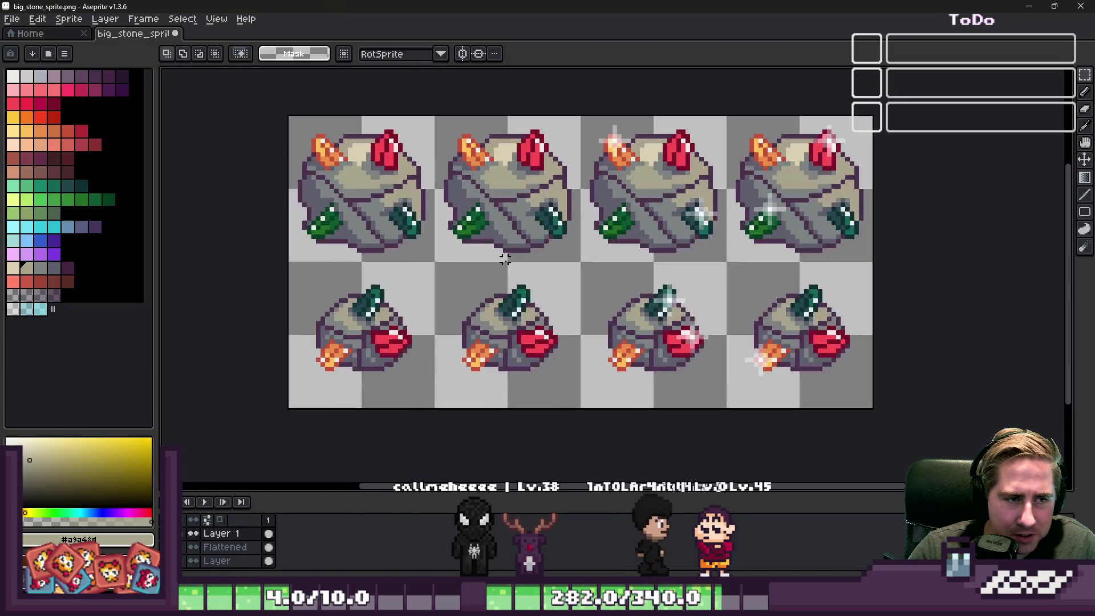
key("ctrl+shift+s")
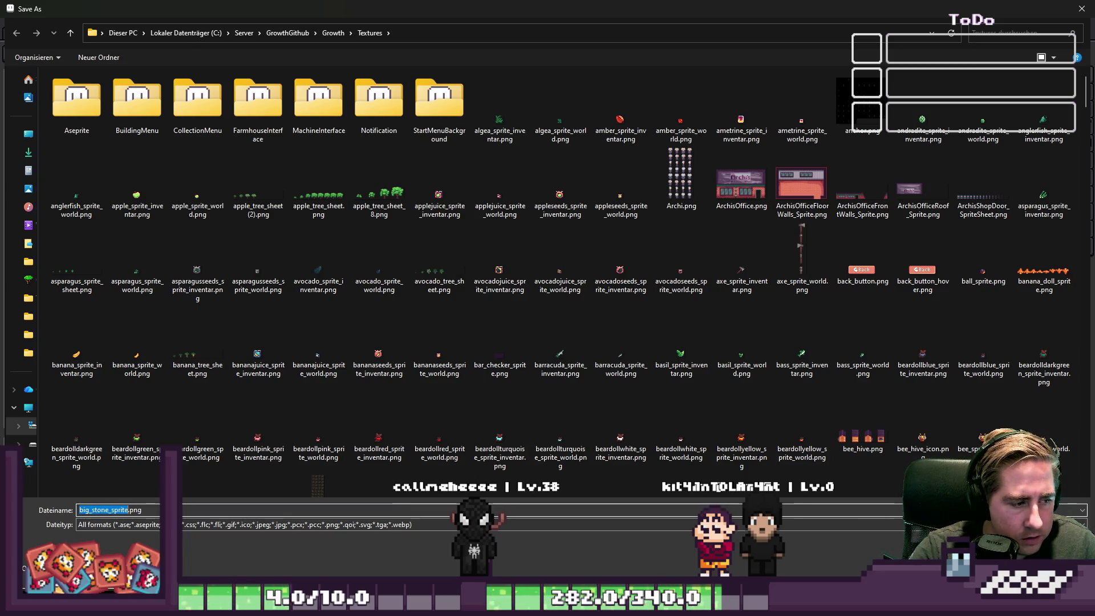
key("Escape")
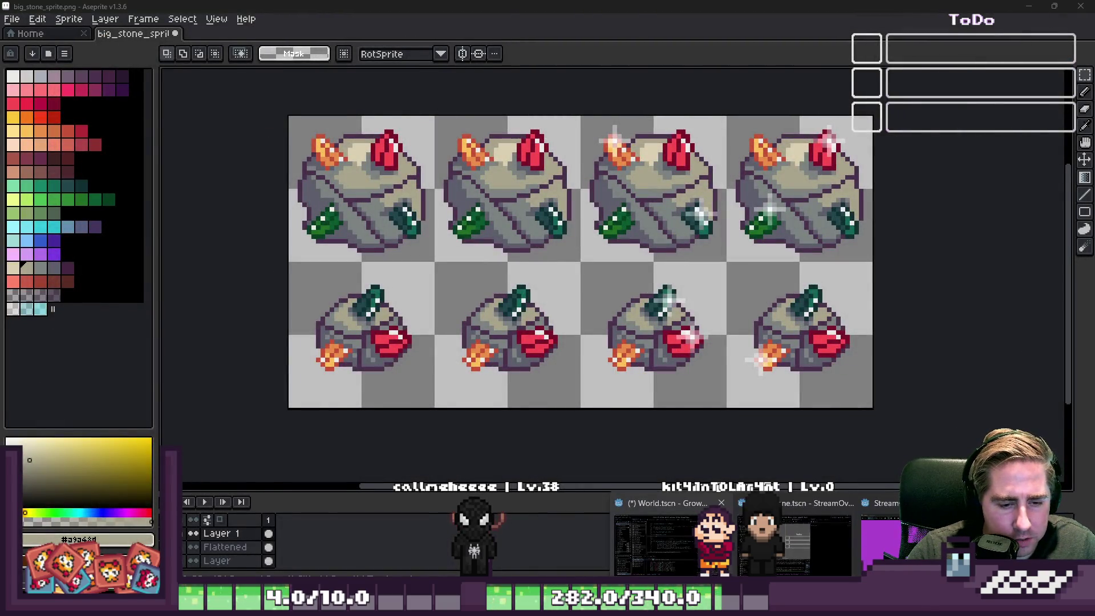
key("alt+Tab")
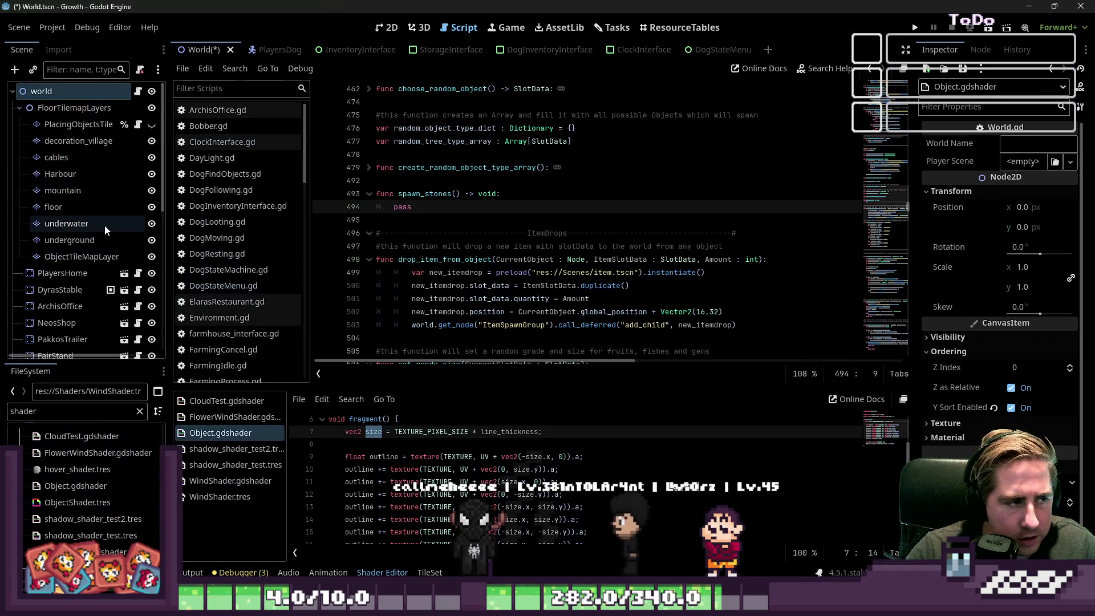
Inspect ObjectTileMapLayer's atlas tiles, then minimize Godot to reveal the Aseprite sheet.
left_click(81, 257)
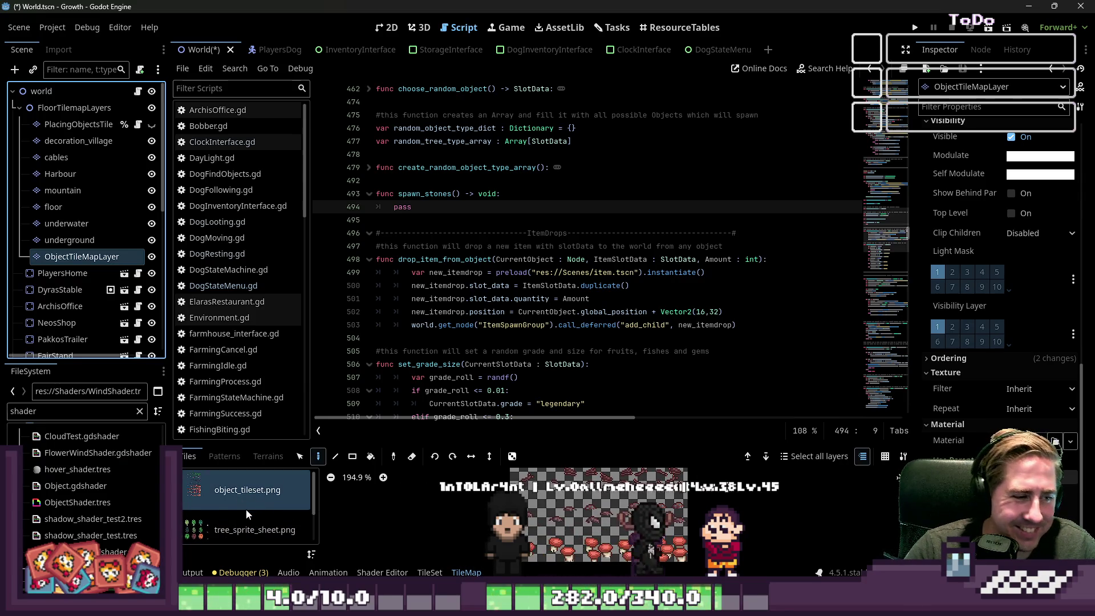
scroll(618, 529, "down", 5)
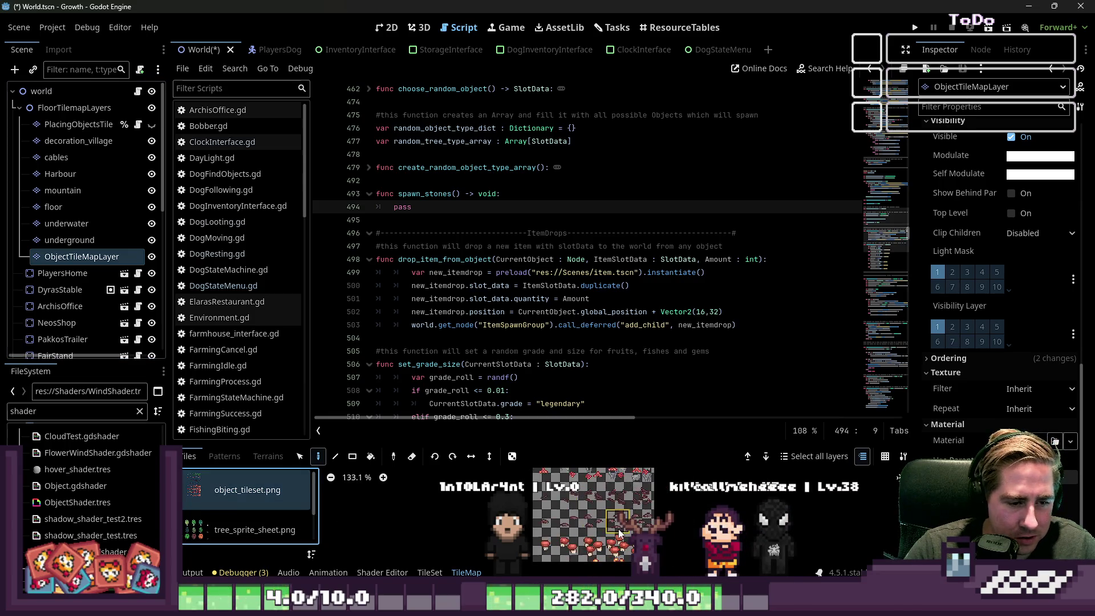
scroll(611, 496, "down", 2)
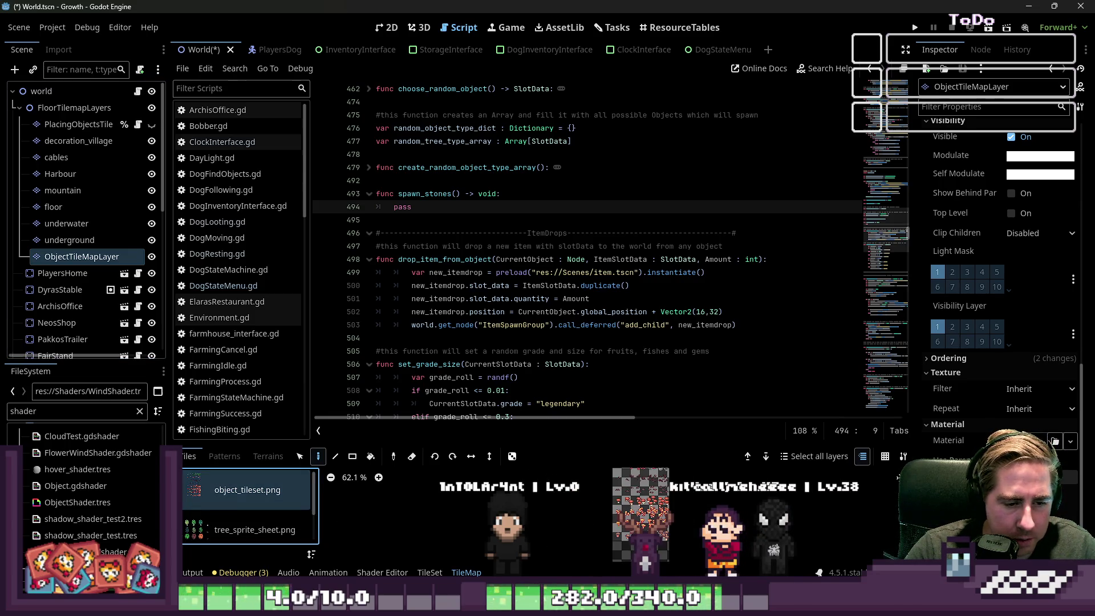
scroll(611, 496, "up", 4)
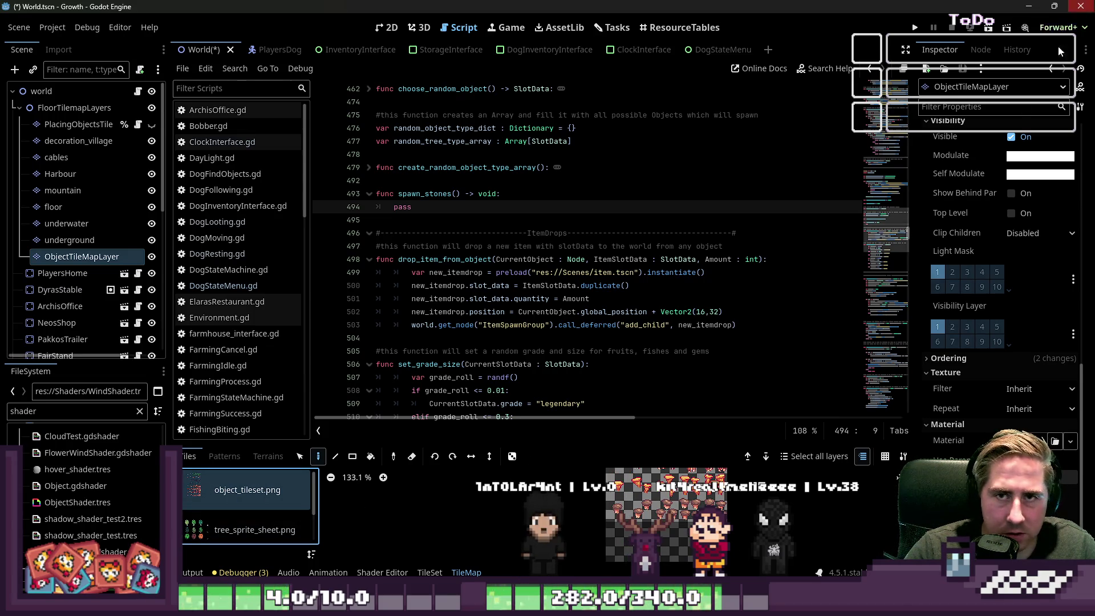
left_click(1036, 5)
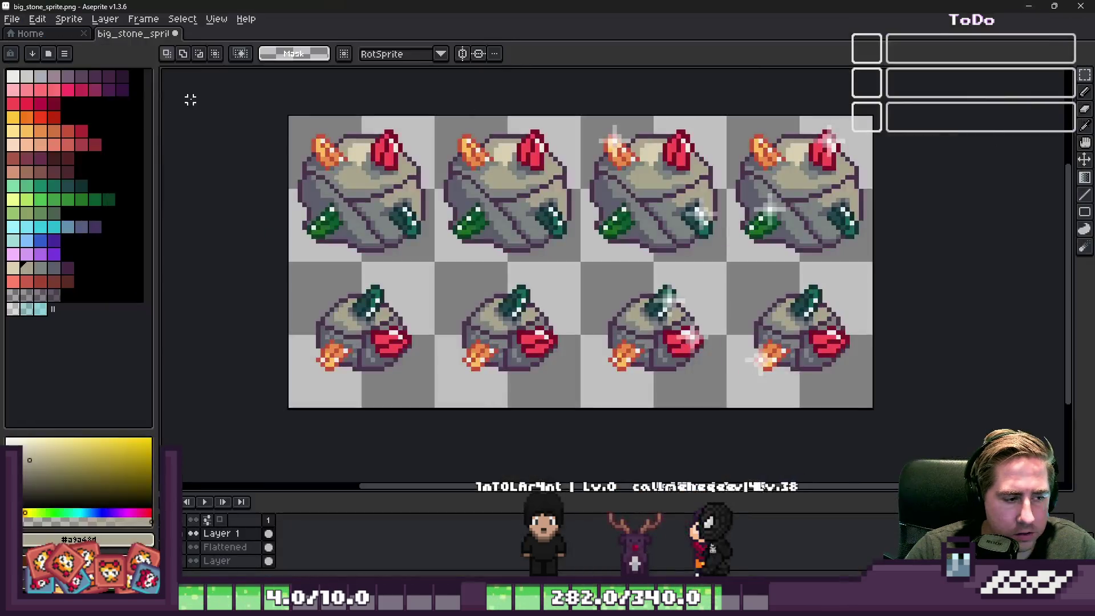
Export the stone and gem sprite sheet as stone_tileset.png in Textures, then minimize Aseprite.
left_click(12, 19)
mouse_move(59, 136)
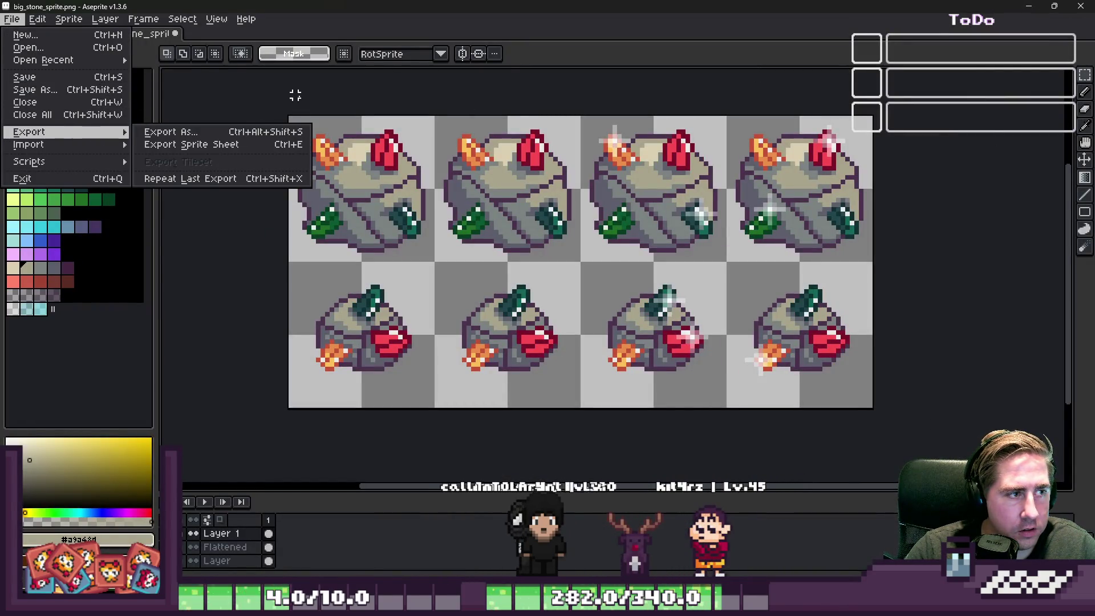
left_click(286, 100)
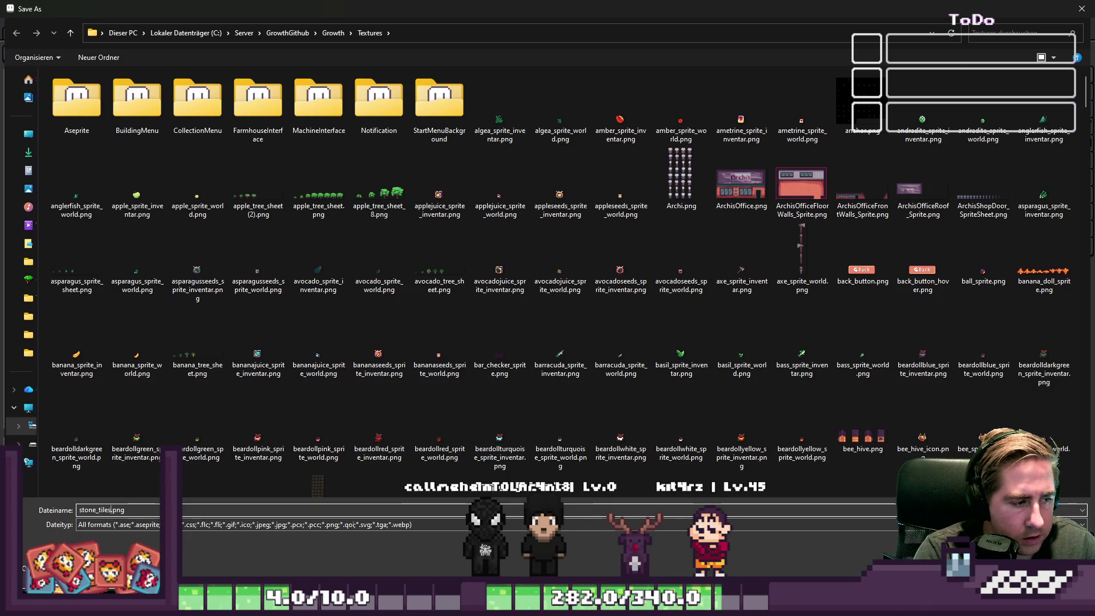
type("et")
key("Return")
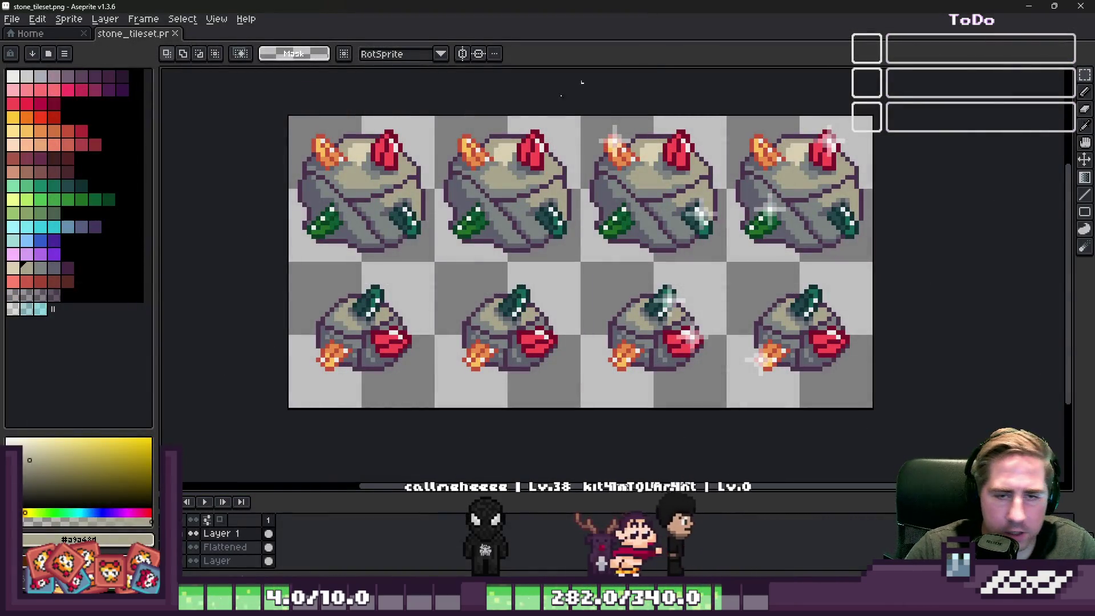
left_click(1037, 2)
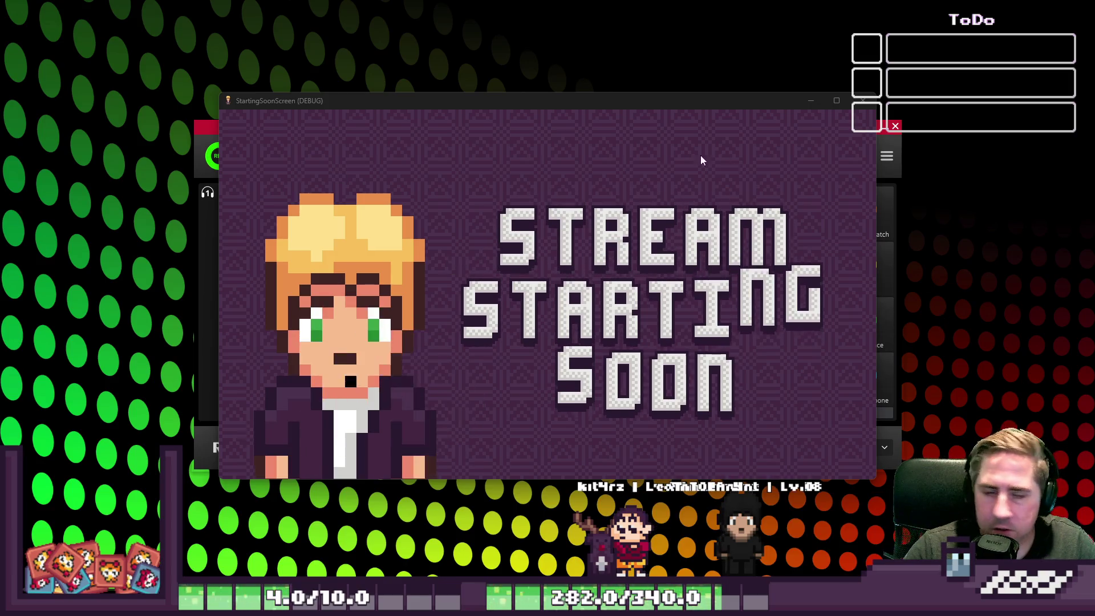
Move the background window aside and close the StartingSoonScreen debug window.
left_click_drag(207, 122, 1094, 228)
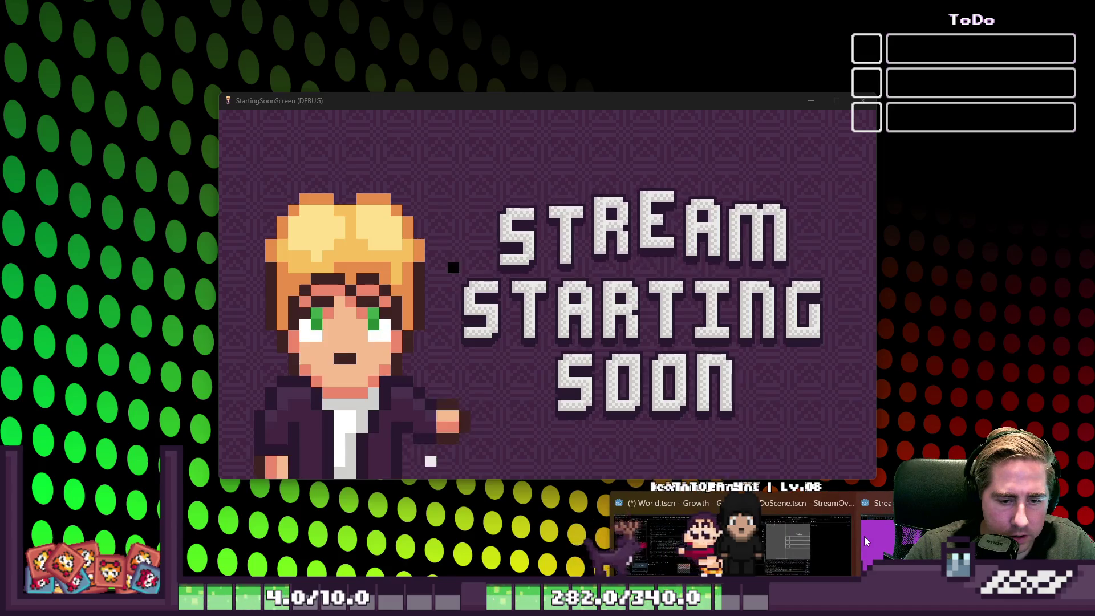
key("alt+F4")
left_click(506, 314)
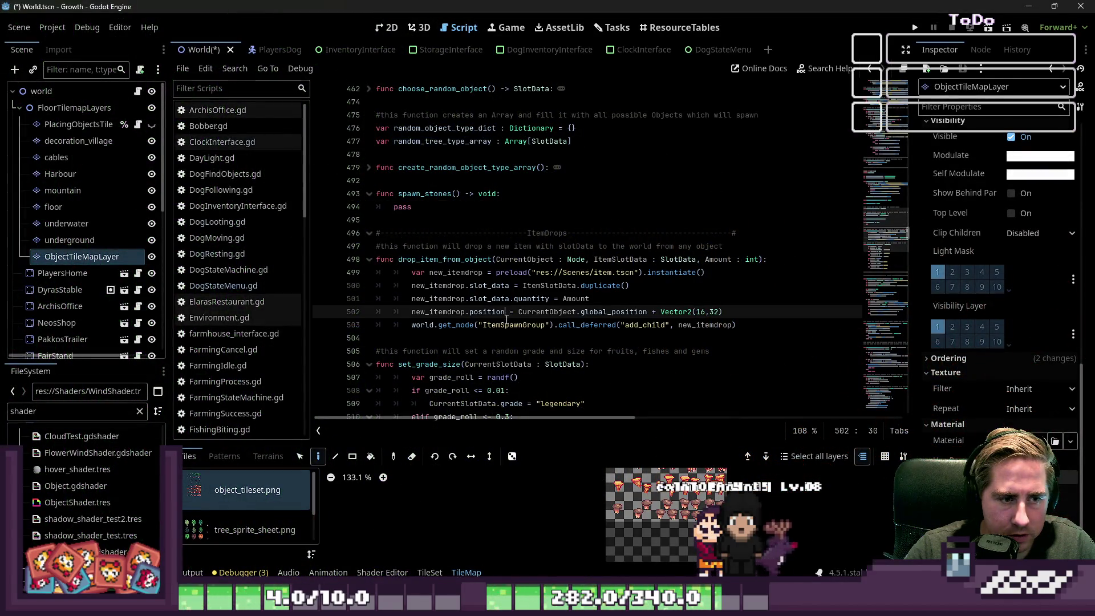
Run the game briefly, close it, and place the caret below the spawn_stones stub.
key("F5")
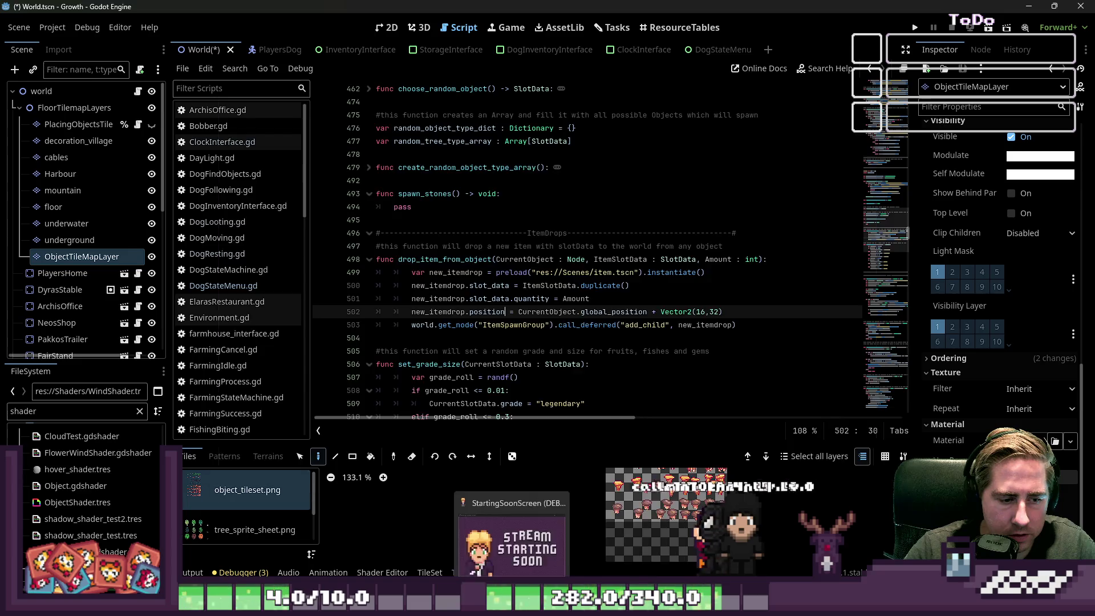
key("alt+F4")
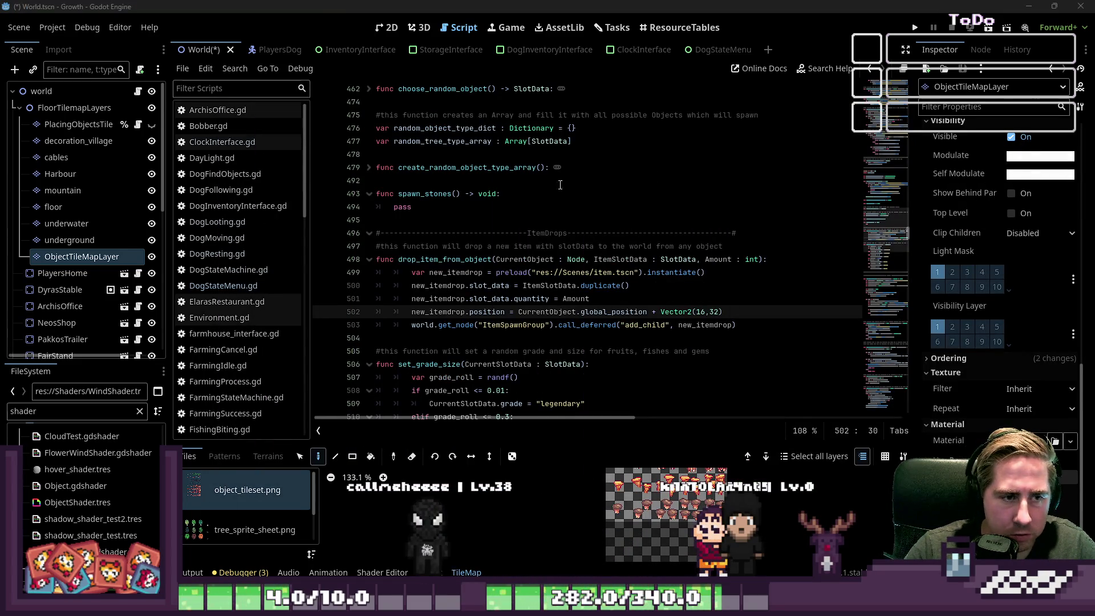
left_click(482, 220)
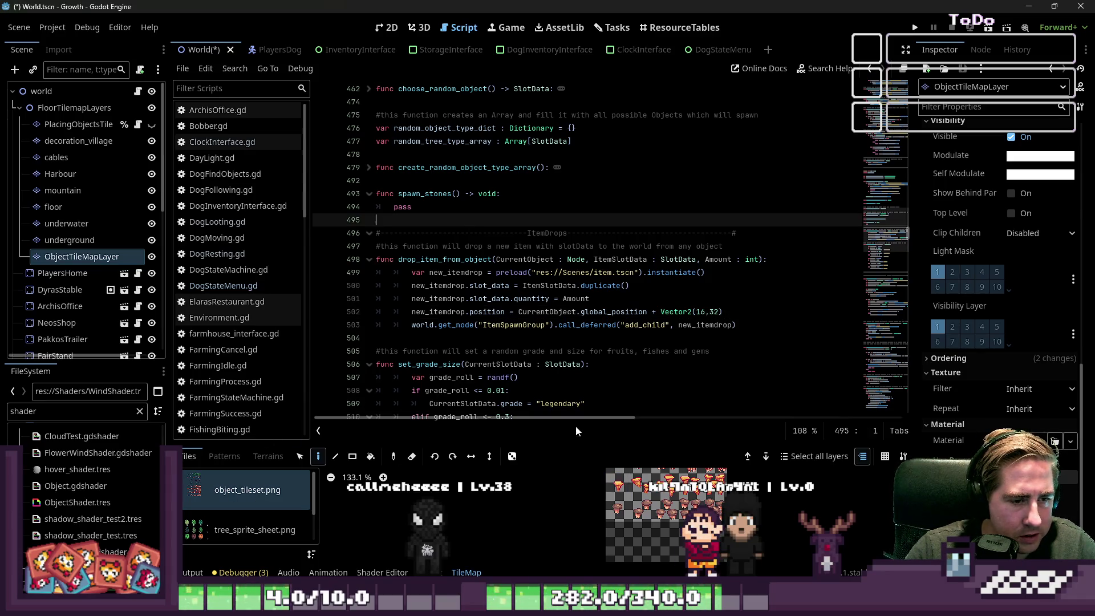
Enlarge the tile panel and filter the FileSystem to 'stone_tile' to find stone_tileset.png.
left_click_drag(576, 444, 576, 171)
left_click(56, 411)
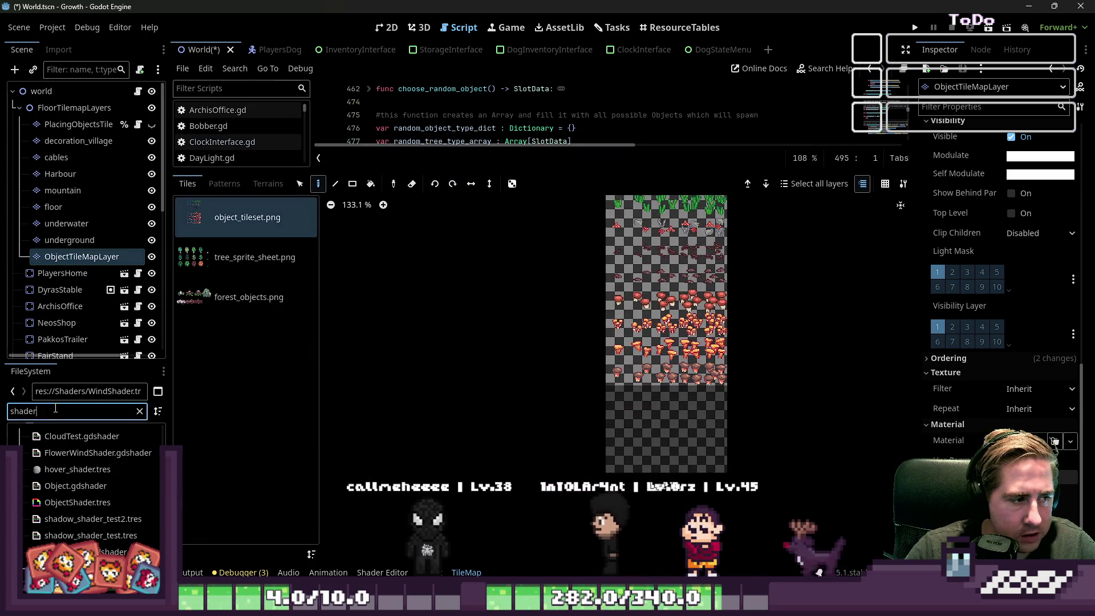
key("BackSpace")
key("BackSpace")
key("BackSpace")
type("stone_")
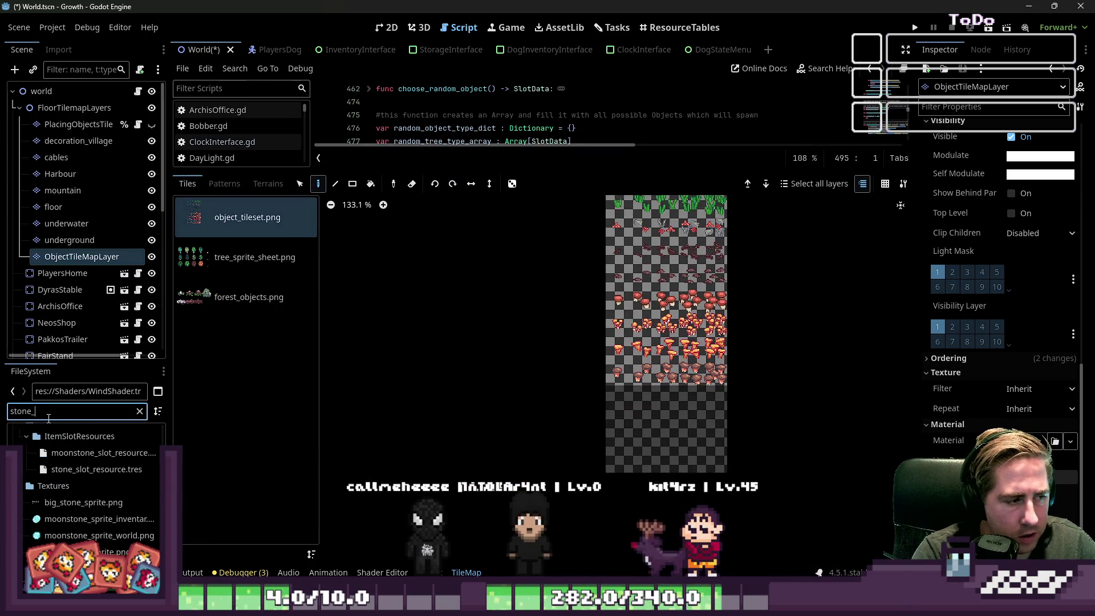
type("tile")
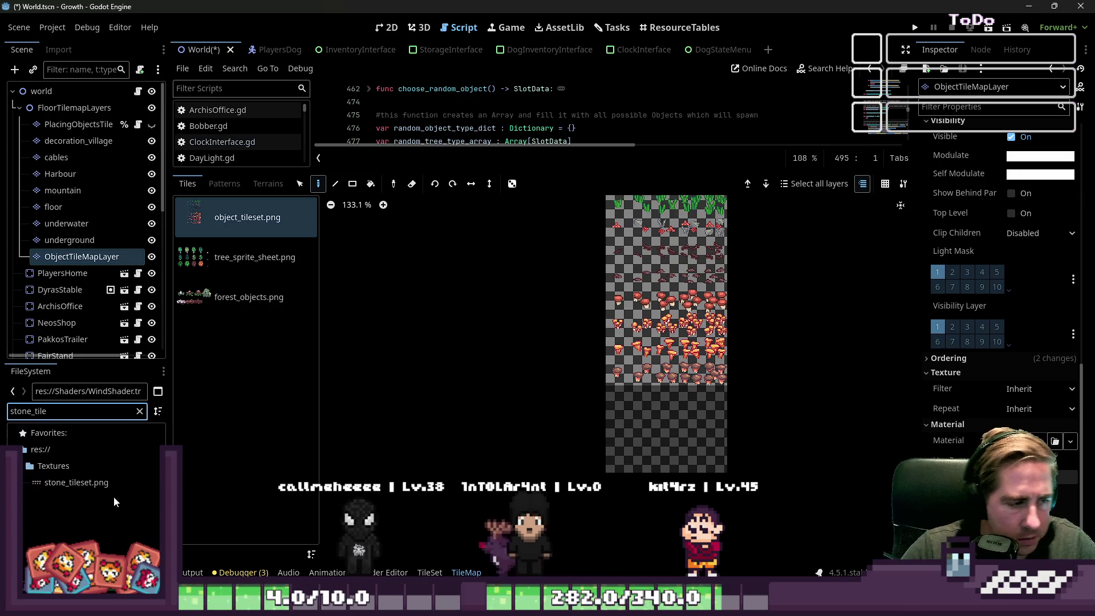
left_click_drag(67, 485, 242, 386)
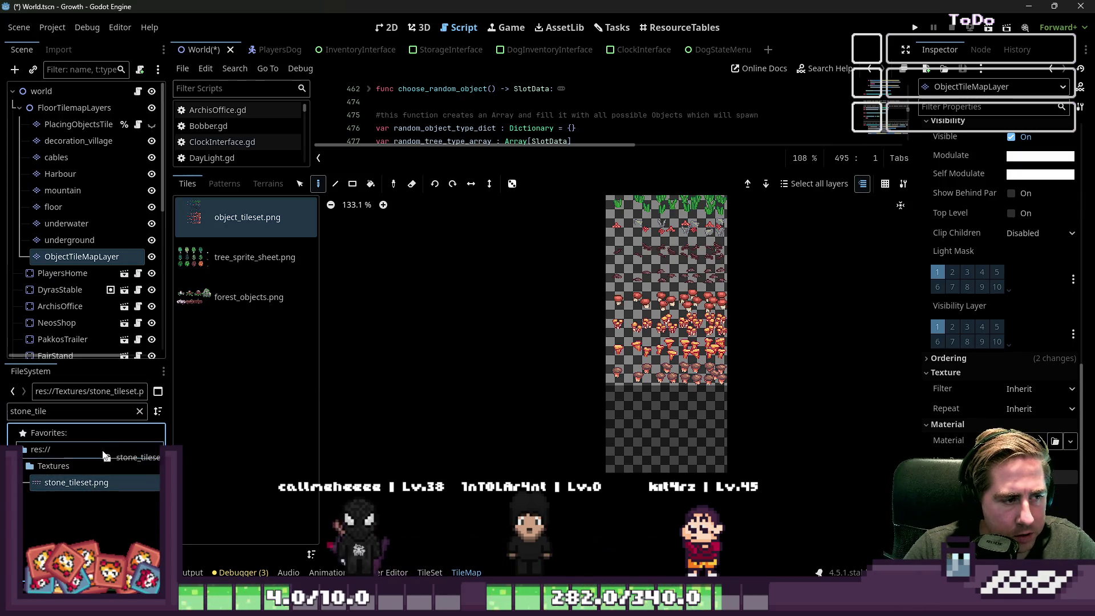
Add stone_tileset.png to the TileSet as a new atlas source with auto-created tiles.
left_click(429, 572)
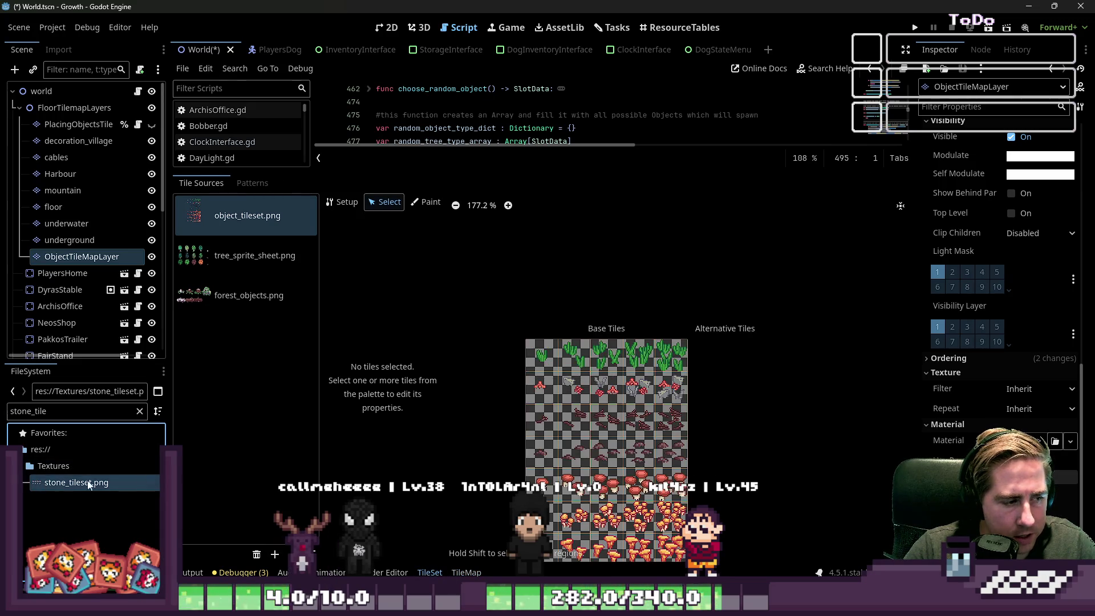
left_click_drag(233, 316, 235, 318)
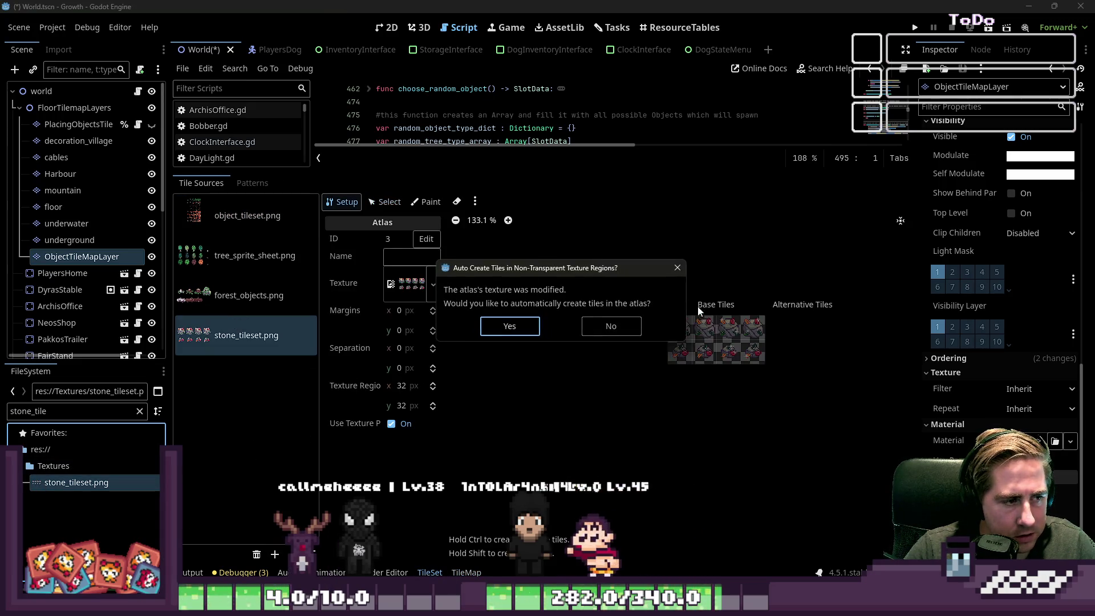
left_click(508, 328)
scroll(688, 326, "up", 5)
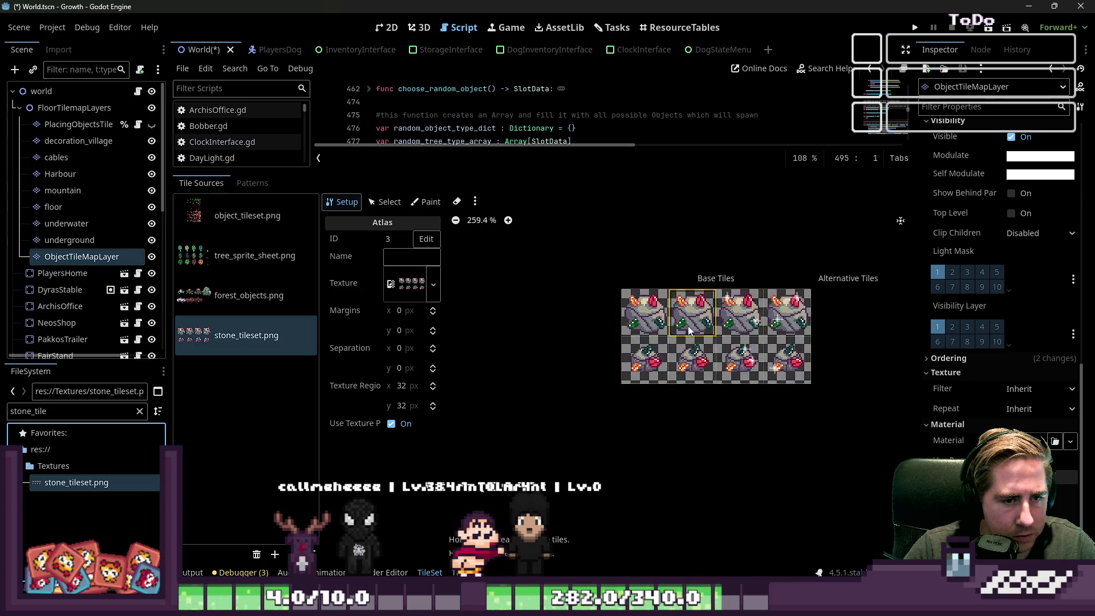
Delete the six extra auto-created stone tiles, leaving only the first.
right_click(713, 305)
left_click(765, 313)
right_click(799, 308)
left_click(847, 307)
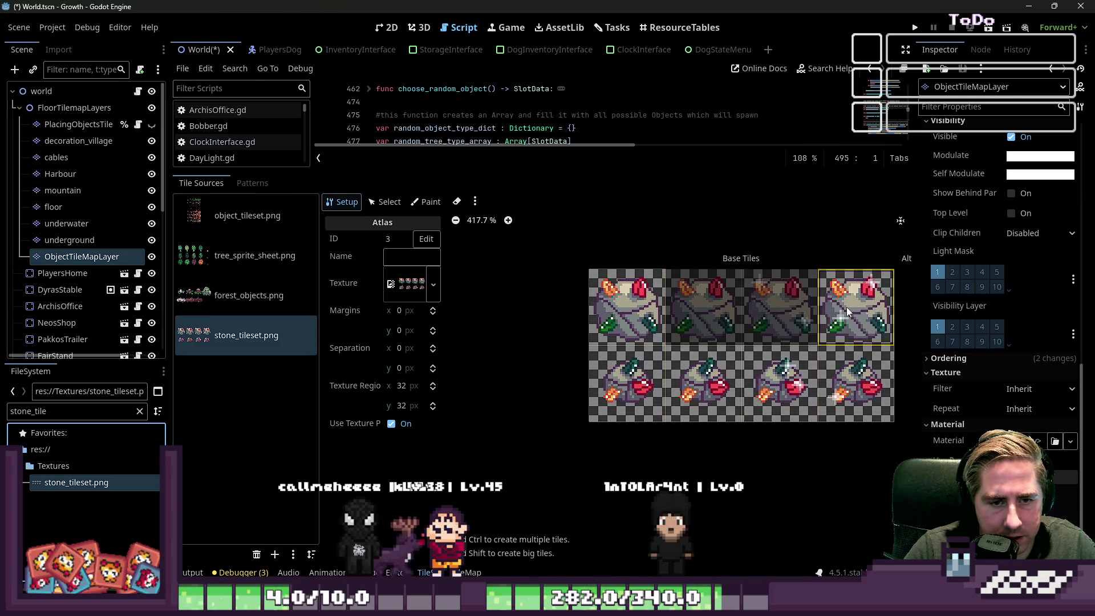
right_click(846, 307)
left_click(846, 317)
right_click(850, 385)
left_click(856, 394)
right_click(807, 387)
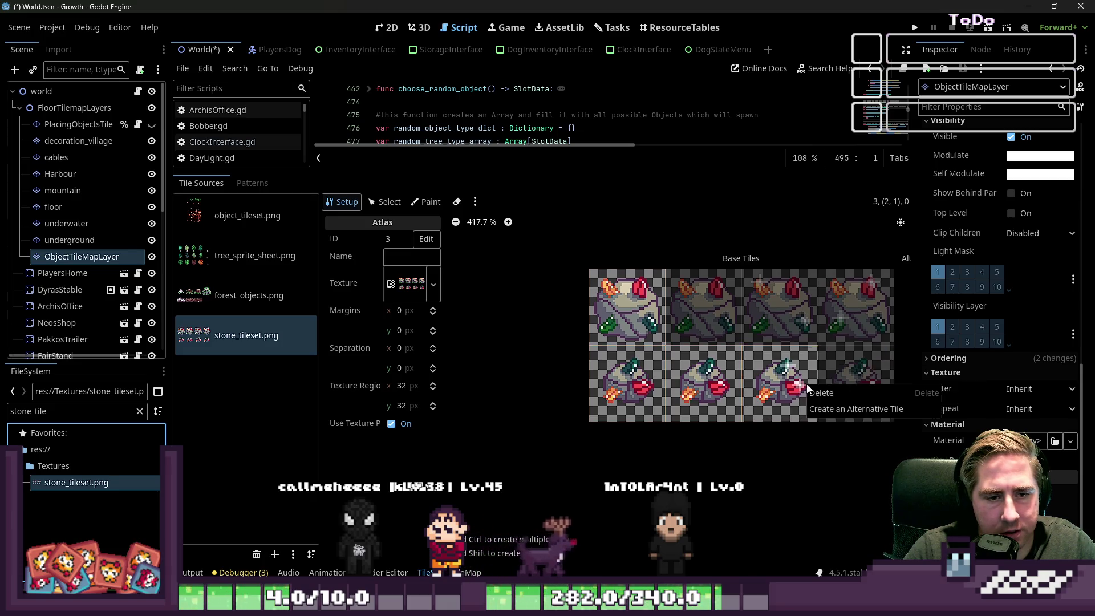
left_click(830, 393)
right_click(724, 378)
left_click(730, 388)
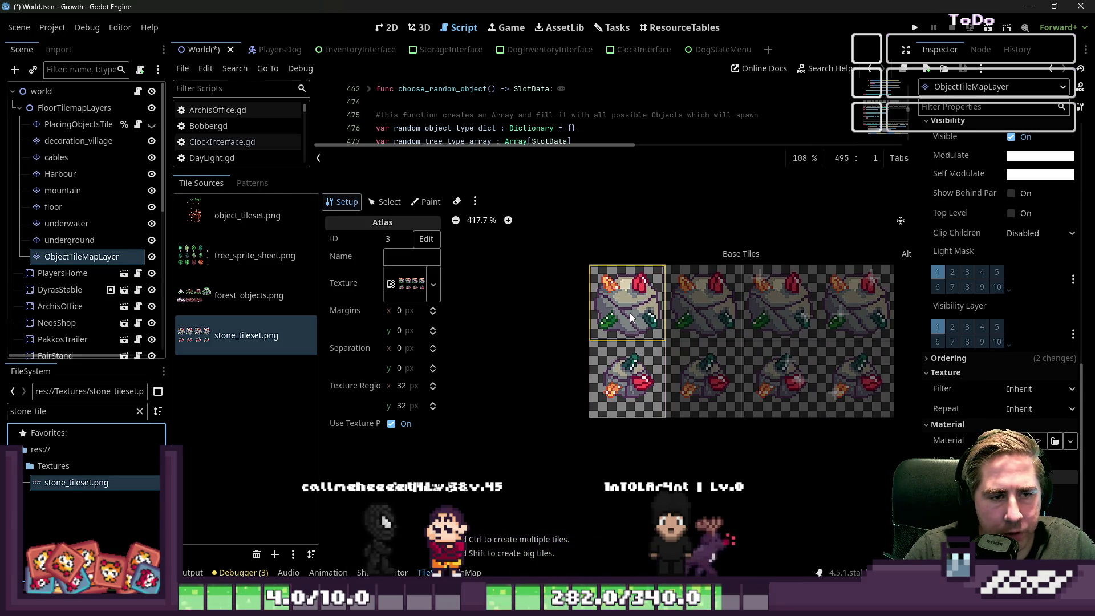
Animate the top-left stone tile over 4 columns with Random Start Times.
left_click(385, 204)
left_click(628, 302)
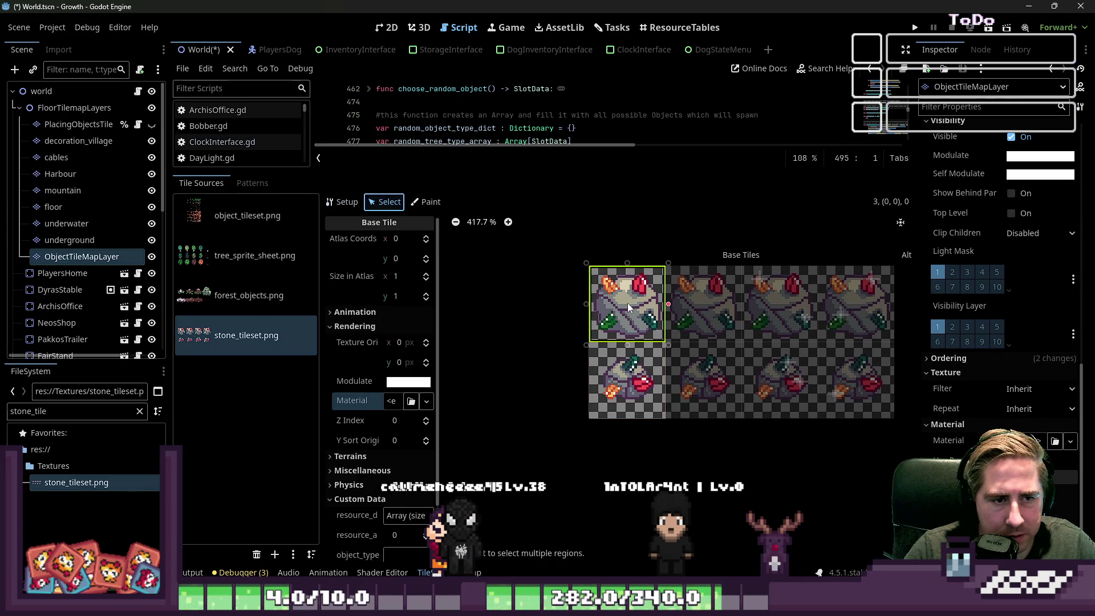
left_click(352, 314)
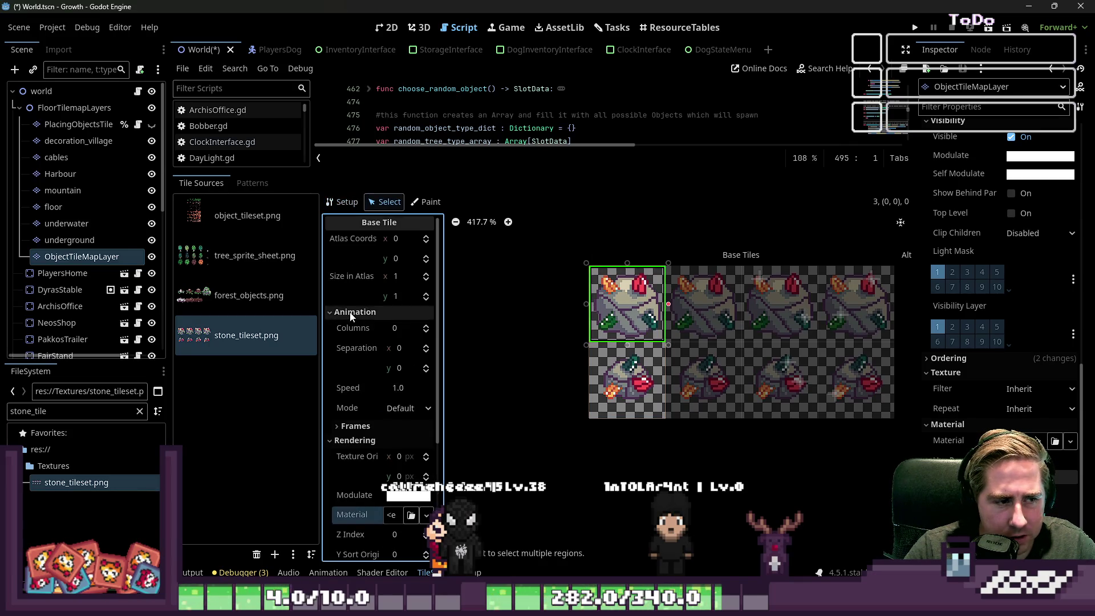
left_click(426, 325)
type("4")
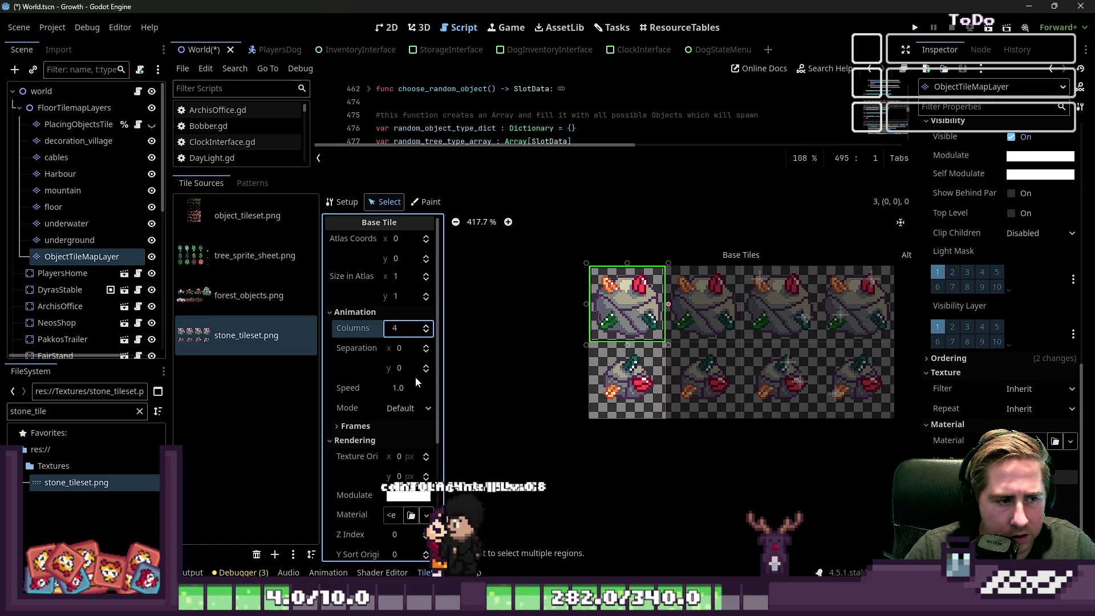
left_click(407, 409)
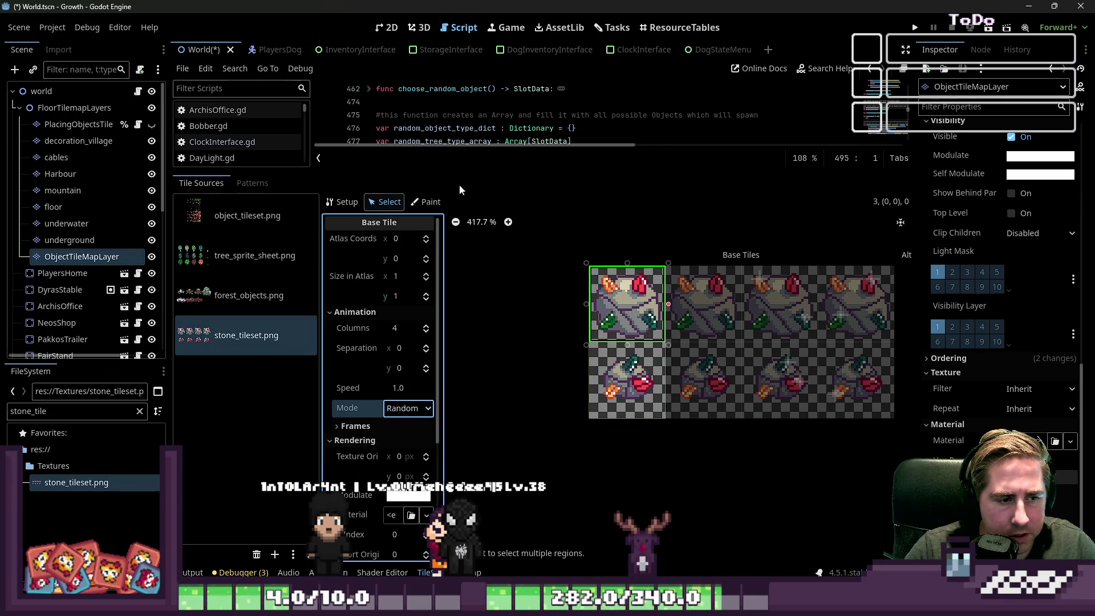
left_click_drag(479, 171, 479, 442)
left_click(342, 49)
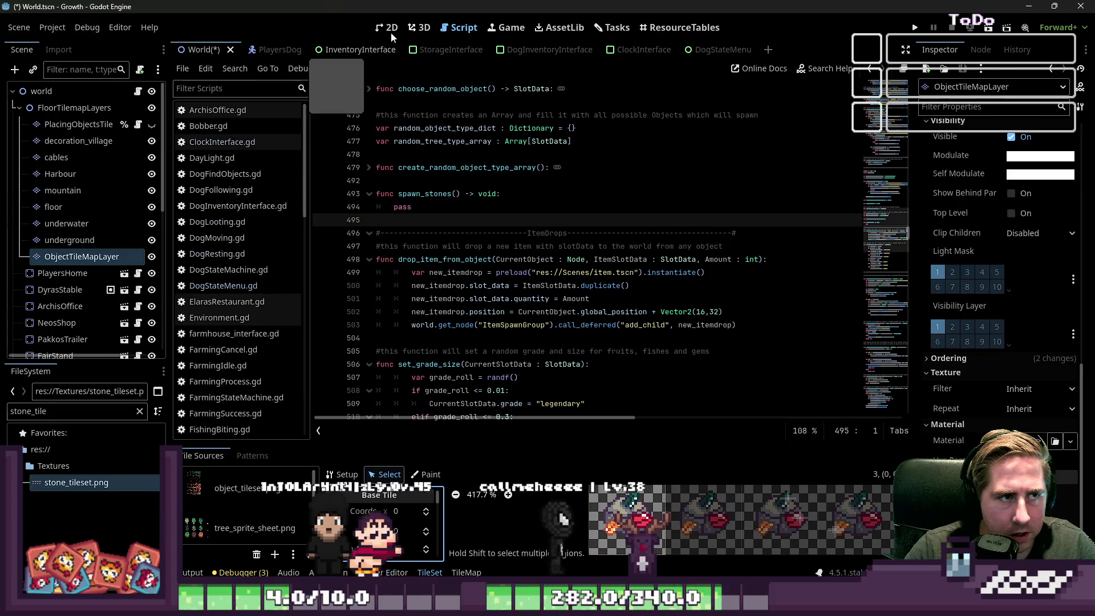
Return to the World scene's 2D map and paint a stone tile beside the tree.
left_click(392, 29)
left_click(459, 27)
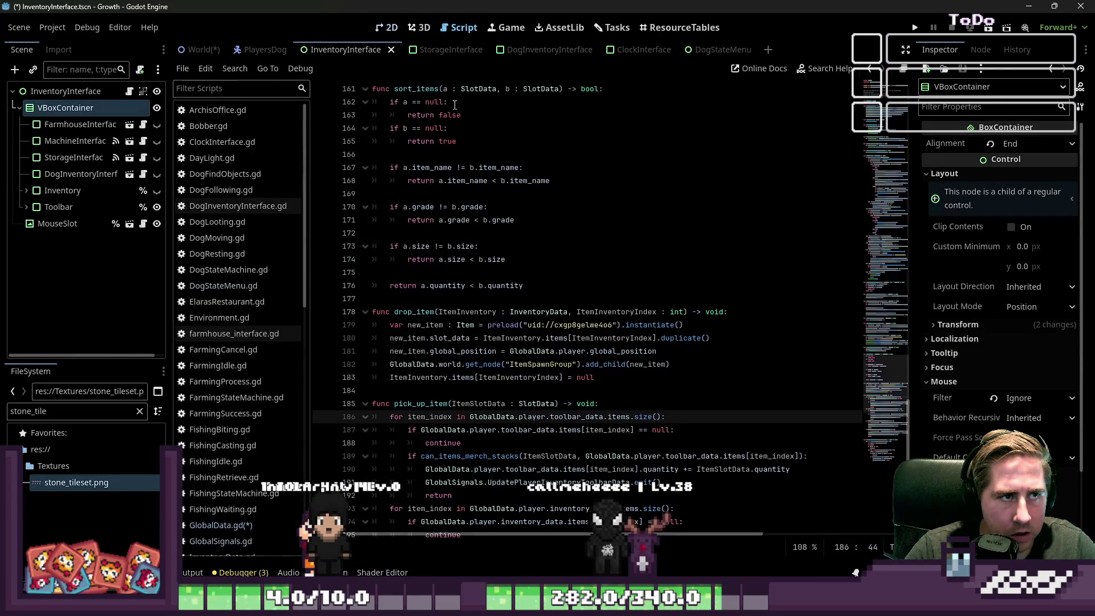
left_click(186, 49)
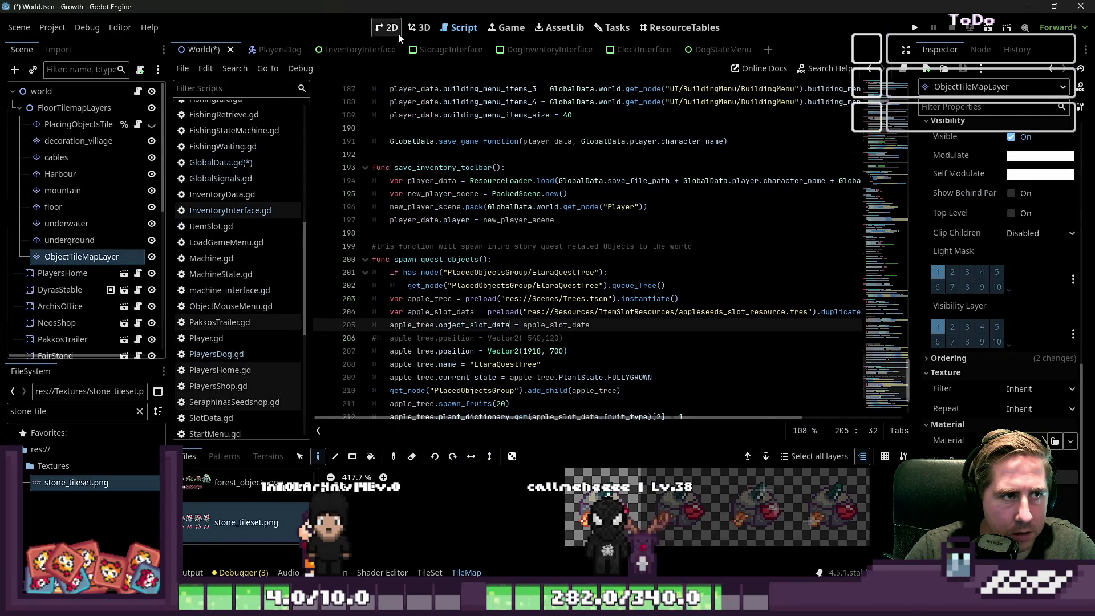
left_click(391, 28)
scroll(552, 251, "up", 3)
scroll(645, 510, "down", 4)
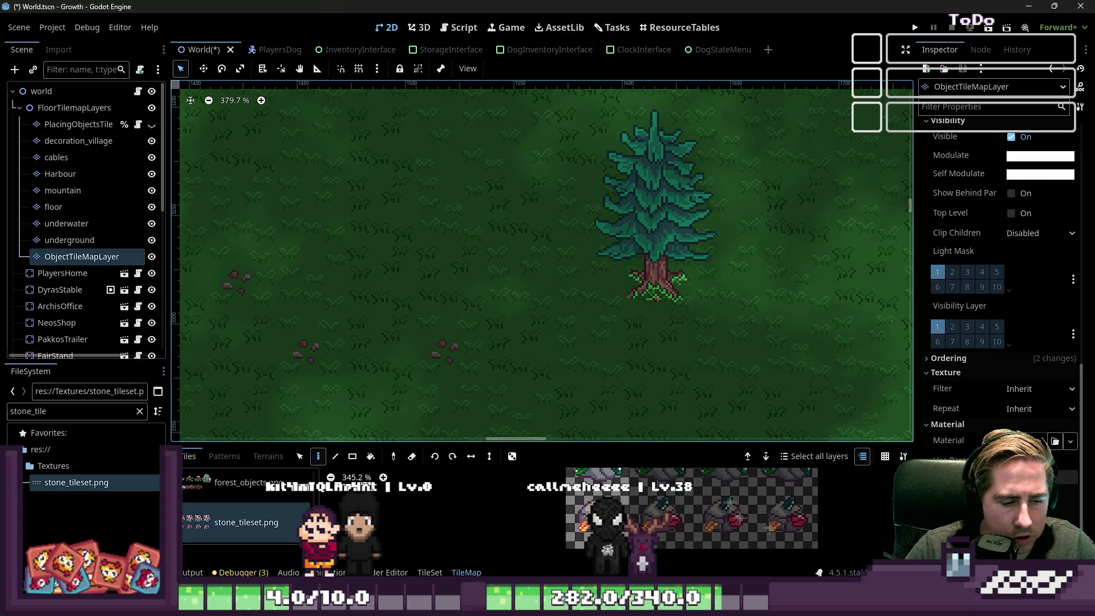
left_click(512, 285)
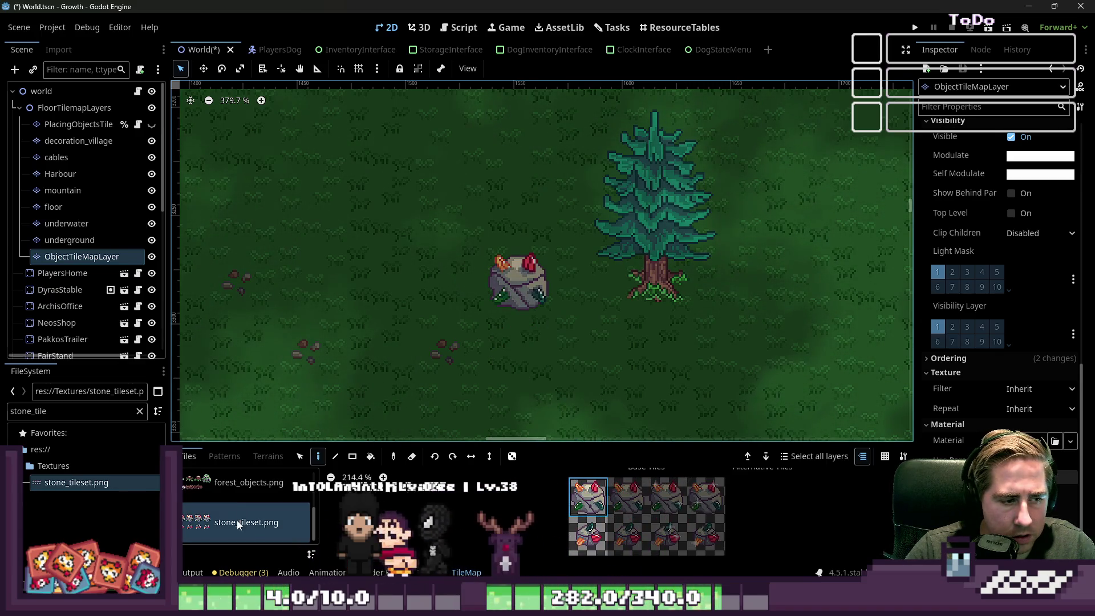
Select the top-left tile of stone_tileset.png in the TileSet editor and enlarge the panel.
left_click(236, 498)
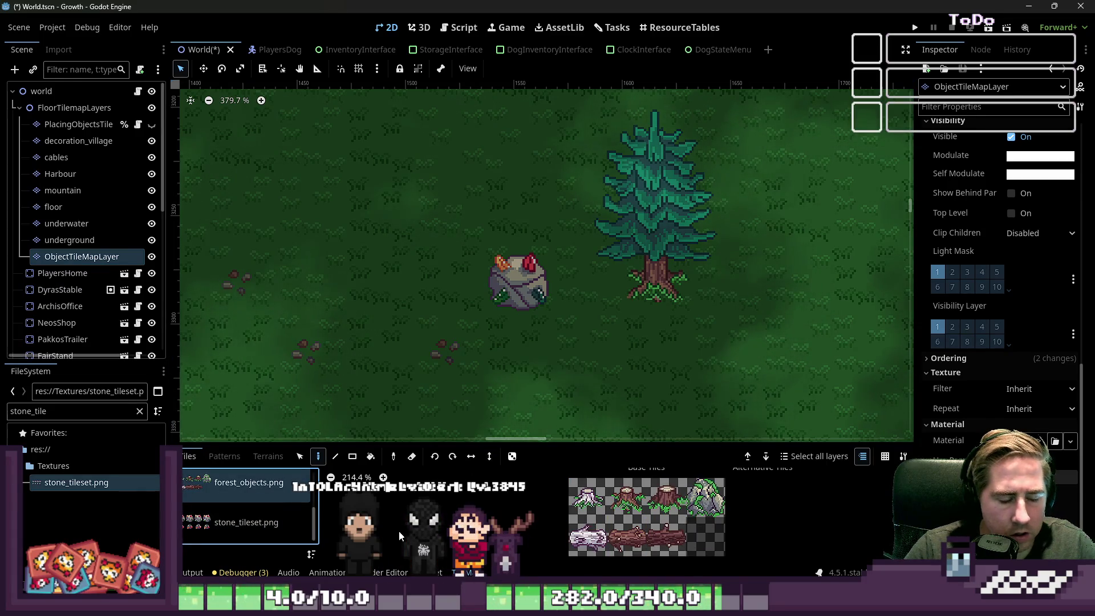
left_click(434, 572)
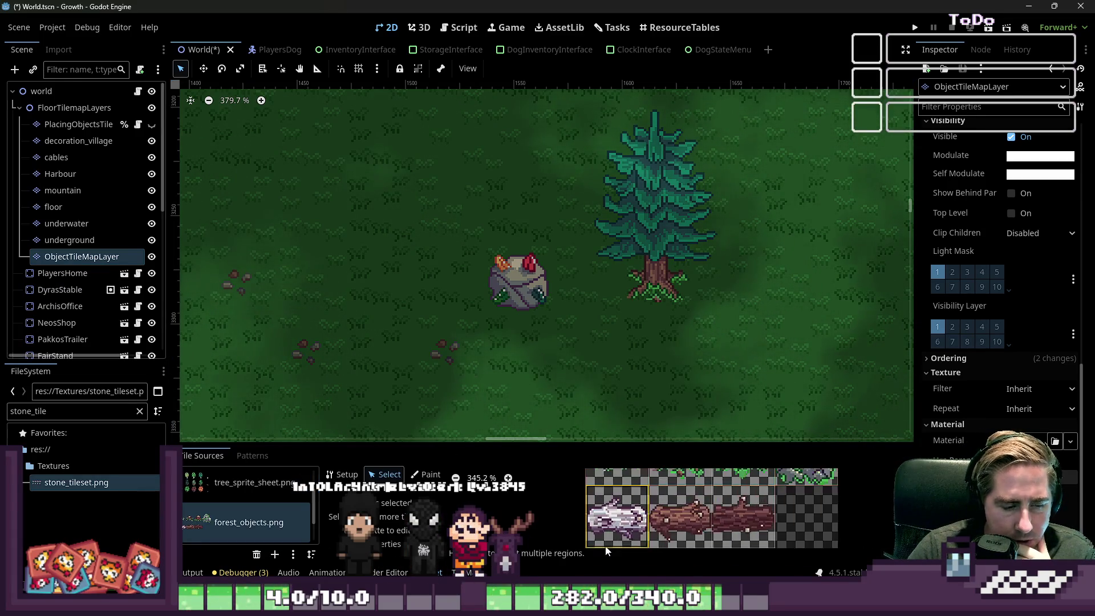
scroll(245, 537, "down", 1)
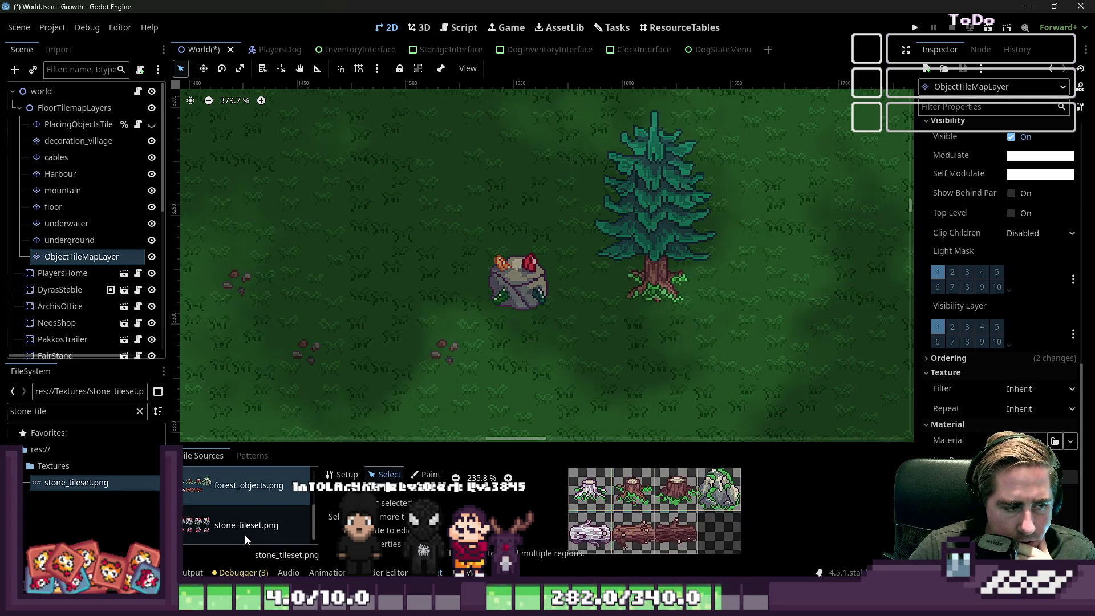
left_click(245, 536)
left_click(600, 496)
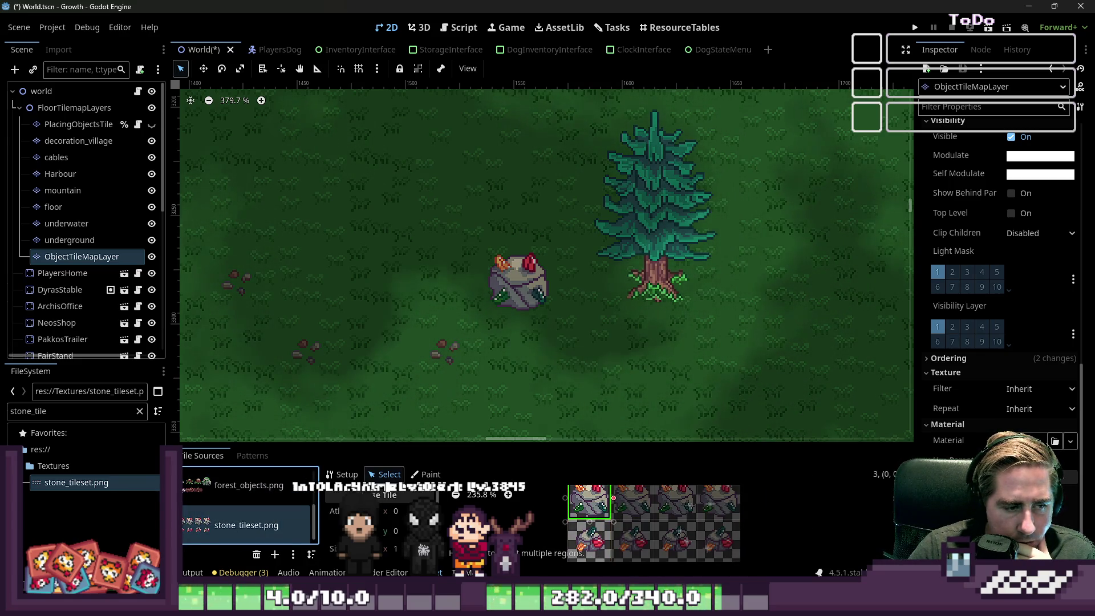
left_click_drag(389, 443, 389, 299)
scroll(516, 204, "down", 5)
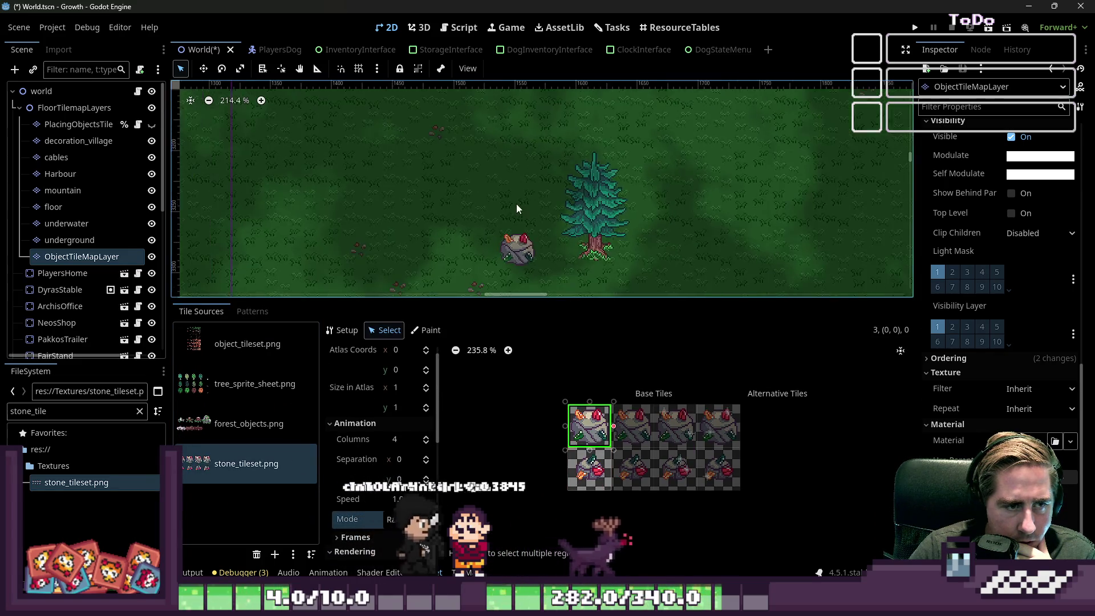
Add three more animation frames to the stone tile for four frames total.
scroll(505, 243, "up", 4)
scroll(534, 221, "up", 4)
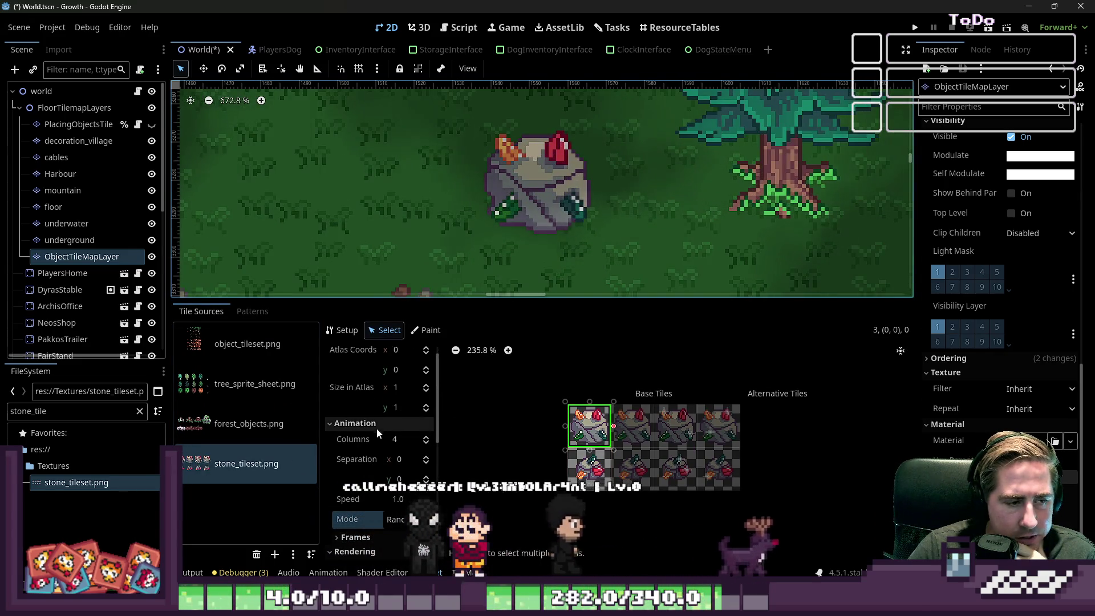
scroll(385, 451, "down", 3)
scroll(399, 456, "down", 1)
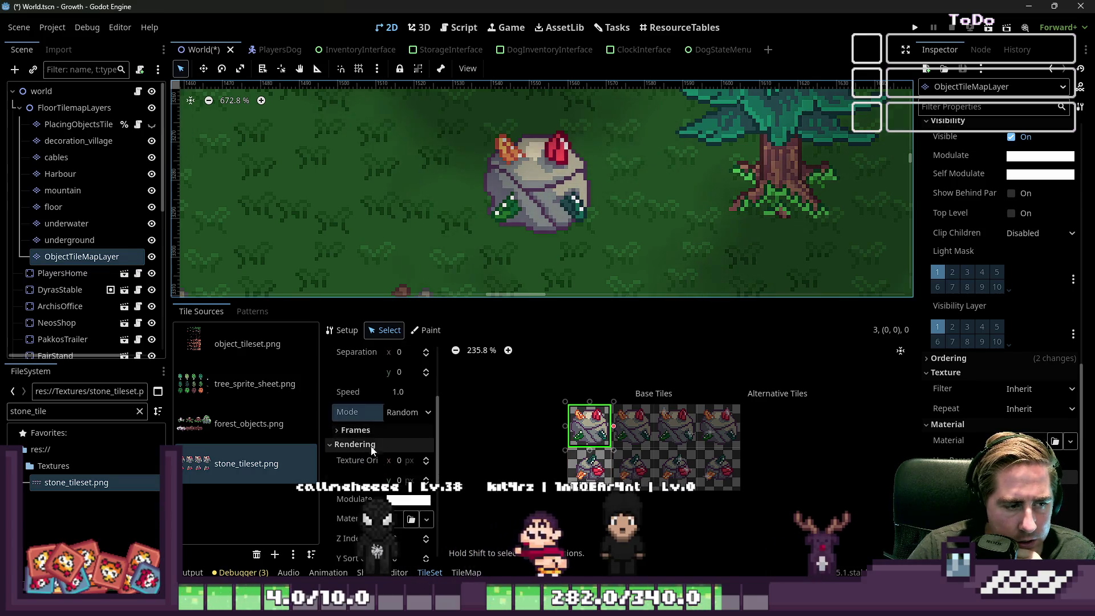
left_click(372, 425)
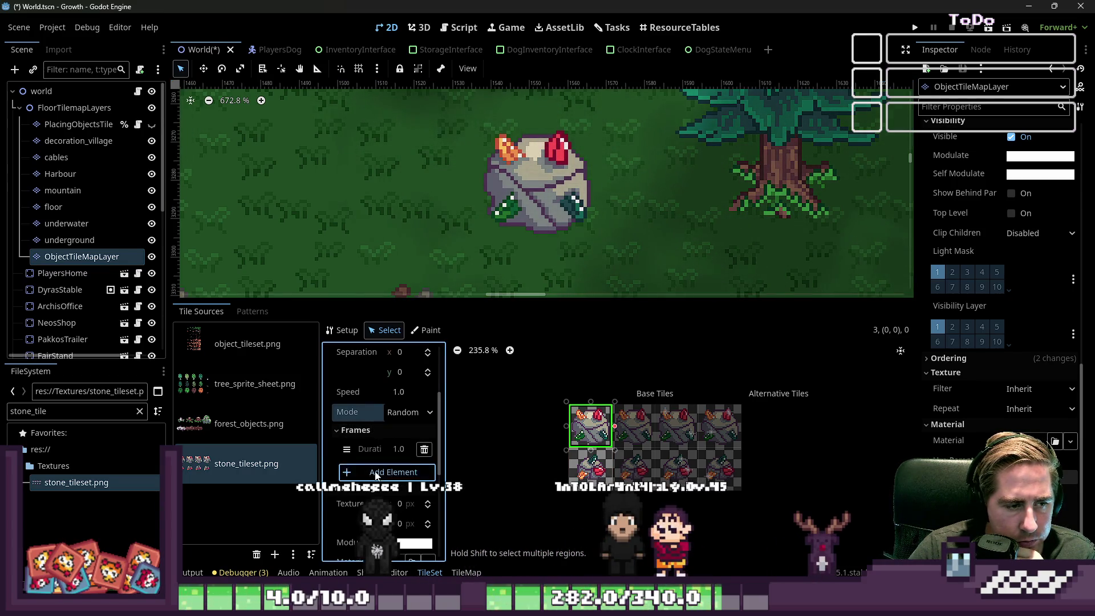
left_click(394, 472)
left_click(394, 514)
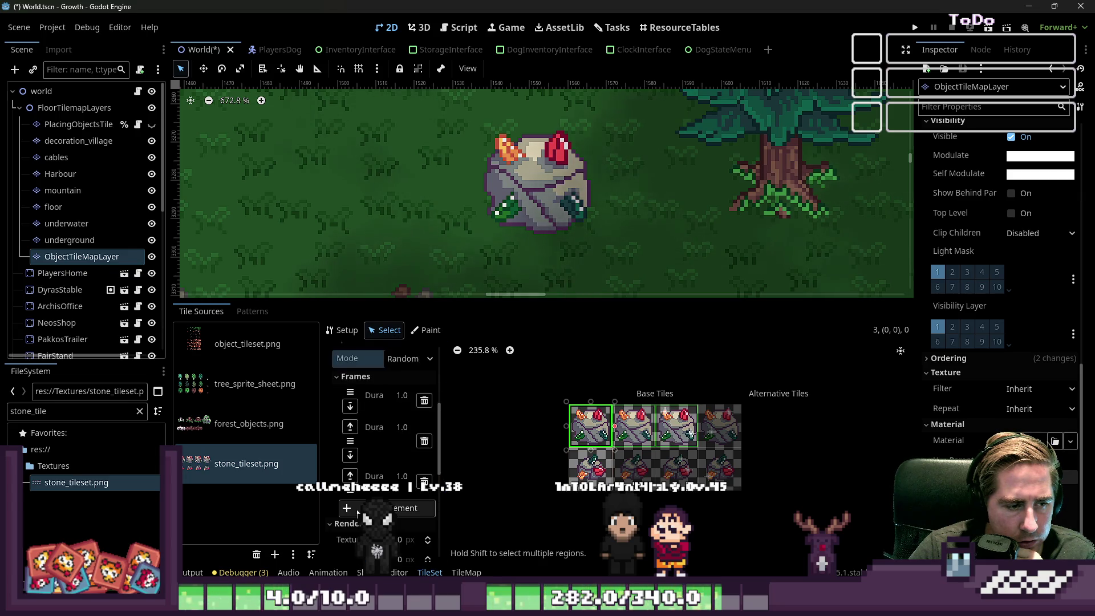
left_click(399, 558)
Enter a new duration for each of the four animation frames.
left_click(397, 397)
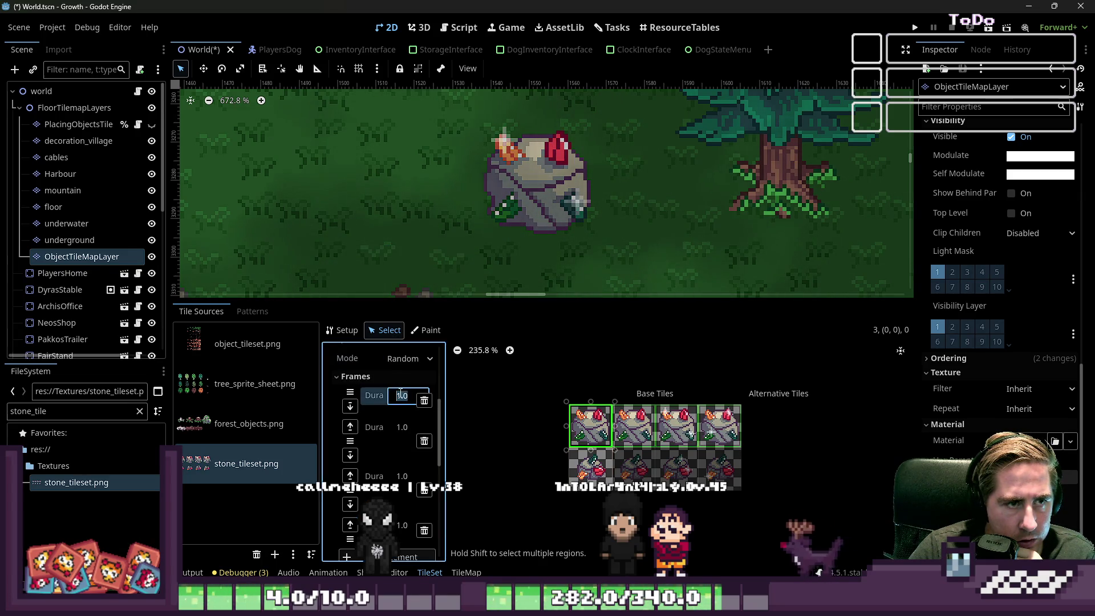
type("0.1")
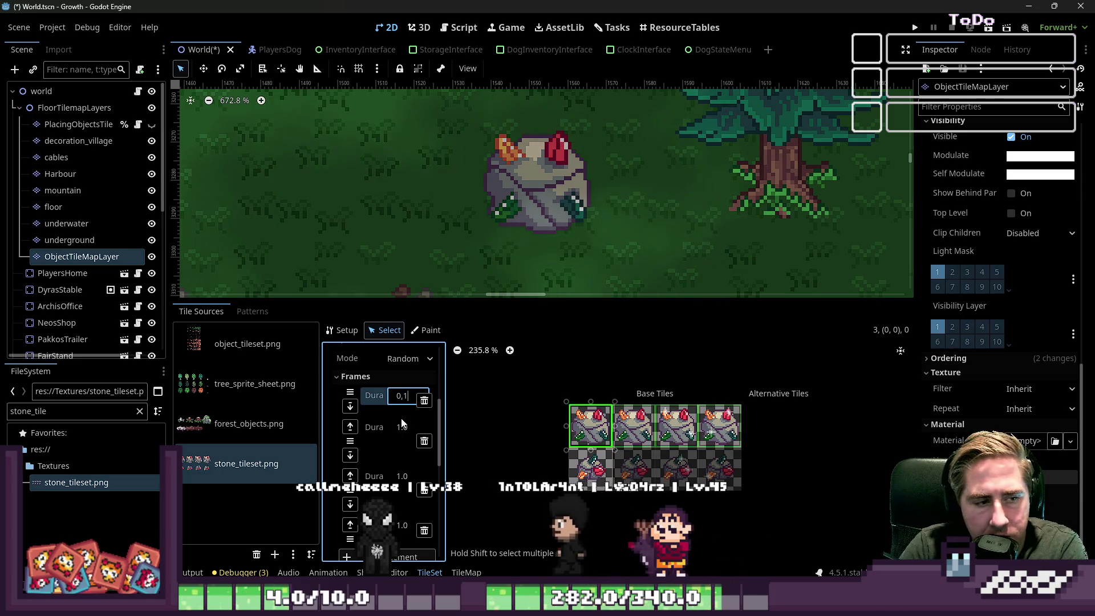
left_click(401, 428)
type(".1")
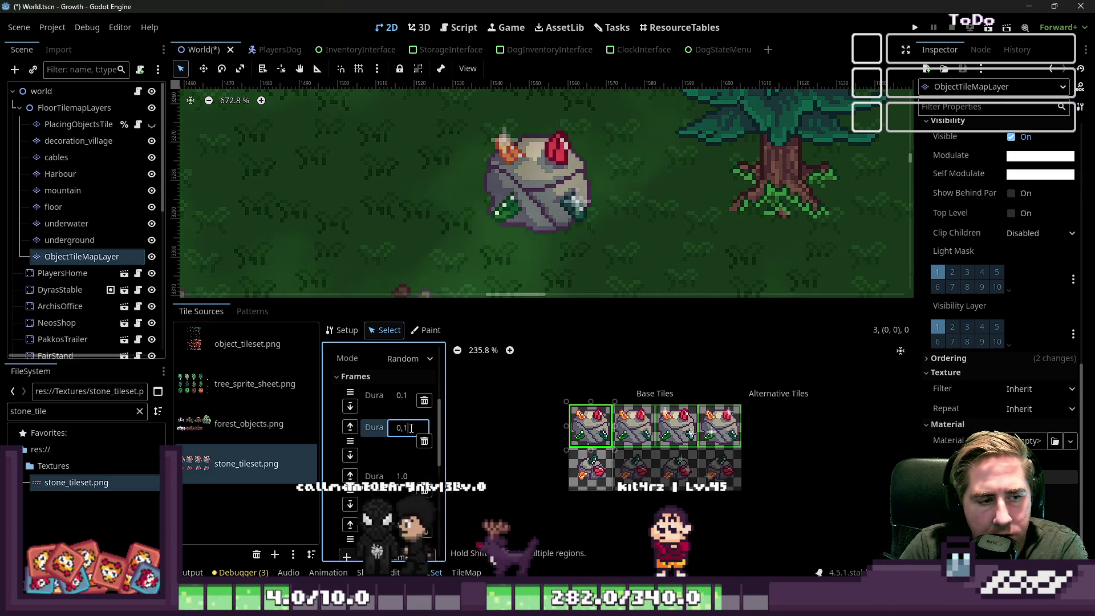
left_click(399, 477)
type(".1")
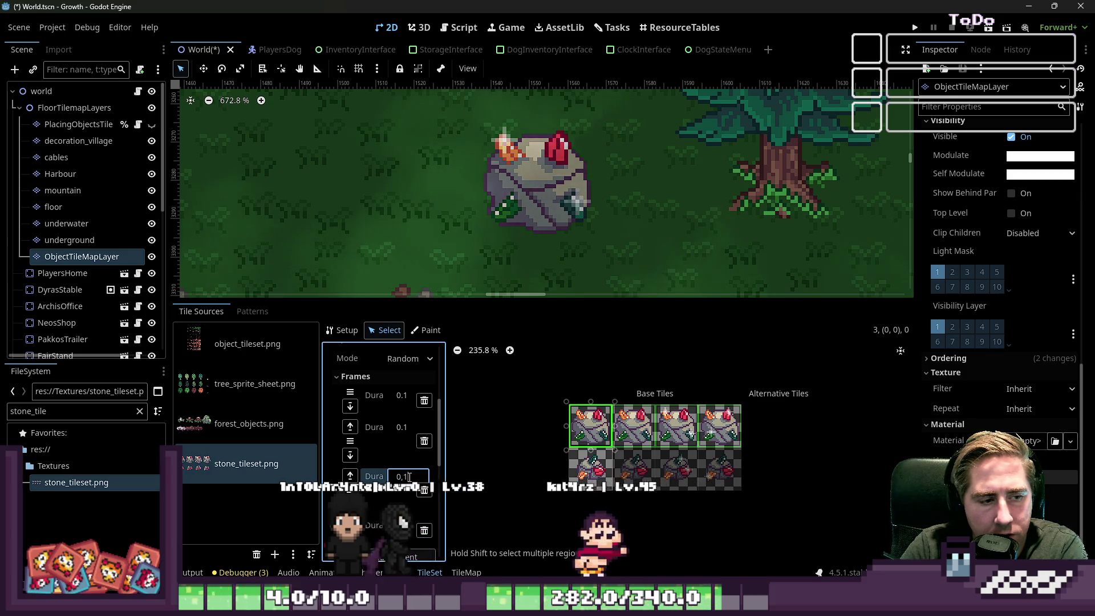
left_click(401, 526)
type("0.1")
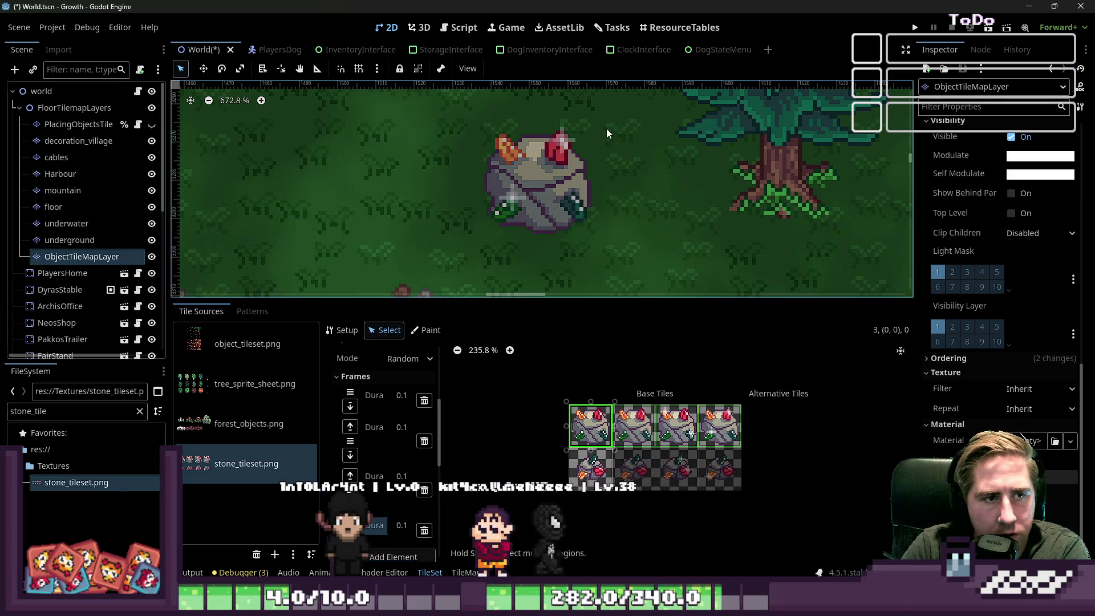
scroll(587, 204, "down", 3)
scroll(529, 210, "down", 2)
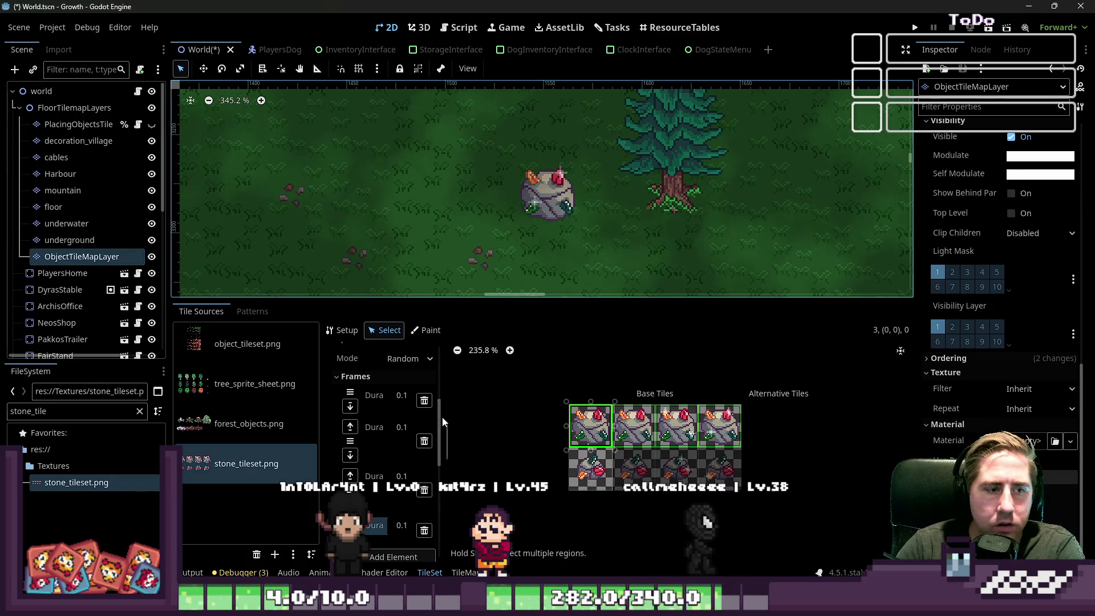
Revise the first two frame durations, entering .2 for the second frame.
left_click(402, 396)
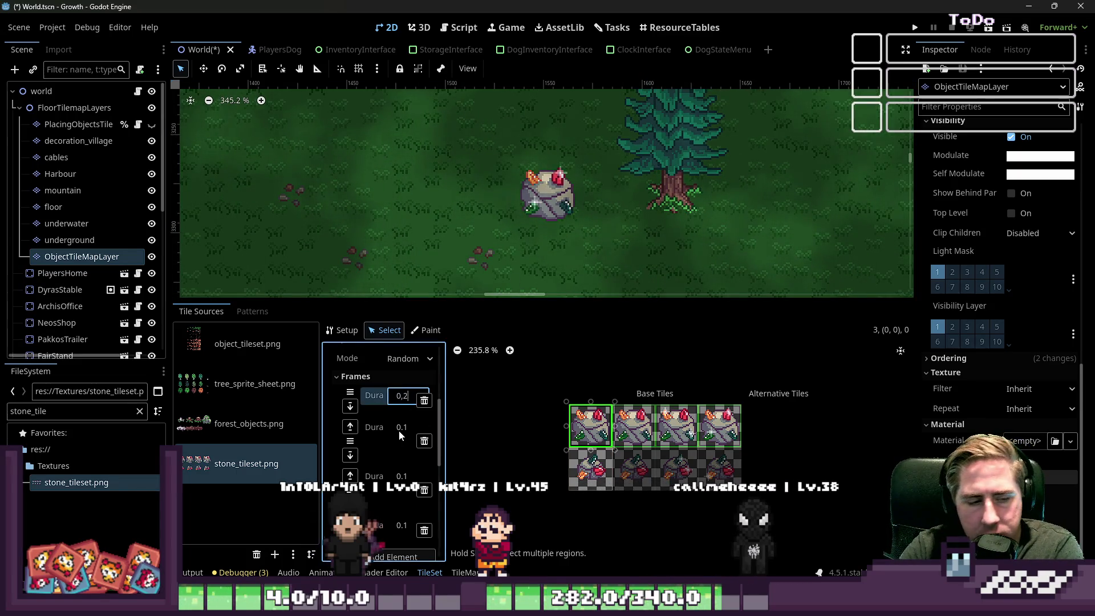
left_click(402, 428)
double_click(400, 428)
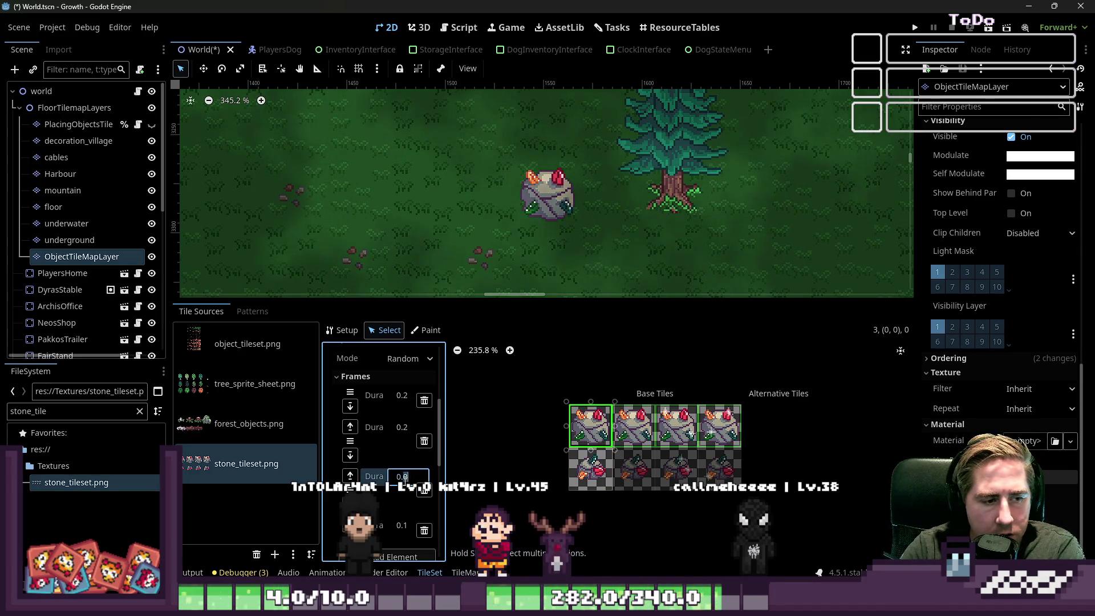
type(".2")
left_click(402, 525)
type("0.2")
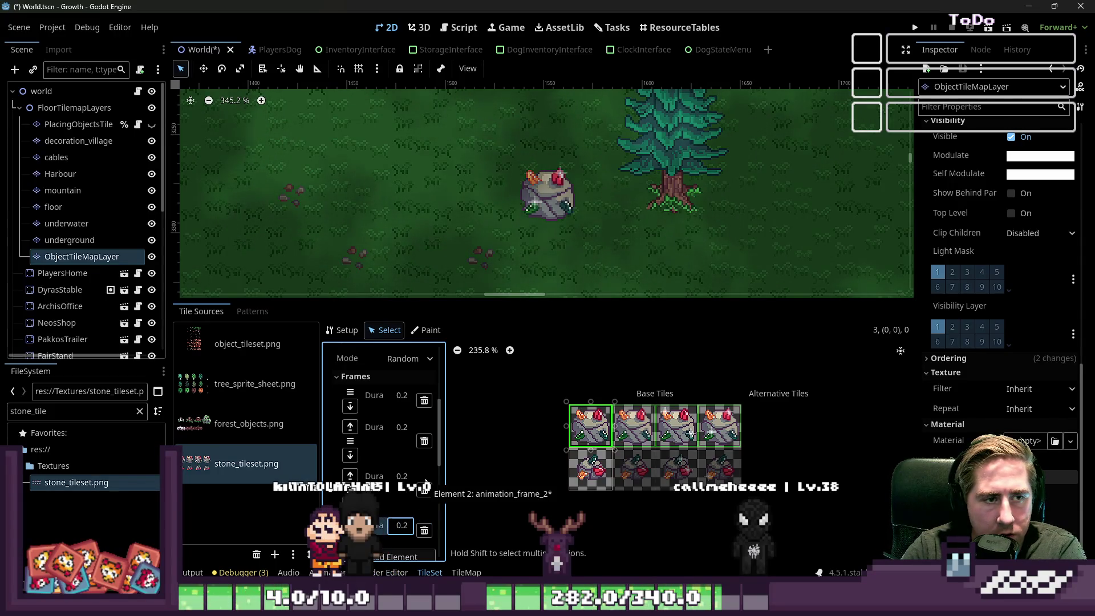
scroll(539, 165, "down", 2)
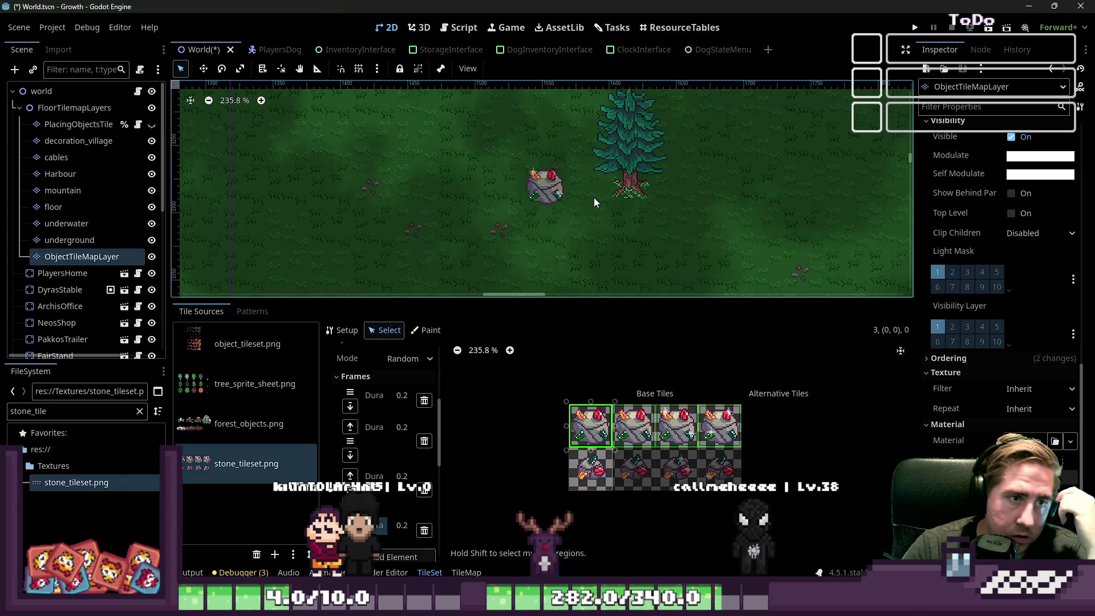
scroll(591, 201, "down", 2)
scroll(577, 198, "up", 5)
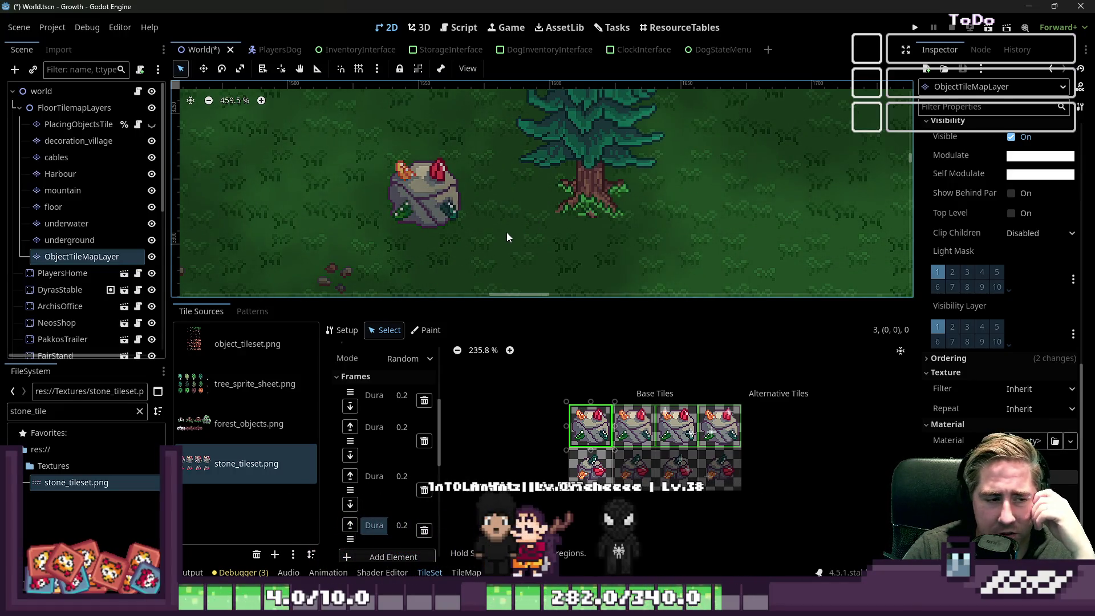
scroll(403, 414, "up", 1)
left_click(405, 423)
type("0.5")
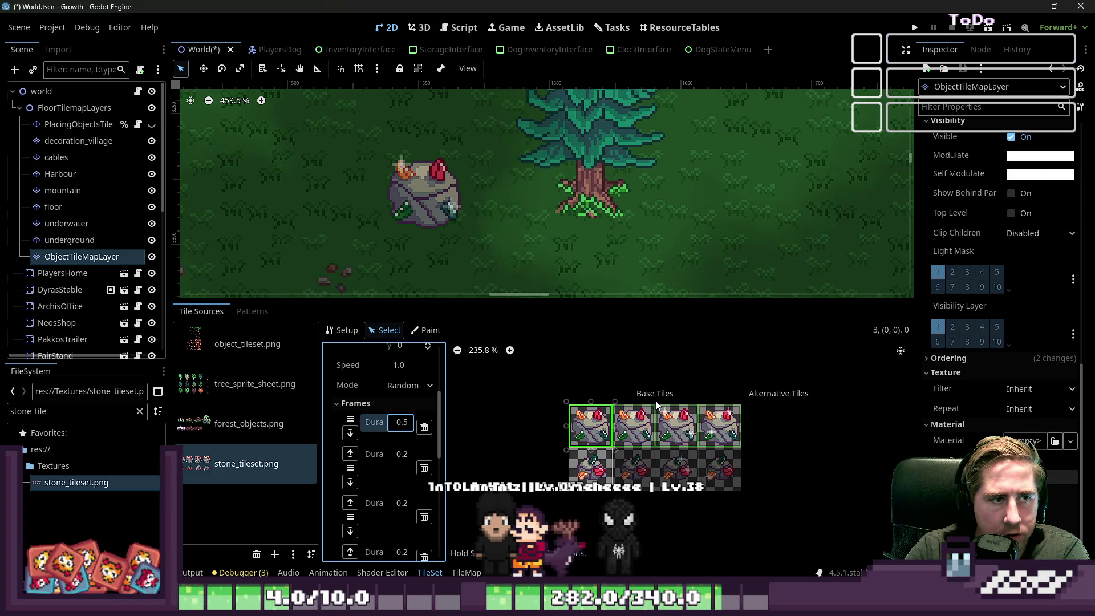
Change the second frame's duration to 0.5 to match the first and commit the edits.
scroll(607, 438, "up", 3)
scroll(607, 439, "up", 2)
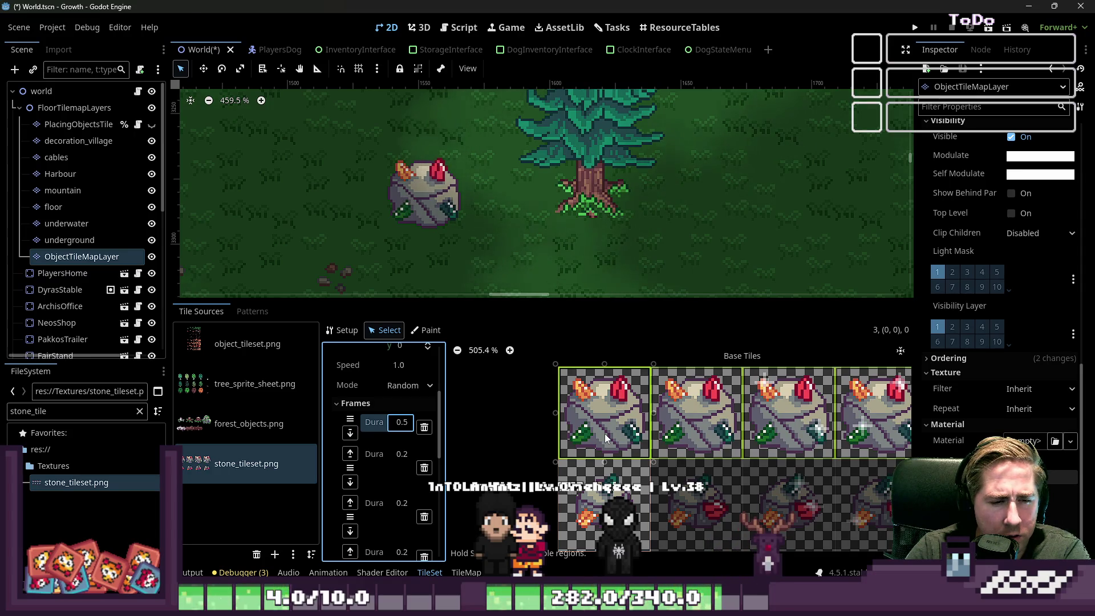
scroll(605, 434, "down", 2)
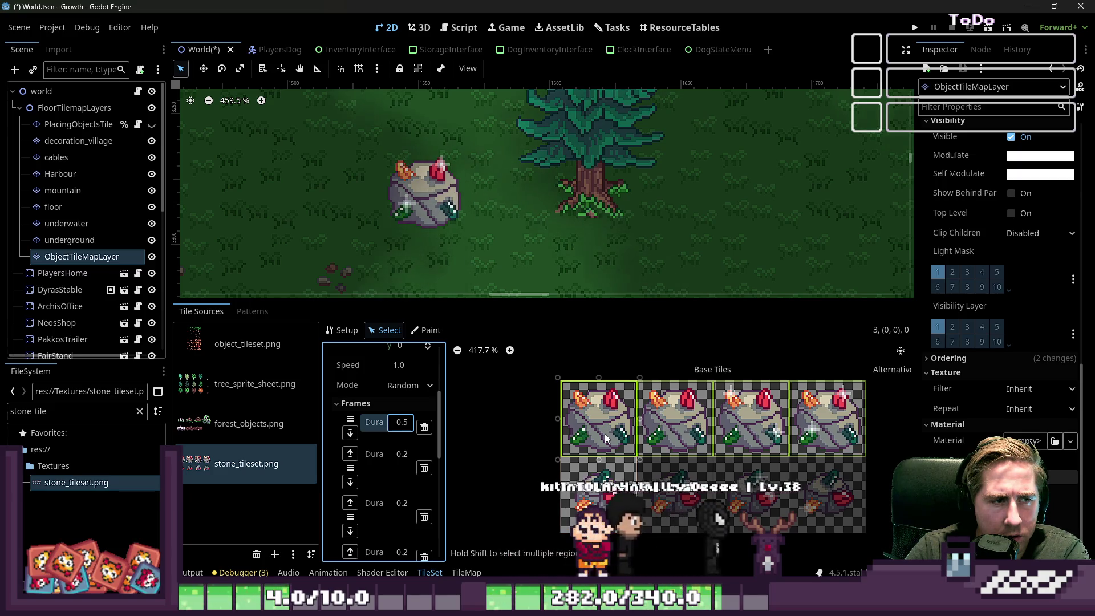
left_click(402, 454)
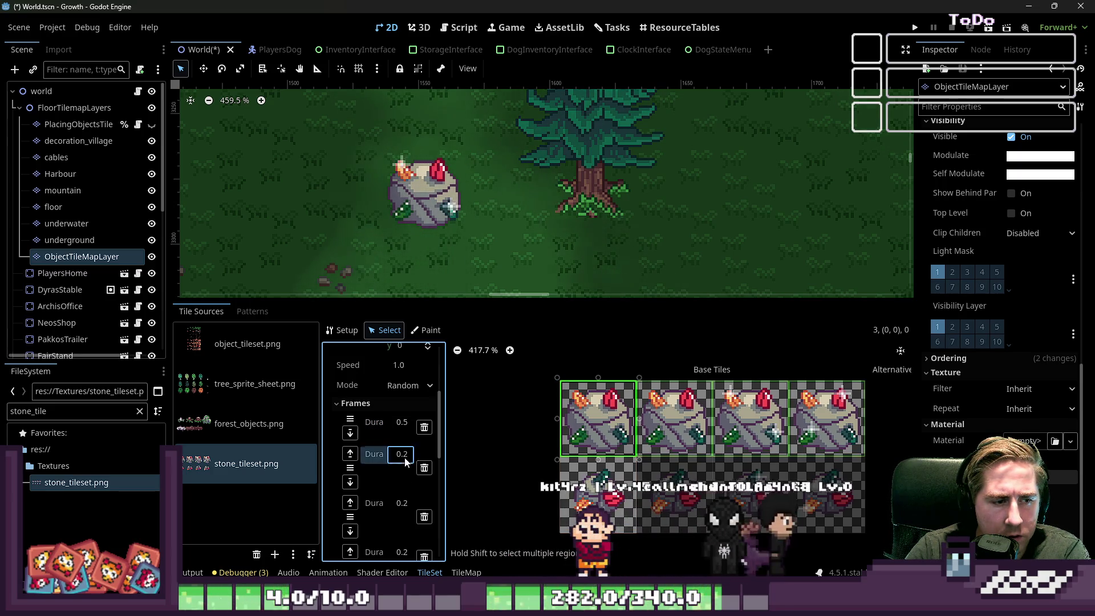
type("0,2")
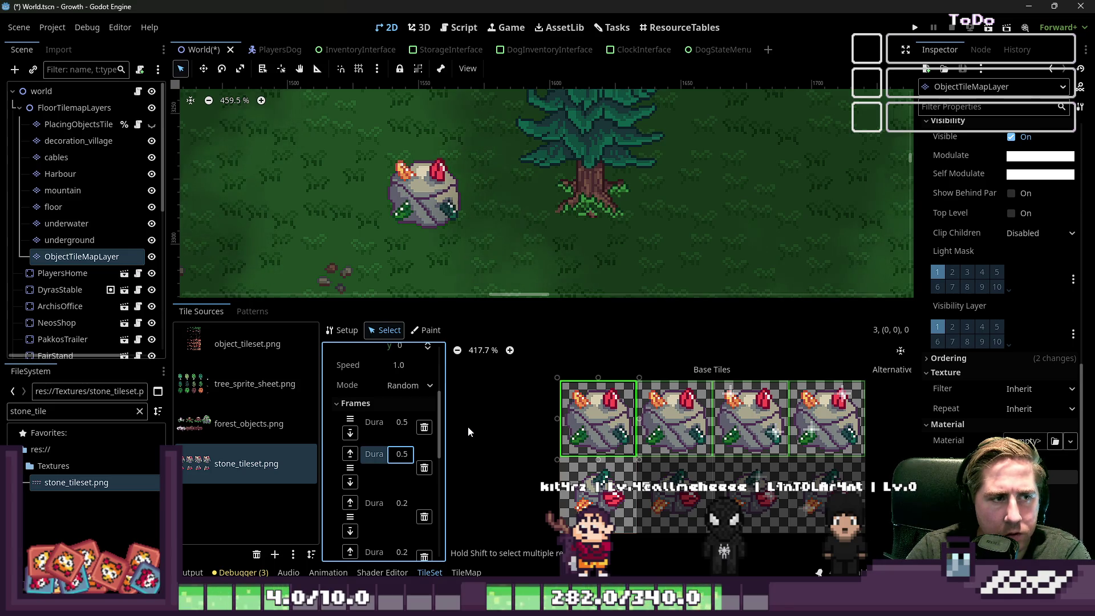
left_click(402, 552)
type("0,1")
key("Return")
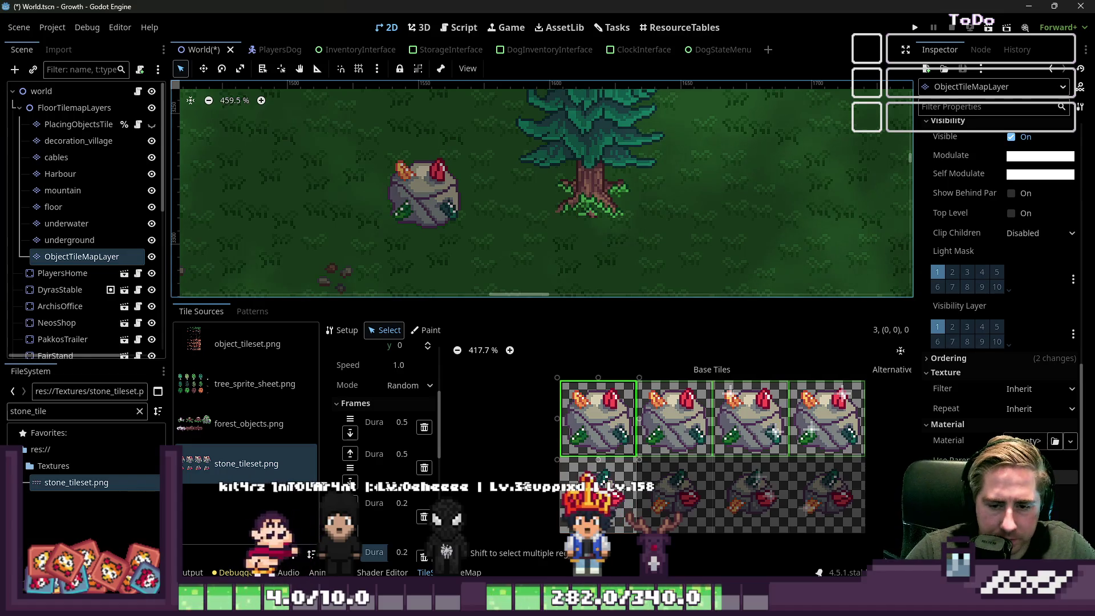
Select the stone tile in the atlas's second row.
scroll(489, 201, "left", 2)
scroll(488, 200, "up", 1)
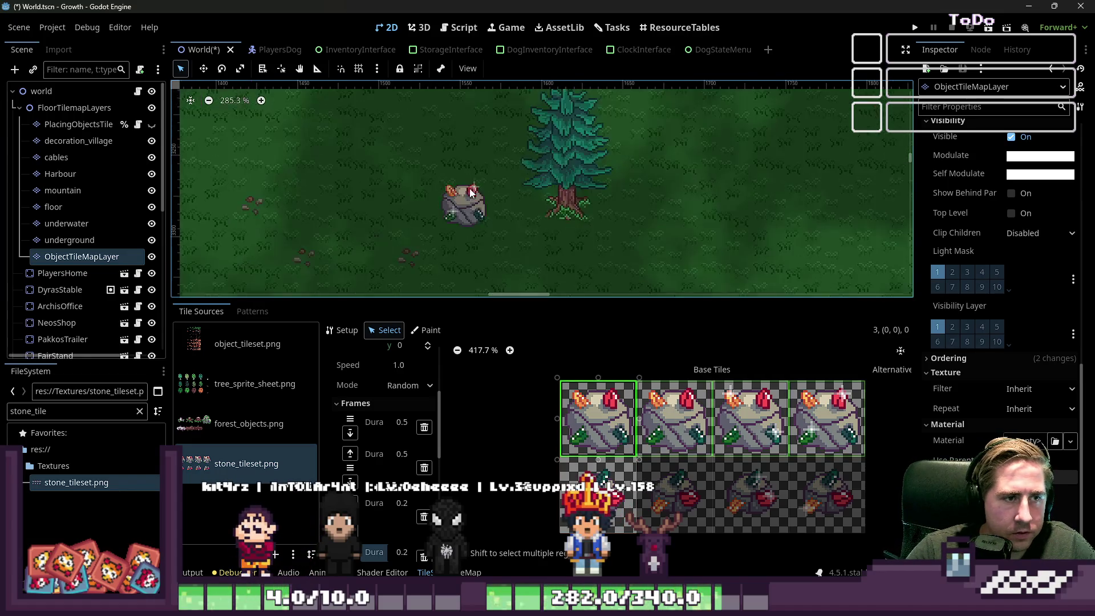
left_click(598, 495)
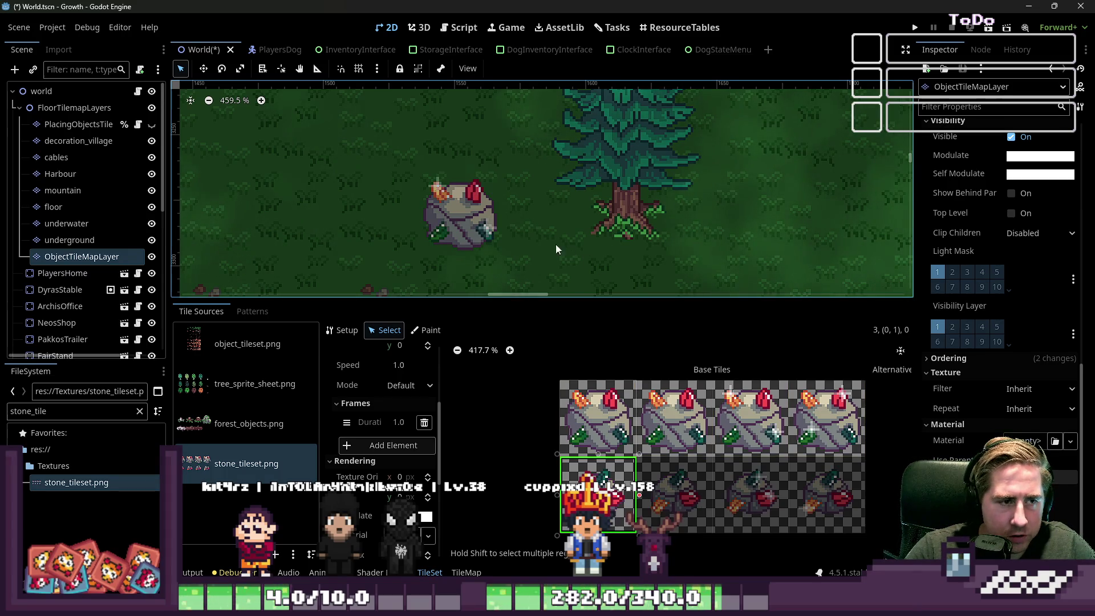
Collapse the Rendering section and add three more animation frames to the stone tile.
scroll(471, 256, "up", 5)
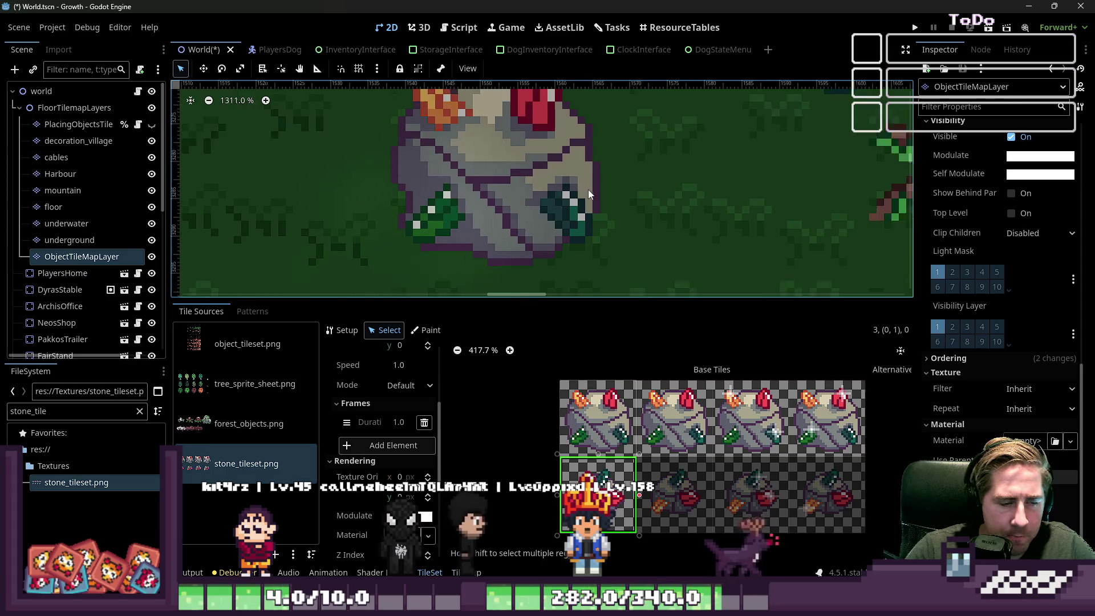
scroll(587, 189, "down", 1)
scroll(365, 454, "down", 2)
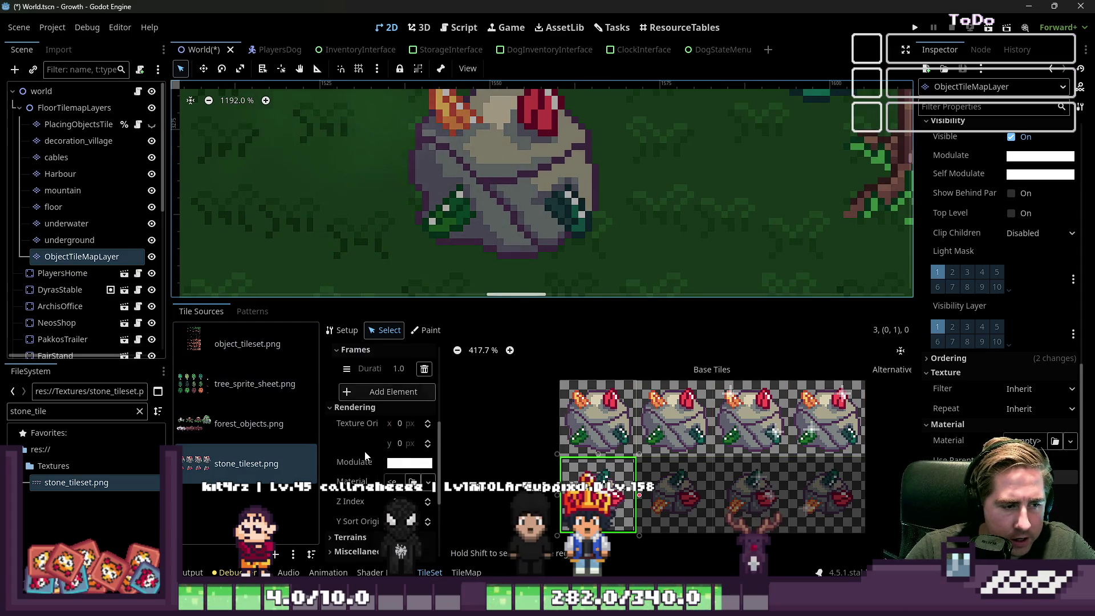
scroll(365, 456, "down", 4)
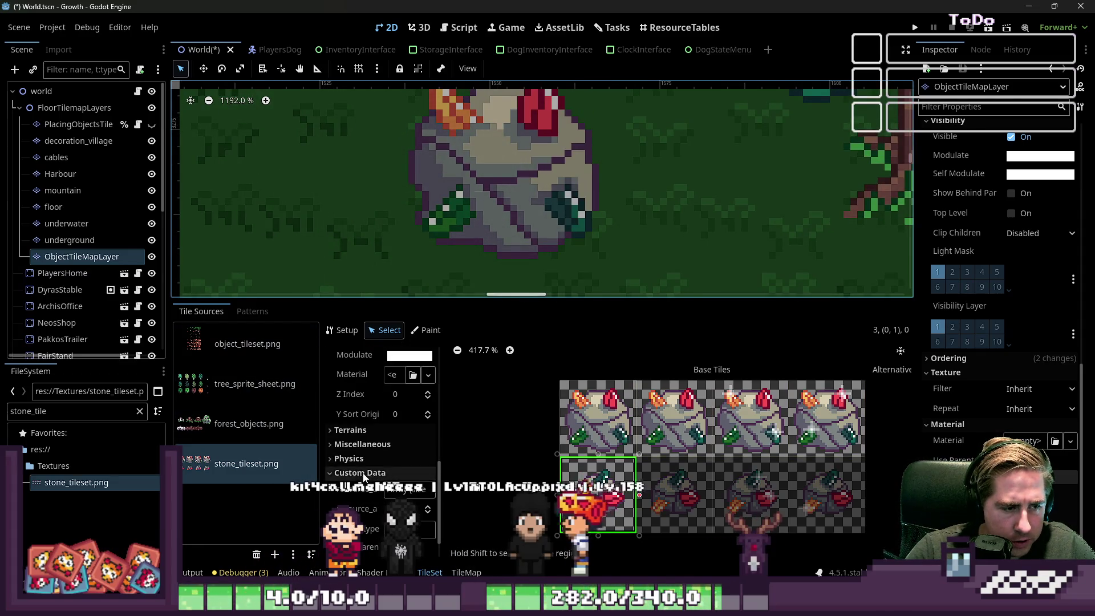
scroll(365, 480, "up", 3)
scroll(366, 510, "up", 3)
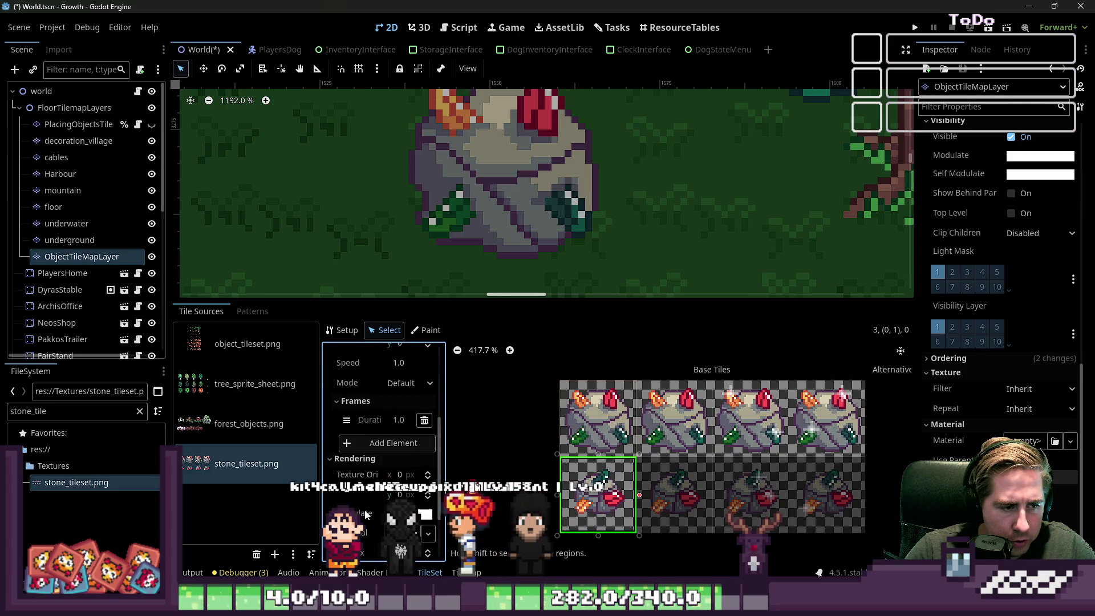
left_click(346, 467)
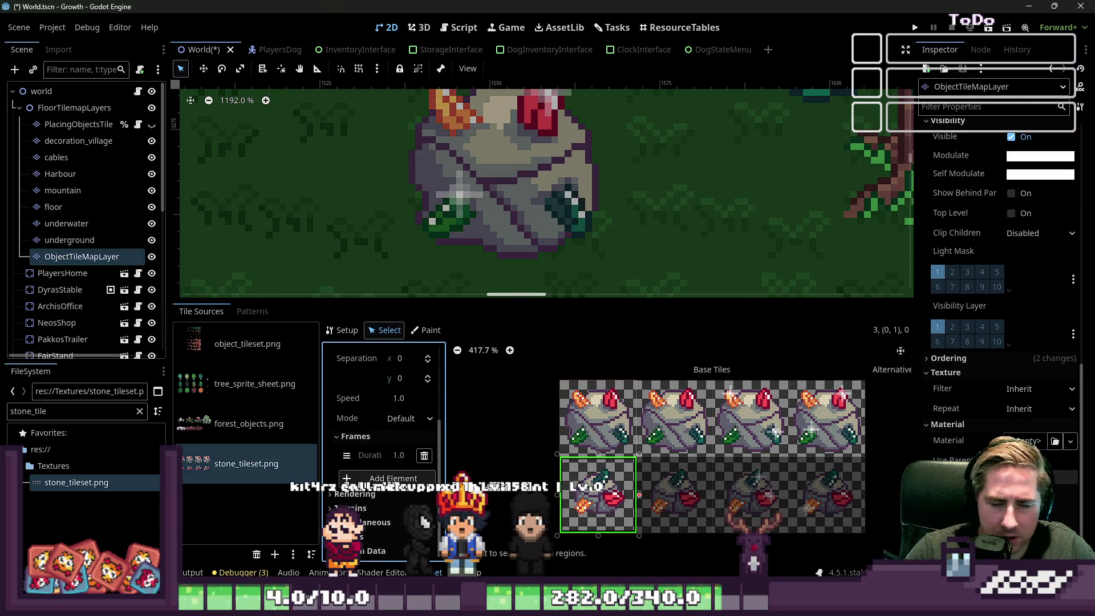
left_click(376, 479)
left_click(377, 482)
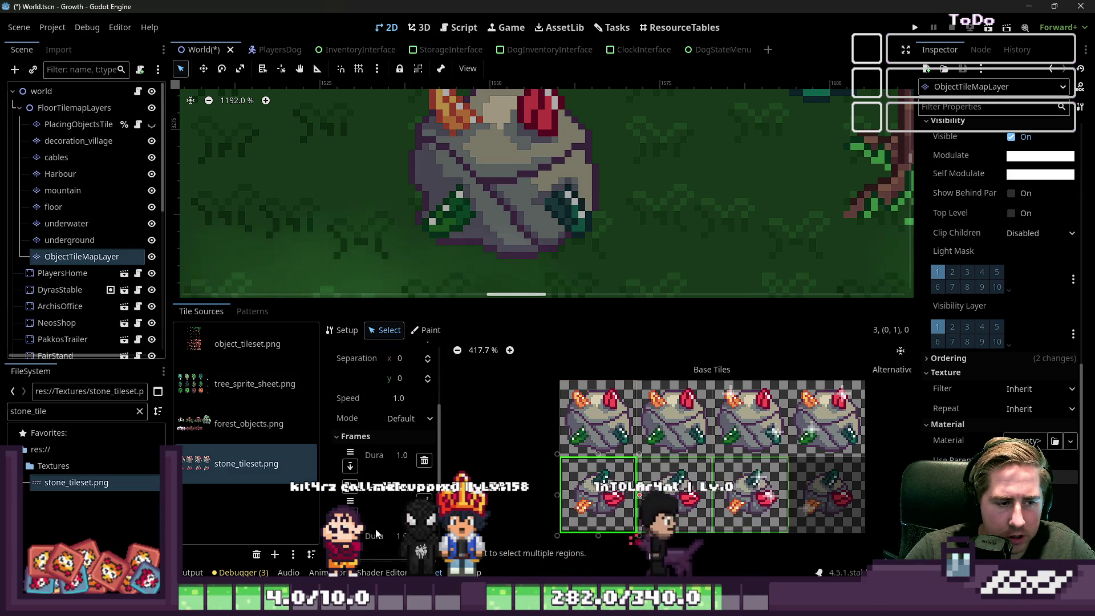
left_click(386, 488)
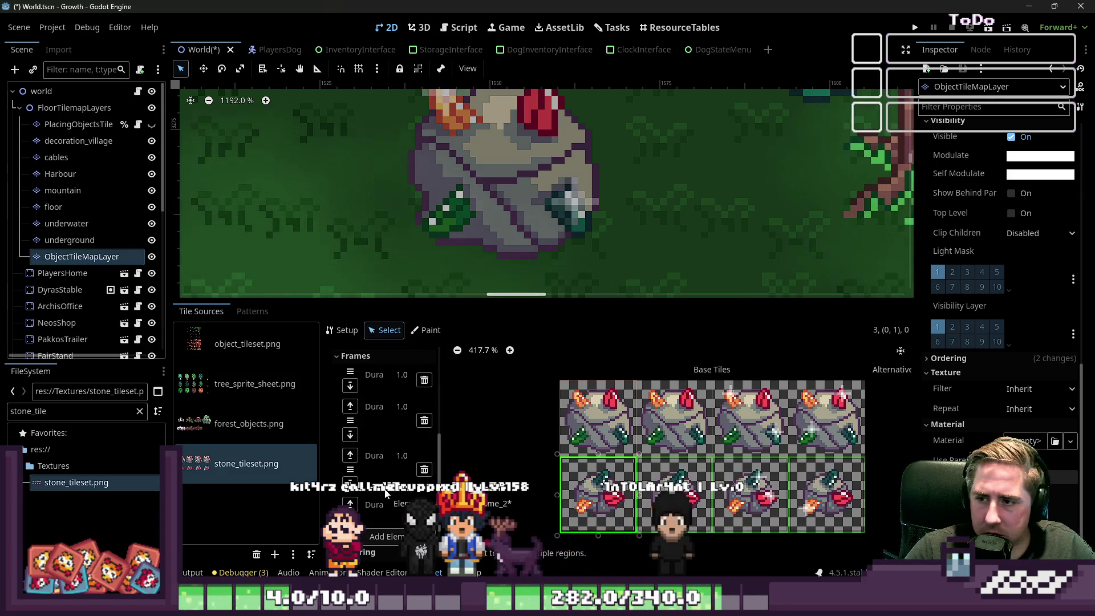
Set the four frame durations to 0.5, 0.5, 0.2 and 0.2.
left_click(409, 384)
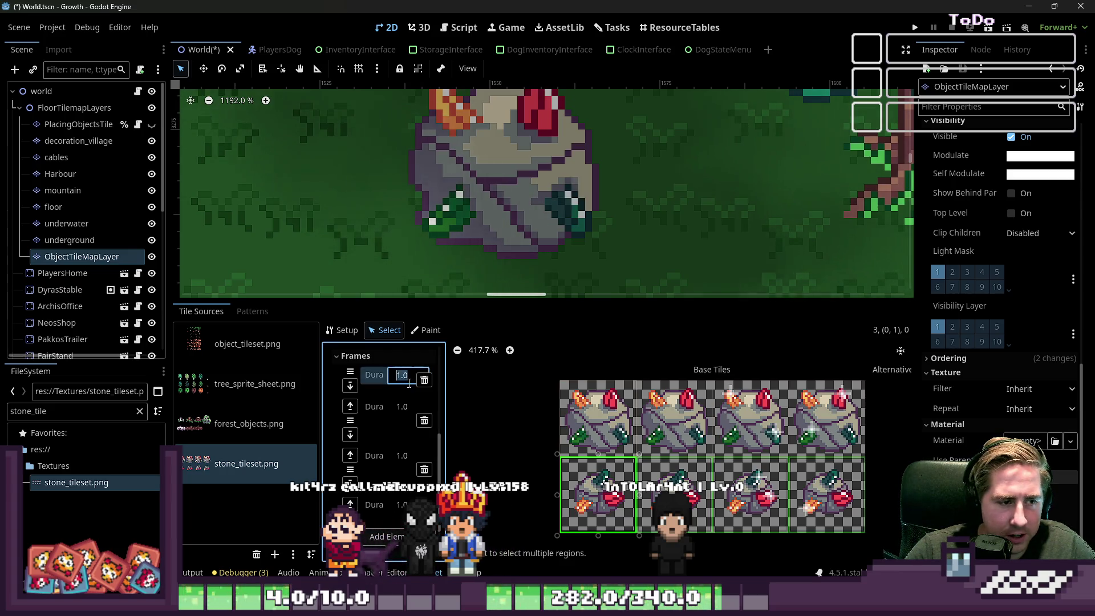
scroll(402, 425, "up", 3)
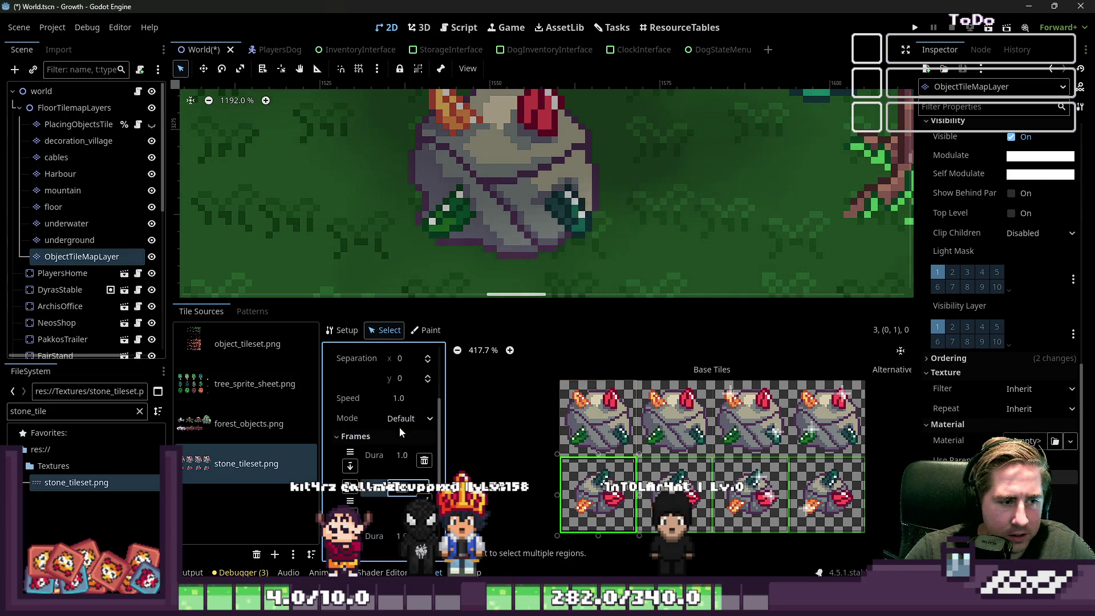
left_click(402, 455)
type("0.5")
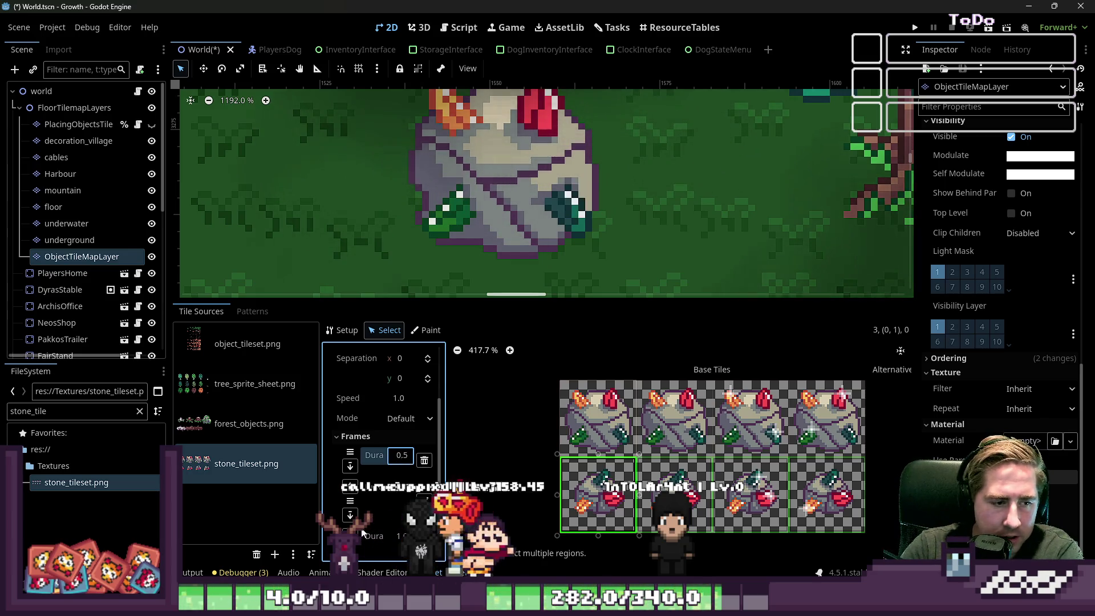
left_click(407, 484)
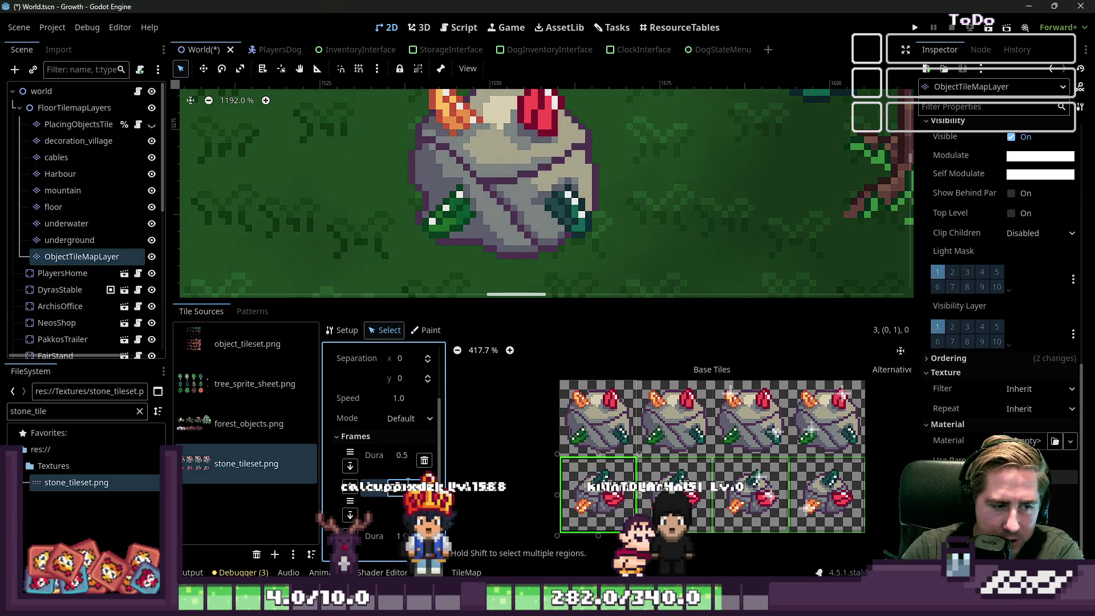
type("0.5")
scroll(405, 484, "down", 1)
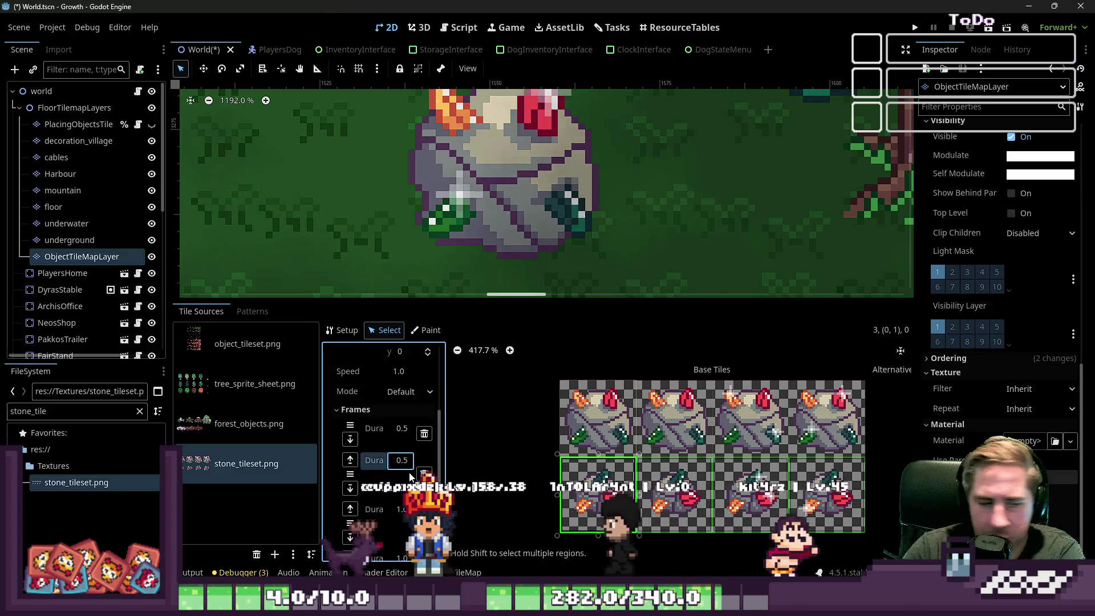
left_click(402, 508)
scroll(403, 508, "down", 1)
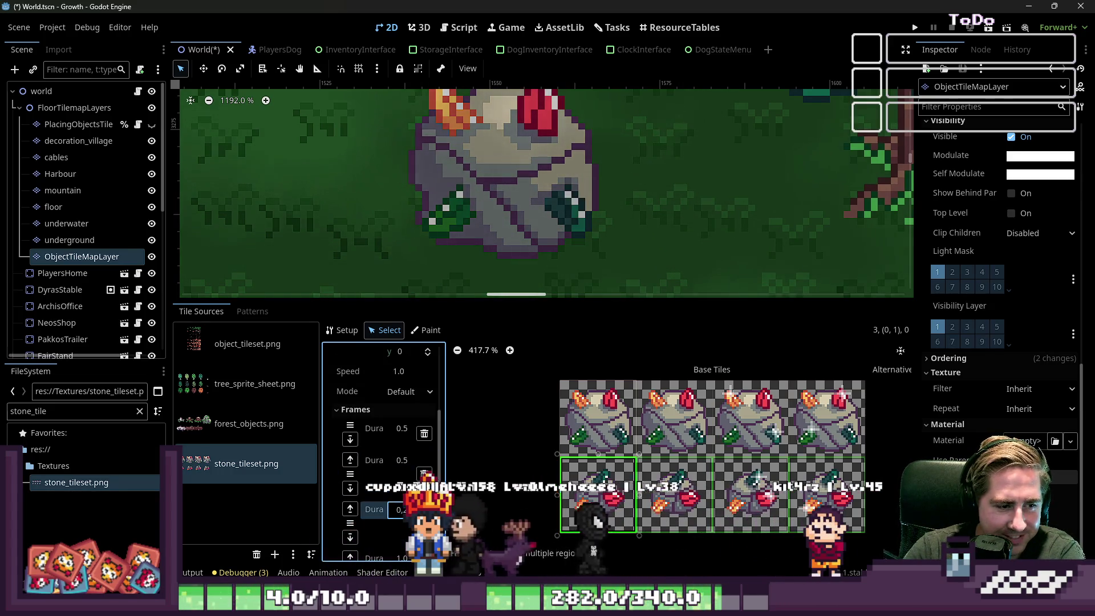
left_click(402, 532)
type("0.2")
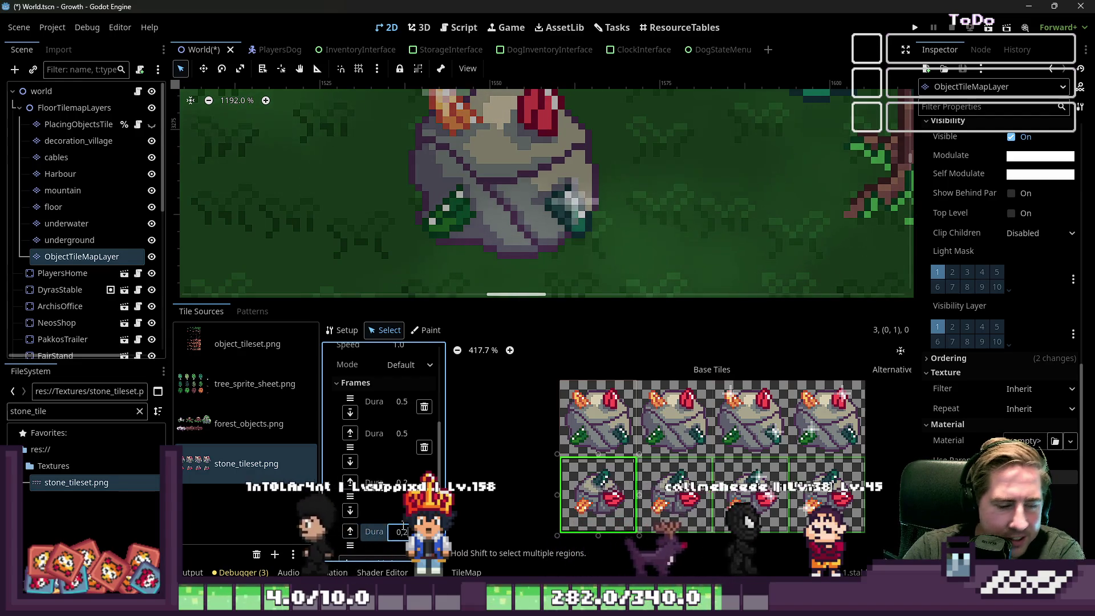
Switch to the TileMap painting panel and pick the animated stone tile.
scroll(471, 422, "down", 3)
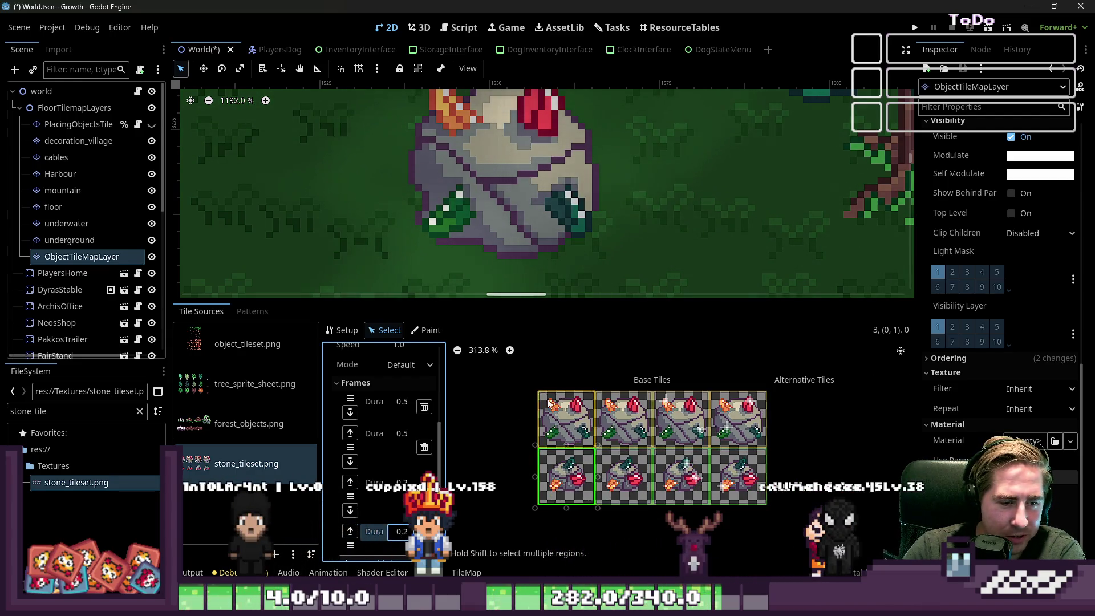
scroll(519, 228, "down", 2)
scroll(519, 224, "down", 4)
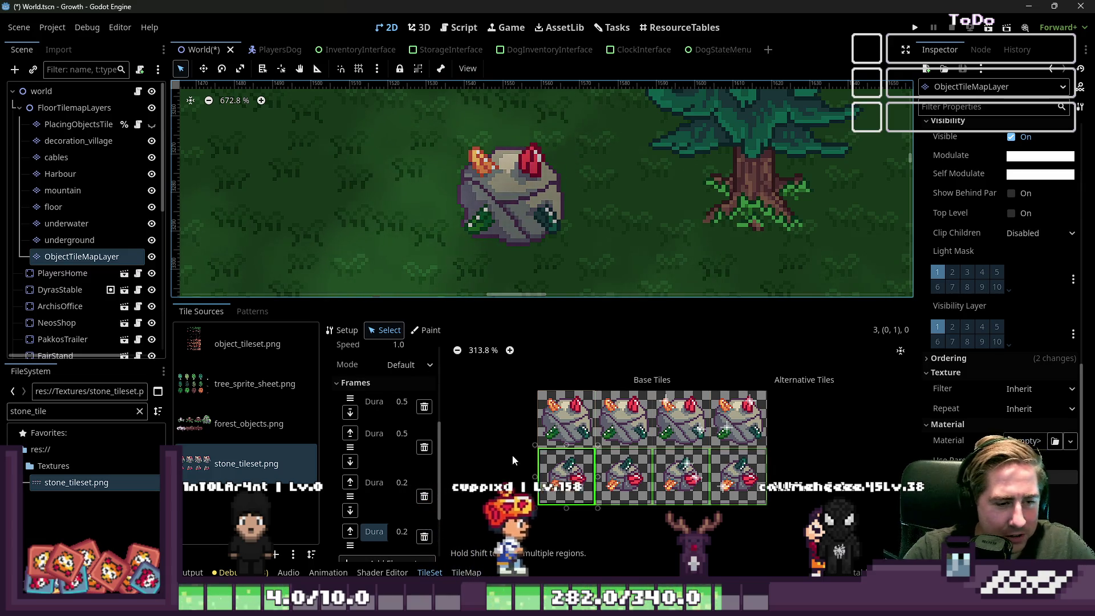
left_click(465, 572)
left_click(556, 476)
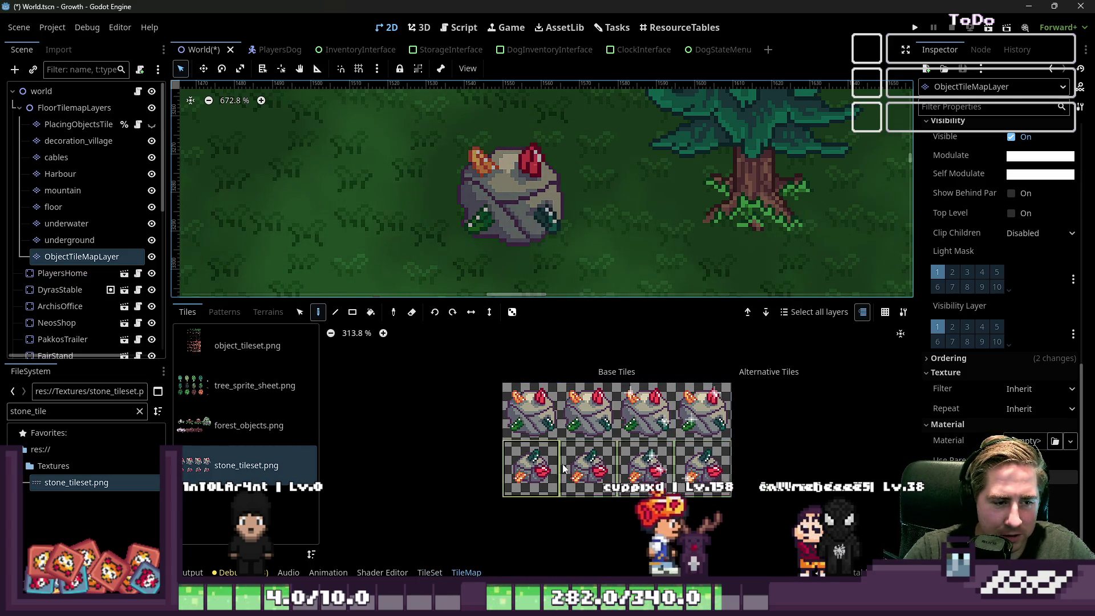
Paint five animated stone tiles around the big rock and beside the tree.
left_click(641, 230)
scroll(502, 224, "down", 7)
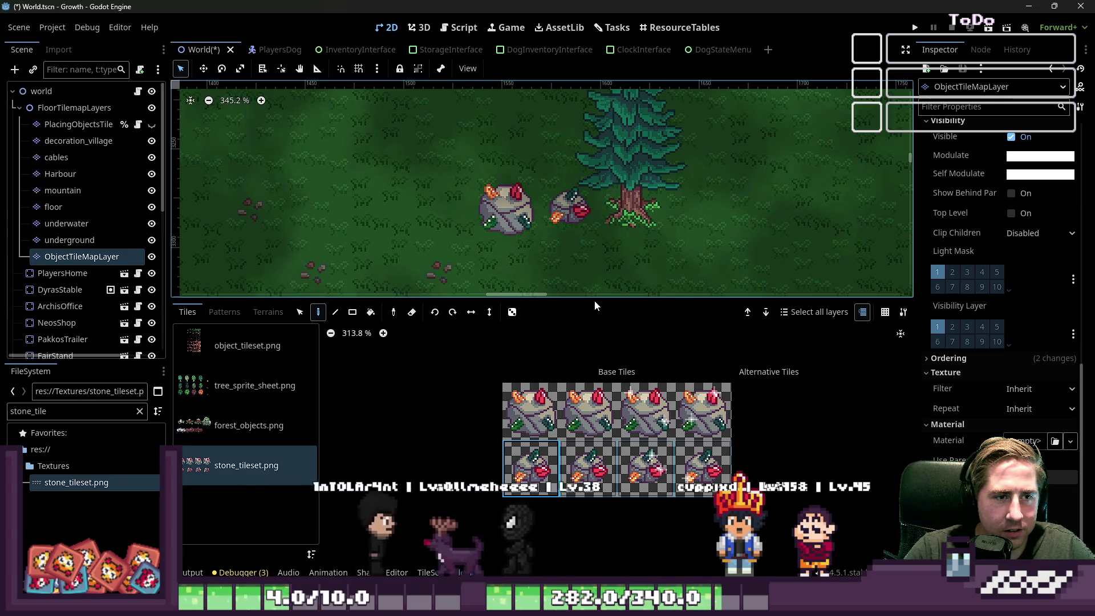
left_click(444, 209)
left_click(393, 151)
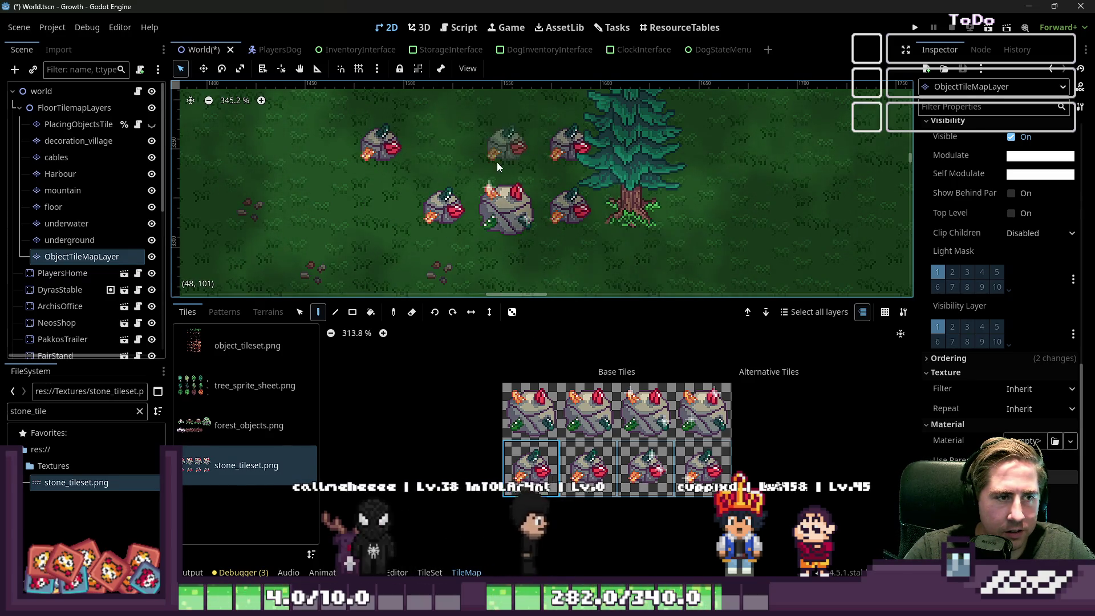
left_click(567, 147)
left_click(381, 268)
Paint two big rocks, one above the existing rock and one below the tree, and select the Bucket tool.
left_click(539, 417)
left_click(505, 147)
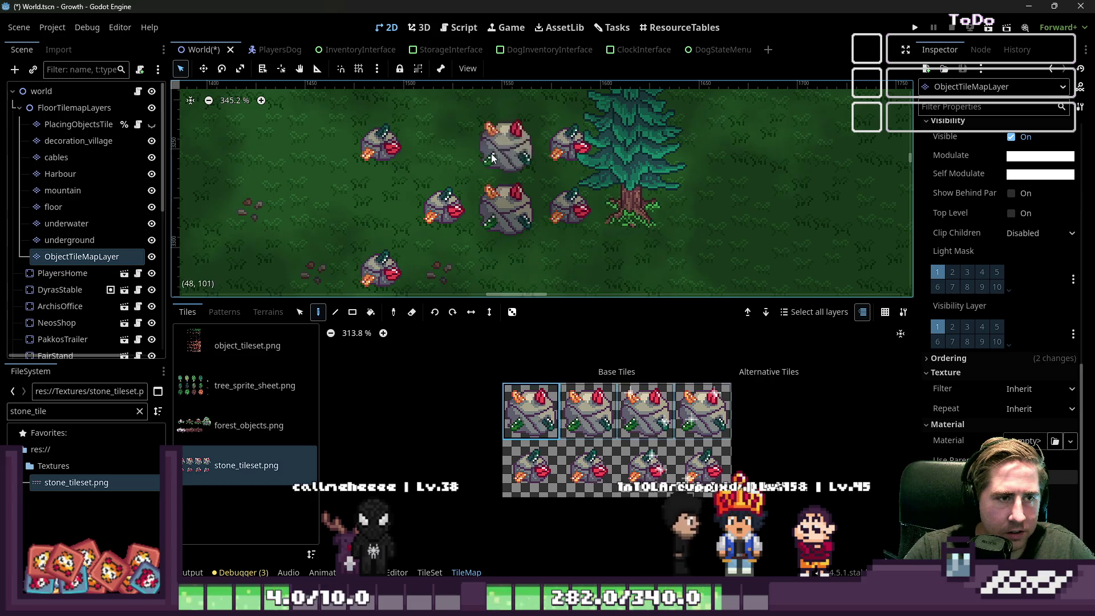
left_click(634, 266)
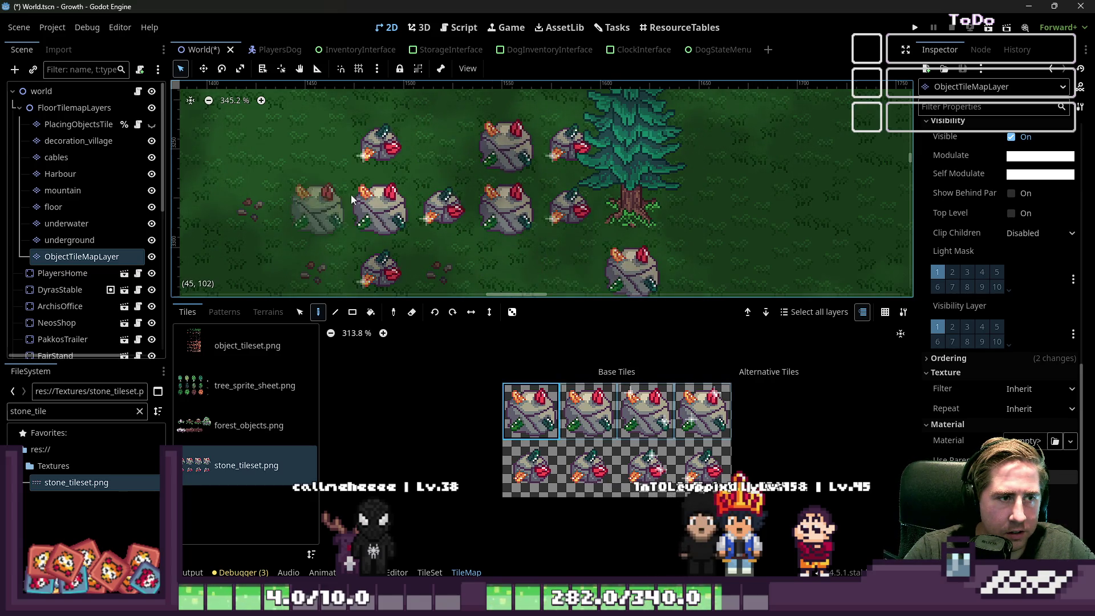
scroll(499, 194, "down", 3)
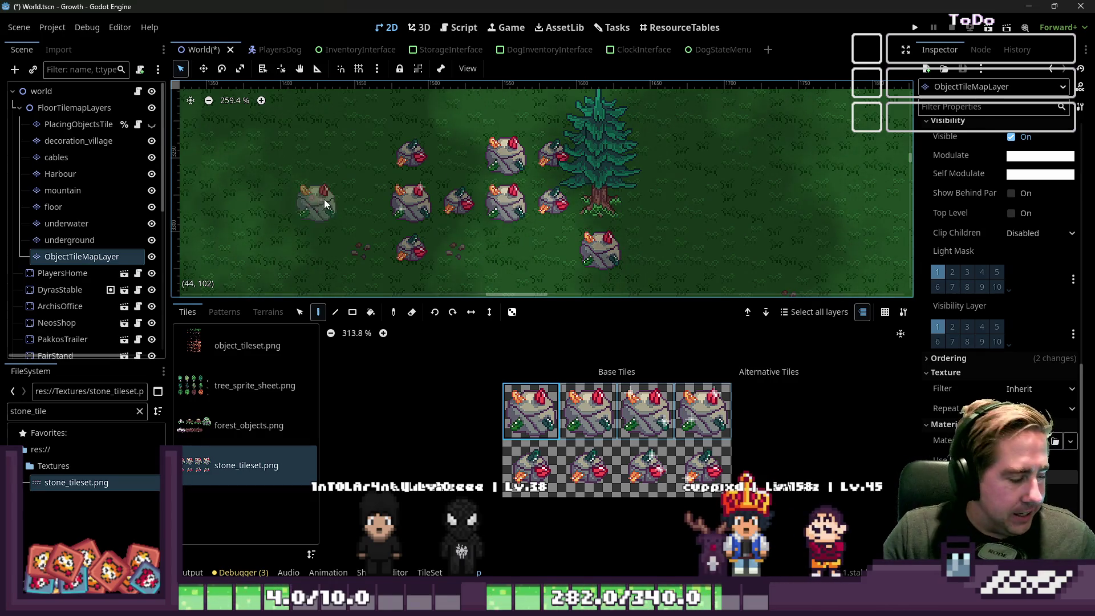
key("e")
key("b")
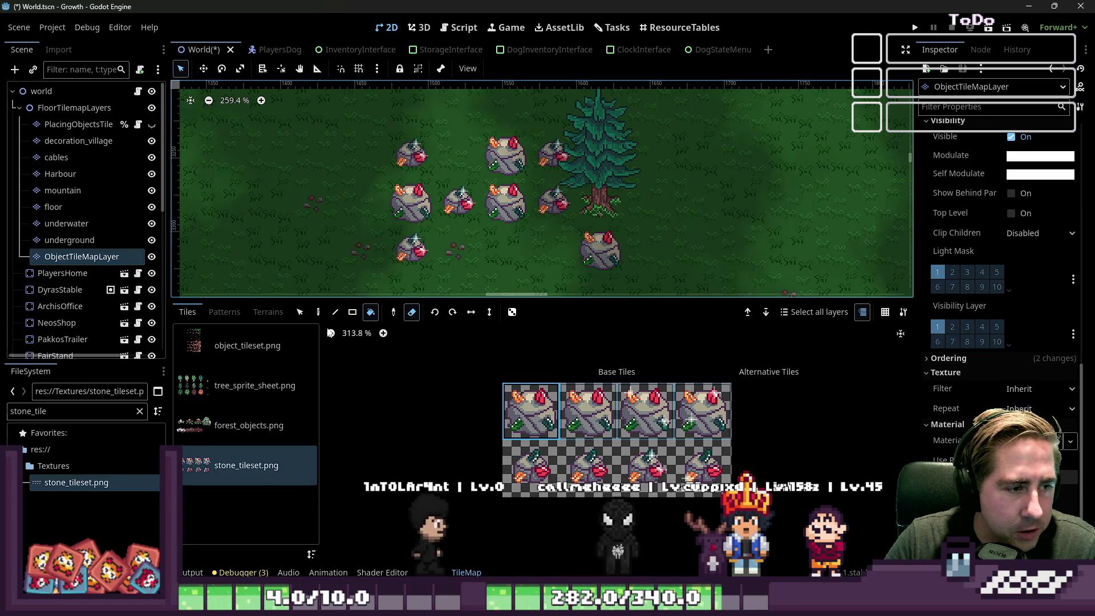
left_click(371, 313)
Box-select and delete the placed rocks and tree, then save World.tscn.
left_click(299, 312)
left_click_drag(371, 137, 615, 252)
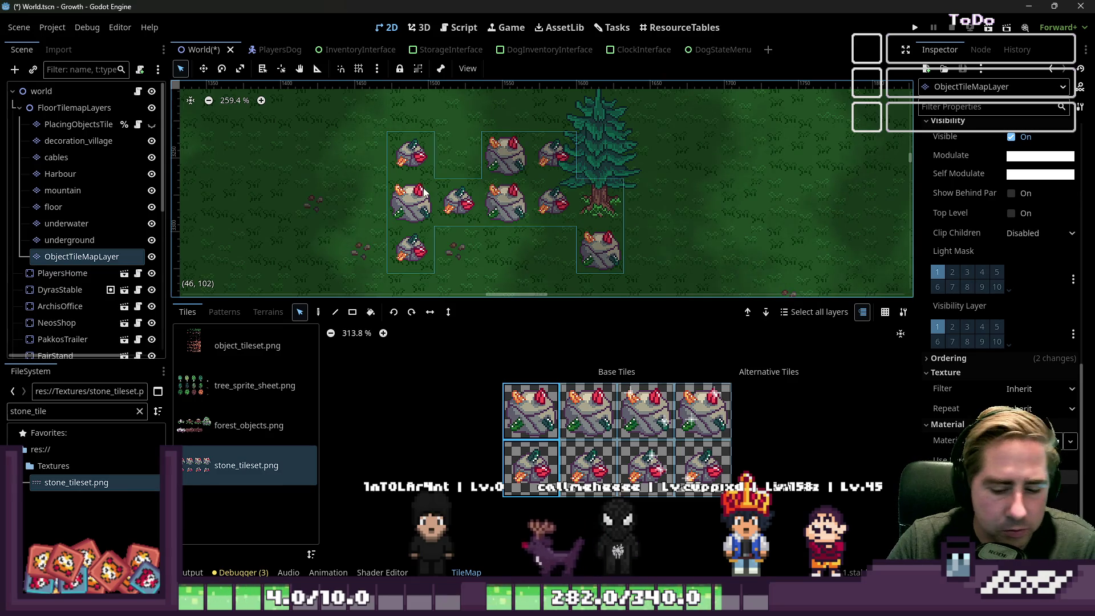
key("Delete")
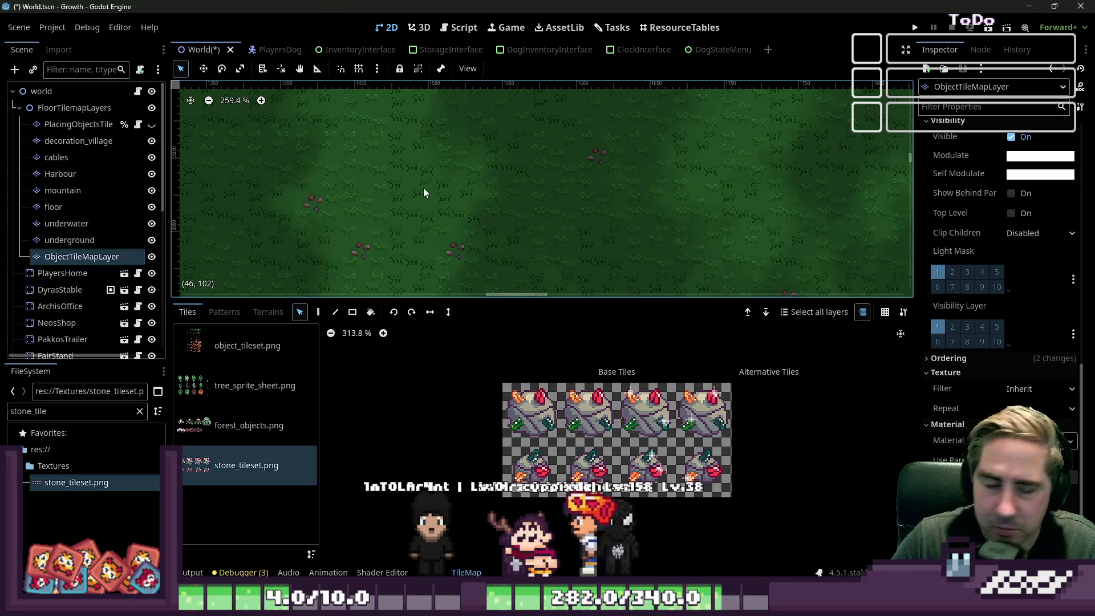
scroll(445, 148, "down", 5)
key("ctrl+s")
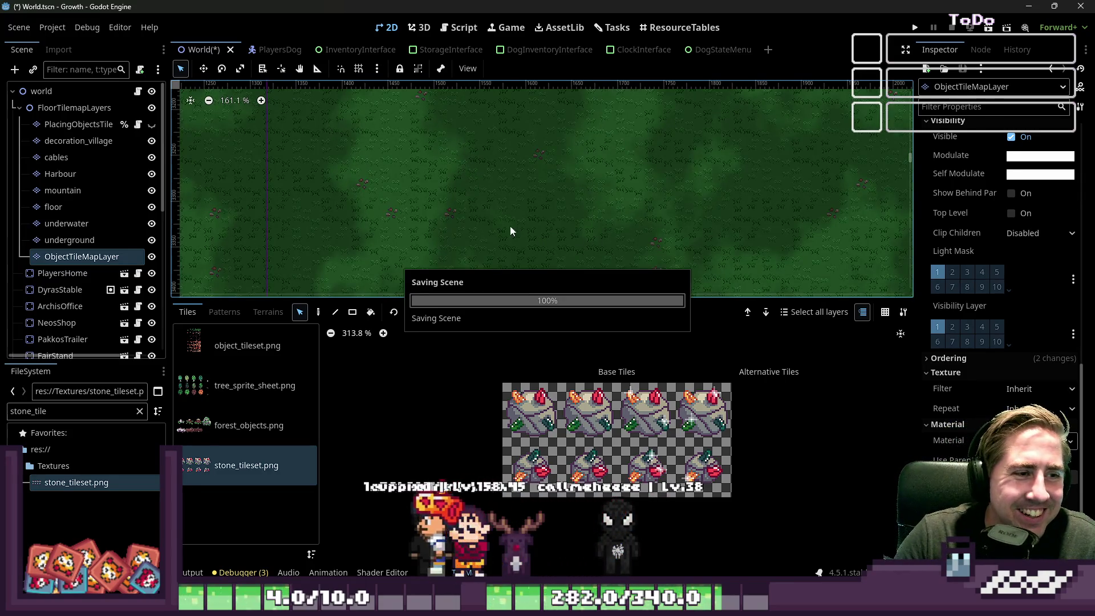
Enlarge the map view and tile palette, and select the stone_tileset.png source.
left_click_drag(401, 301, 401, 350)
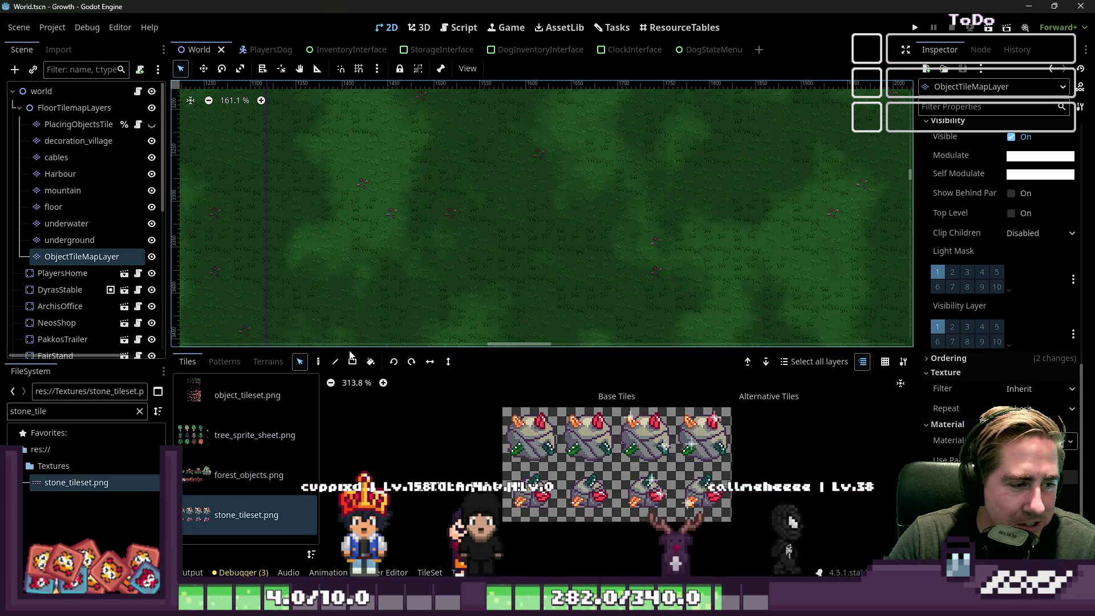
left_click_drag(452, 349, 452, 188)
left_click(217, 351)
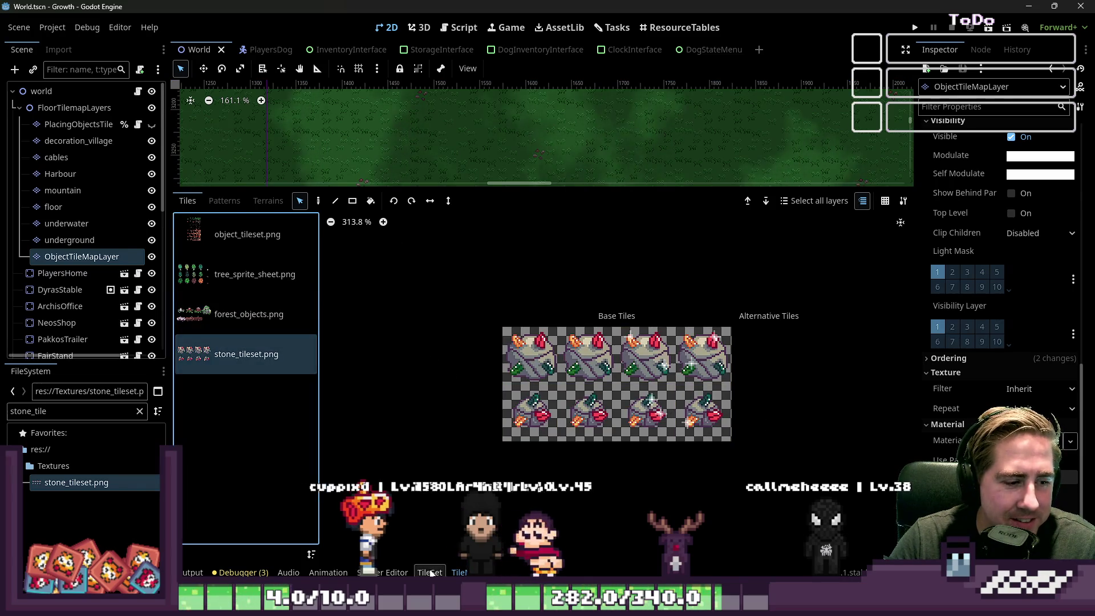
Open stone_tileset.png in the TileSet editor, select the animated stone tile and expand its Custom Data.
double_click(531, 354)
left_click(561, 410)
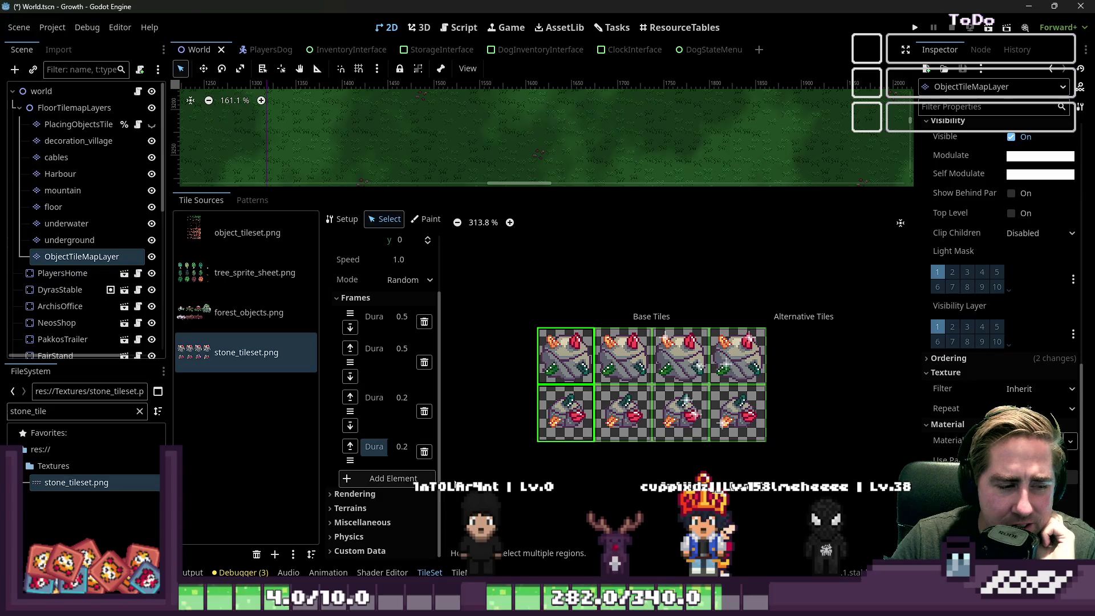
left_click(368, 551)
scroll(372, 543, "down", 3)
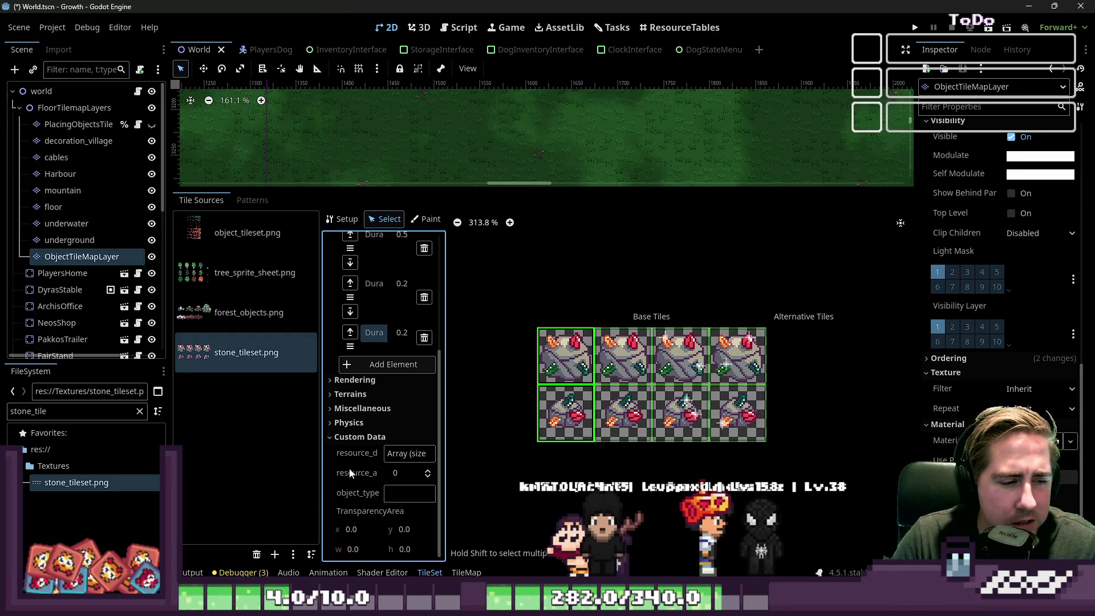
scroll(351, 476, "up", 4)
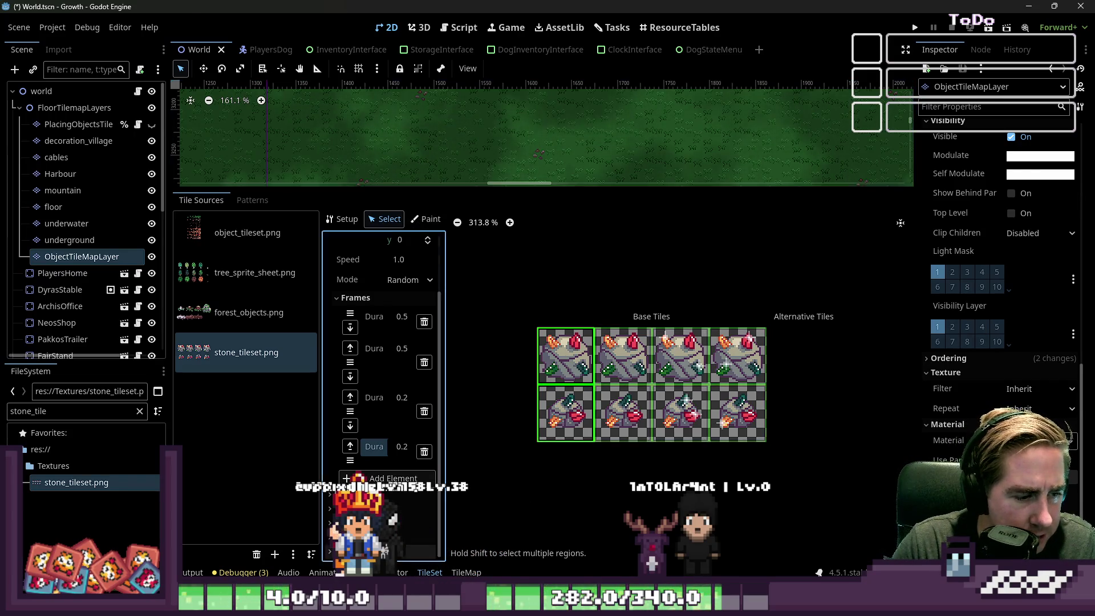
Add an Object element to resource_data holding stone_slot_resource.tres, filtering FileSystem by 'stone_'.
scroll(382, 371, "down", 3)
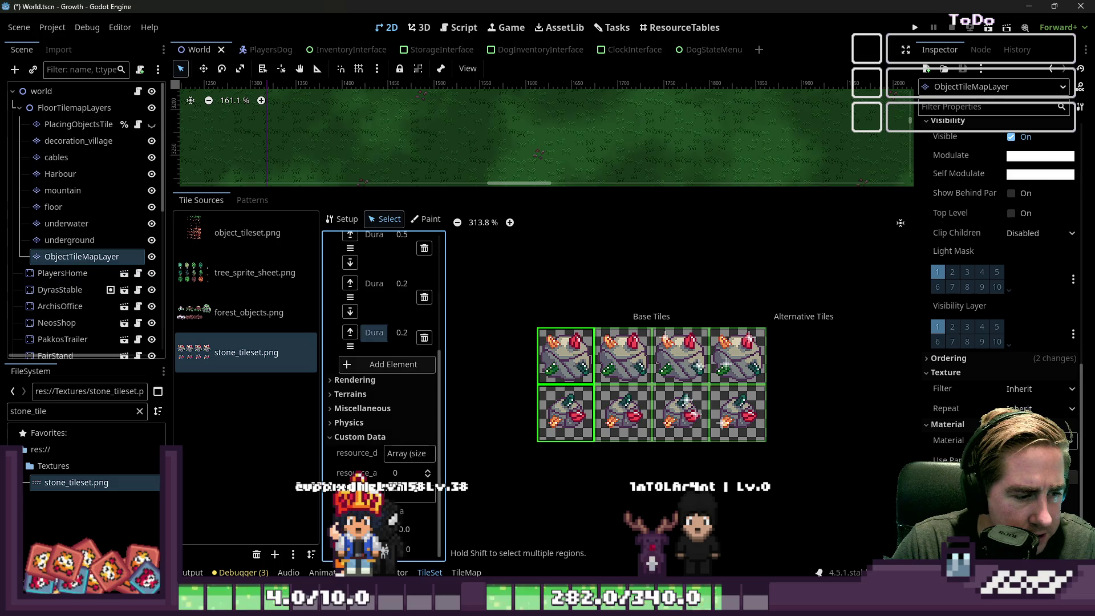
left_click(405, 460)
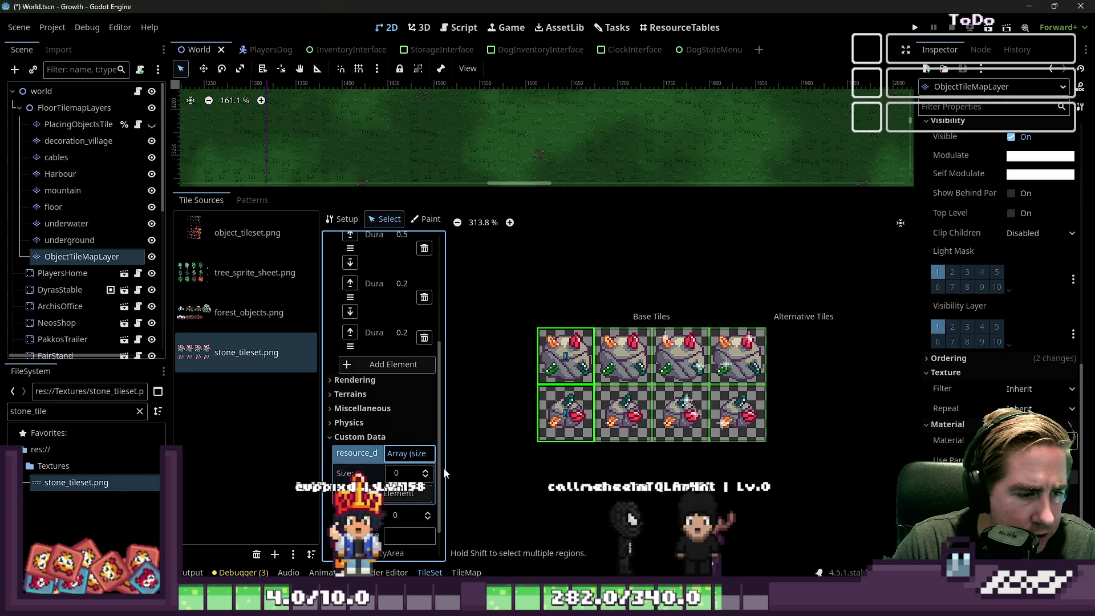
mouse_move(446, 469)
left_mouse_down()
mouse_move(539, 468)
mouse_move(518, 467)
left_mouse_up()
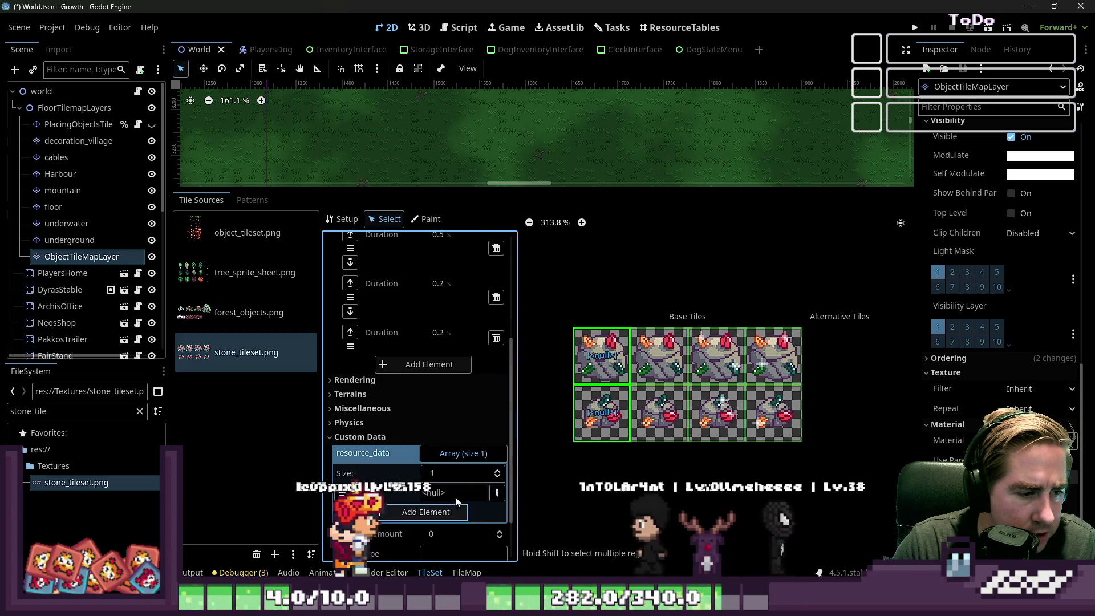
left_click(449, 452)
double_click(31, 411)
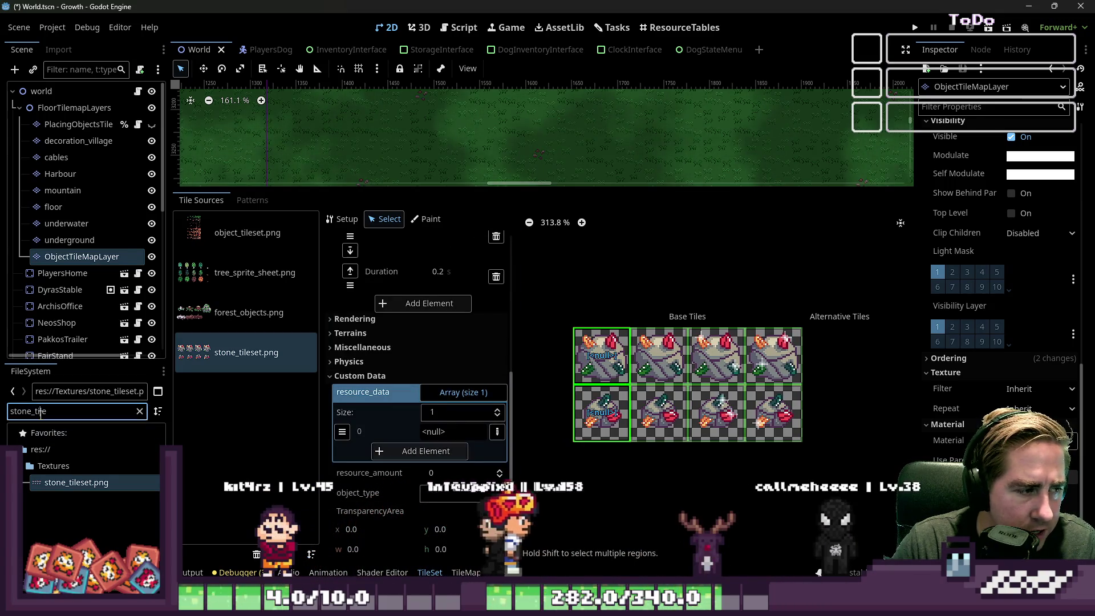
type("stone_")
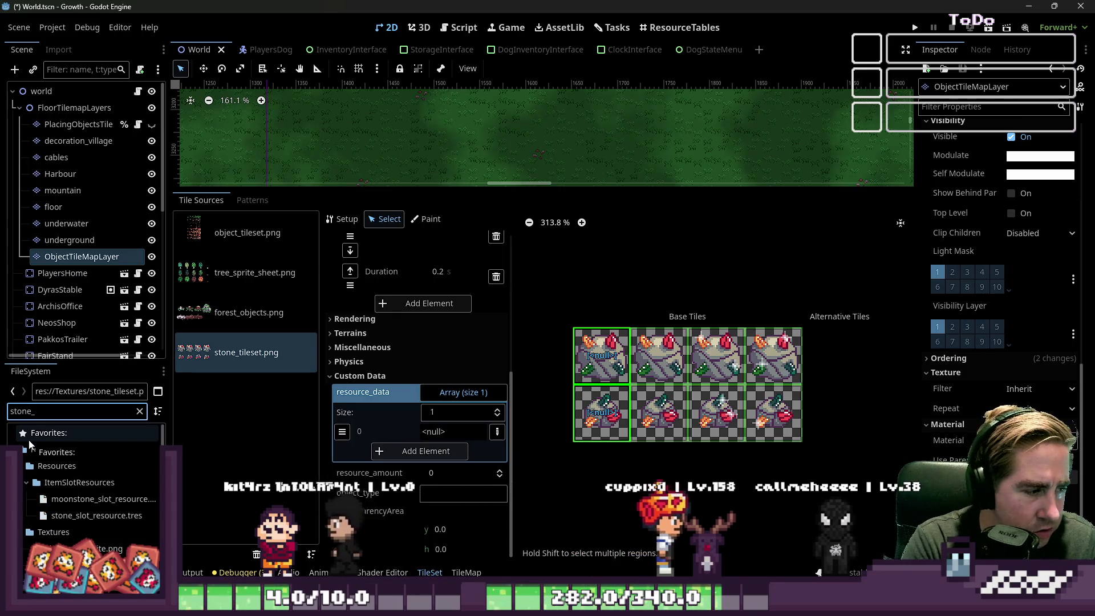
left_click_drag(96, 516, 466, 440)
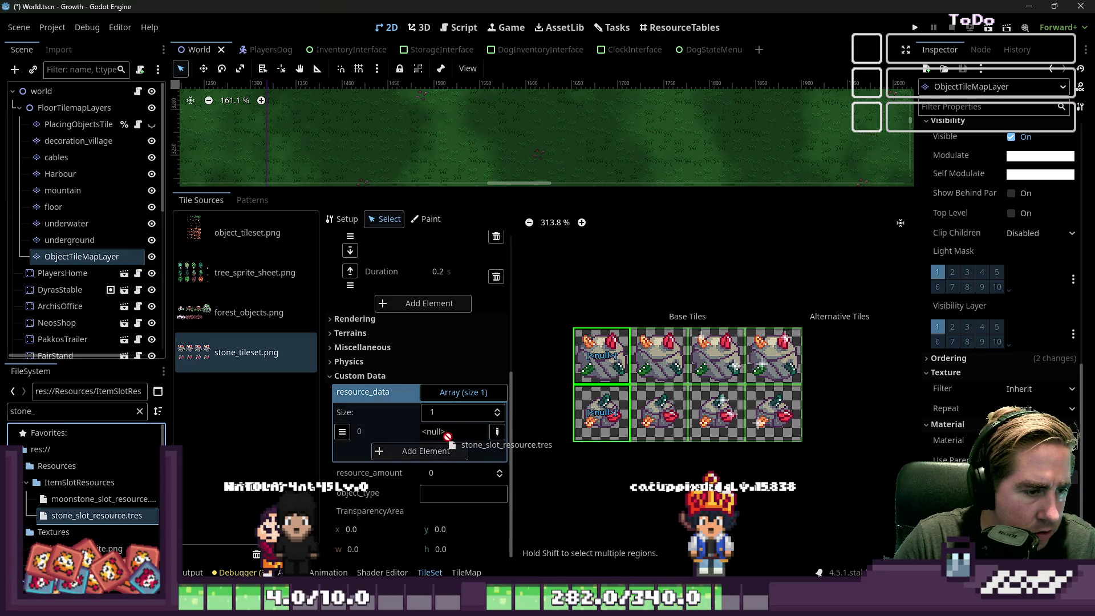
left_click(497, 433)
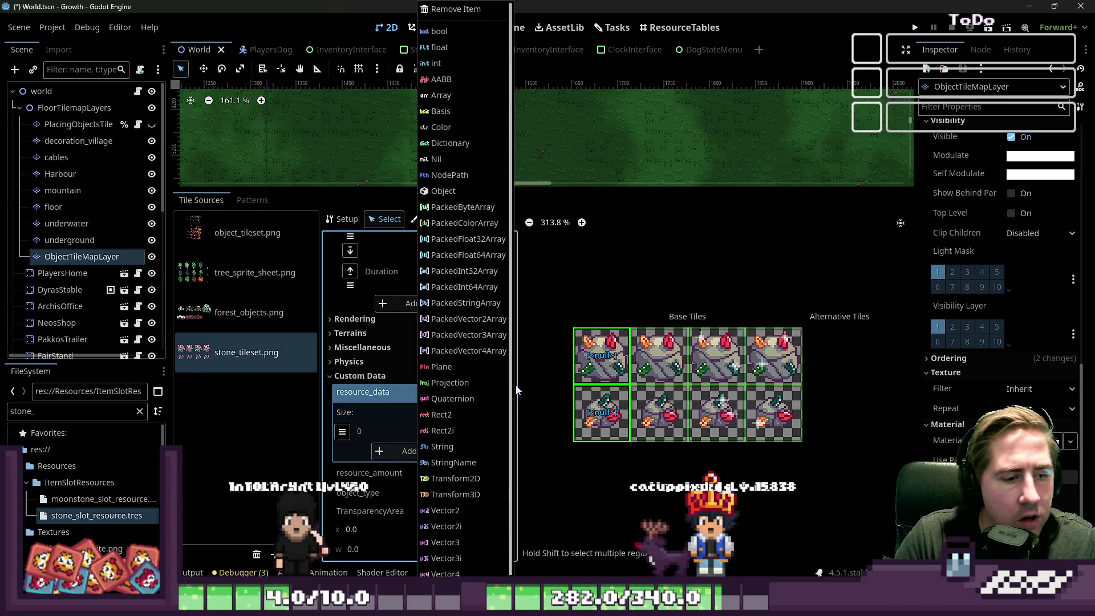
left_click(463, 194)
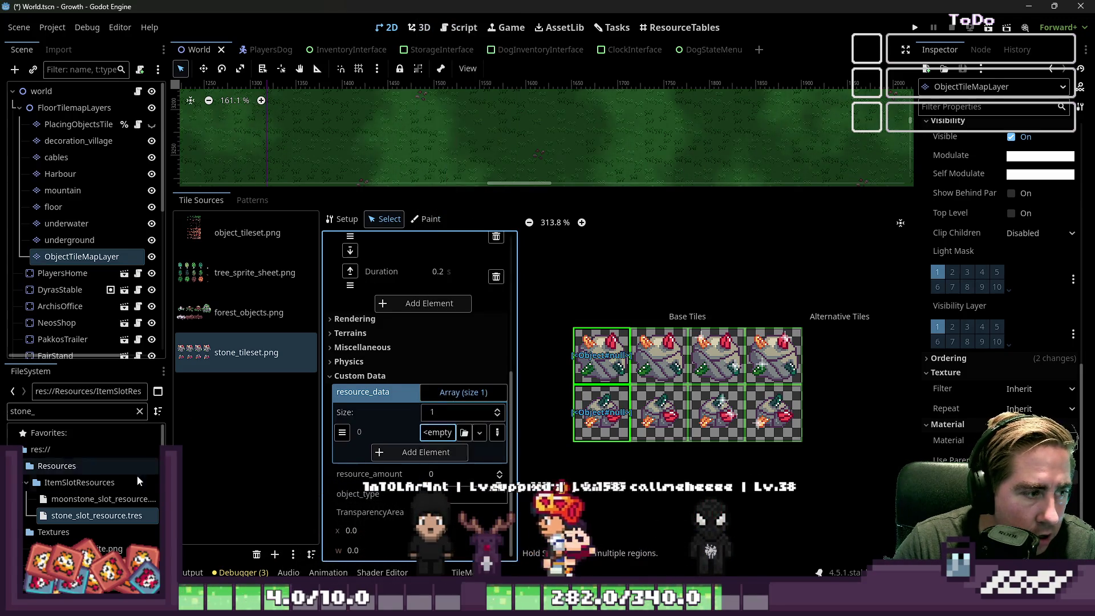
mouse_move(96, 516)
left_mouse_down()
mouse_move(264, 521)
mouse_move(479, 449)
mouse_move(448, 443)
left_mouse_up()
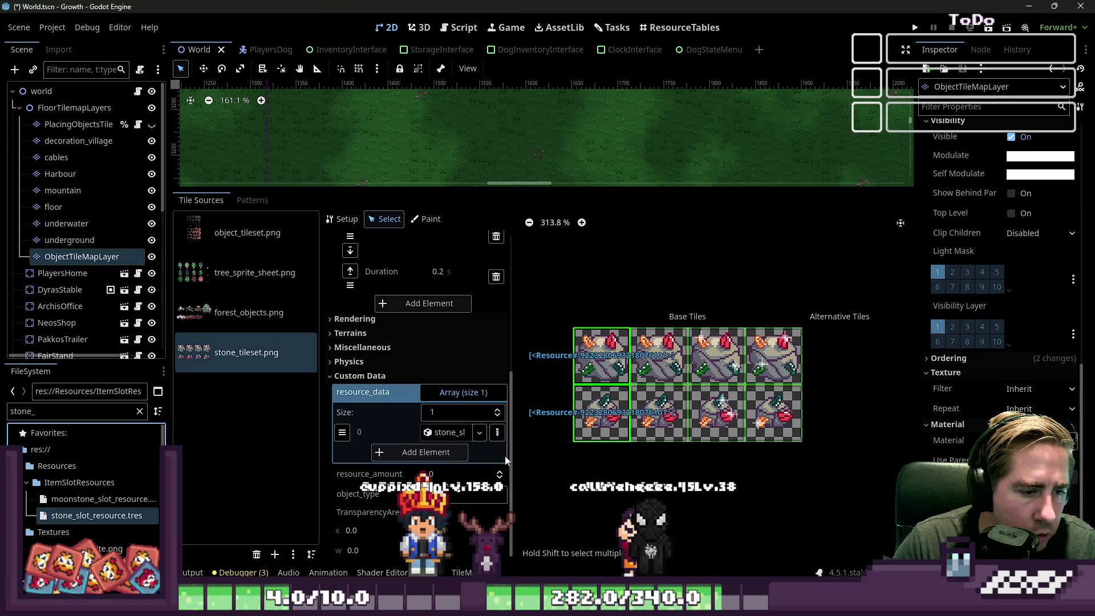
left_click(605, 413)
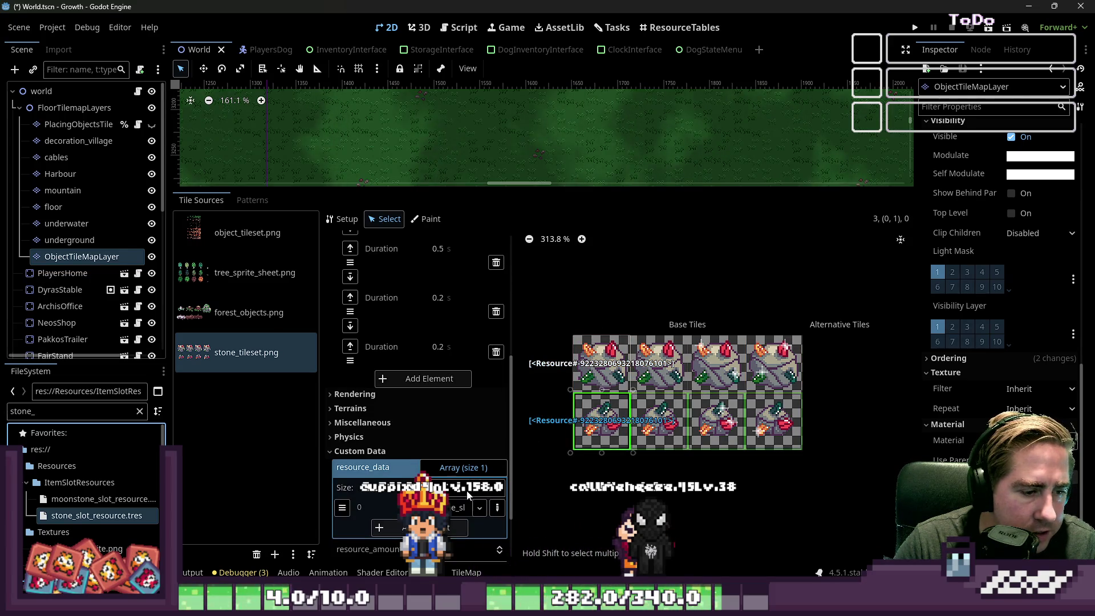
Set the top-row stone tiles' resource_amount to 2 and enlarge the 2D scene view.
scroll(468, 494, "down", 2)
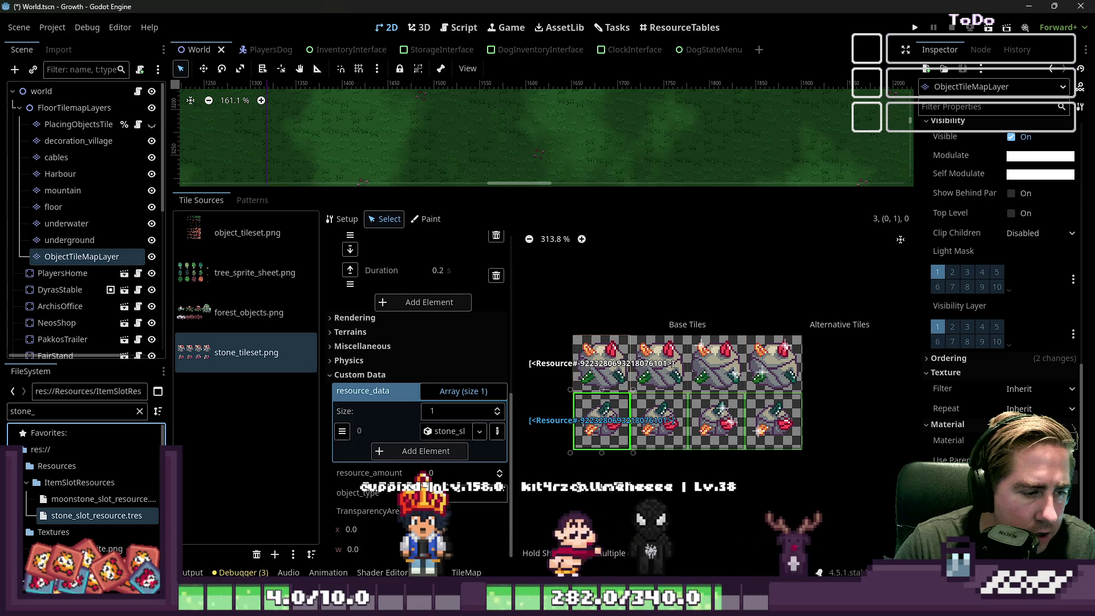
left_click(500, 478)
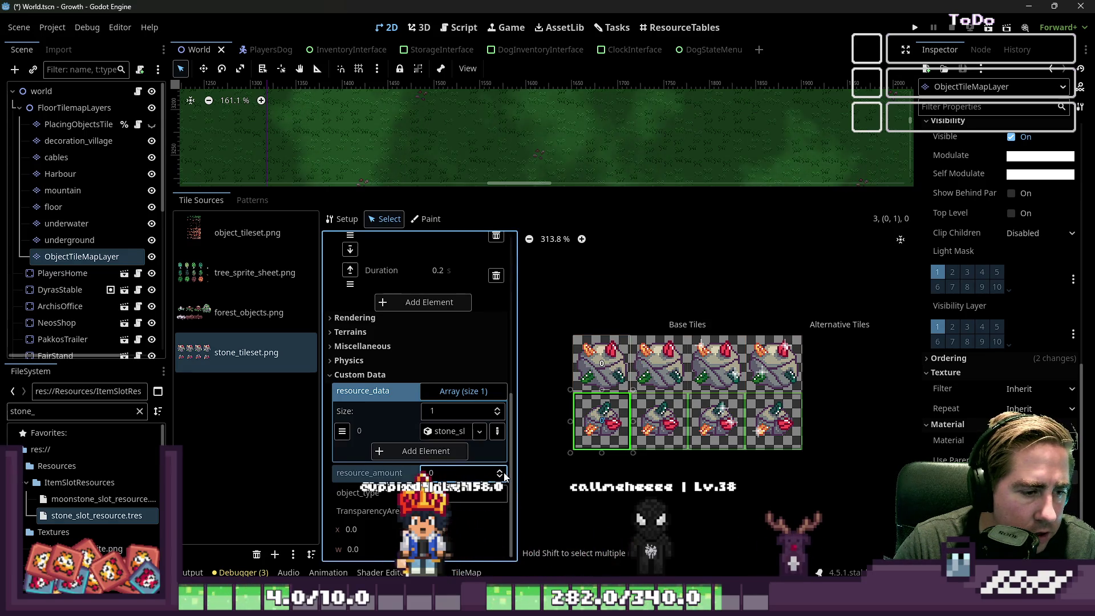
scroll(505, 477, "up", 3)
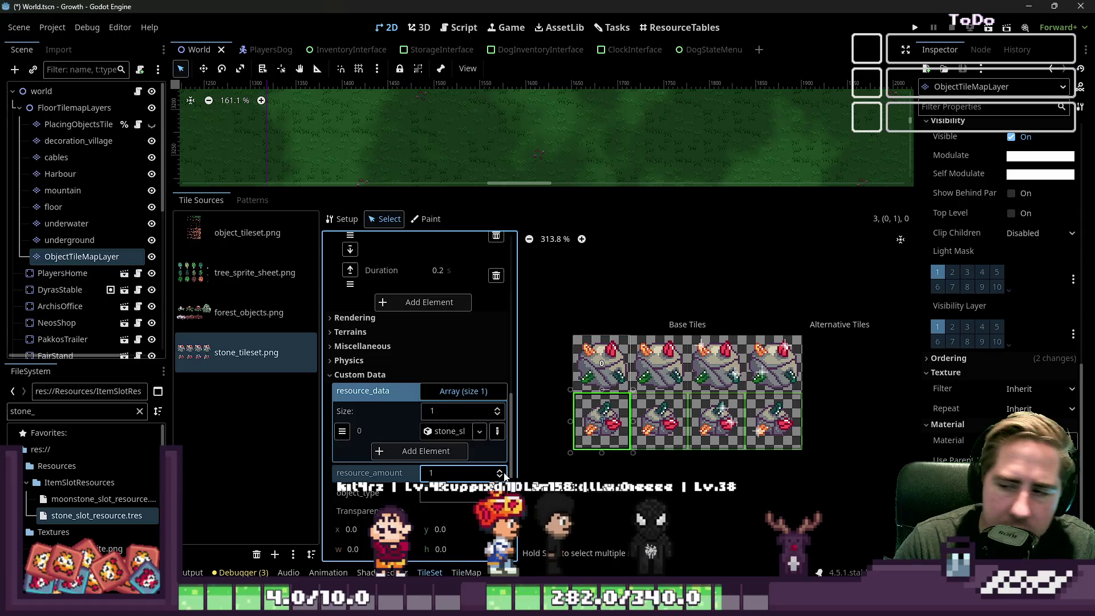
key("ctrl+z")
key("ctrl+z")
key("ctrl+z")
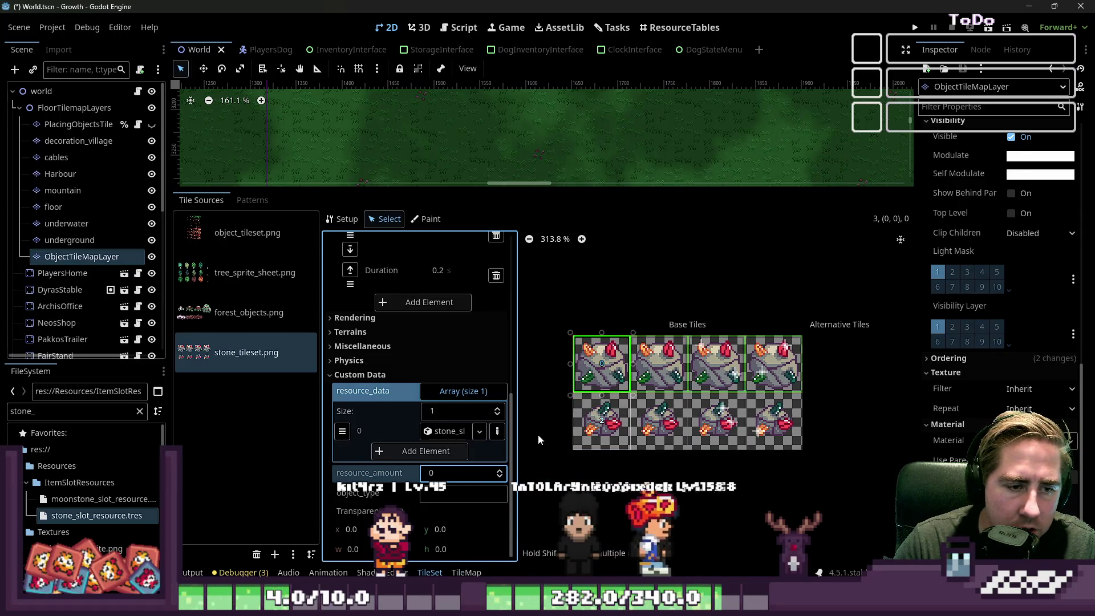
scroll(502, 475, "up", 3)
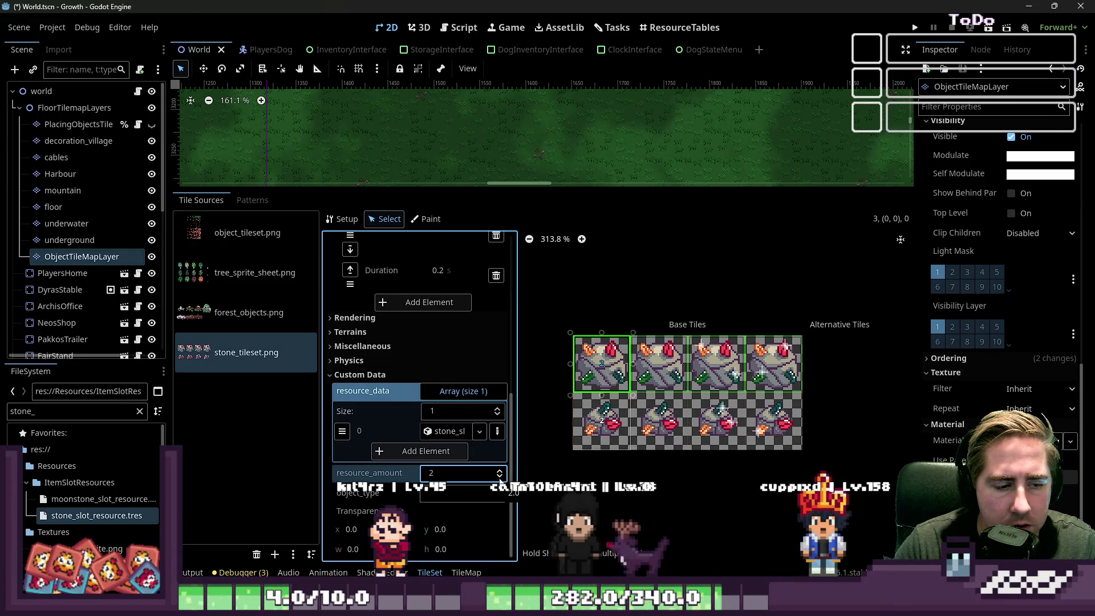
scroll(499, 477, "up", 2)
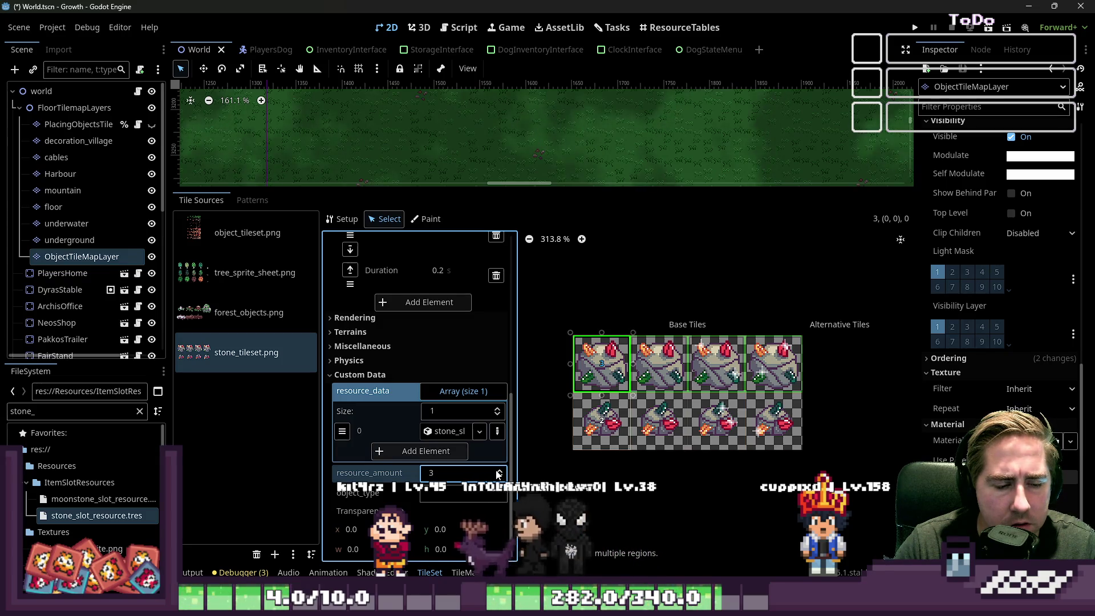
scroll(500, 477, "down", 1)
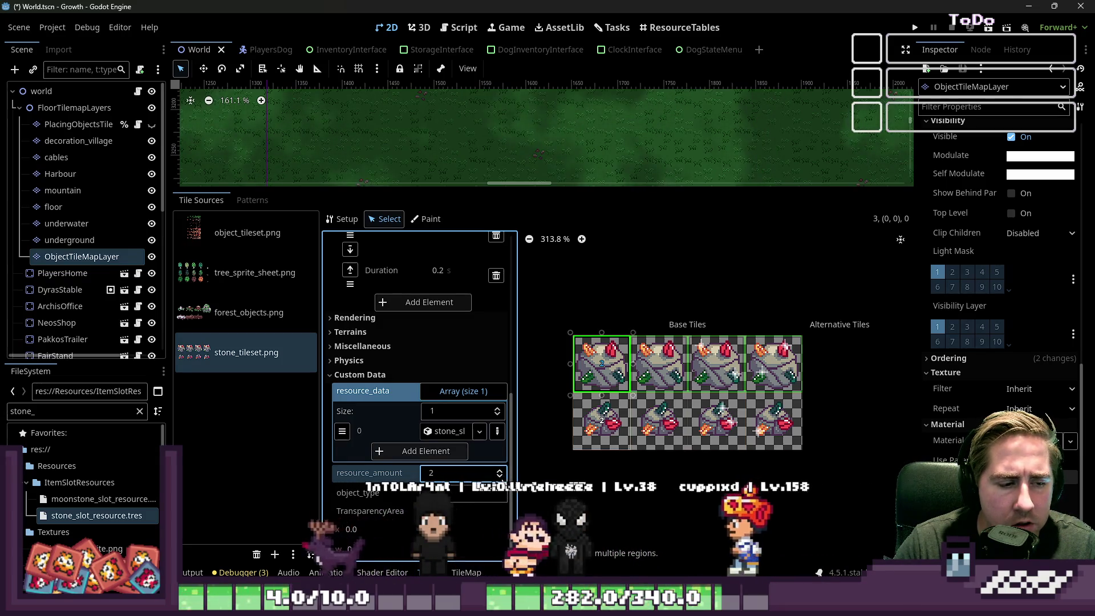
left_click(74, 498)
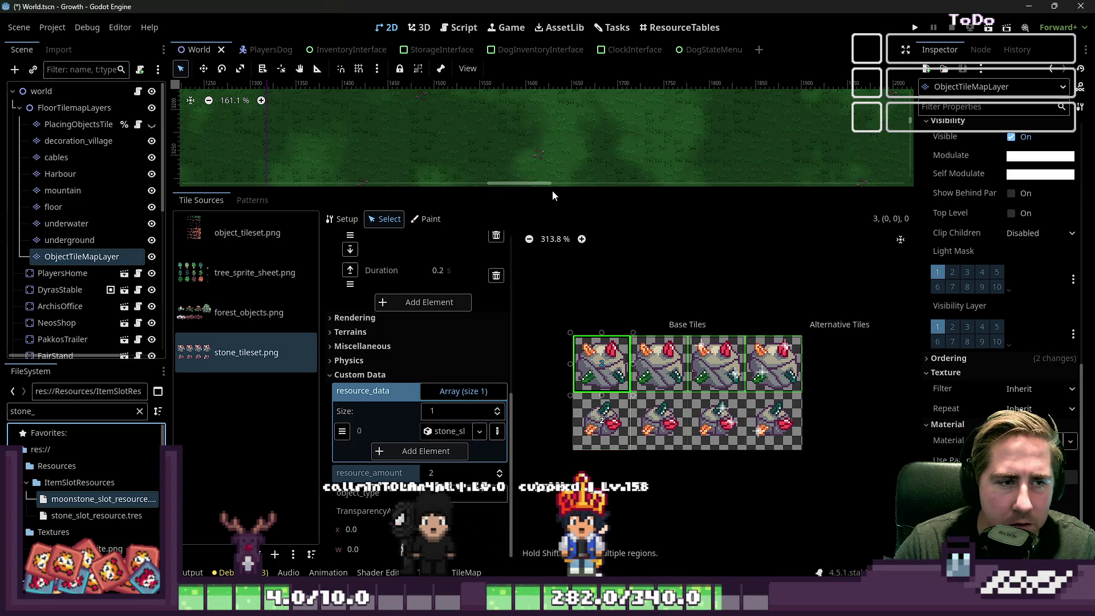
left_click_drag(552, 197, 622, 449)
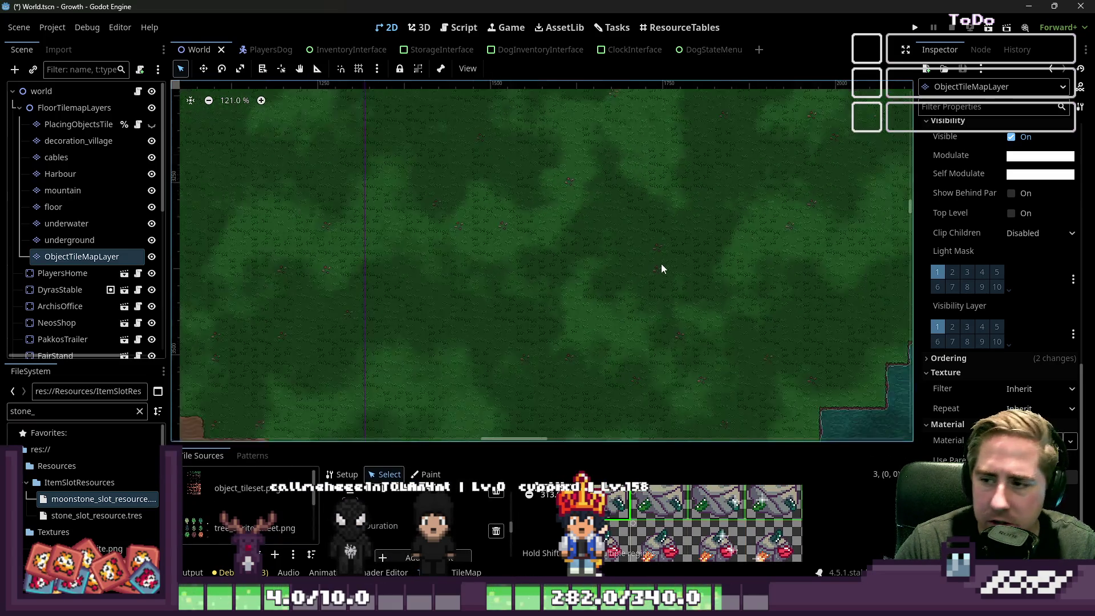
Save the World scene with Ctrl+S and switch to the Script editor.
scroll(662, 264, "down", 1)
key("ctrl+s")
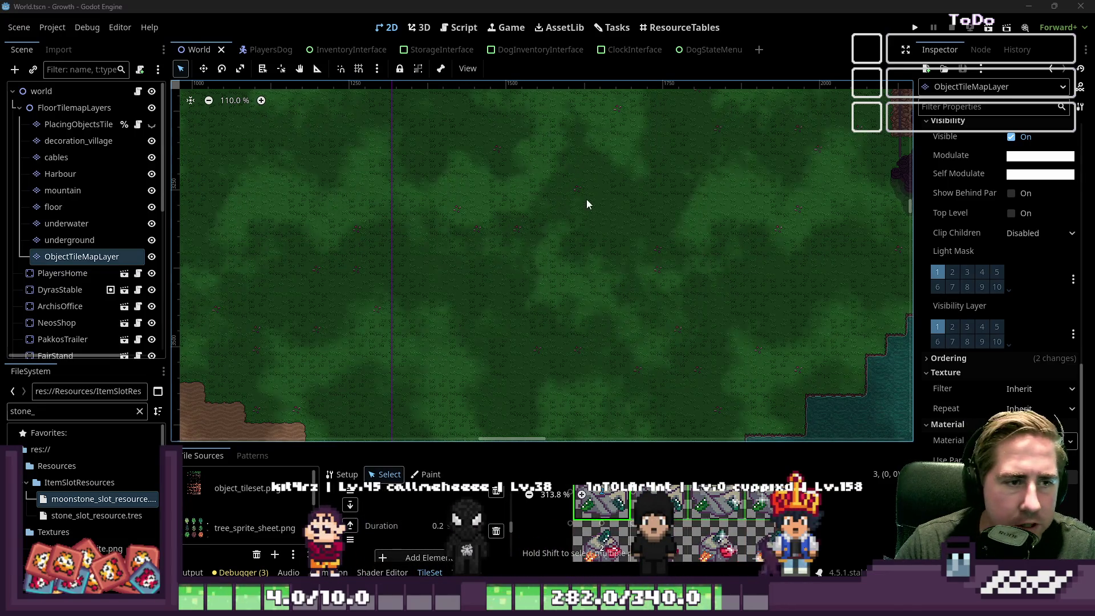
scroll(588, 204, "down", 5)
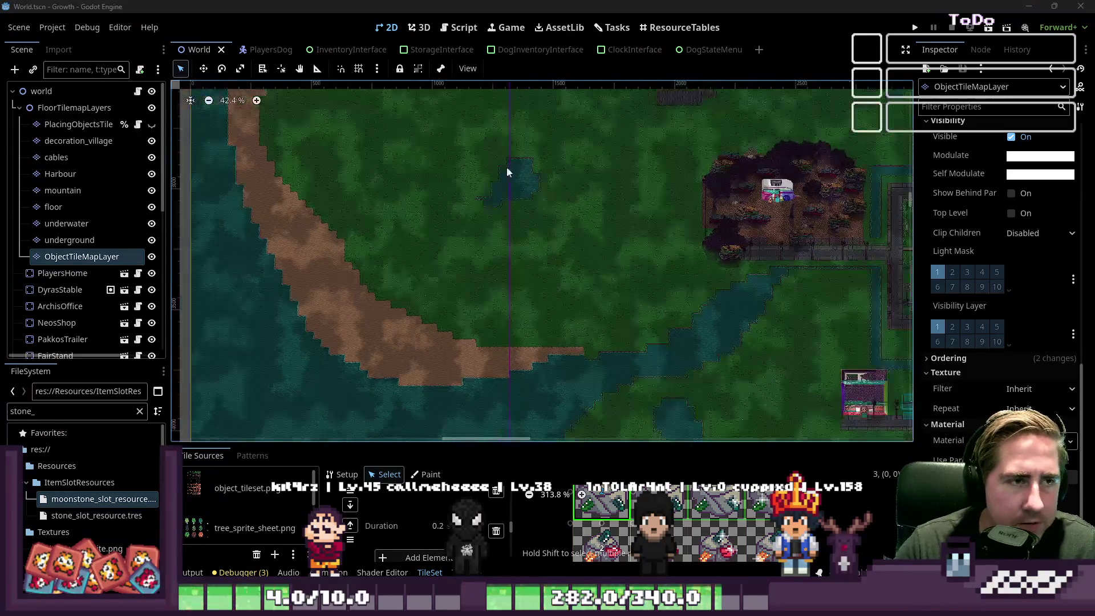
left_click(459, 28)
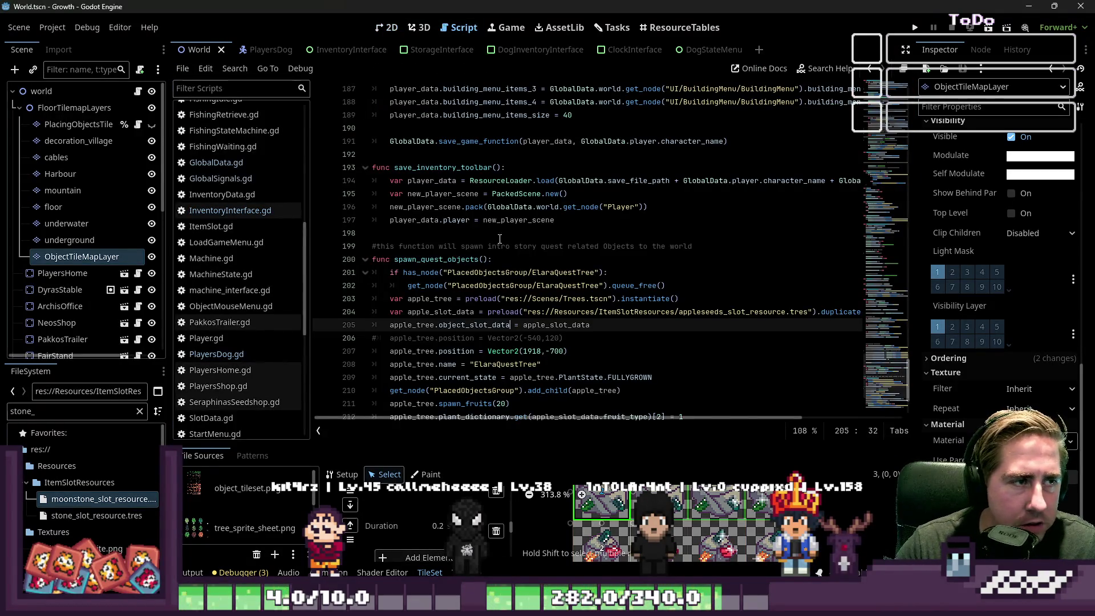
Open GlobalData.gd, review the spawn_stones() pass stub, and run the Growth project.
scroll(494, 232, "down", 2)
scroll(495, 233, "up", 4)
scroll(293, 103, "up", 8)
scroll(231, 169, "down", 8)
left_click(217, 190)
left_click(403, 211)
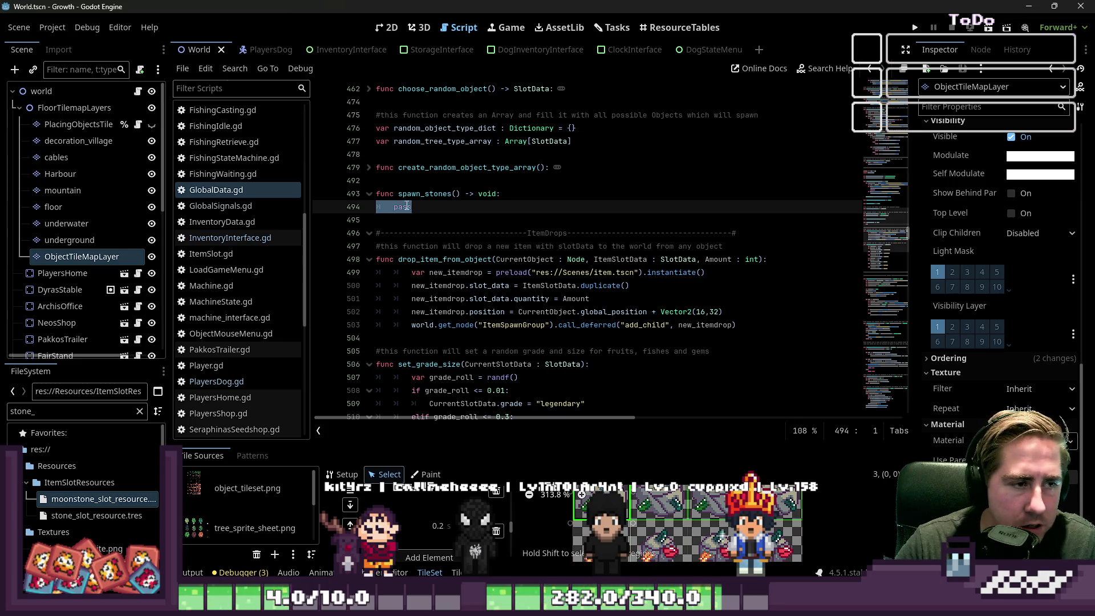
double_click(436, 195)
left_click(460, 220)
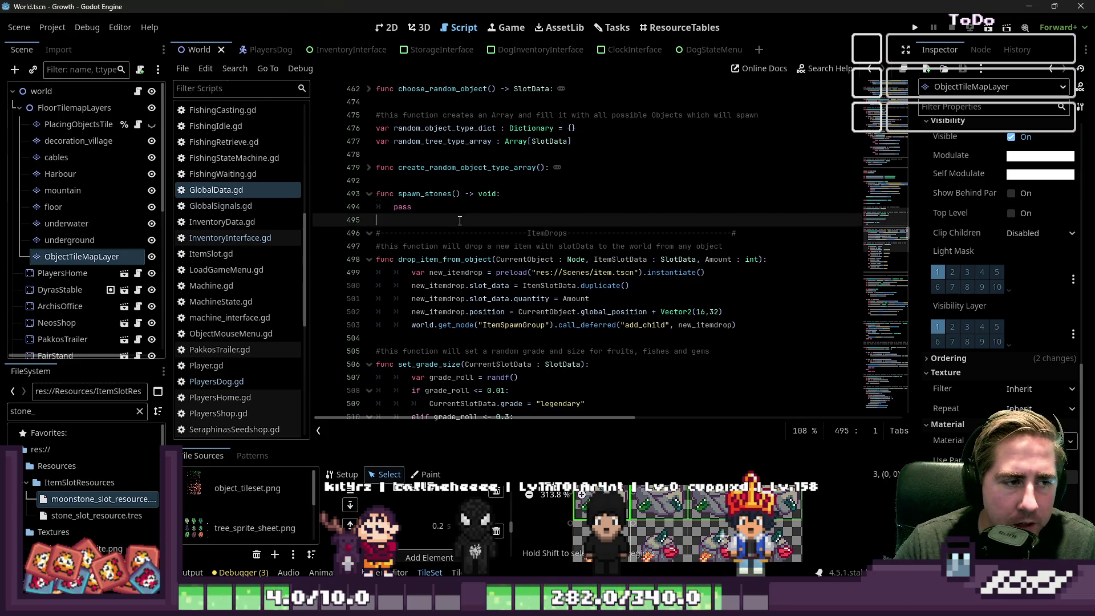
scroll(645, 257, "down", 4)
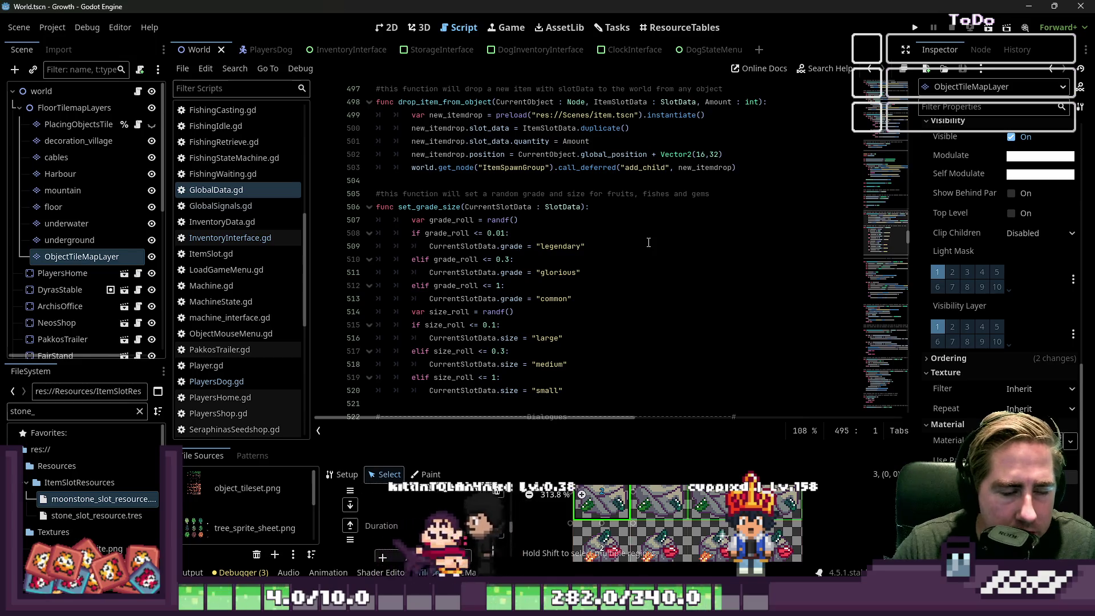
scroll(649, 242, "down", 20)
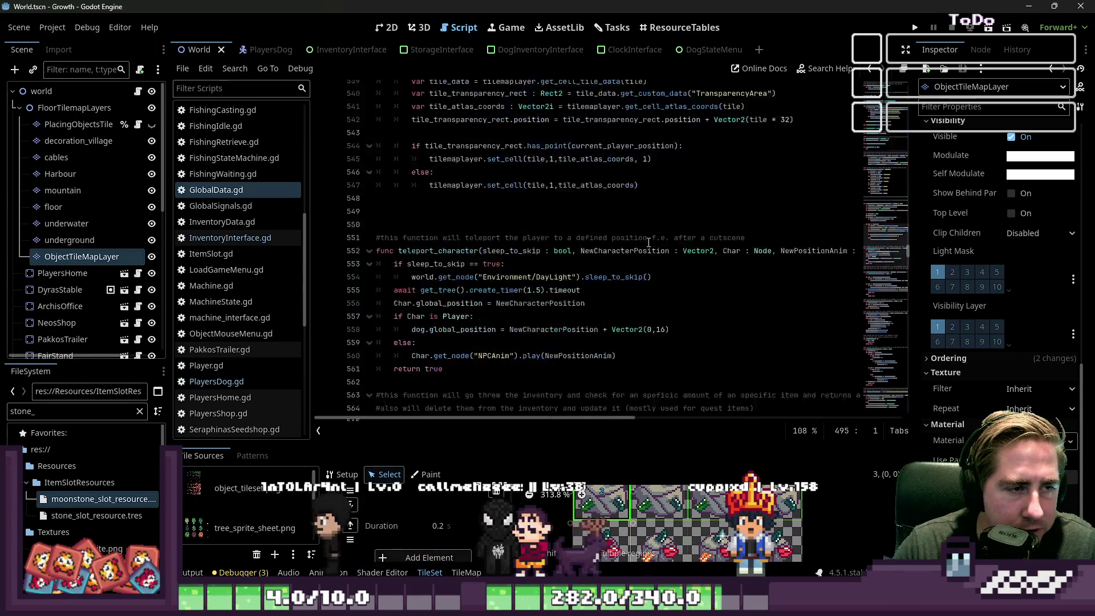
left_click(915, 25)
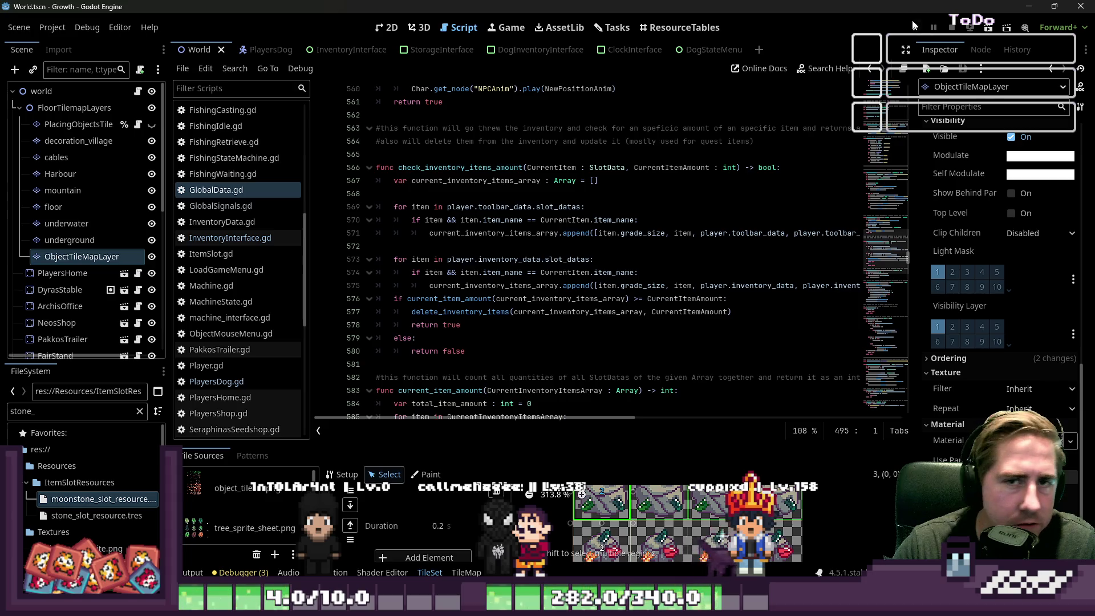